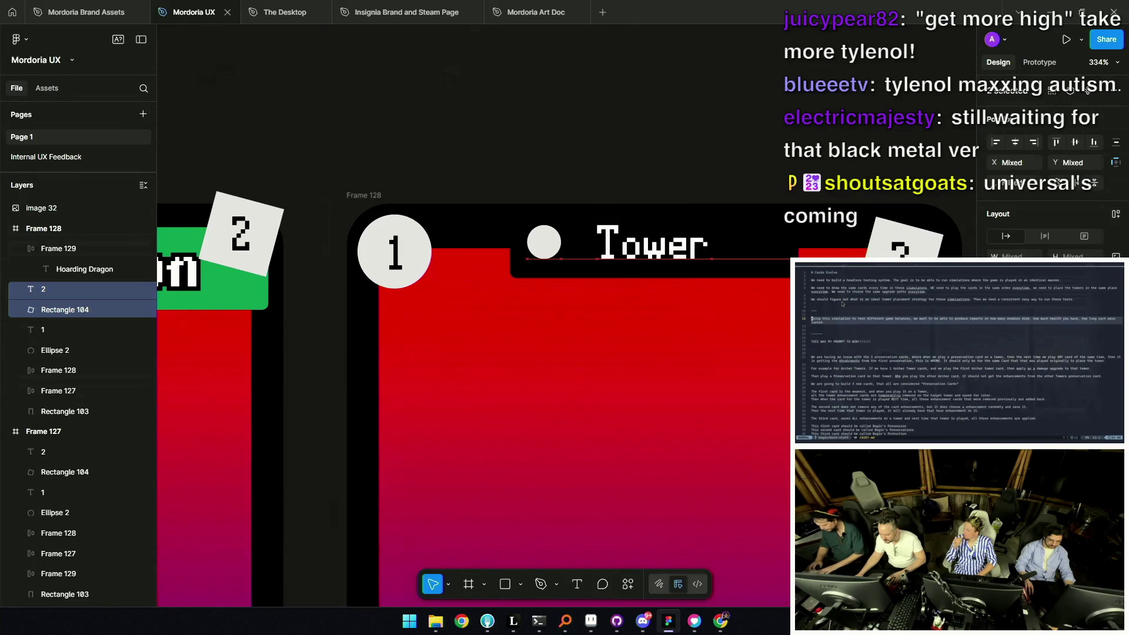
# Nudge the tilted 2 badge, then move the white dot from beside Tower to below the Tower bar
pyautogui.moveTo(912, 254); pyautogui.dragTo(916, 253)
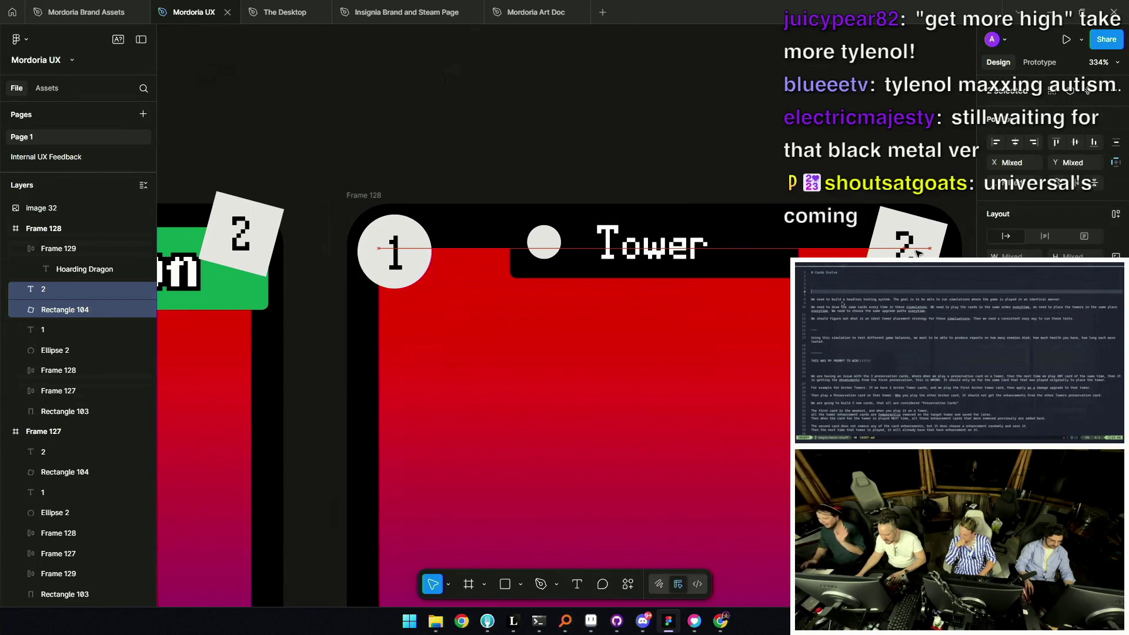
pyautogui.scroll(-5, 558, 240)
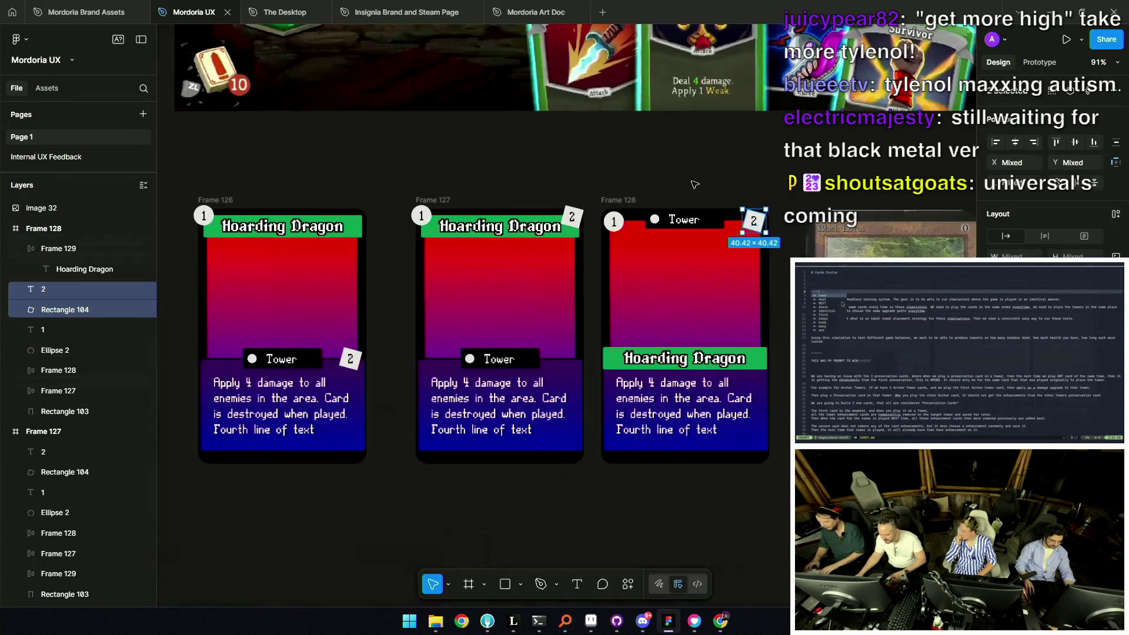
pyautogui.press('Escape')
pyautogui.scroll(-3, 559, 240)
pyautogui.scroll(-1, 559, 241)
pyautogui.scroll(6, 557, 240)
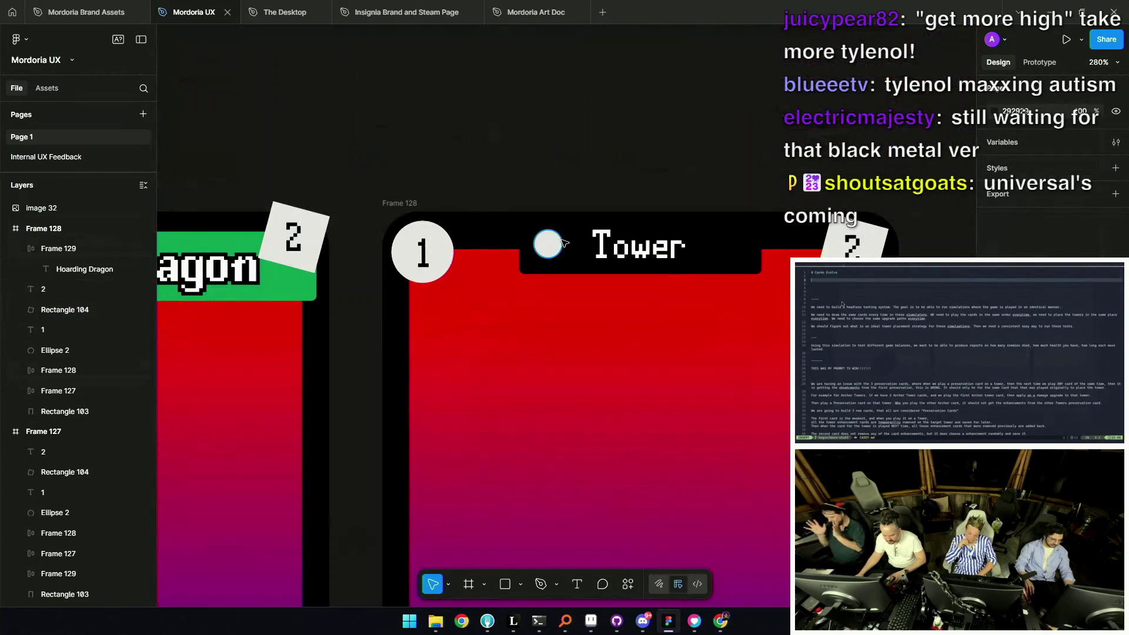
pyautogui.click(556, 243)
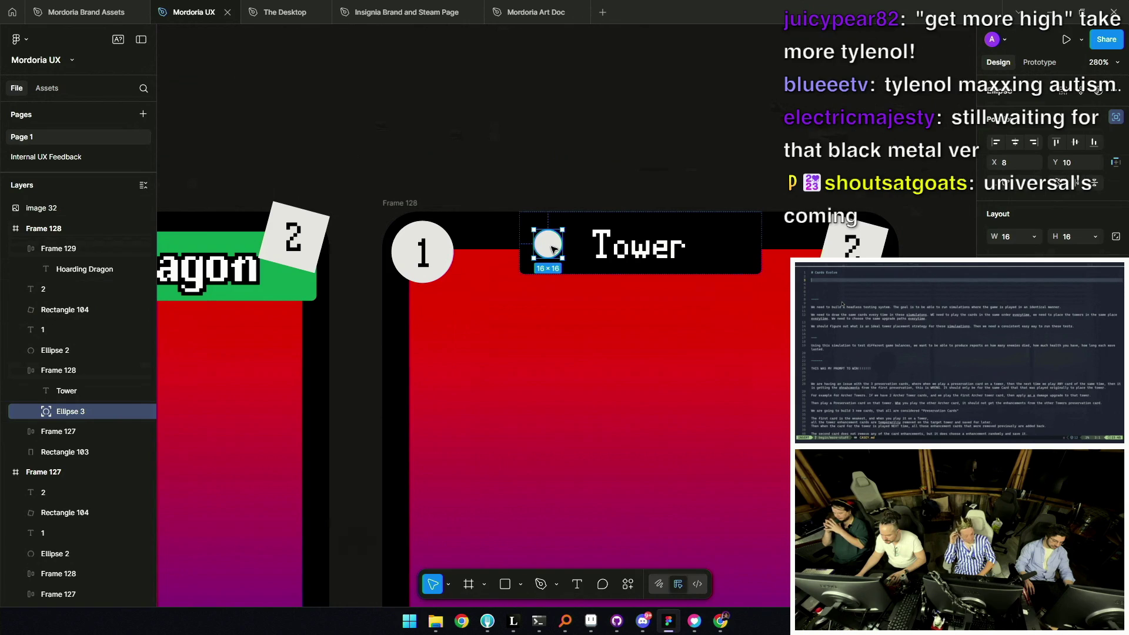
pyautogui.moveTo(553, 250)
pyautogui.mouseDown()
pyautogui.moveTo(625, 299)
pyautogui.moveTo(645, 284)
pyautogui.mouseUp()
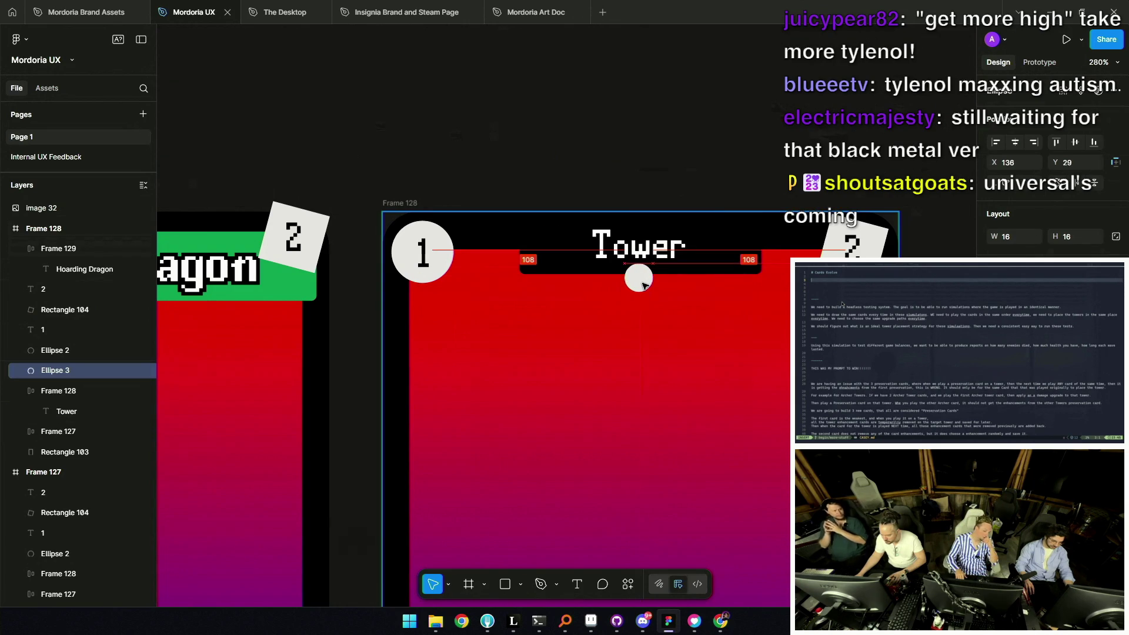
pyautogui.scroll(-4, 645, 281)
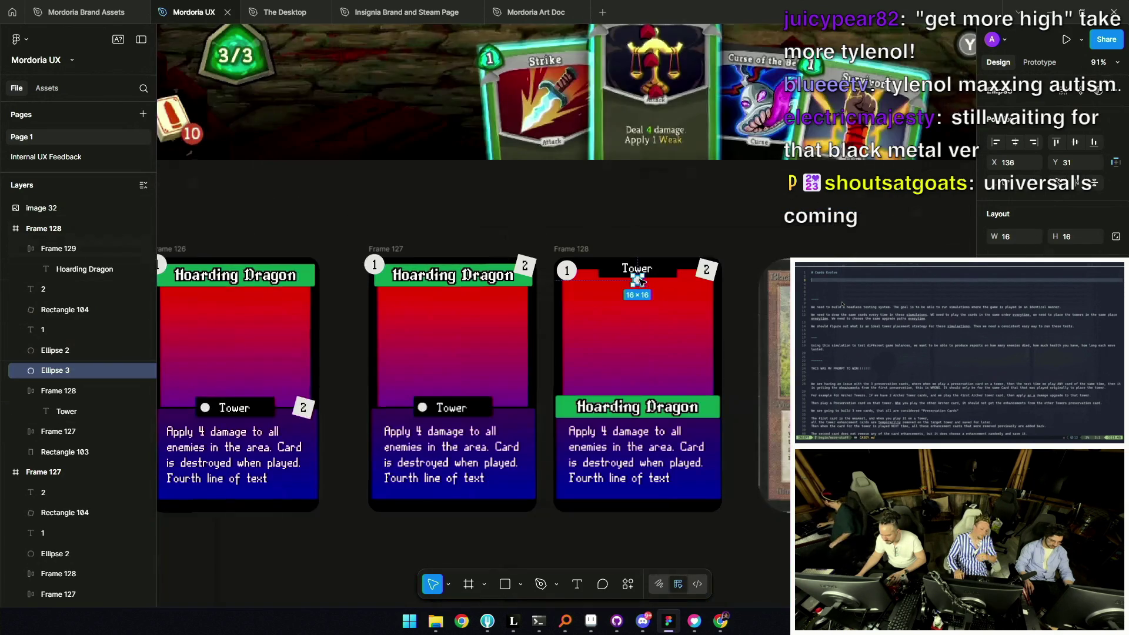
# Deselect and select the Tower label text on the third card
pyautogui.click(645, 229)
pyautogui.scroll(-2, 645, 229)
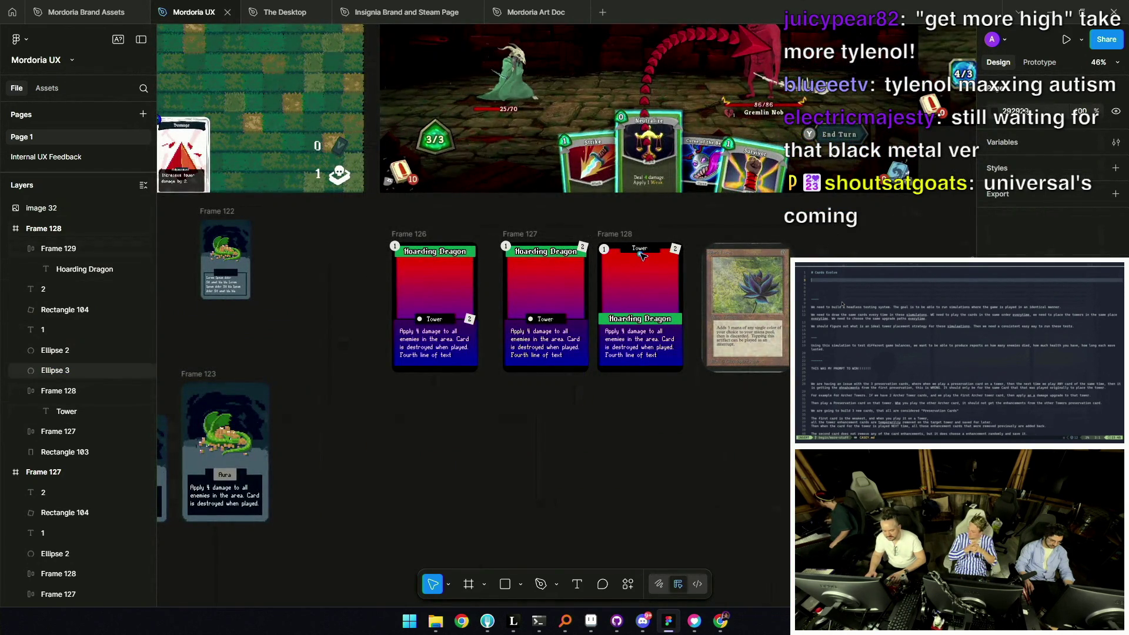
pyautogui.scroll(5, 641, 254)
pyautogui.click(652, 231)
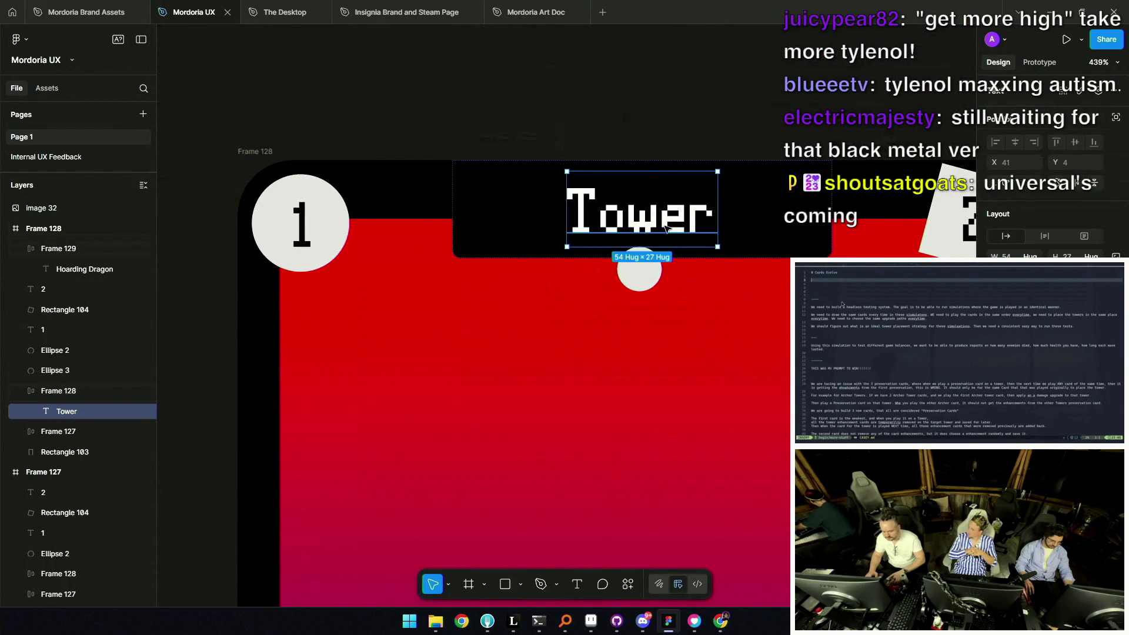
# Shorten the Tower bar to about 136×21 and set the white dot on its bottom edge
pyautogui.click(680, 256)
pyautogui.moveTo(721, 258); pyautogui.dragTo(721, 231)
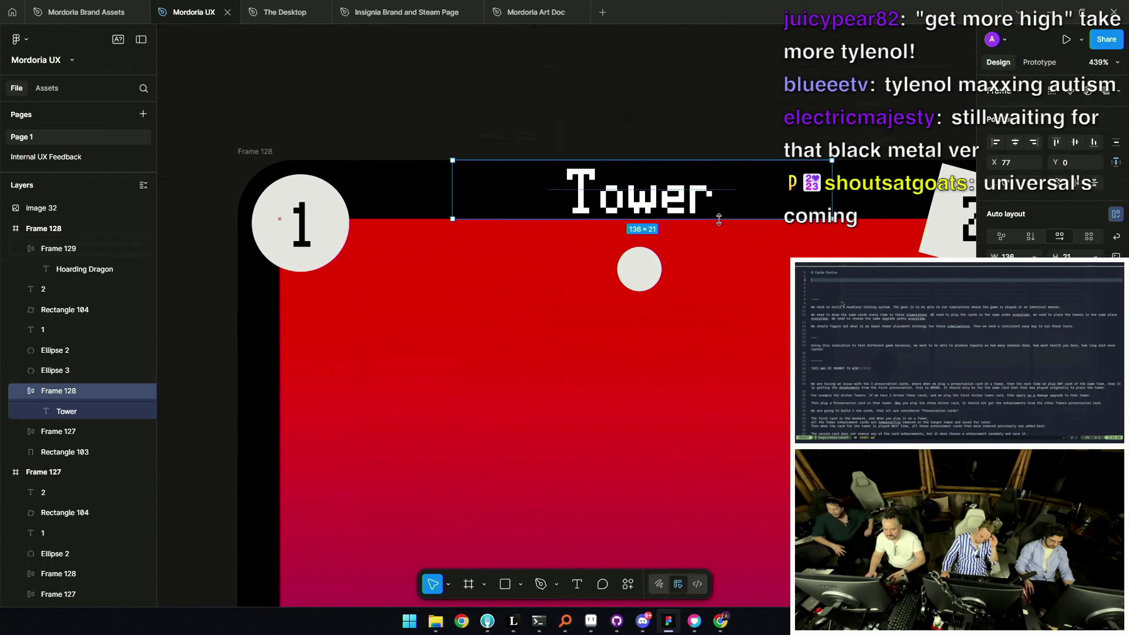
pyautogui.moveTo(721, 232); pyautogui.dragTo(721, 240)
pyautogui.moveTo(641, 274); pyautogui.dragTo(643, 263)
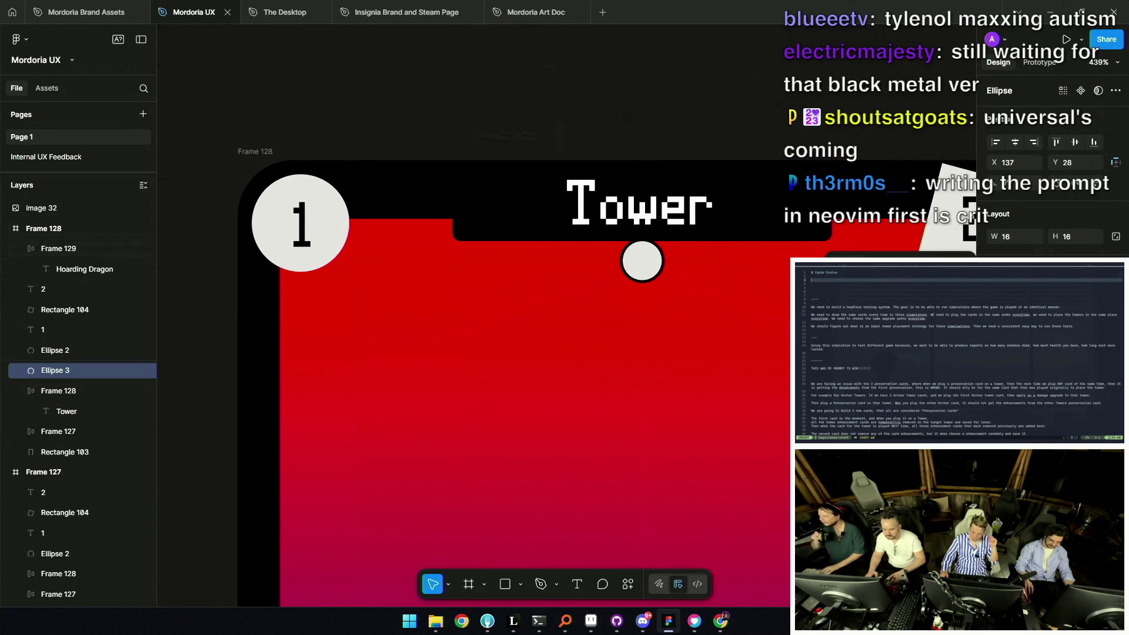
pyautogui.moveTo(642, 261); pyautogui.dragTo(642, 262)
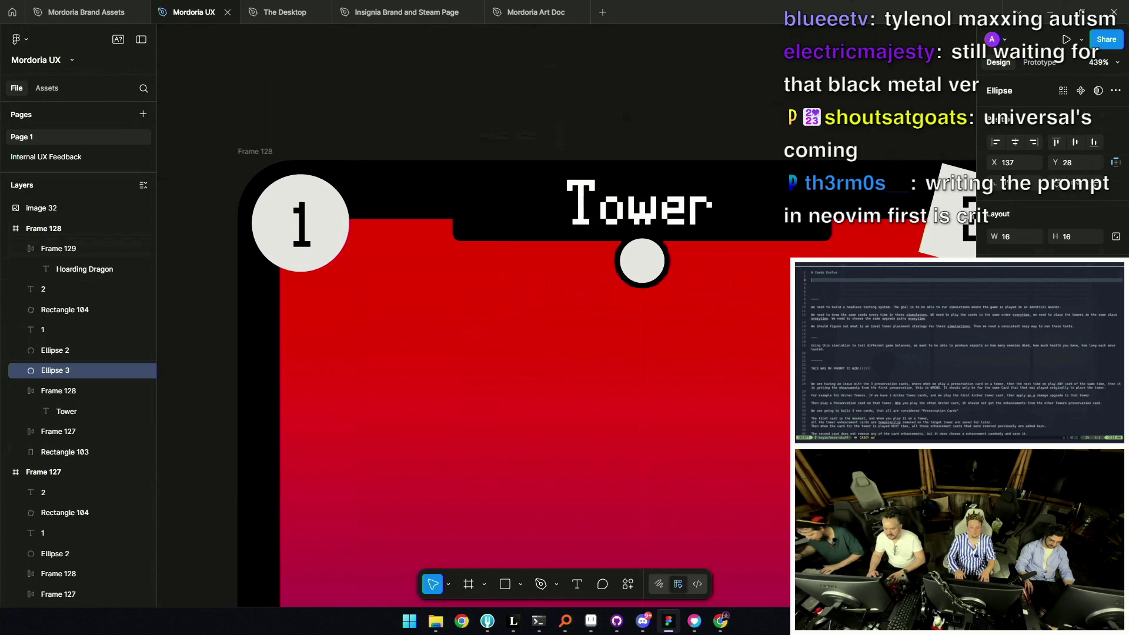
pyautogui.scroll(-5, 605, 216)
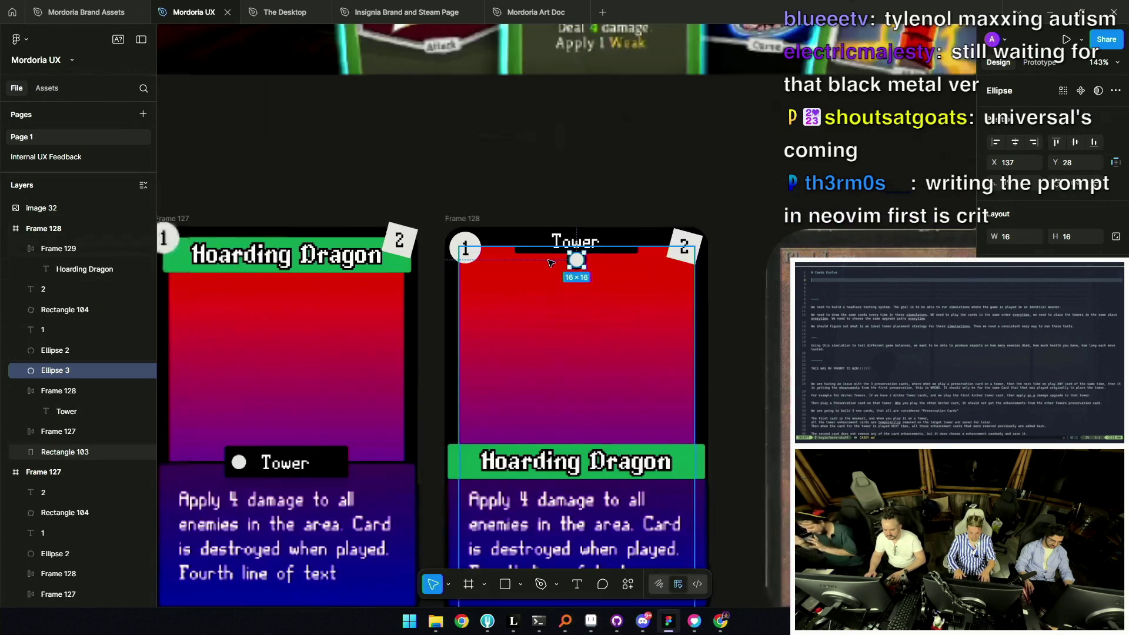
pyautogui.scroll(-5, 605, 216)
pyautogui.scroll(-5, 605, 215)
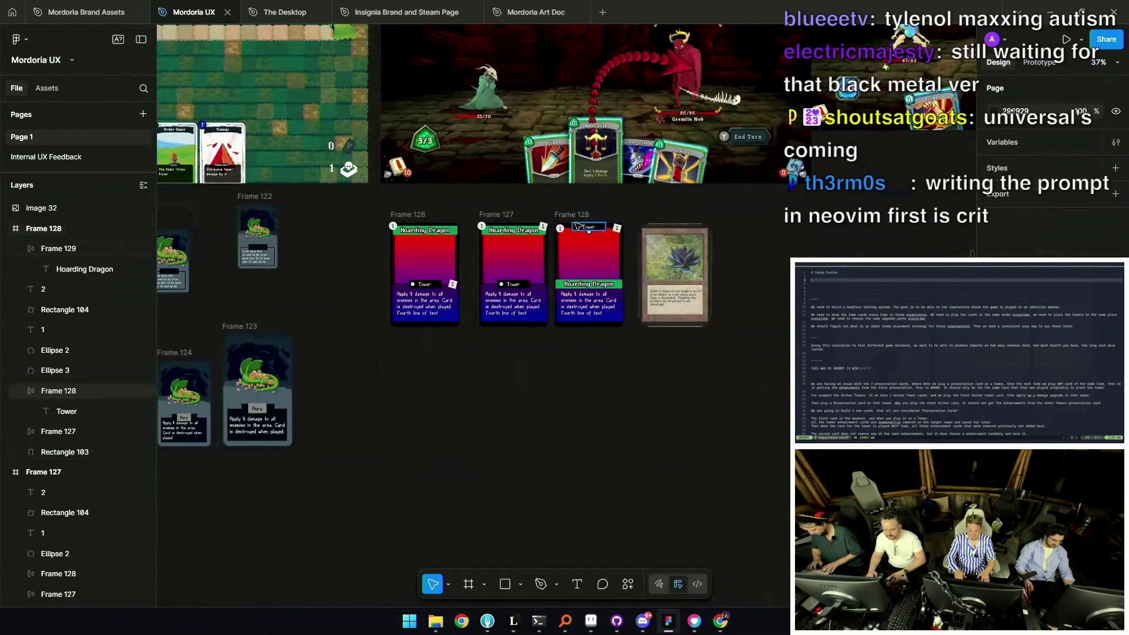
pyautogui.scroll(5, 623, 266)
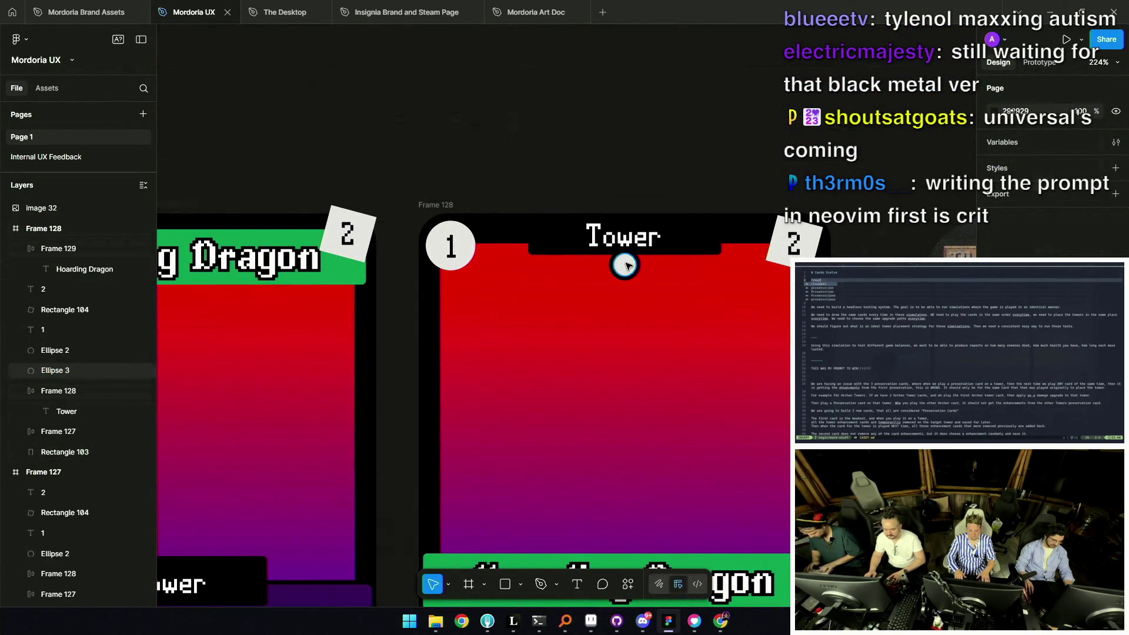
# Resize the white dot to 30×30, restore it beside the Tower label, and select the third card
pyautogui.click(623, 267)
pyautogui.scroll(5, 639, 264)
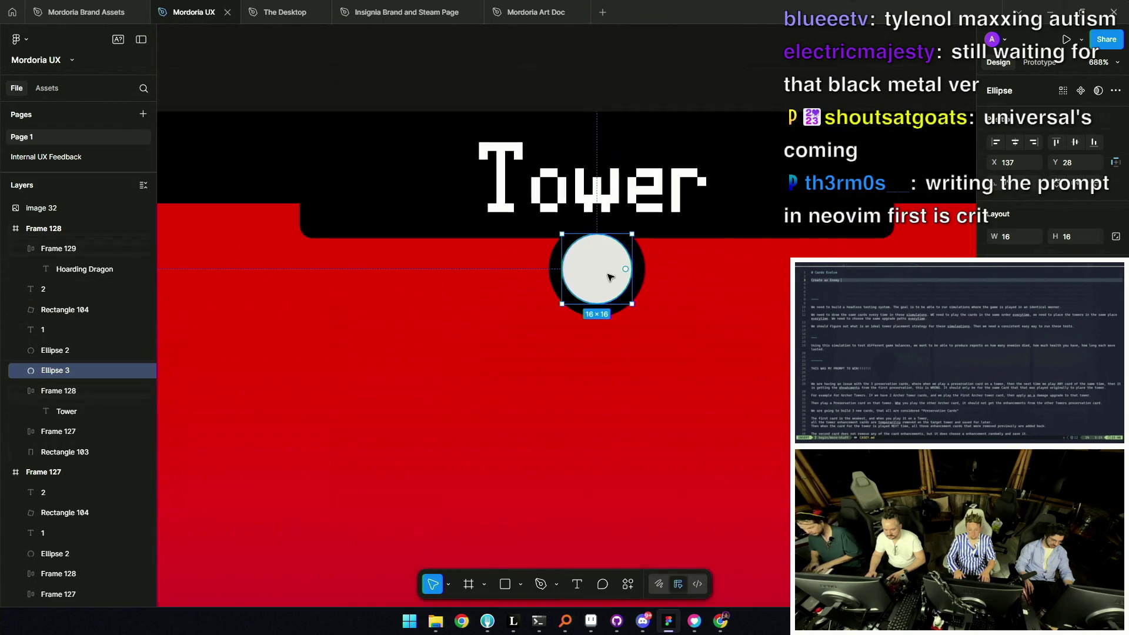
pyautogui.scroll(-2, 585, 266)
pyautogui.moveTo(615, 290); pyautogui.dragTo(632, 304)
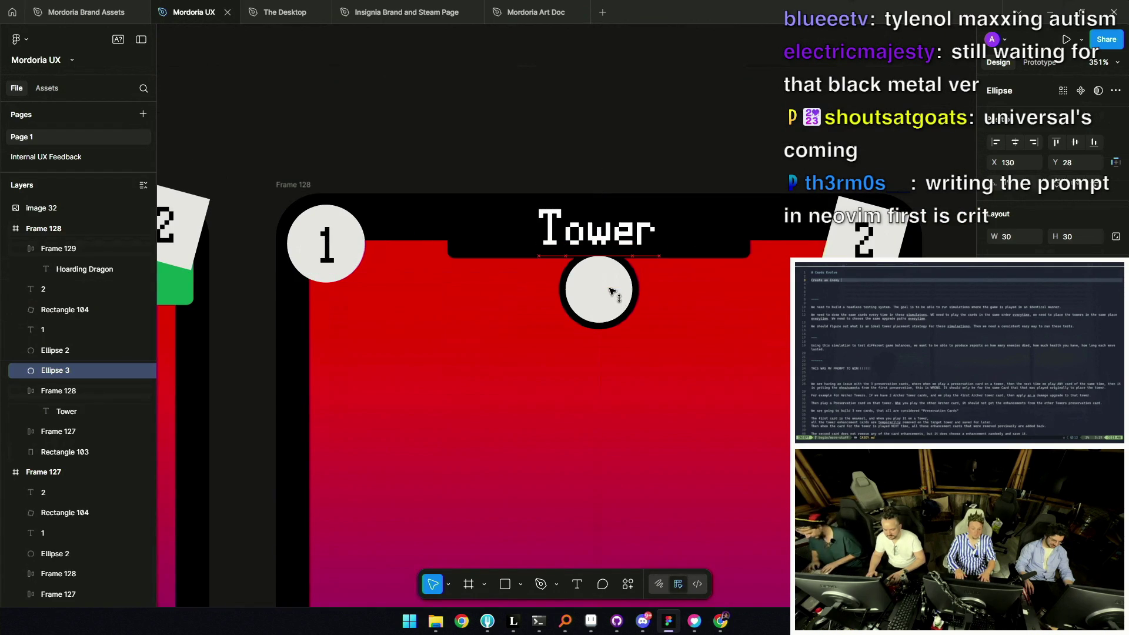
pyautogui.scroll(-2, 605, 282)
pyautogui.scroll(-3, 605, 282)
pyautogui.click(594, 198)
pyautogui.scroll(-4, 595, 199)
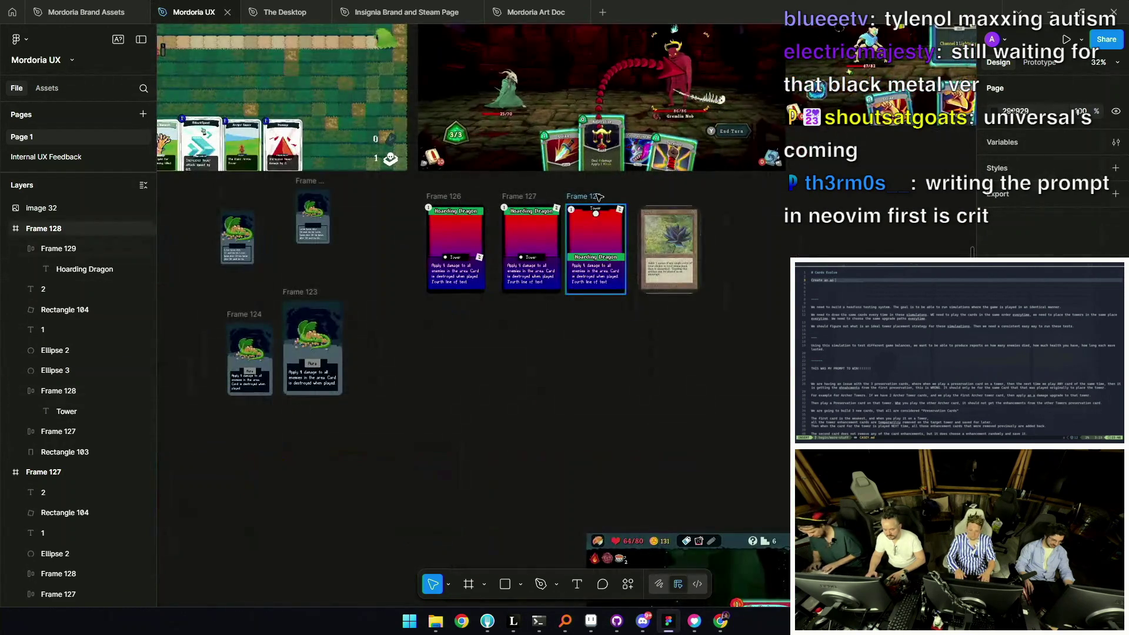
pyautogui.scroll(2, 597, 198)
pyautogui.scroll(2, 574, 182)
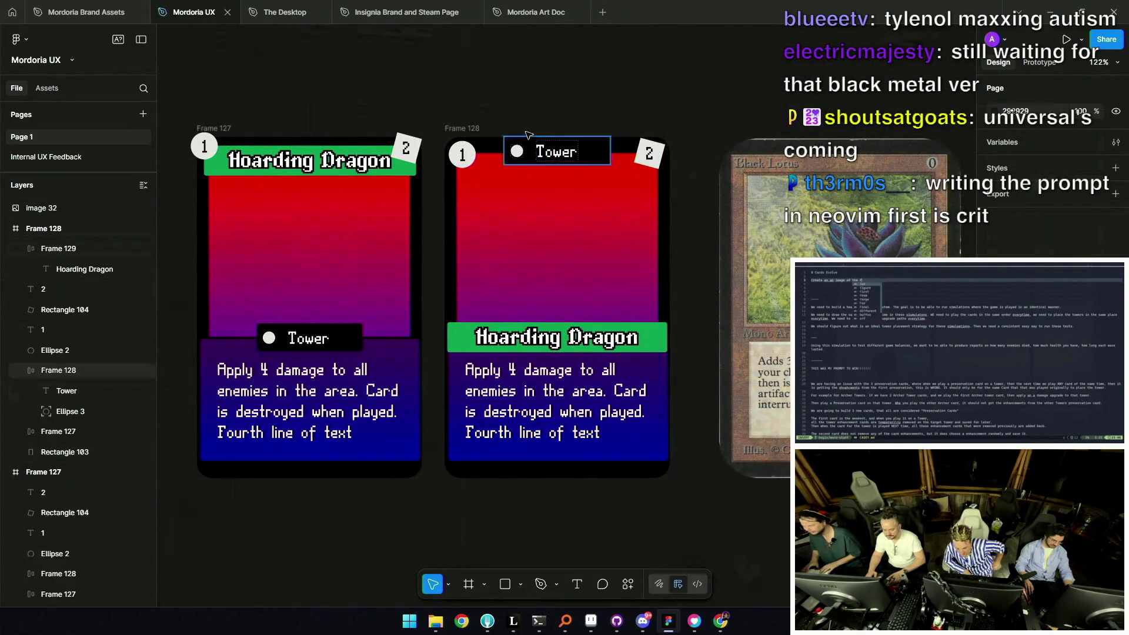
pyautogui.scroll(3, 572, 204)
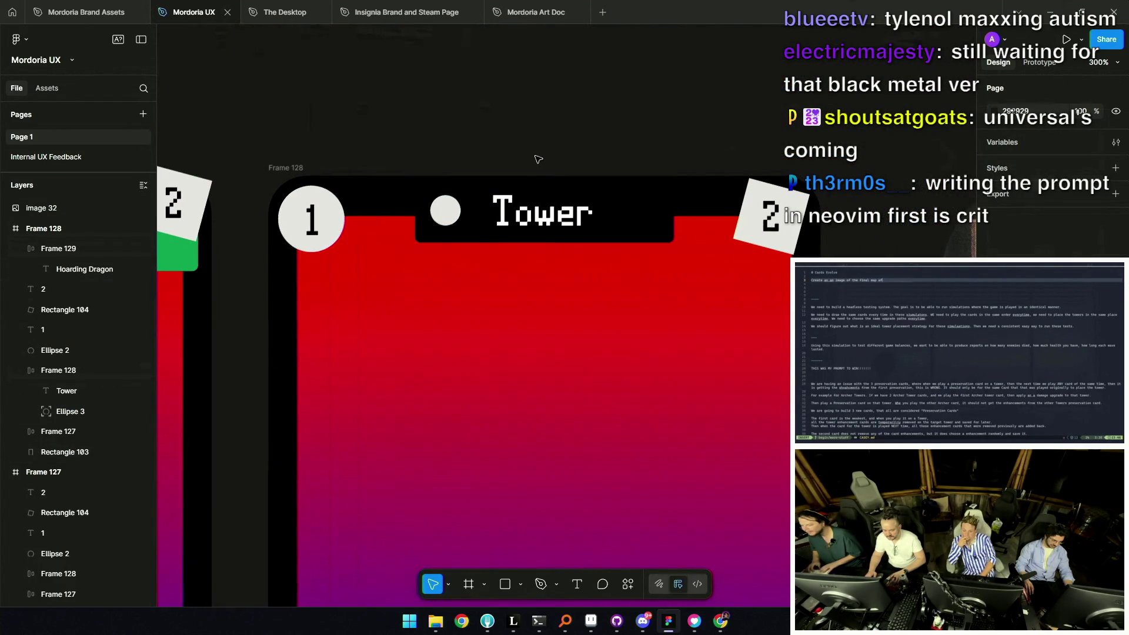
pyautogui.scroll(-2, 537, 159)
pyautogui.scroll(-3, 565, 157)
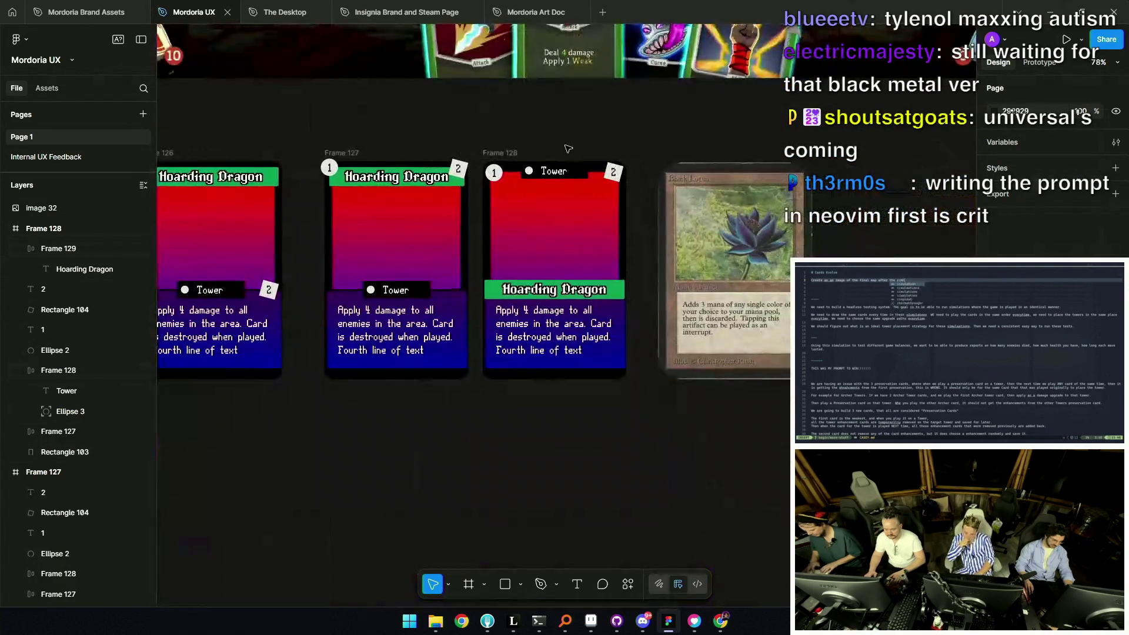
pyautogui.scroll(4, 572, 265)
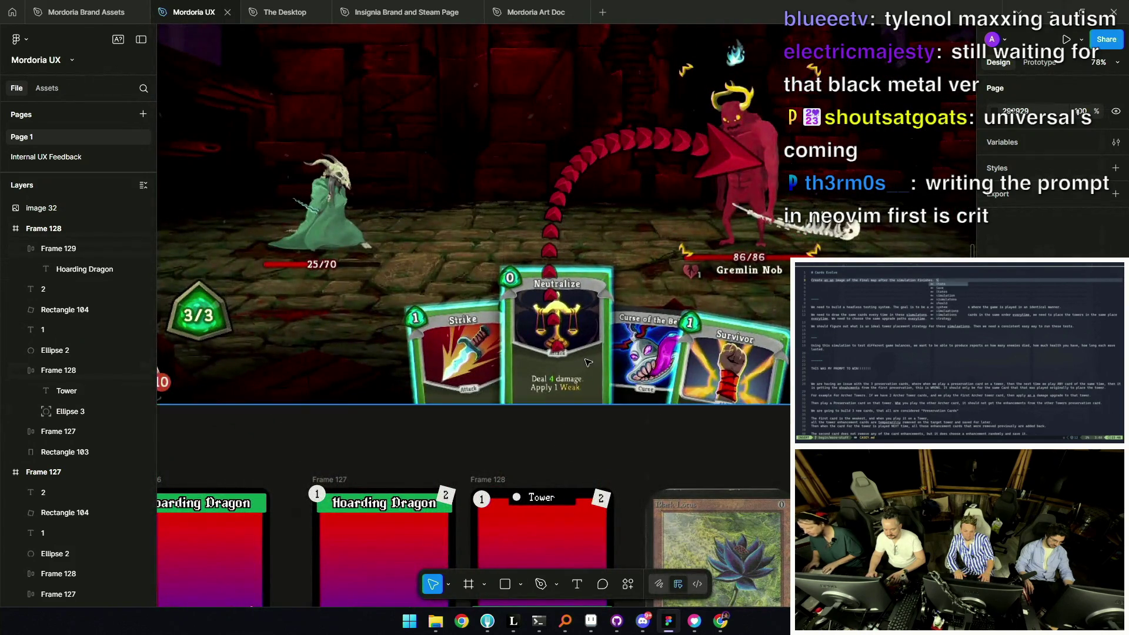
pyautogui.scroll(-4, 562, 454)
pyautogui.scroll(2, 493, 335)
pyautogui.scroll(1, 492, 335)
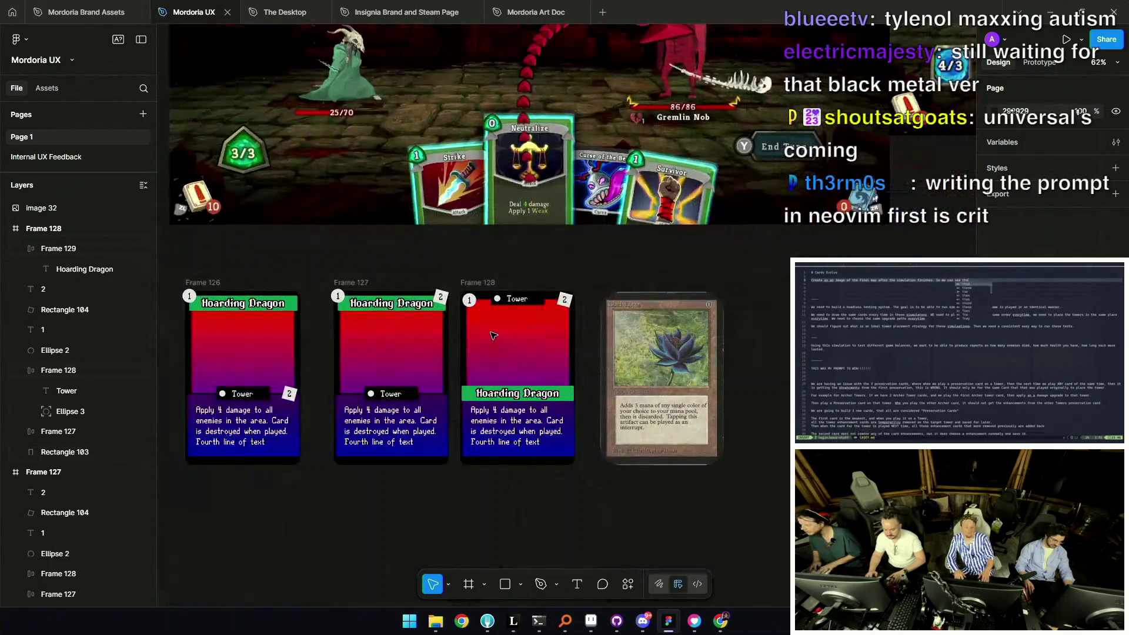
pyautogui.scroll(1, 530, 318)
pyautogui.click(574, 289)
pyautogui.scroll(-2, 657, 298)
pyautogui.scroll(1, 657, 297)
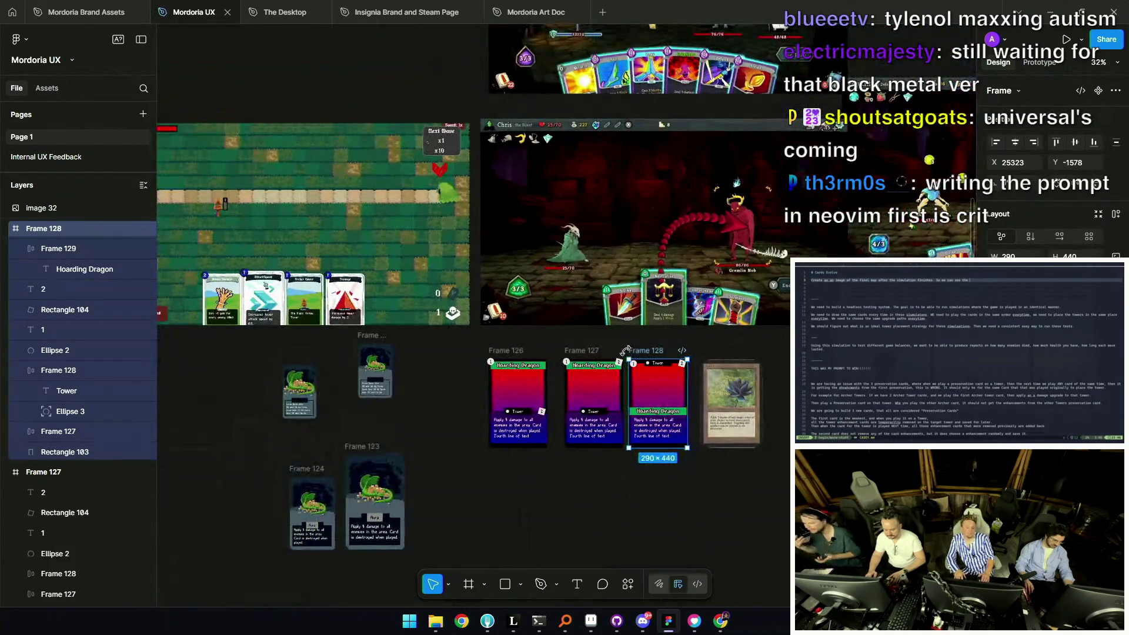
pyautogui.moveTo(646, 350); pyautogui.dragTo(332, 217)
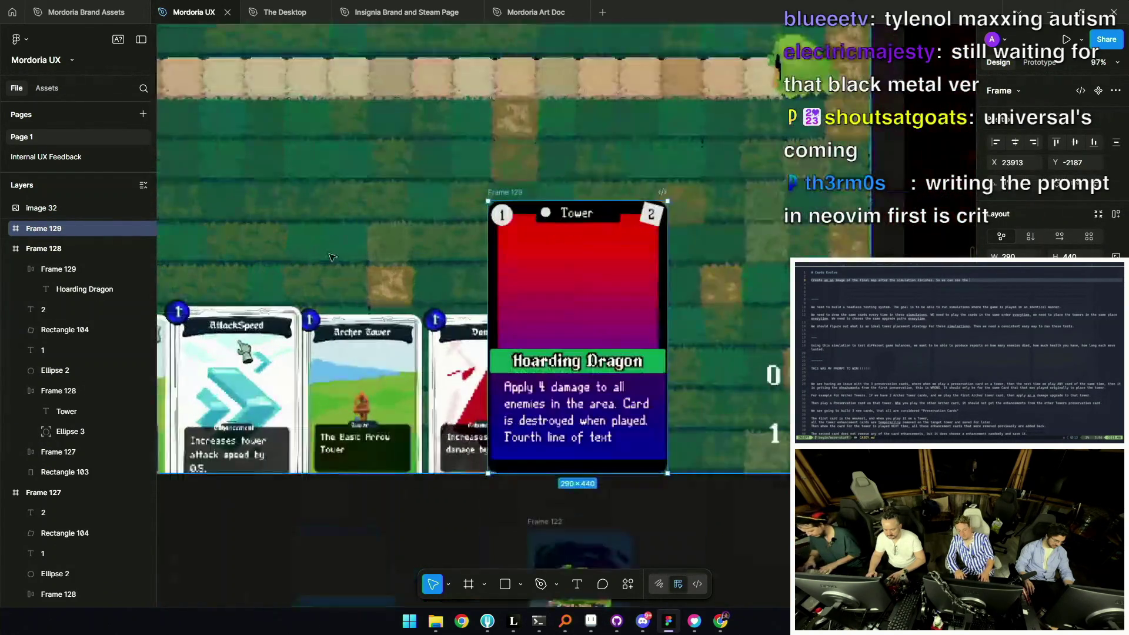
pyautogui.scroll(3, 517, 194)
pyautogui.moveTo(518, 199); pyautogui.dragTo(596, 199)
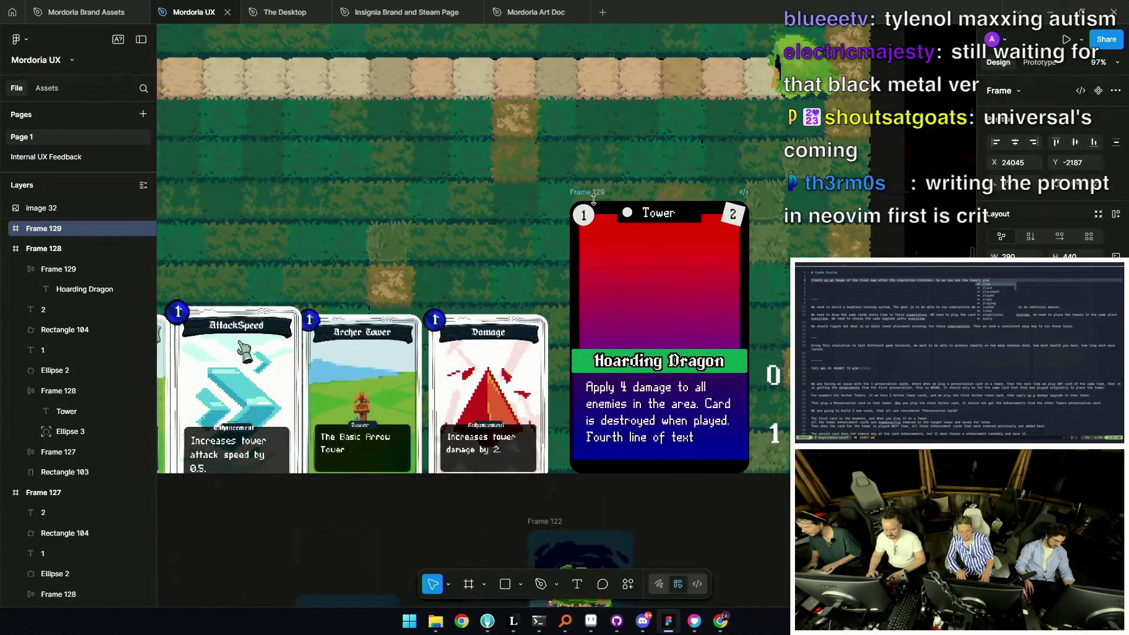
pyautogui.scroll(-2, 591, 201)
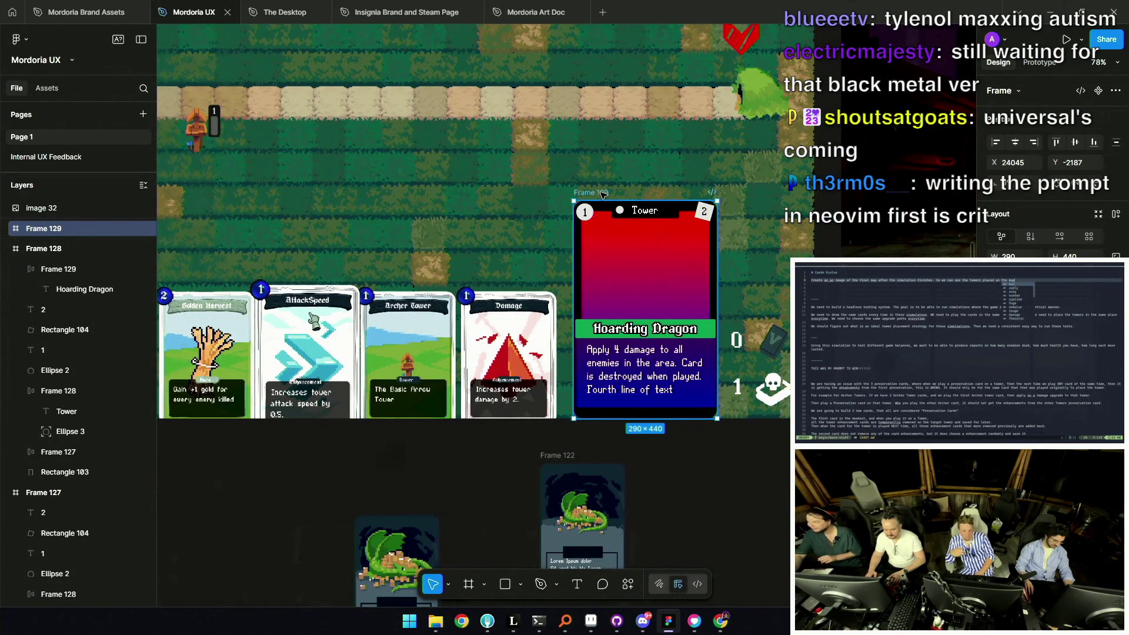
pyautogui.scroll(-5, 601, 194)
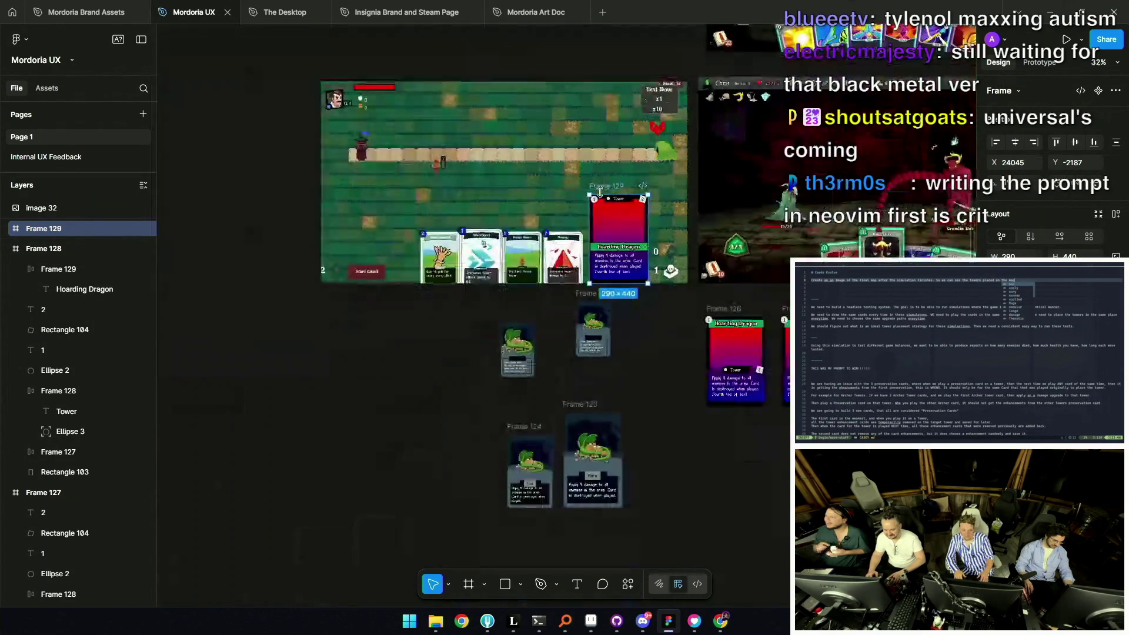
pyautogui.moveTo(617, 211); pyautogui.dragTo(736, 340)
pyautogui.moveTo(798, 441); pyautogui.dragTo(820, 458)
pyautogui.scroll(-3, 618, 304)
pyautogui.scroll(8, 617, 305)
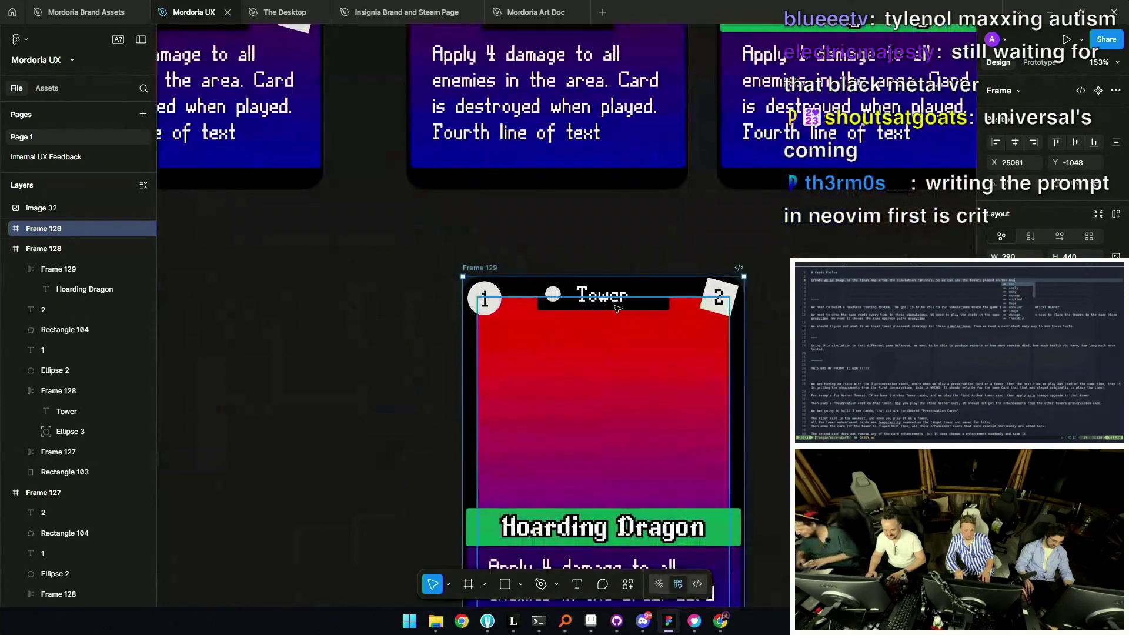
pyautogui.scroll(5, 617, 304)
pyautogui.click(641, 320)
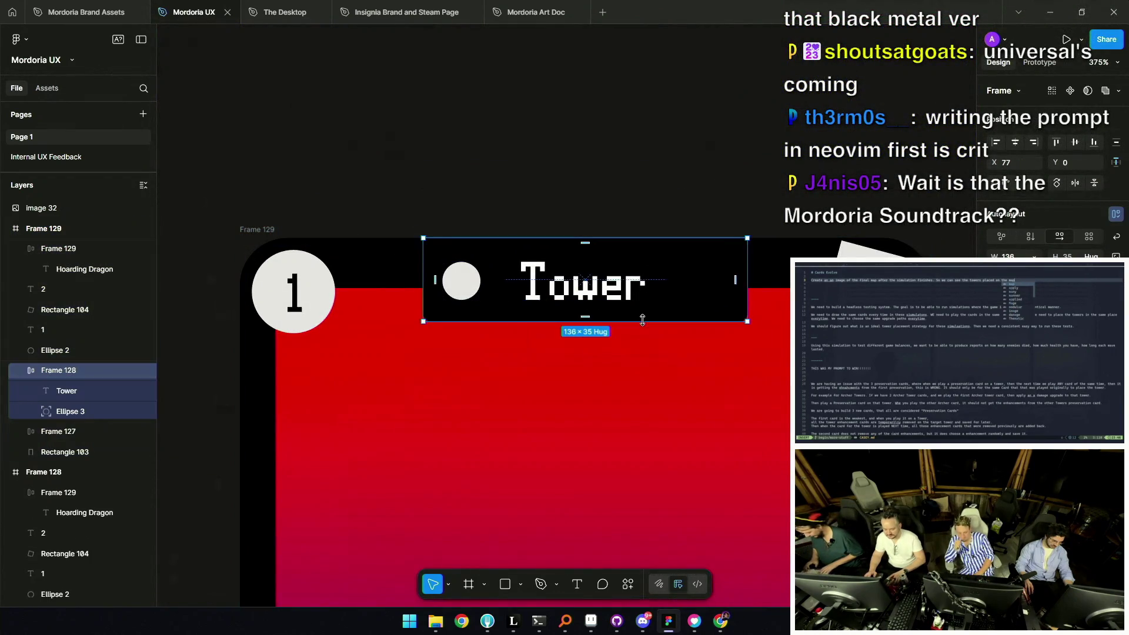
pyautogui.moveTo(640, 322); pyautogui.dragTo(641, 287)
pyautogui.doubleClick(642, 287)
pyautogui.scroll(-6, 515, 295)
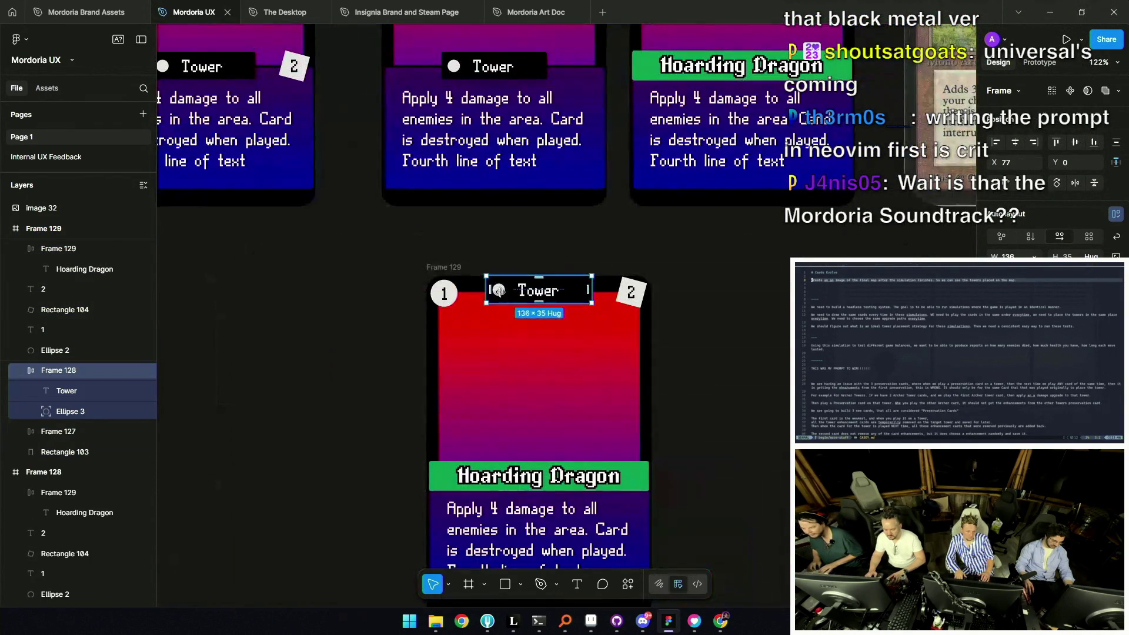
pyautogui.scroll(-1, 497, 278)
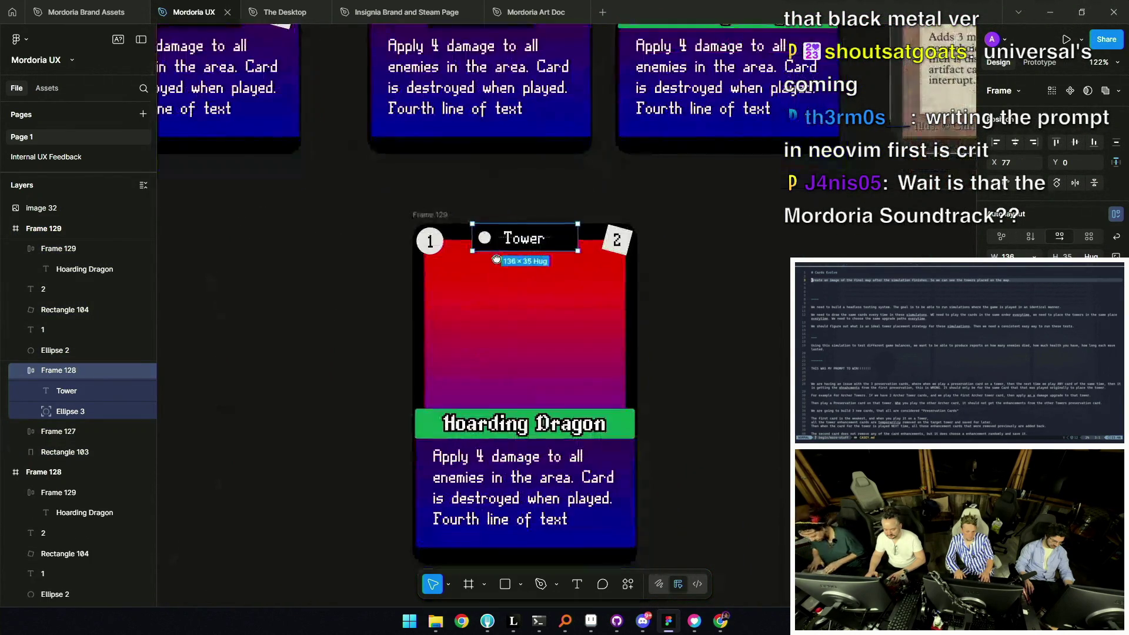
pyautogui.press('Escape')
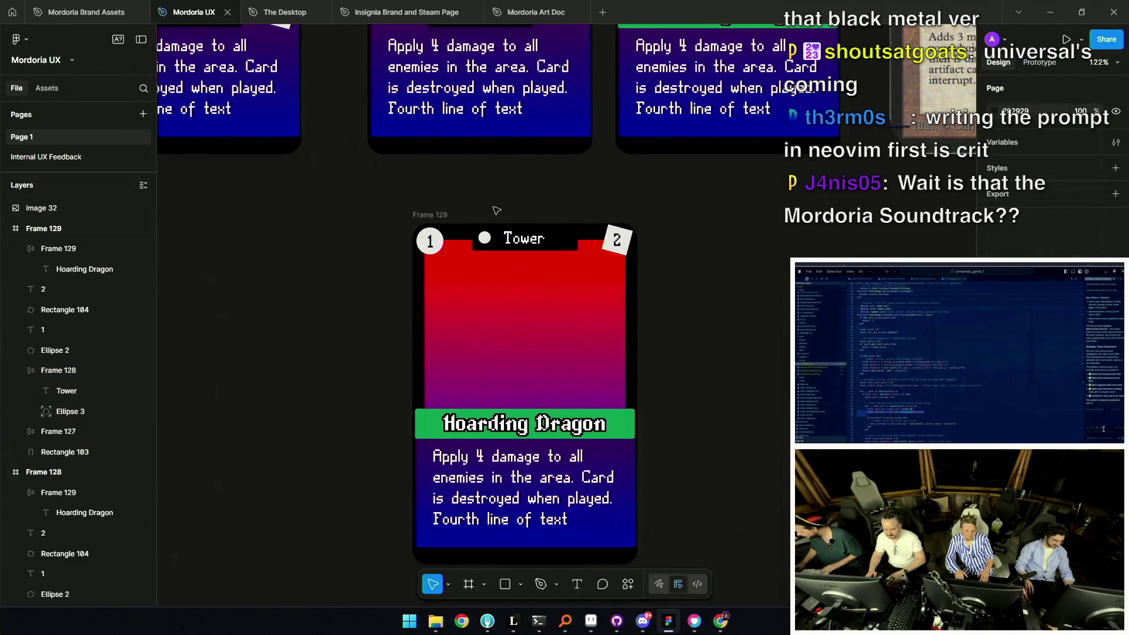
pyautogui.scroll(5, 496, 236)
pyautogui.doubleClick(484, 238)
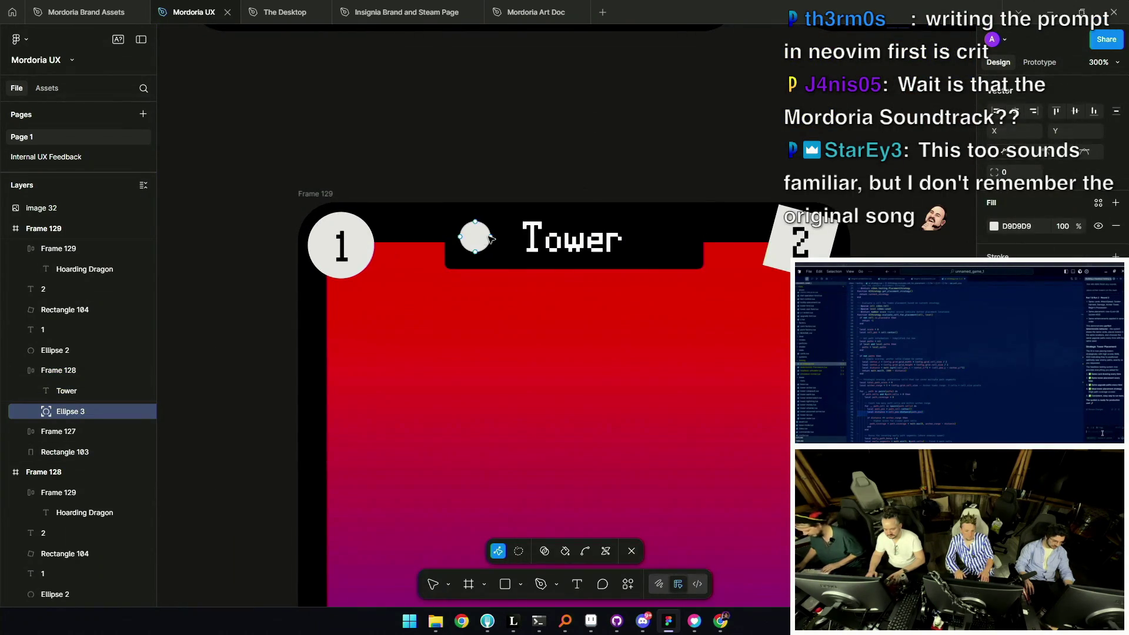
pyautogui.press('Escape')
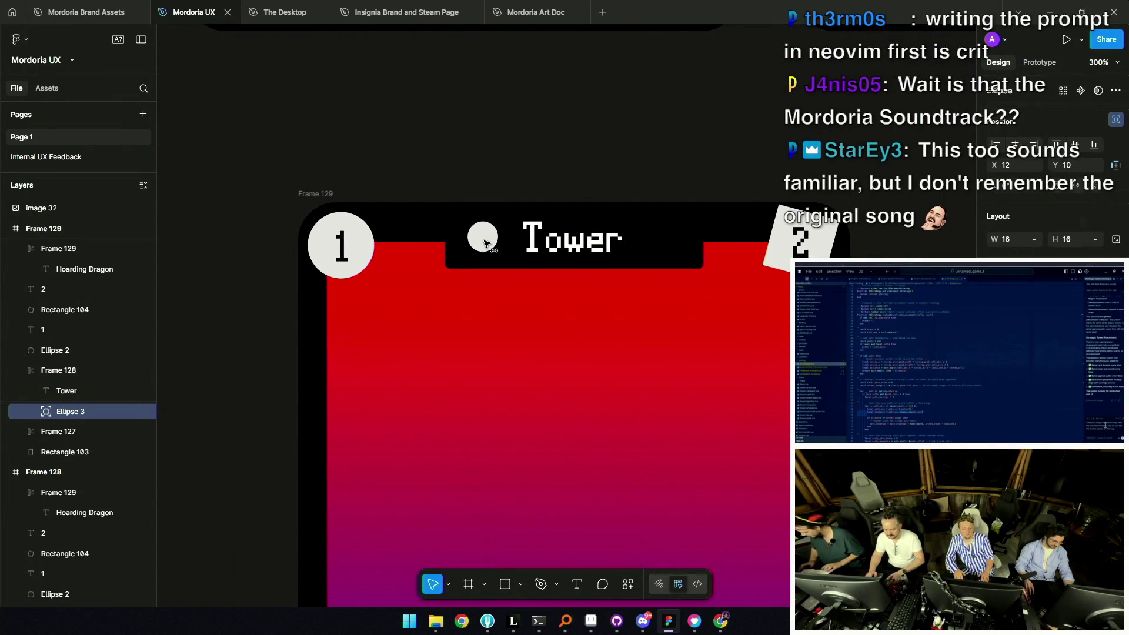
pyautogui.click(504, 168)
pyautogui.scroll(-6, 504, 168)
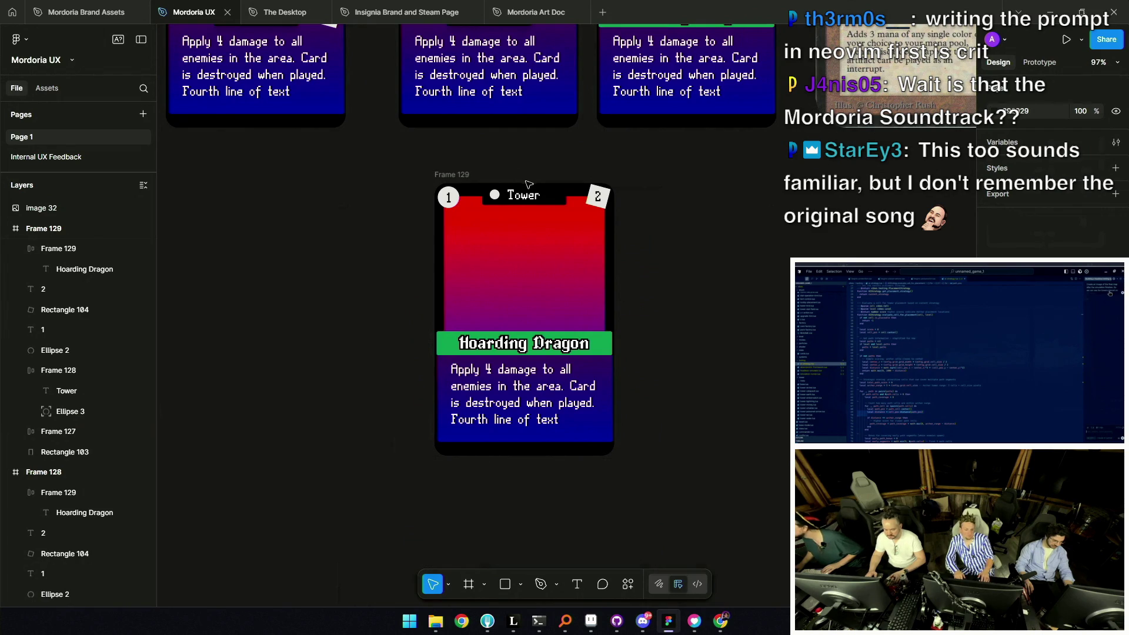
pyautogui.scroll(3, 528, 182)
pyautogui.scroll(2, 493, 205)
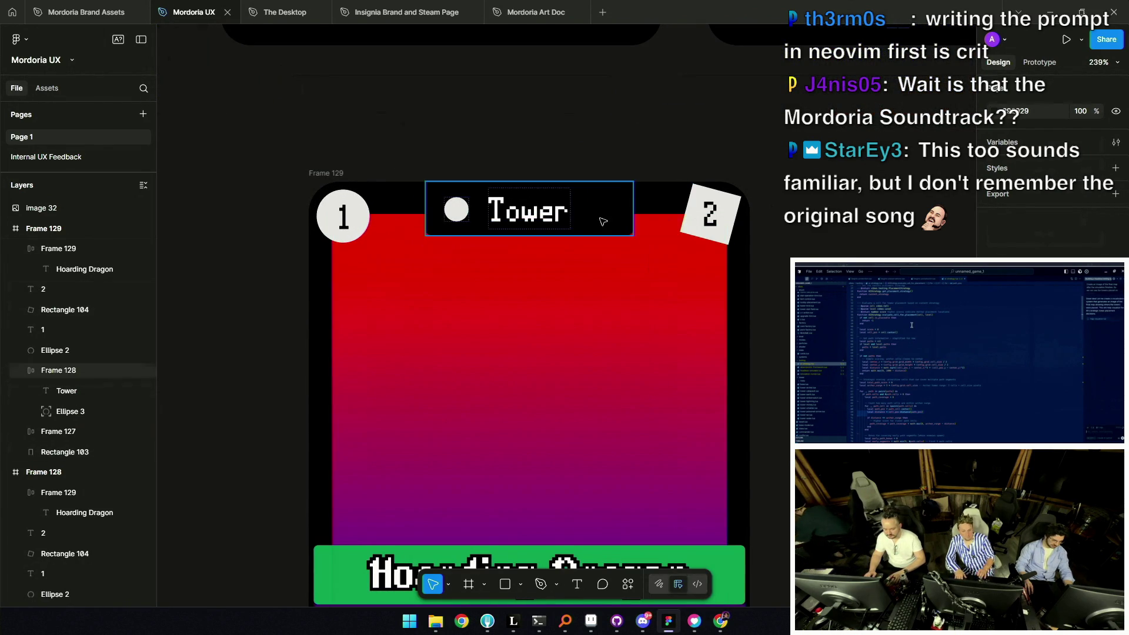
pyautogui.click(628, 221)
pyautogui.moveTo(631, 216); pyautogui.dragTo(582, 210)
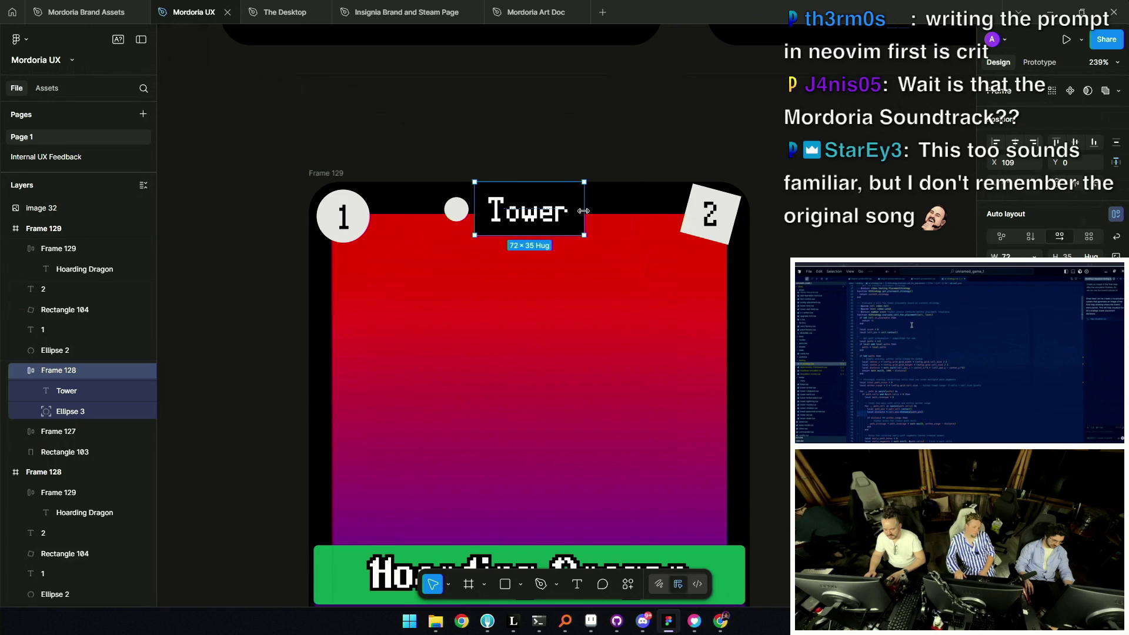
pyautogui.scroll(-3, 584, 212)
pyautogui.scroll(-2, 584, 212)
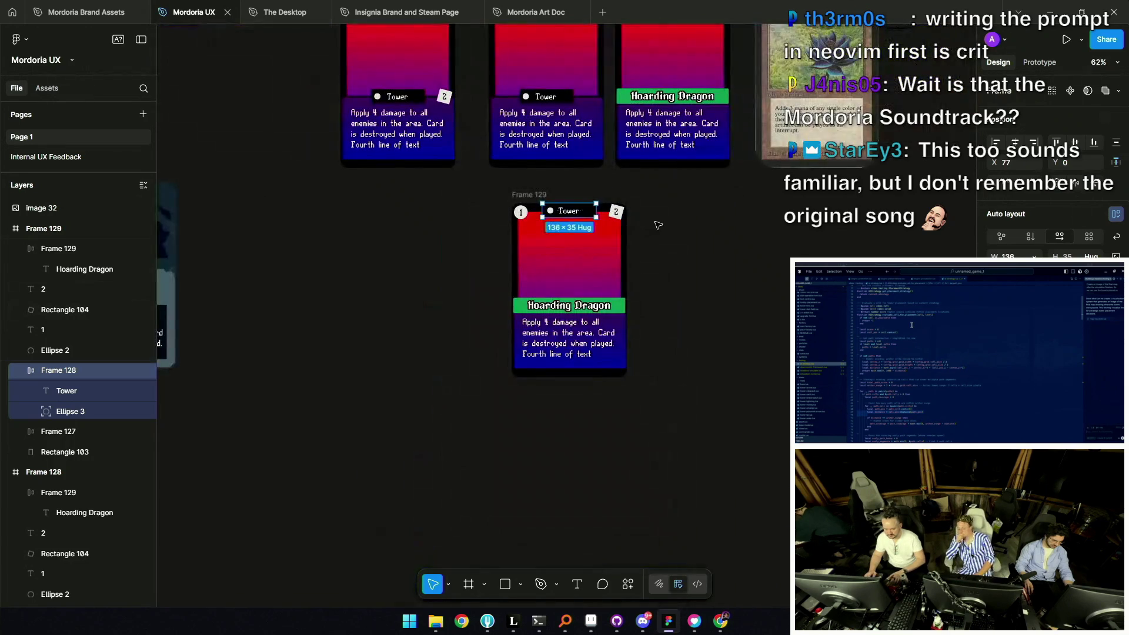
pyautogui.click(654, 225)
pyautogui.scroll(5, 615, 213)
pyautogui.click(599, 227)
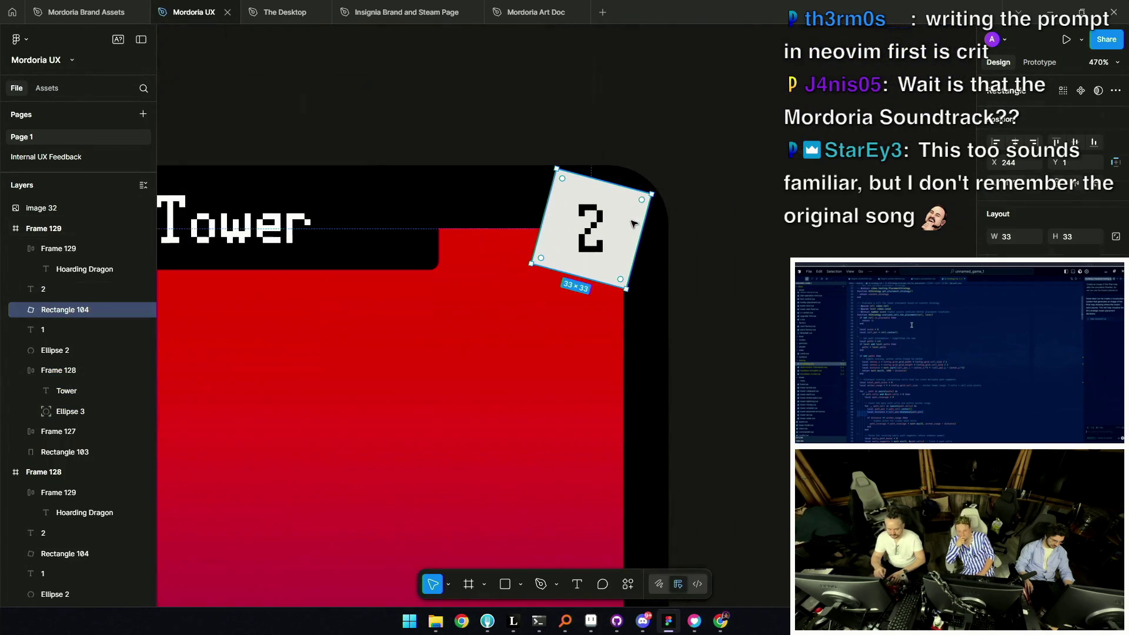
pyautogui.hscroll(2, 532, 227)
# Duplicate the 2 badge to the right of the card and reposition its fill gradient handles
pyautogui.keyDown('alt'); pyautogui.moveTo(532, 226); pyautogui.dragTo(745, 227); pyautogui.keyUp('alt')
pyautogui.hscroll(2, 670, 238)
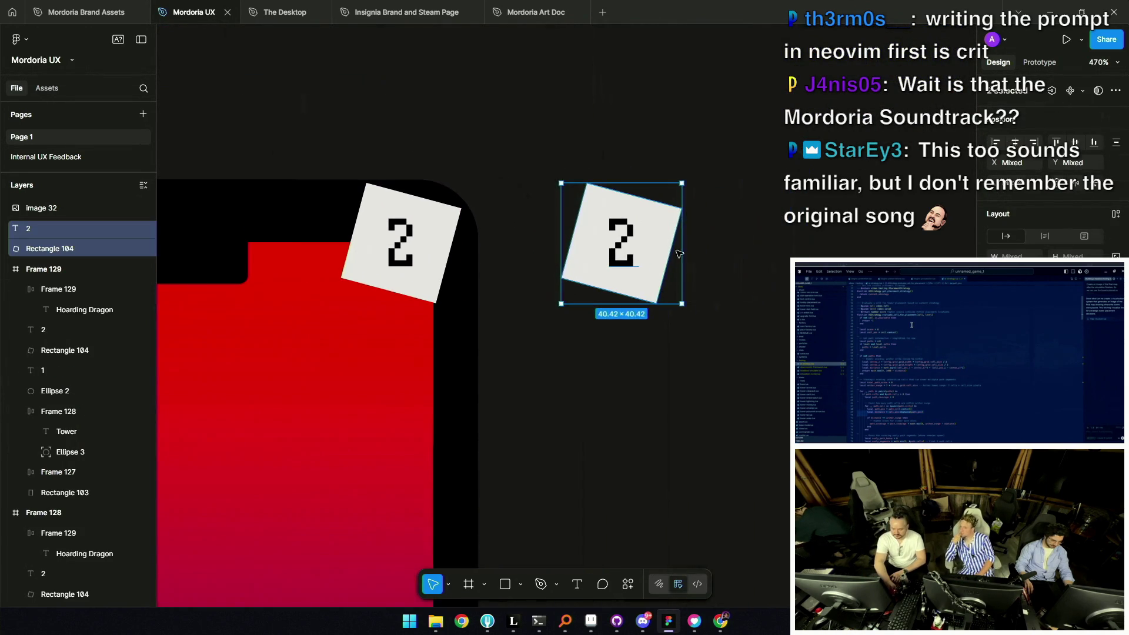
pyautogui.click(670, 239)
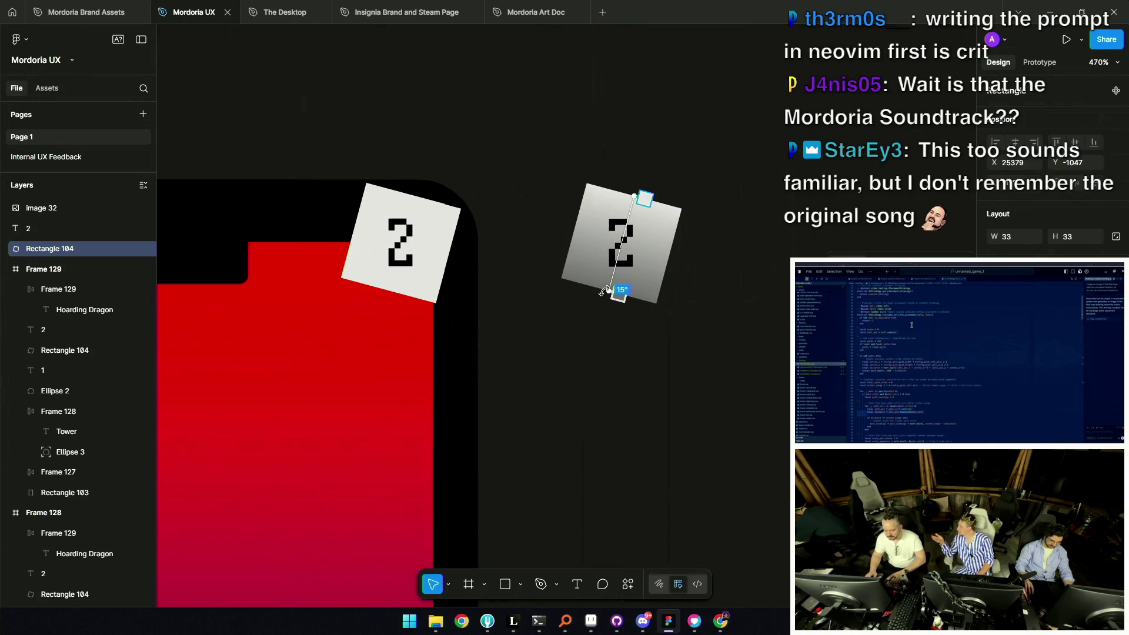
pyautogui.moveTo(610, 293); pyautogui.dragTo(620, 304)
pyautogui.moveTo(630, 193)
pyautogui.mouseDown()
pyautogui.moveTo(613, 163)
pyautogui.moveTo(632, 271)
pyautogui.moveTo(631, 227)
pyautogui.moveTo(632, 239)
pyautogui.mouseUp()
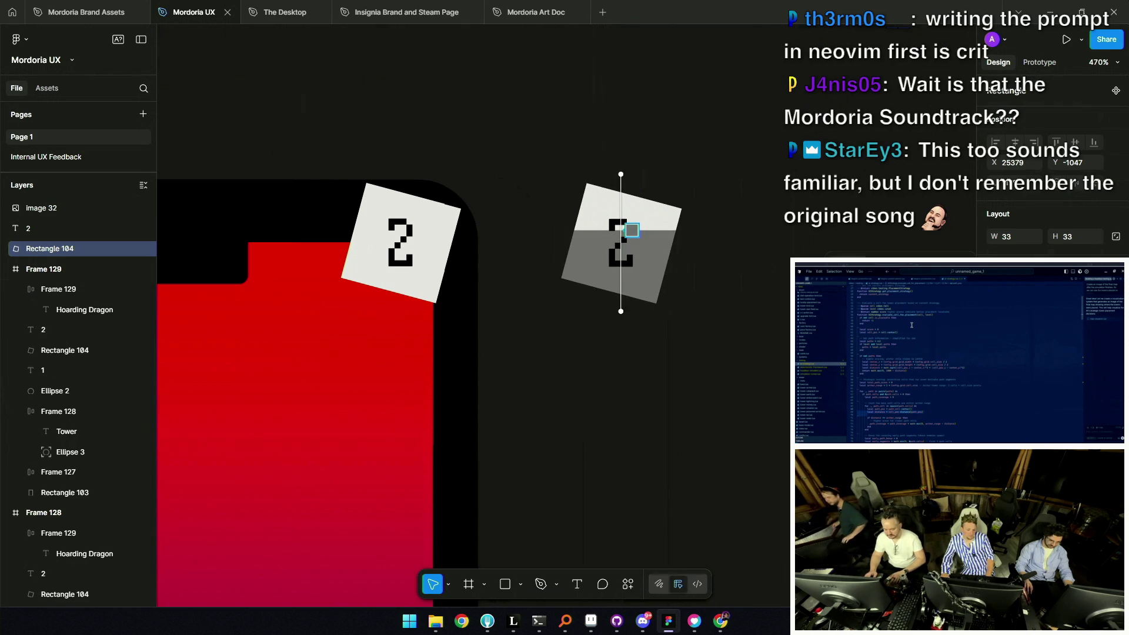
# Set the lower gradient stop of the copied badge to a lightened red
pyautogui.click(632, 230)
pyautogui.click(731, 582)
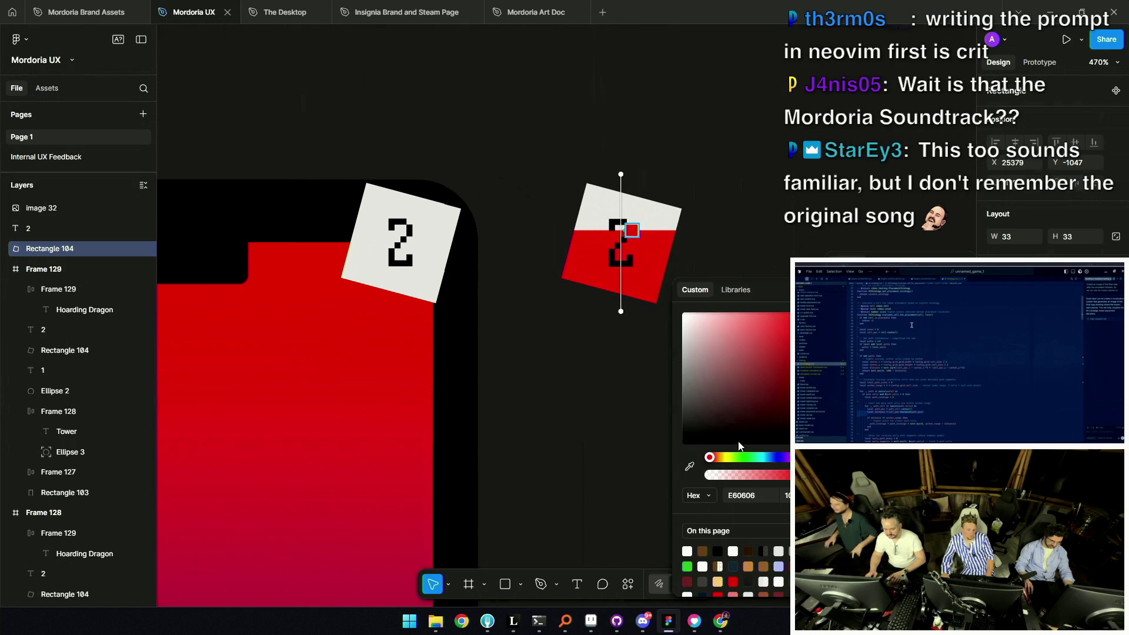
pyautogui.click(743, 457)
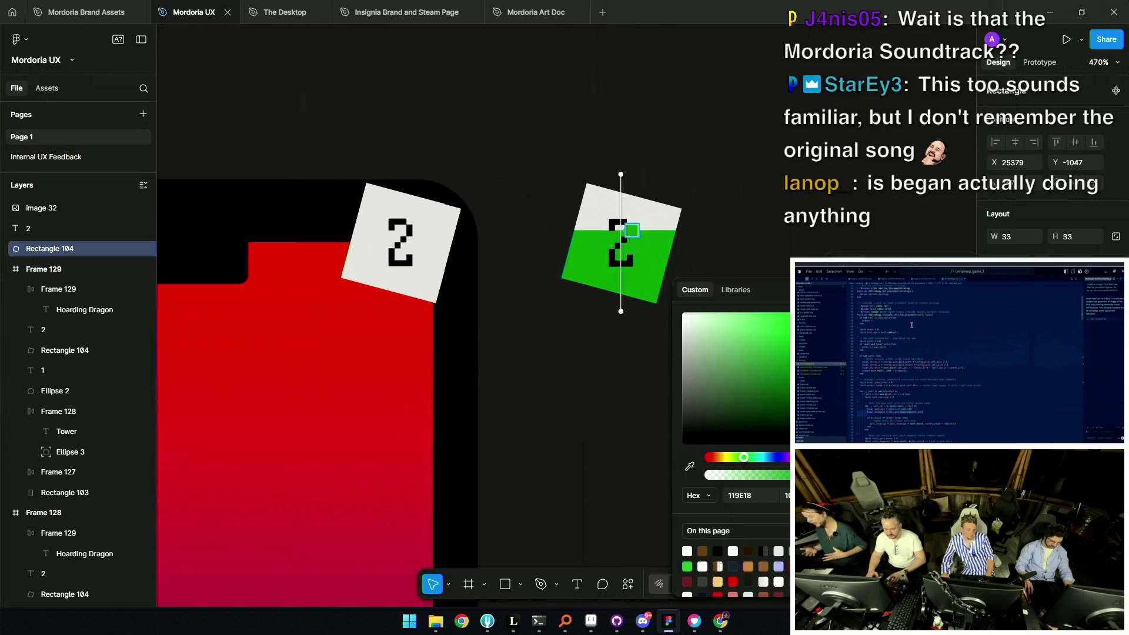
pyautogui.moveTo(734, 459); pyautogui.dragTo(712, 457)
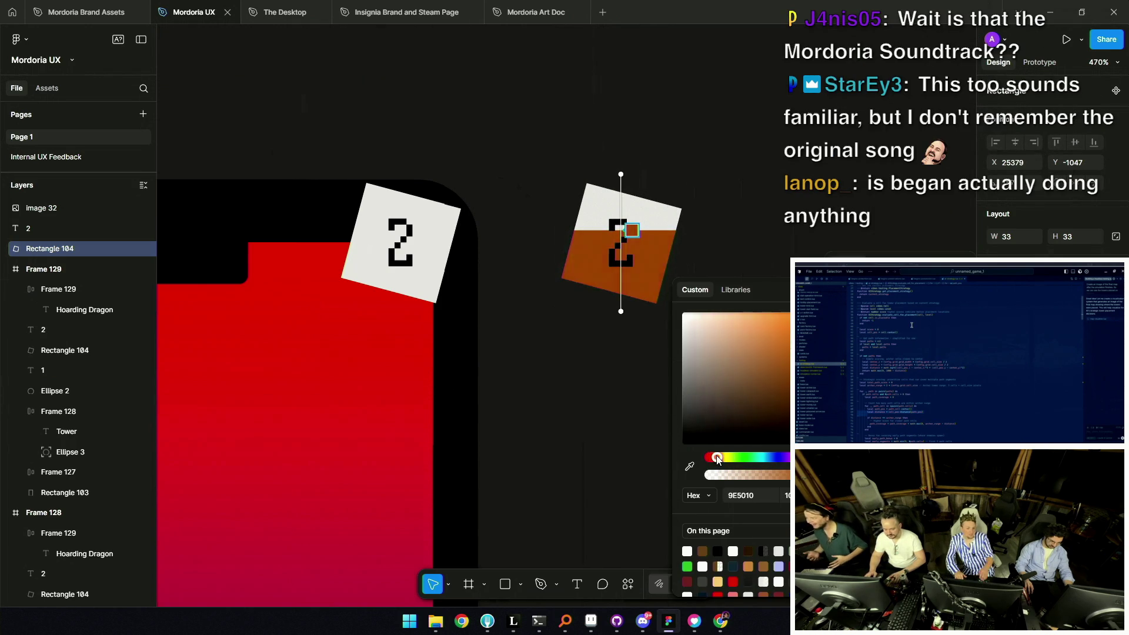
pyautogui.click(780, 343)
pyautogui.moveTo(777, 347); pyautogui.dragTo(777, 335)
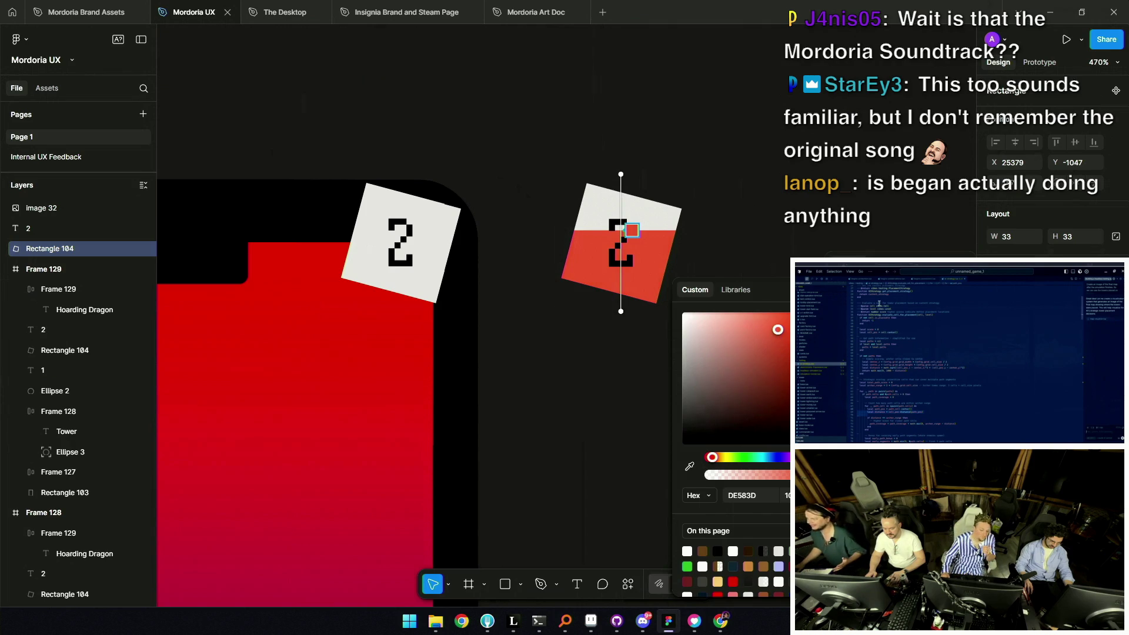
# Set the upper gradient stop to a medium red, then reselect the red badge copy
pyautogui.hotkey('ctrl', 'z')
pyautogui.moveTo(776, 346); pyautogui.dragTo(752, 312)
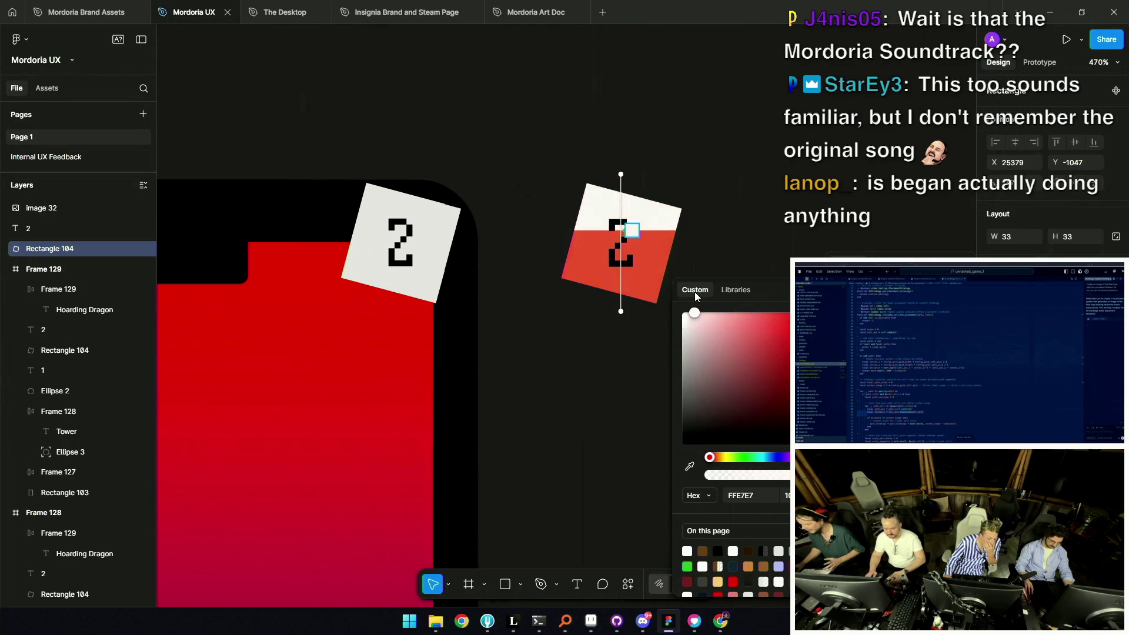
pyautogui.moveTo(752, 370); pyautogui.dragTo(768, 363)
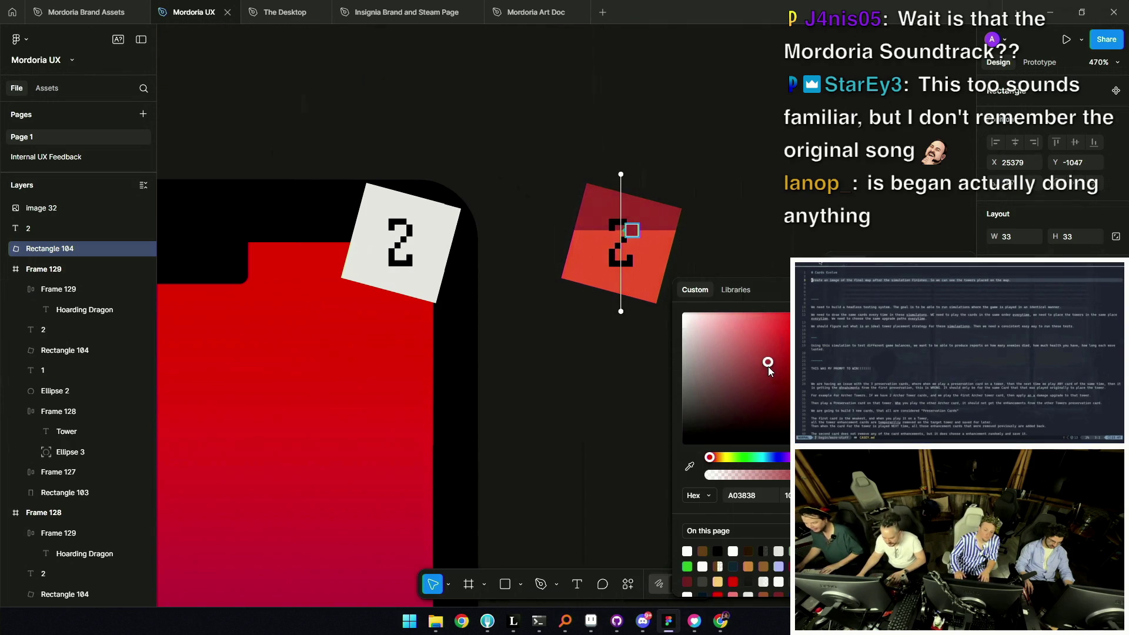
pyautogui.moveTo(767, 364); pyautogui.dragTo(770, 348)
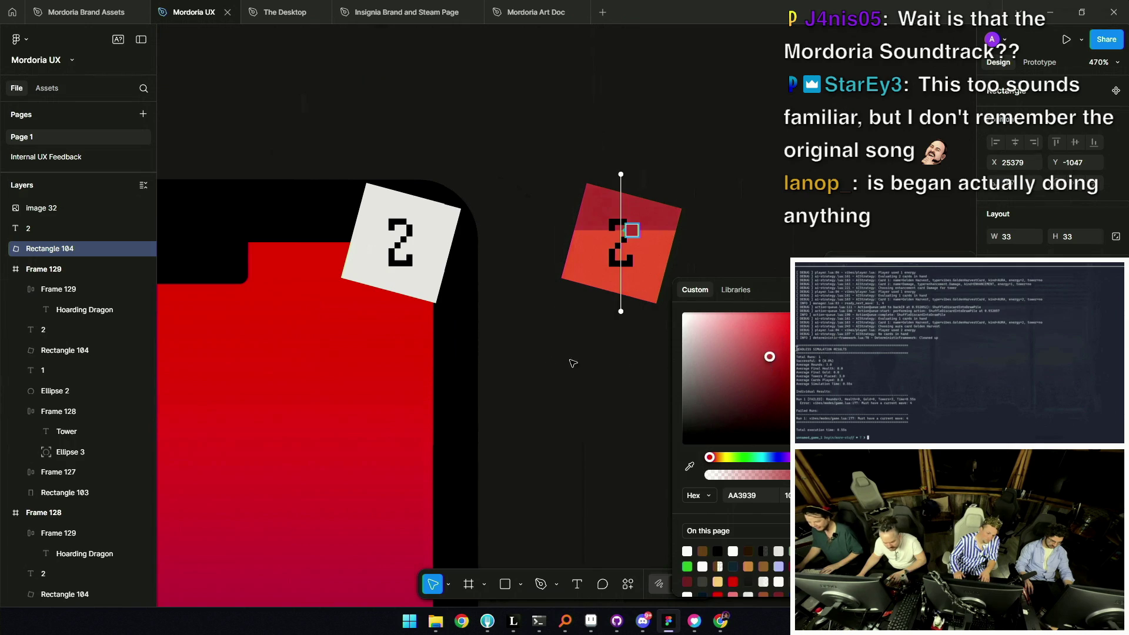
pyautogui.click(633, 362)
pyautogui.keyDown('ctrl'); pyautogui.scroll(-5, 706, 296); pyautogui.keyUp('ctrl')
pyautogui.keyDown('ctrl'); pyautogui.scroll(-2, 710, 289); pyautogui.keyUp('ctrl')
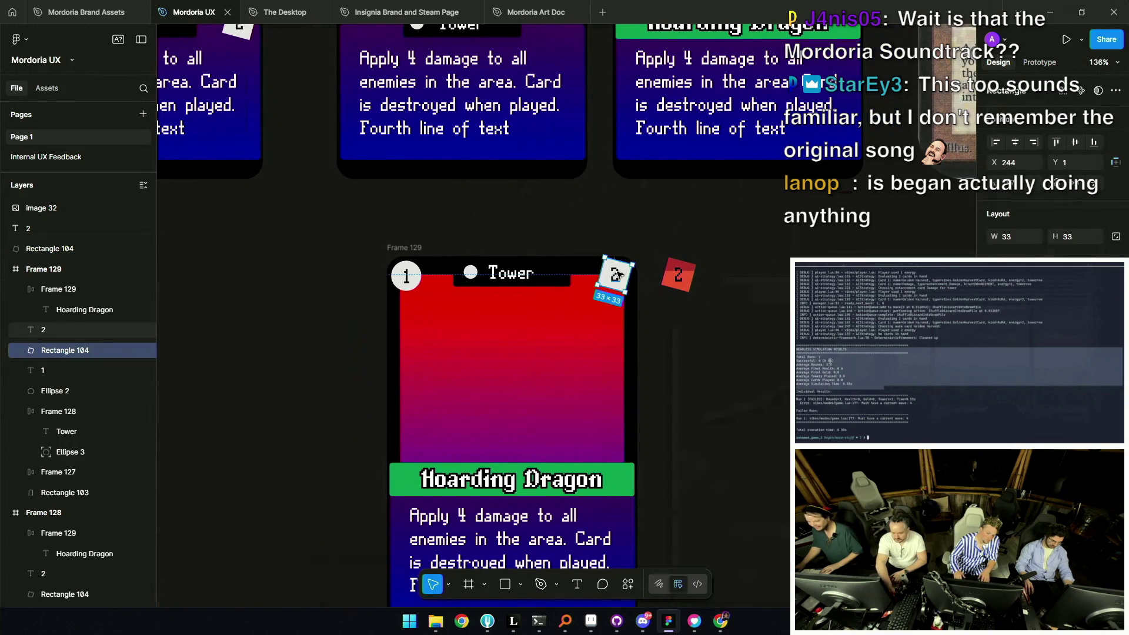
pyautogui.keyDown('ctrl'); pyautogui.scroll(4, 703, 262); pyautogui.keyUp('ctrl')
pyautogui.click(629, 307)
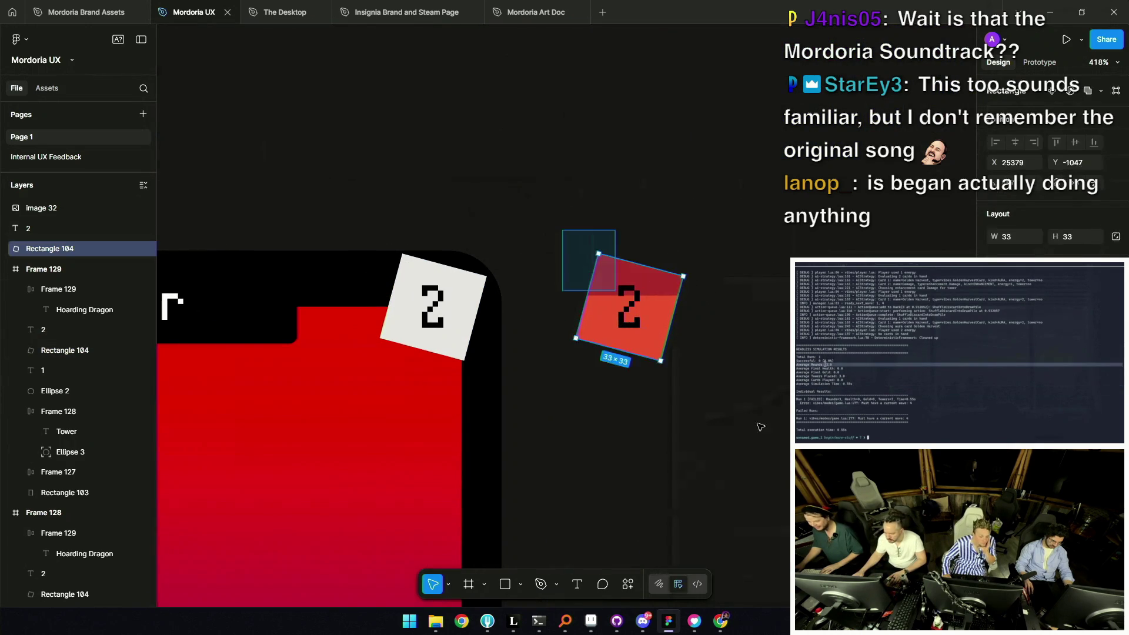
# Duplicate the red badge to its right and turn the copy's lower gradient stop green
pyautogui.hotkey('ctrl', 'd')
pyautogui.moveTo(628, 307); pyautogui.dragTo(767, 307)
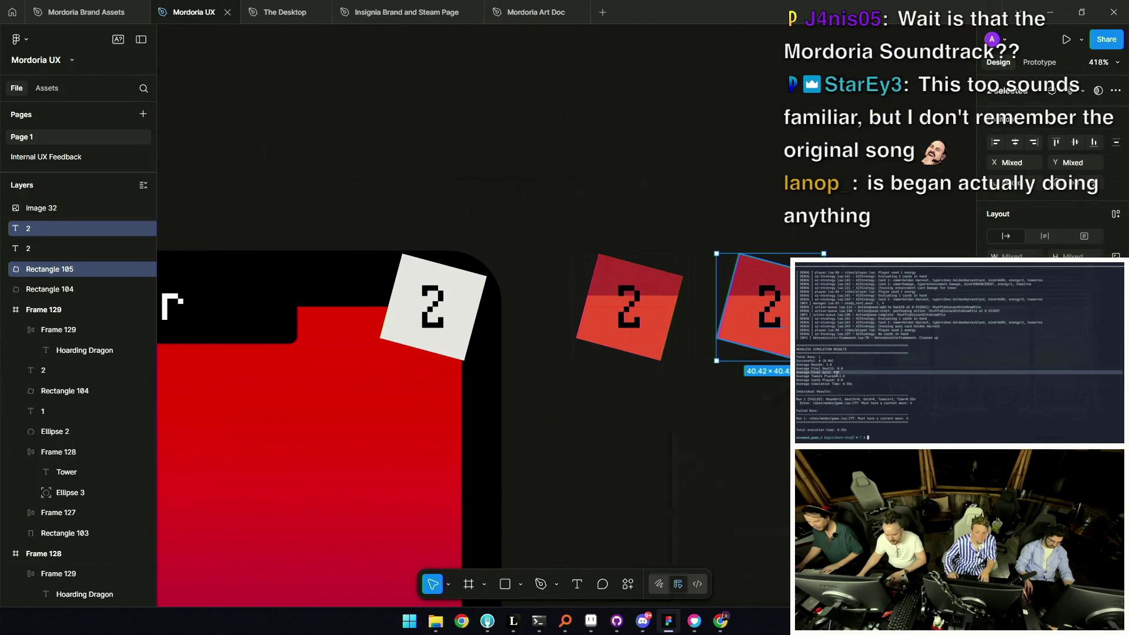
pyautogui.click(780, 297)
pyautogui.click(996, 353)
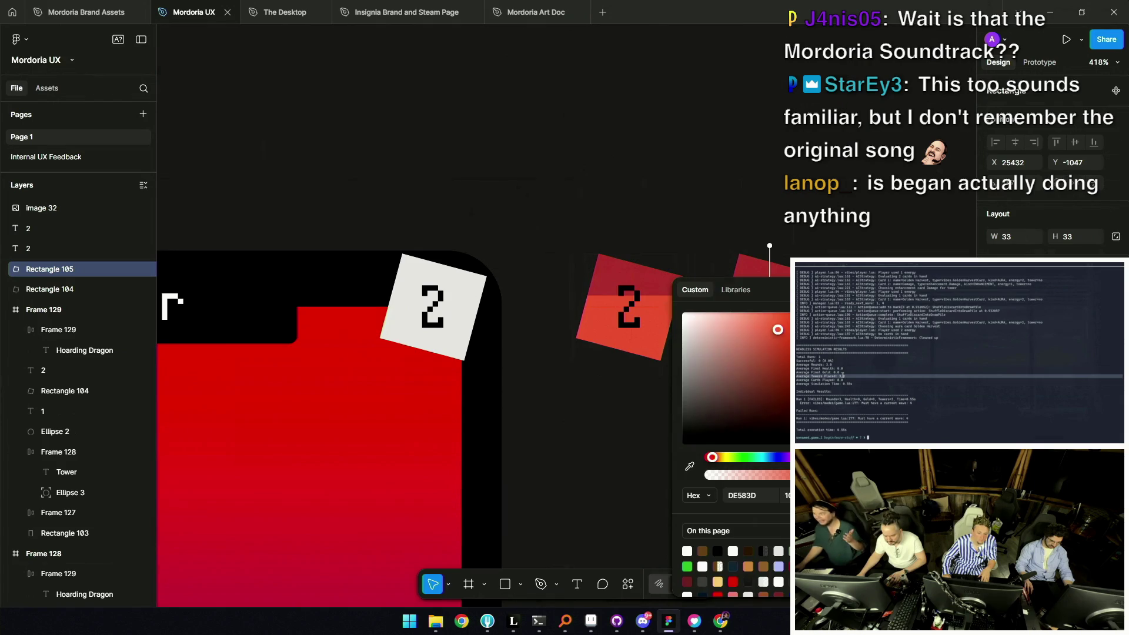
pyautogui.click(740, 457)
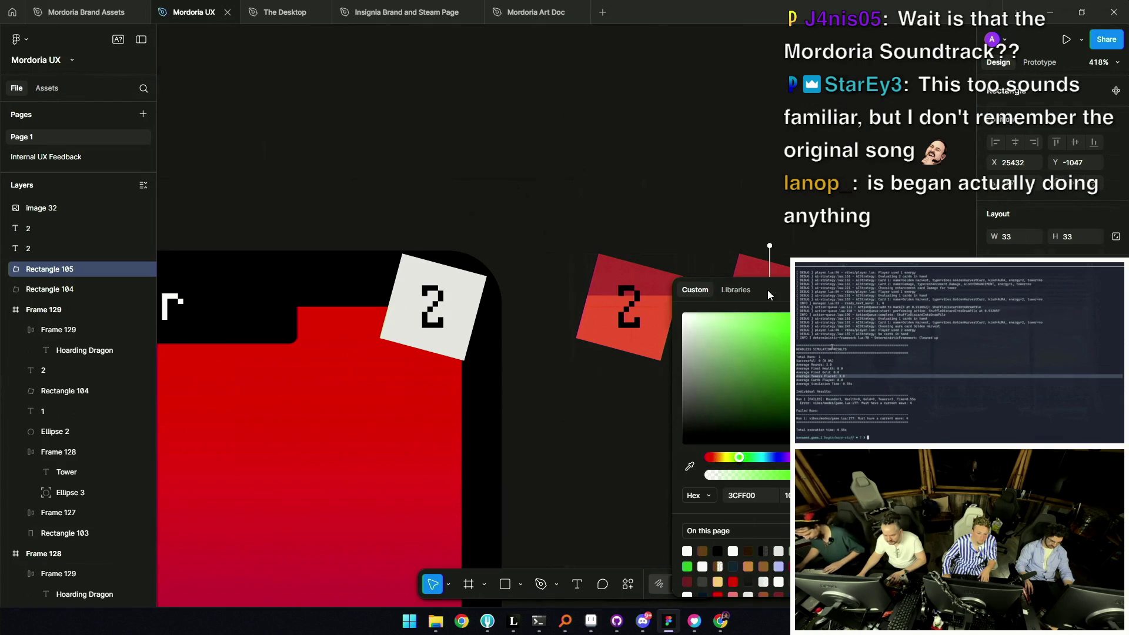
pyautogui.press('Escape')
pyautogui.hscroll(3, 702, 268)
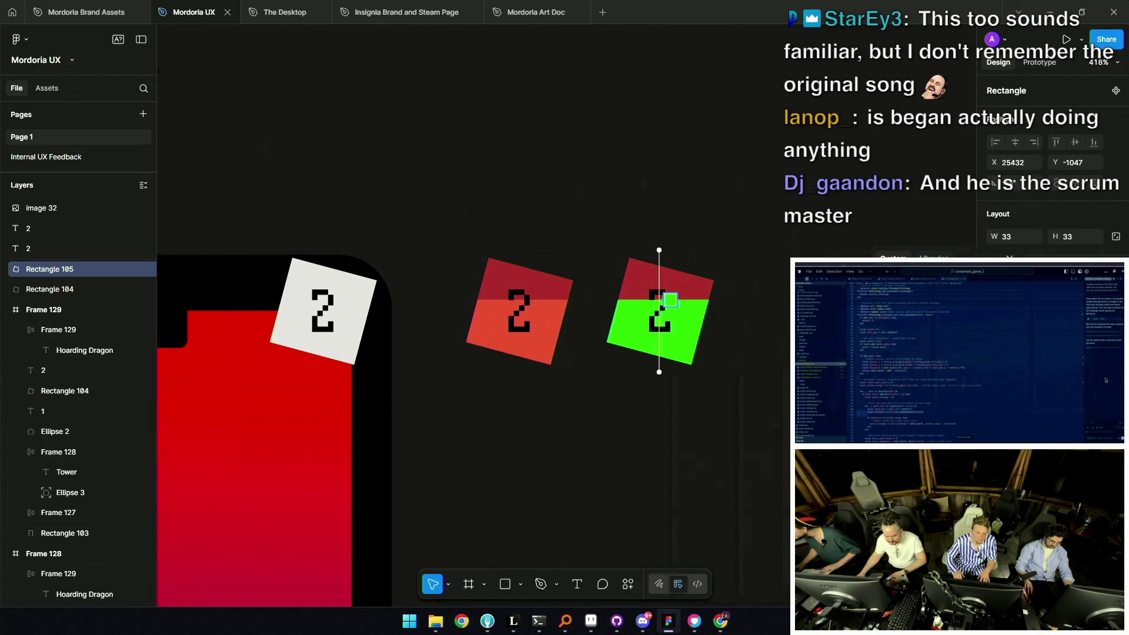
pyautogui.click(996, 353)
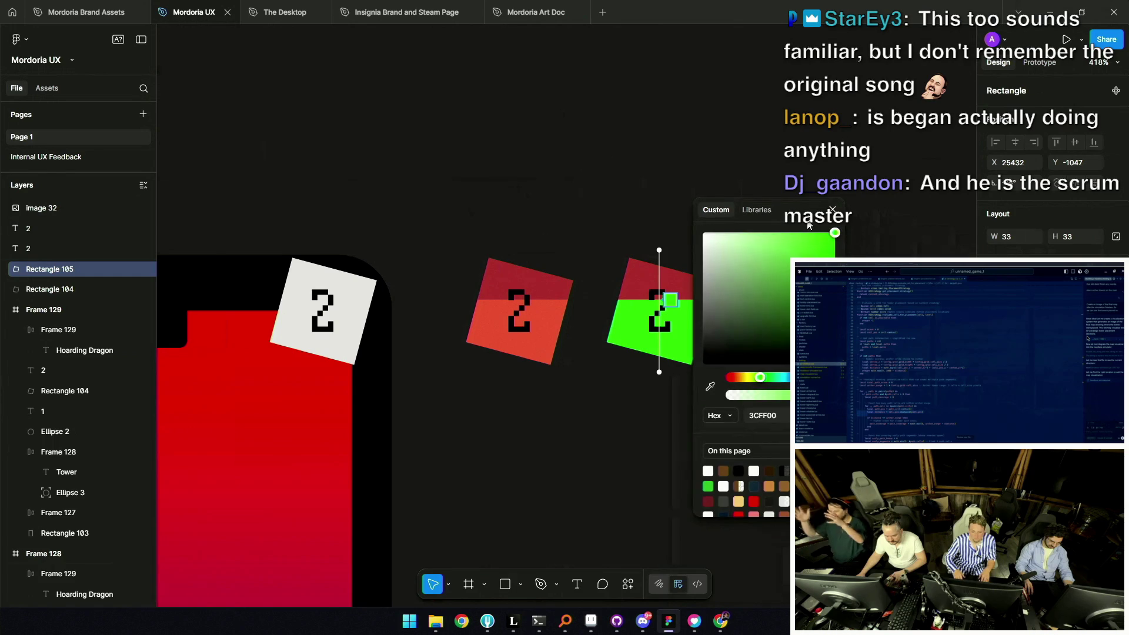
pyautogui.press('Escape')
# Turn the copy's upper gradient stop green as well, then select both small 2 numbers
pyautogui.click(996, 353)
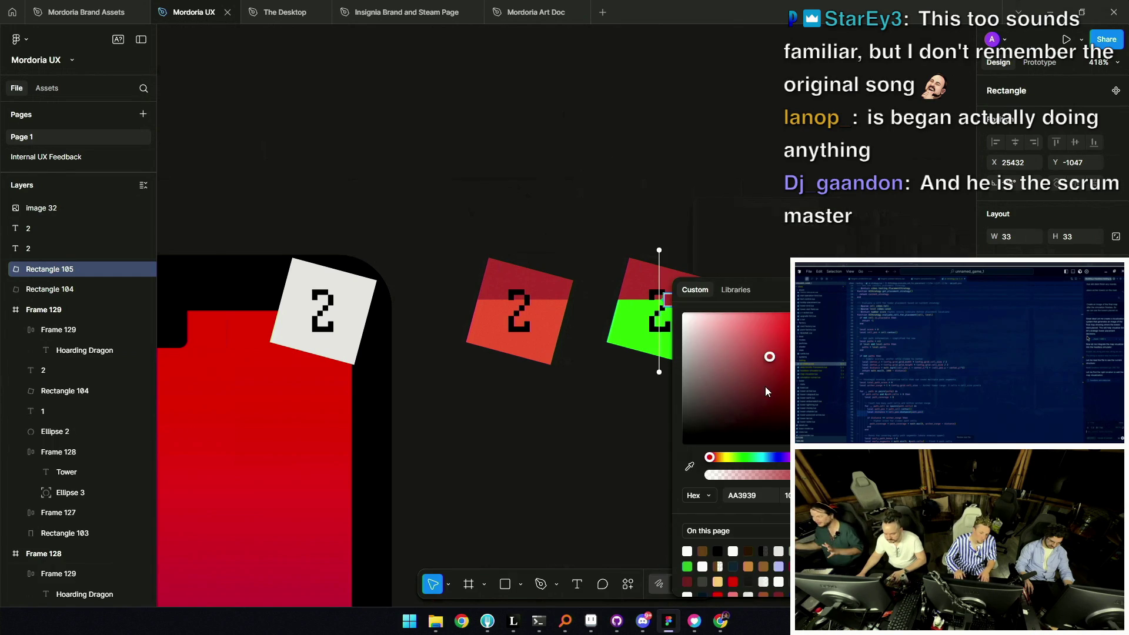
pyautogui.moveTo(746, 457); pyautogui.dragTo(742, 461)
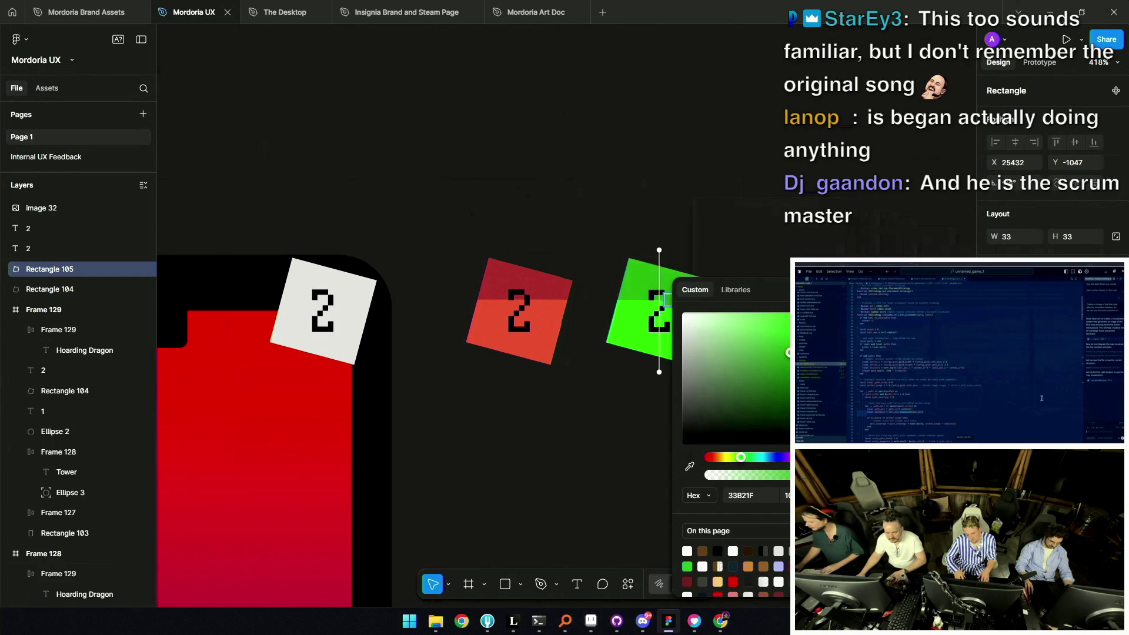
pyautogui.moveTo(780, 350); pyautogui.dragTo(779, 373)
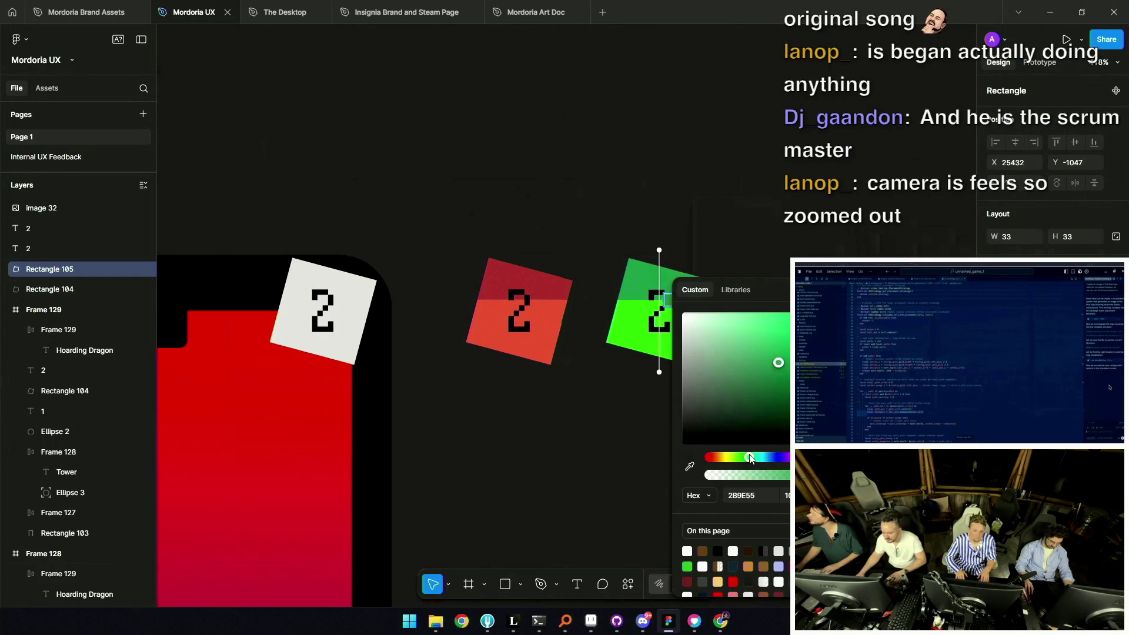
pyautogui.press('Escape')
pyautogui.scroll(-5, 702, 247)
pyautogui.scroll(-5, 702, 247)
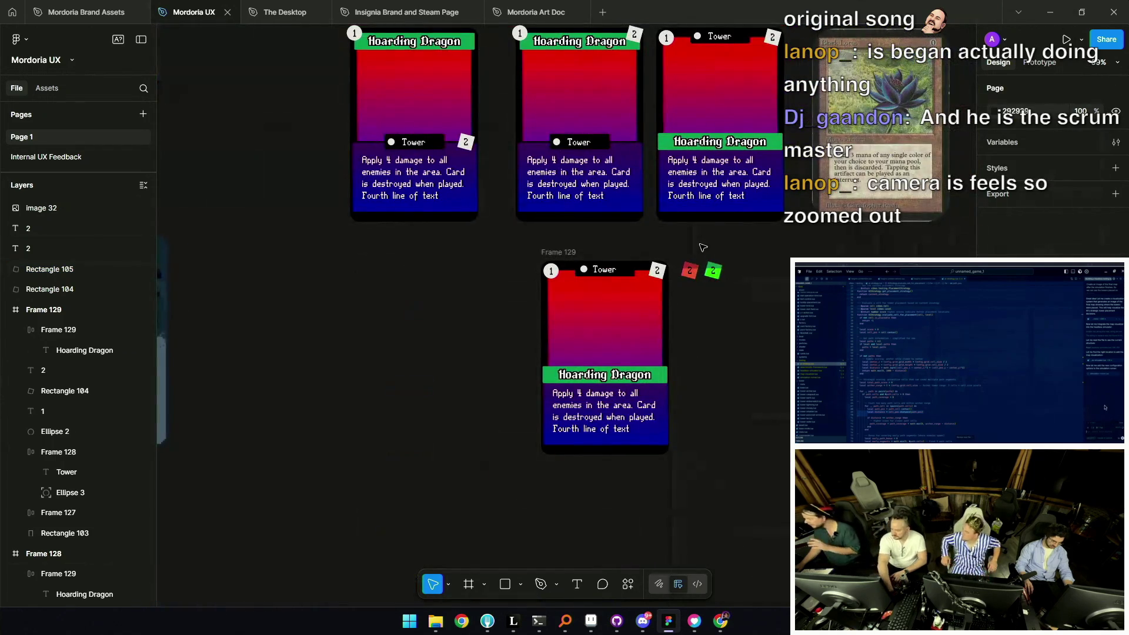
pyautogui.keyDown('ctrl'); pyautogui.scroll(5, 711, 270); pyautogui.keyUp('ctrl')
pyautogui.click(674, 256)
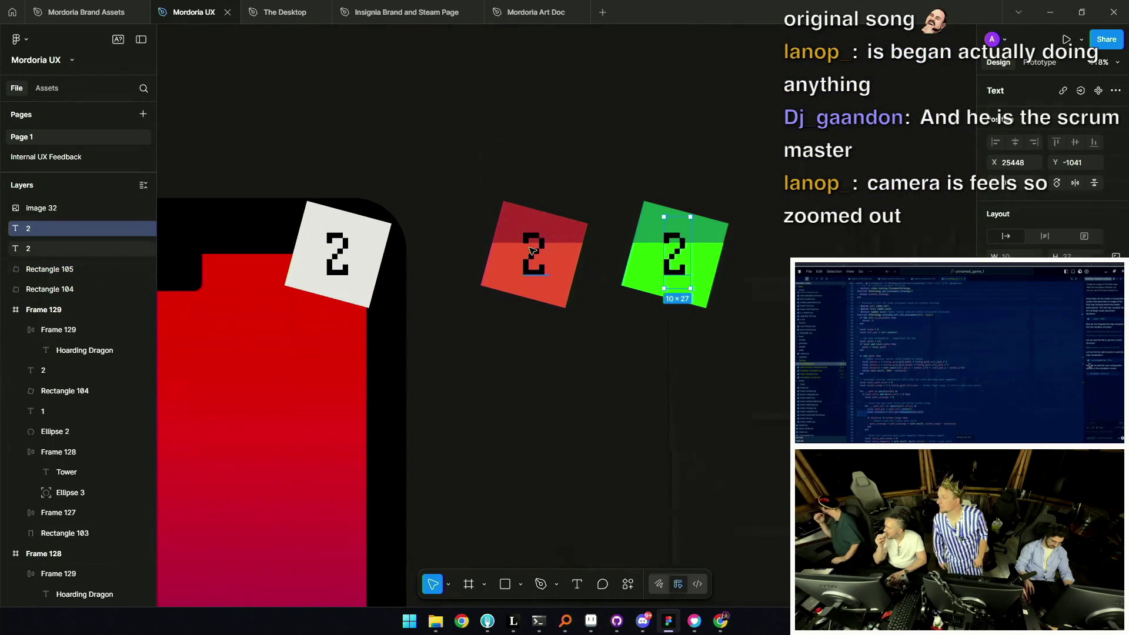
pyautogui.keyDown('shift'); pyautogui.click(534, 256); pyautogui.keyUp('shift')
pyautogui.moveTo(838, 371); pyautogui.dragTo(717, 227)
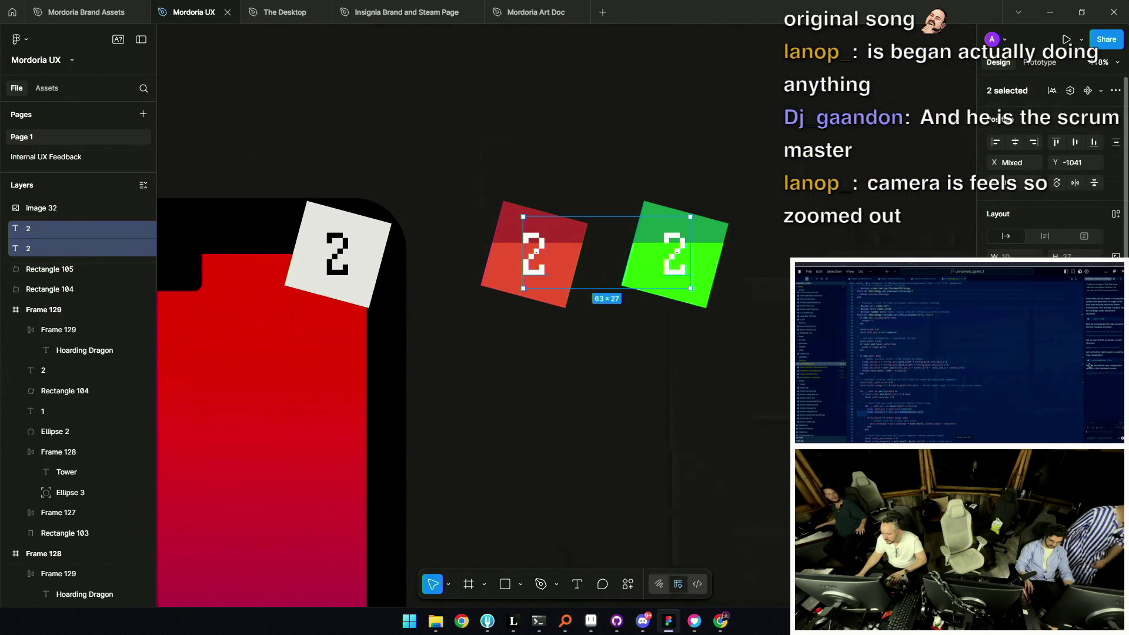
pyautogui.click(1115, 546)
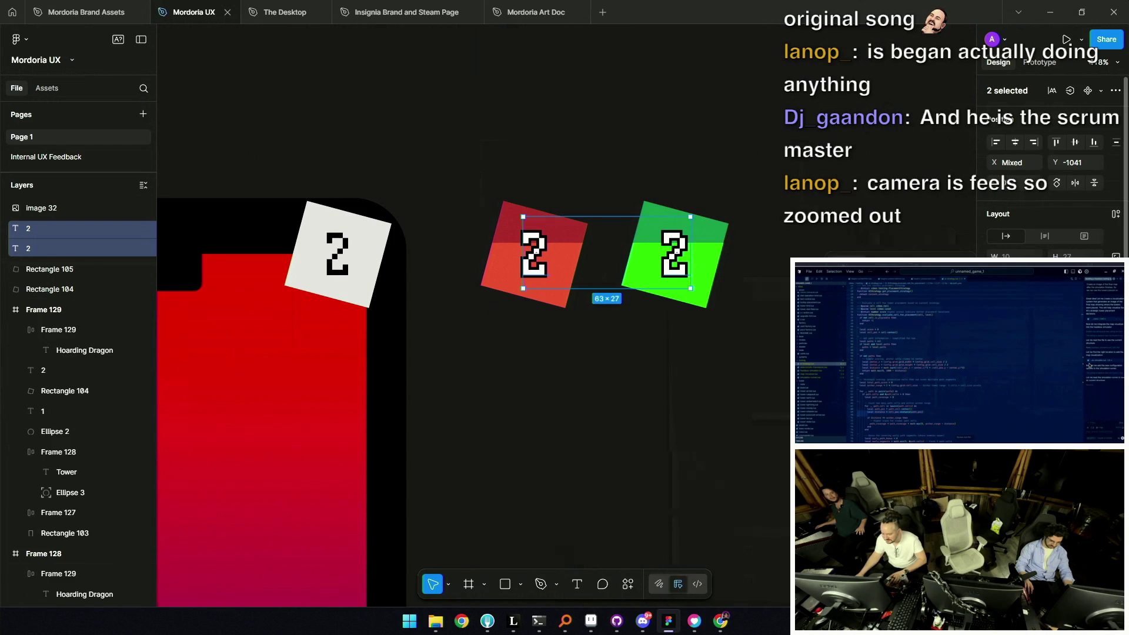
pyautogui.press('Up')
pyautogui.press('Up')
pyautogui.scroll(-5, 718, 357)
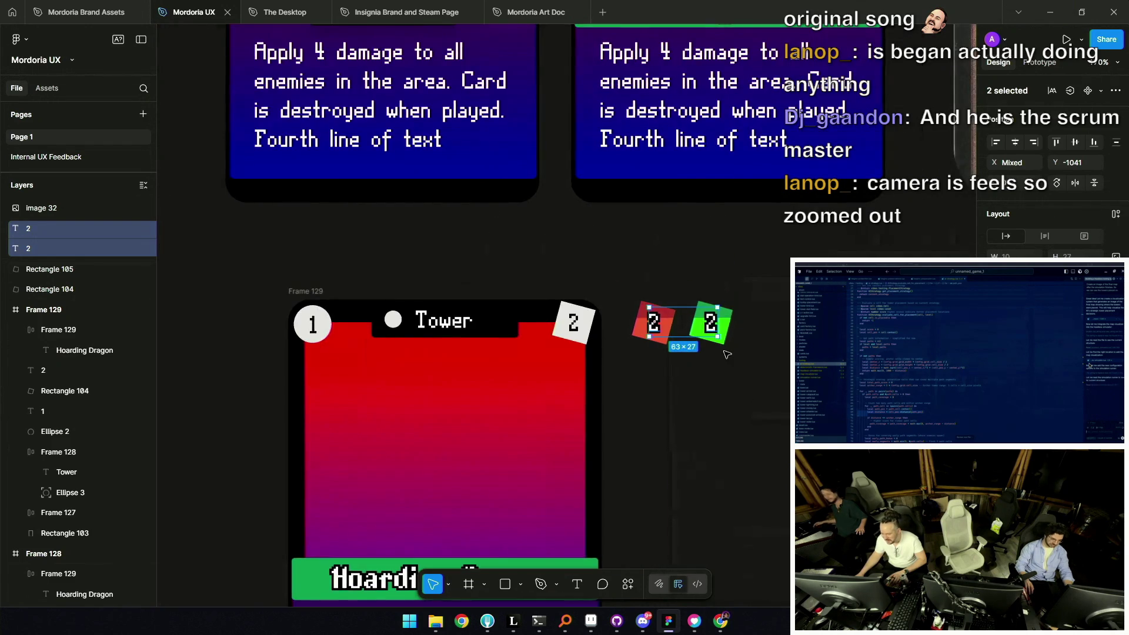
pyautogui.scroll(-3, 725, 371)
pyautogui.click(725, 372)
pyautogui.scroll(-2, 716, 371)
pyautogui.scroll(5, 716, 369)
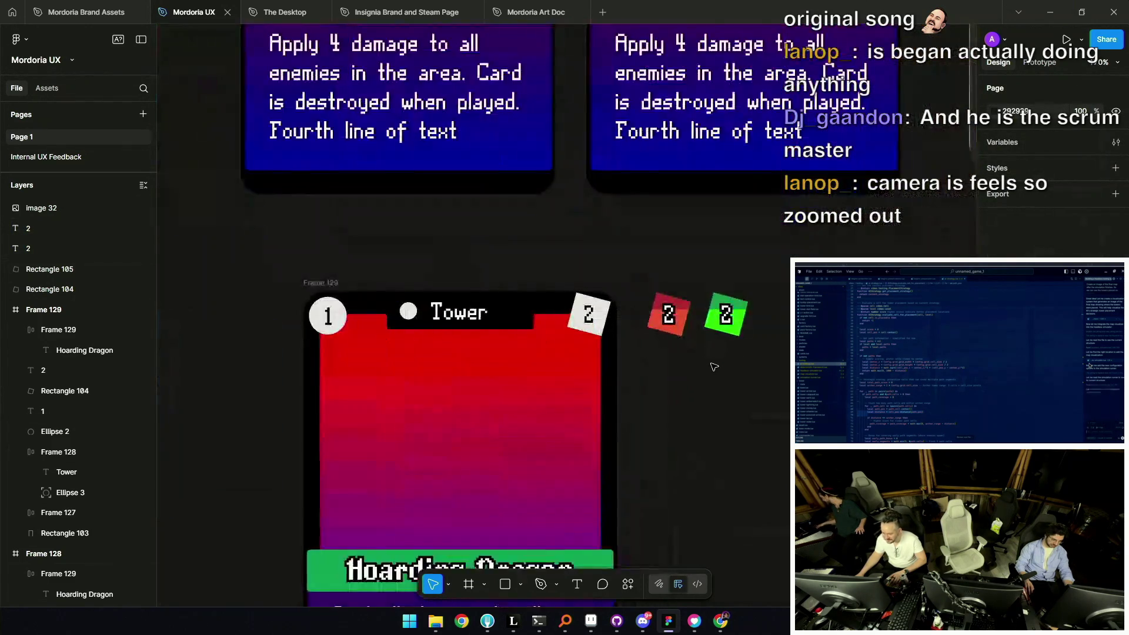
pyautogui.scroll(5, 716, 366)
pyautogui.hotkey('ctrl', 'z')
pyautogui.hotkey('ctrl', 'shift', 'z')
pyautogui.press('Escape')
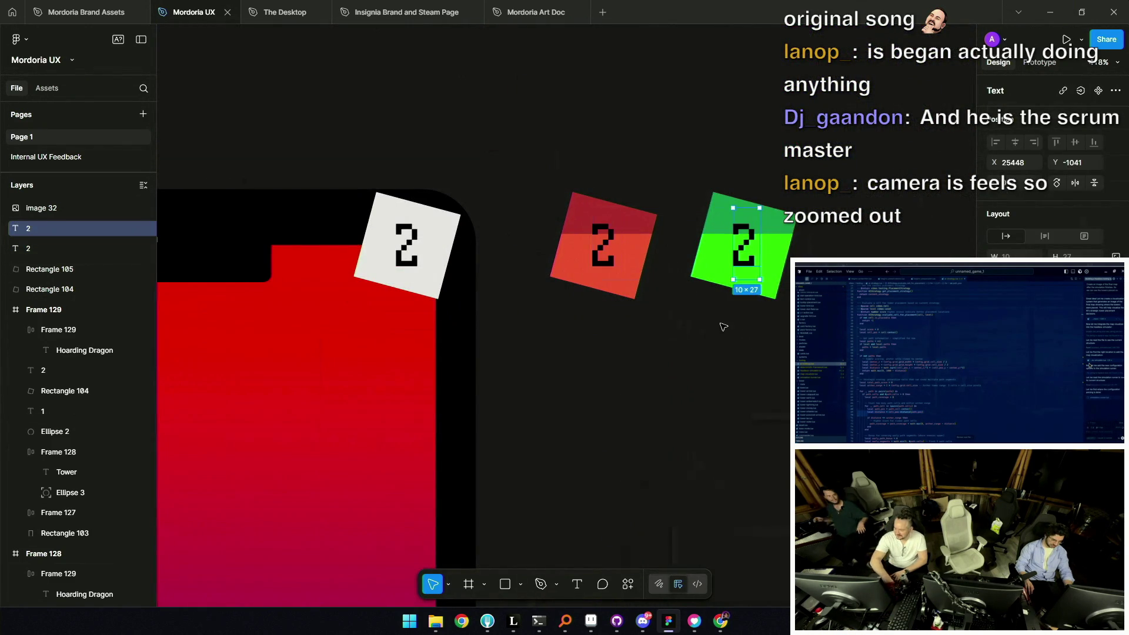
pyautogui.scroll(-4, 716, 363)
pyautogui.scroll(2, 732, 259)
pyautogui.scroll(2, 732, 259)
pyautogui.hotkey('ctrl', 'z')
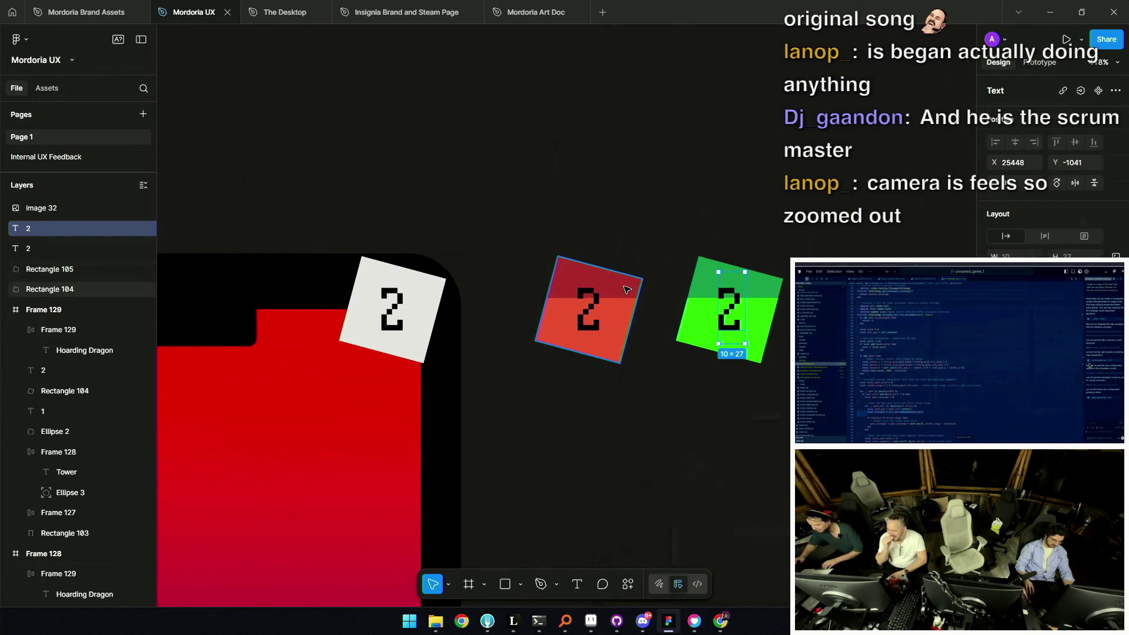
pyautogui.click(781, 372)
pyautogui.click(777, 327)
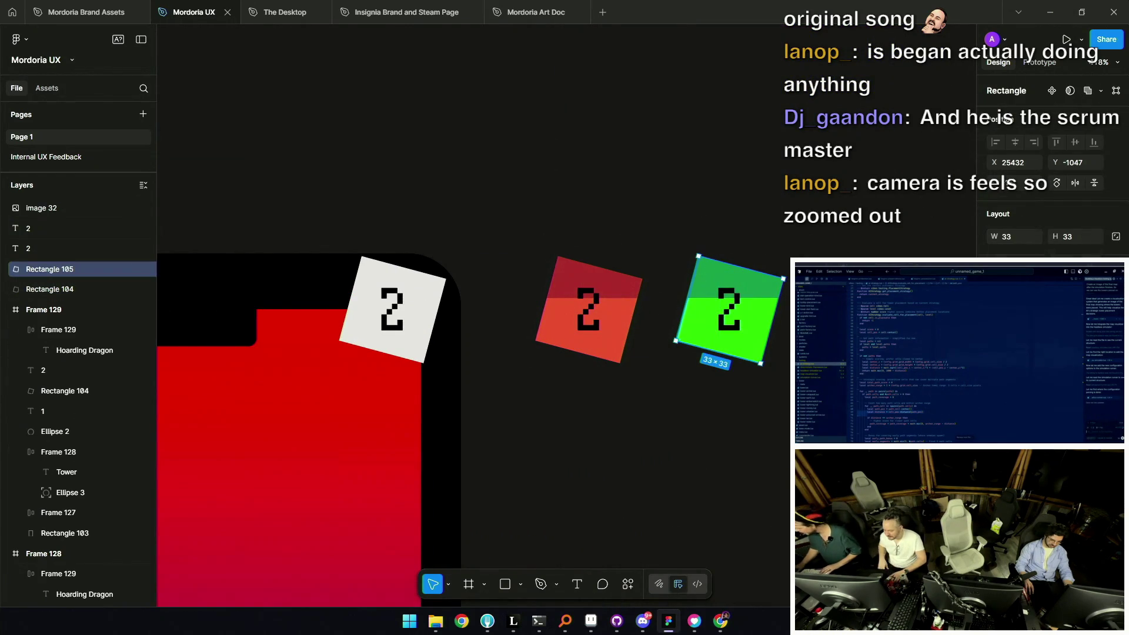
# Brighten the green badge square's fill to hex 23C55E
pyautogui.click(997, 398)
pyautogui.moveTo(778, 362); pyautogui.dragTo(789, 342)
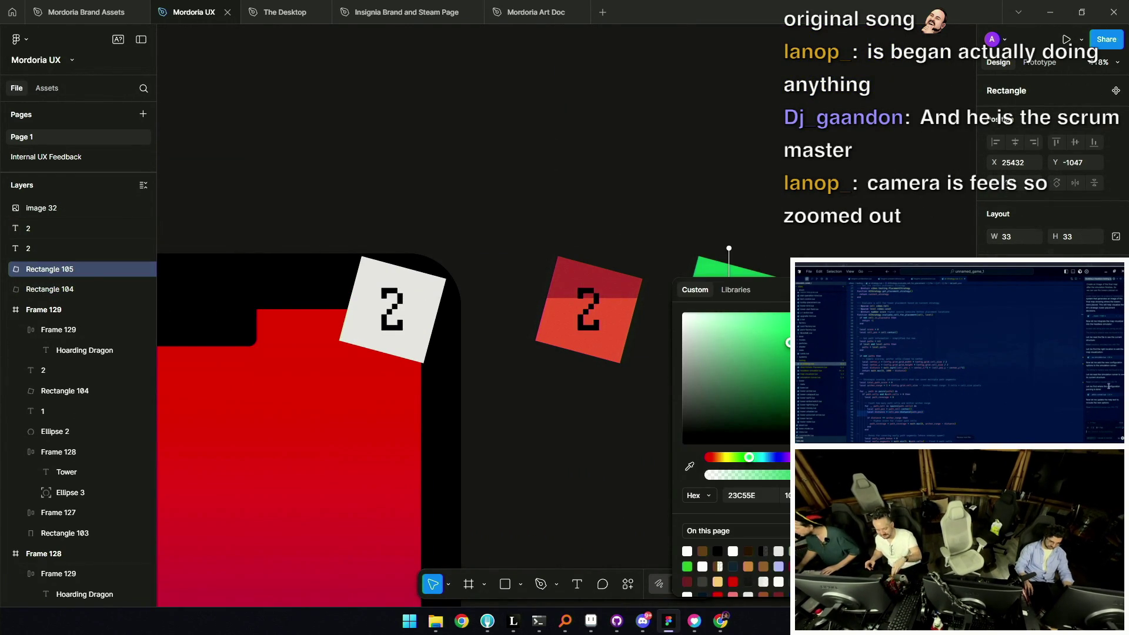
pyautogui.press('Escape')
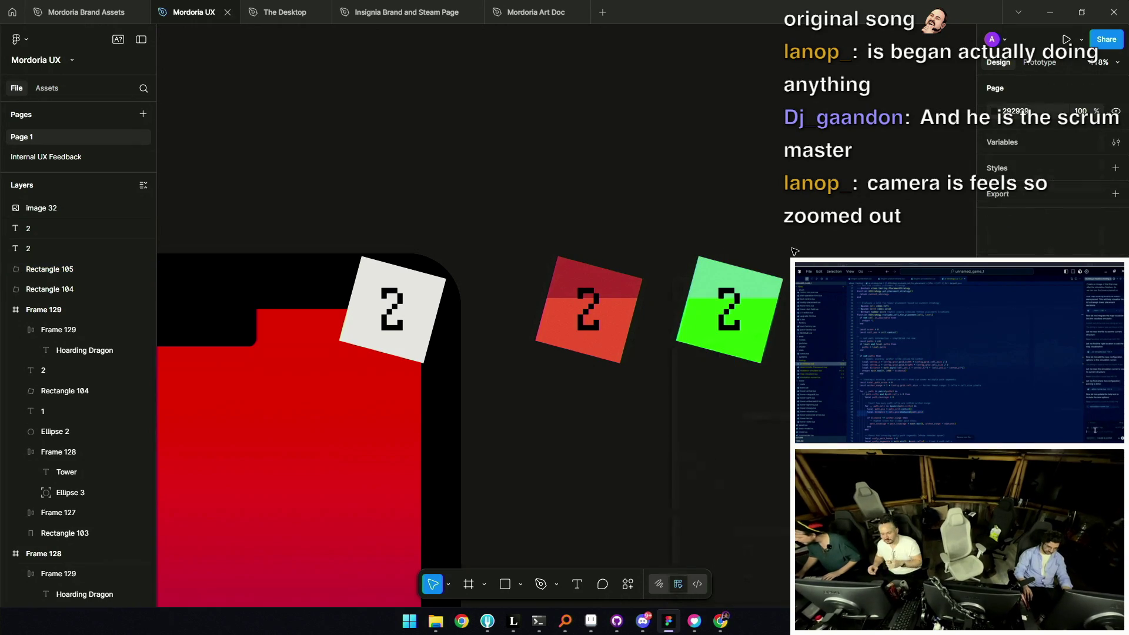
pyautogui.keyDown('ctrl'); pyautogui.scroll(-2, 793, 253); pyautogui.keyUp('ctrl')
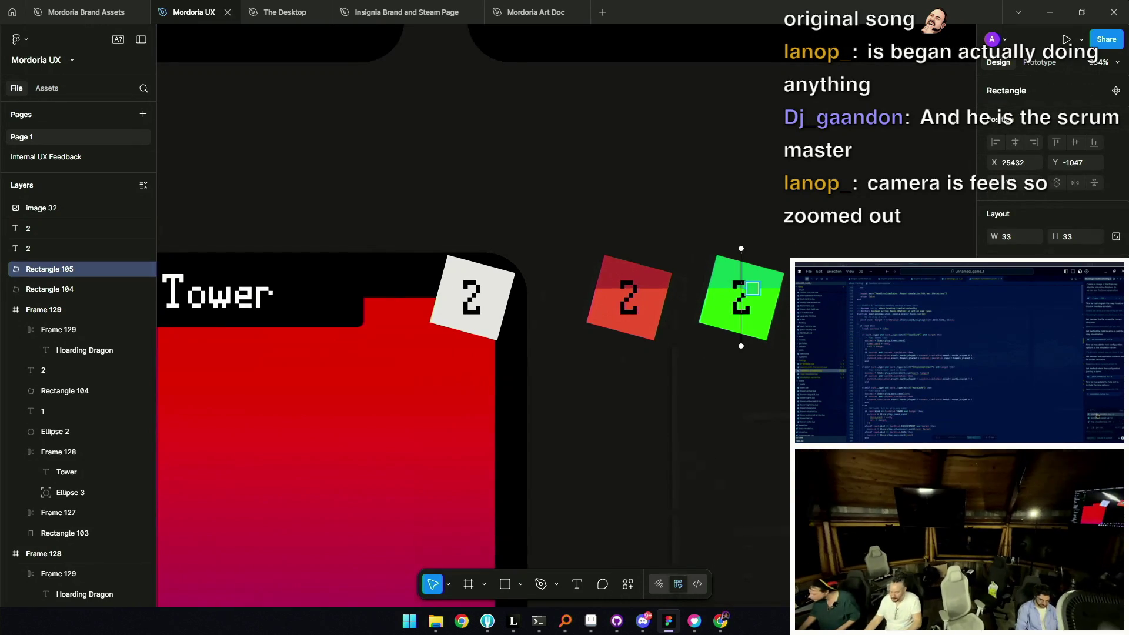
pyautogui.click(997, 361)
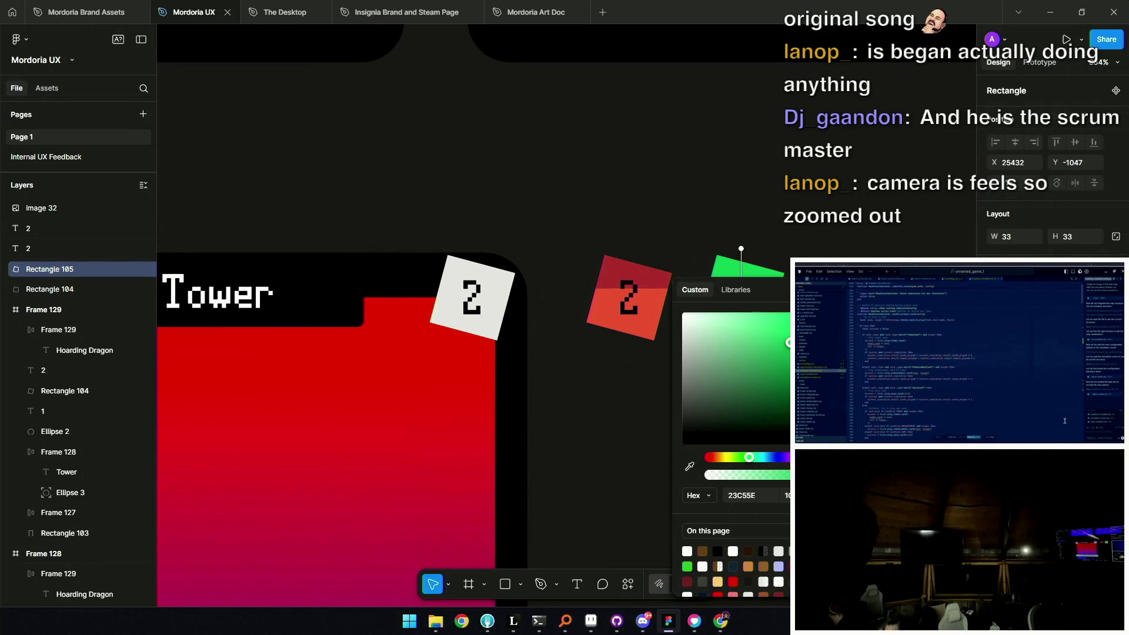
pyautogui.press('Escape')
pyautogui.press('Escape')
pyautogui.keyDown('ctrl'); pyautogui.scroll(-2, 476, 318); pyautogui.keyUp('ctrl')
pyautogui.keyDown('ctrl'); pyautogui.scroll(-2, 477, 317); pyautogui.keyUp('ctrl')
pyautogui.keyDown('ctrl'); pyautogui.scroll(3, 791, 280); pyautogui.keyUp('ctrl')
# Select the white 2 badge on the card, then clear the selection
pyautogui.click(703, 282)
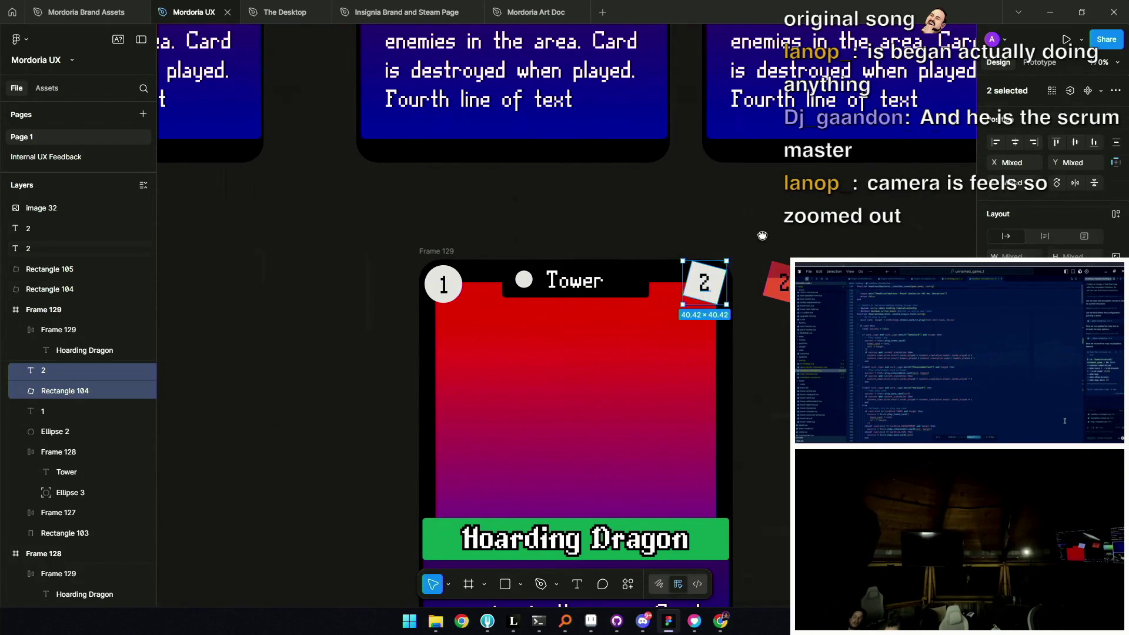
pyautogui.scroll(-3, 762, 236)
pyautogui.click(398, 380)
pyautogui.scroll(-2, 398, 380)
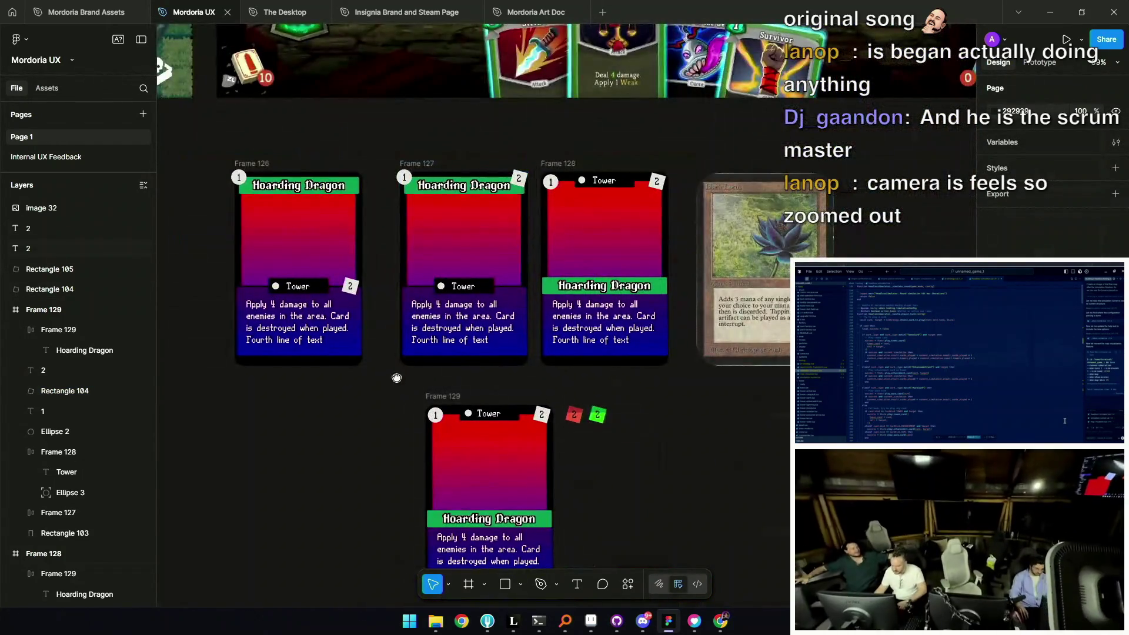
pyautogui.scroll(-2, 397, 379)
pyautogui.moveTo(388, 314); pyautogui.dragTo(700, 584)
pyautogui.moveTo(509, 443); pyautogui.dragTo(613, 443)
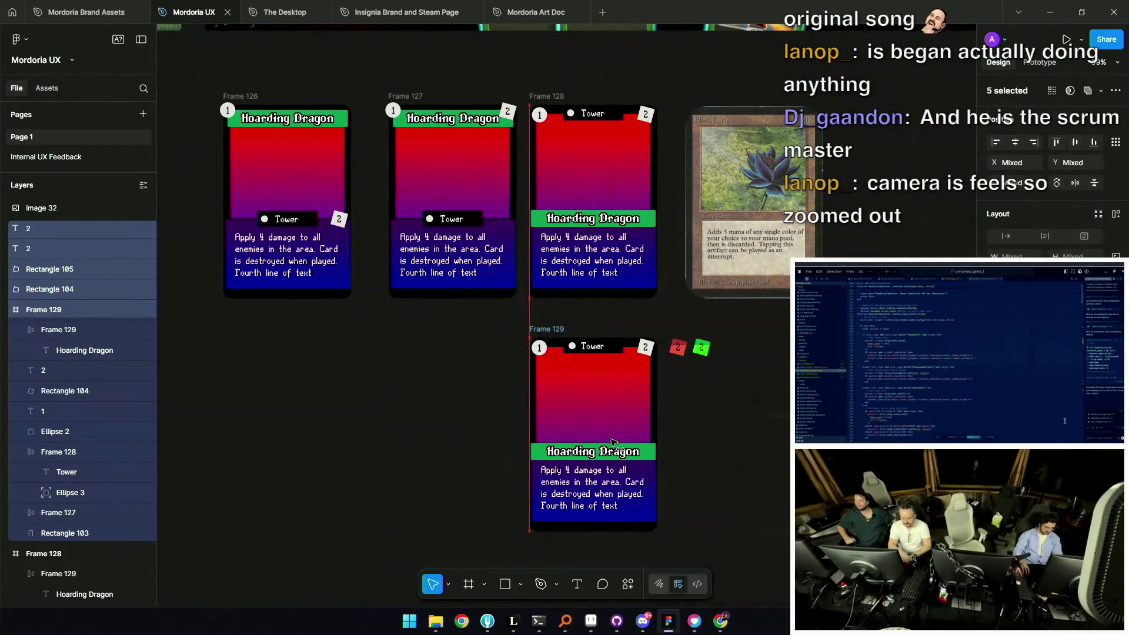
# Delete the white 2 badge from the third card's corner
pyautogui.click(725, 400)
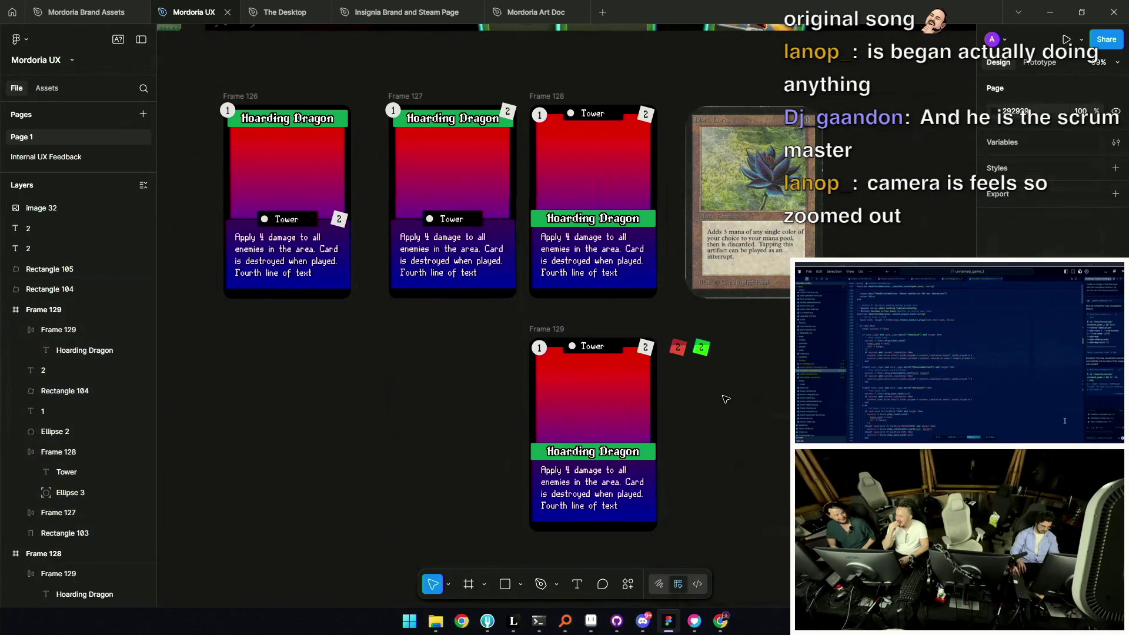
pyautogui.scroll(-2, 555, 264)
pyautogui.click(639, 281)
pyautogui.scroll(5, 639, 281)
pyautogui.keyDown('shift'); pyautogui.click(660, 285); pyautogui.keyUp('shift')
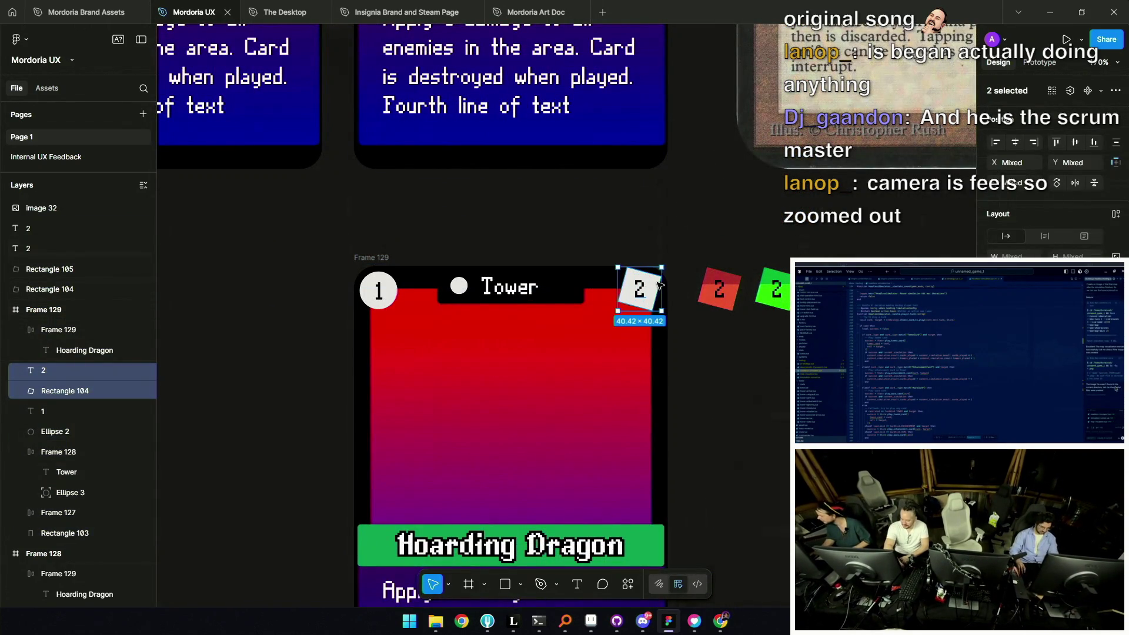
pyautogui.press('Delete')
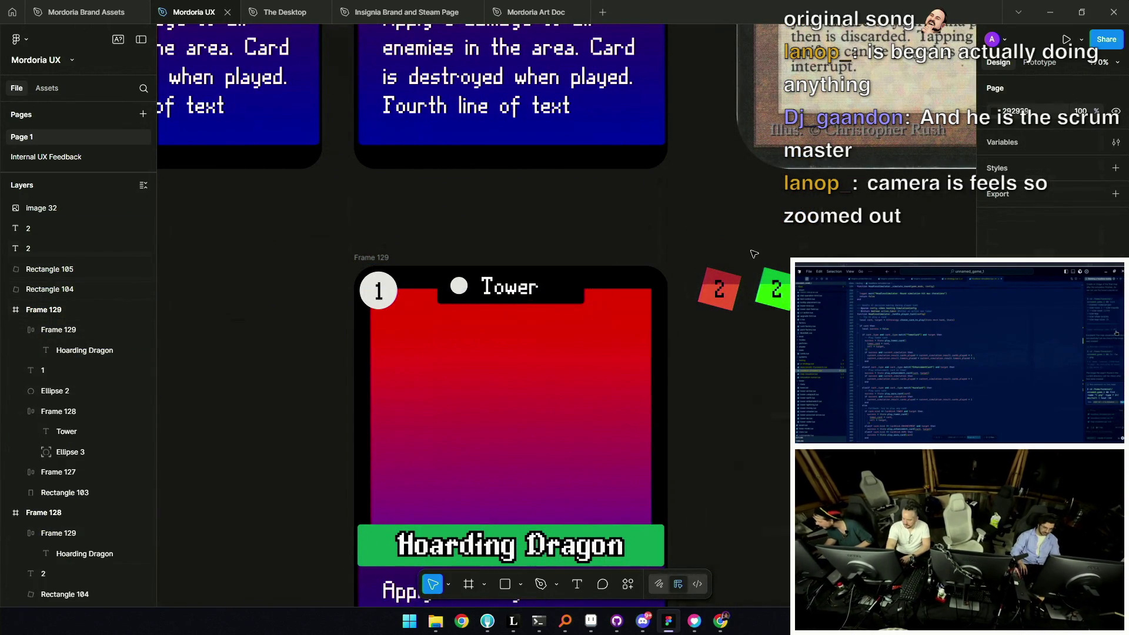
# Move the green 2 badge into the card's top-right corner and select its square
pyautogui.click(776, 297)
pyautogui.moveTo(776, 296); pyautogui.dragTo(641, 300)
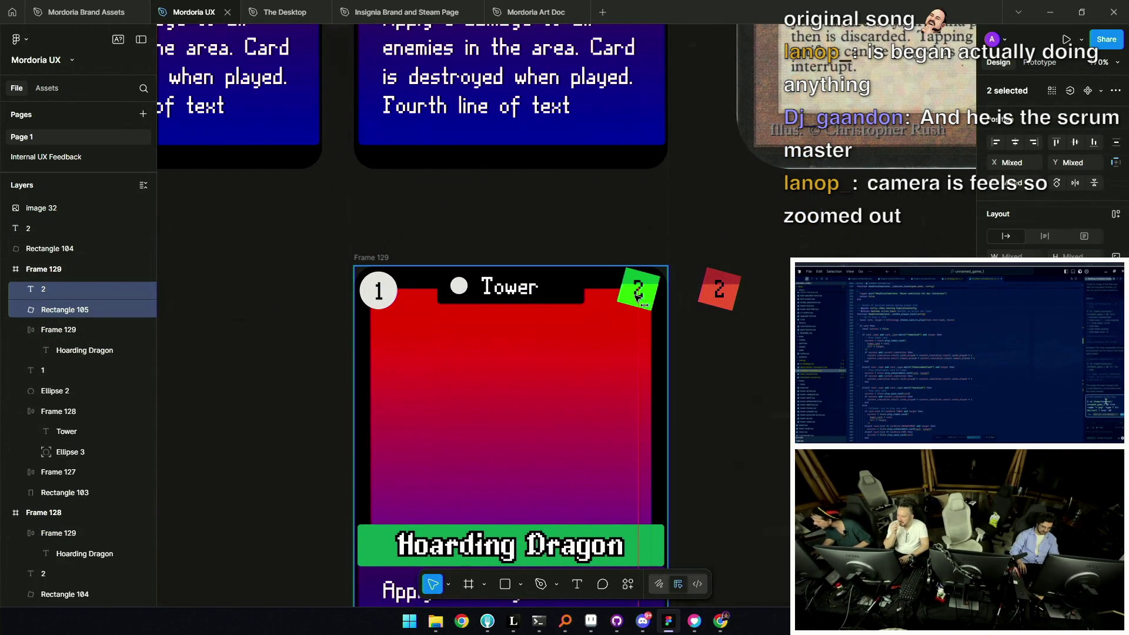
pyautogui.scroll(-5, 640, 298)
pyautogui.press('Escape')
pyautogui.scroll(8, 632, 310)
pyautogui.click(608, 335)
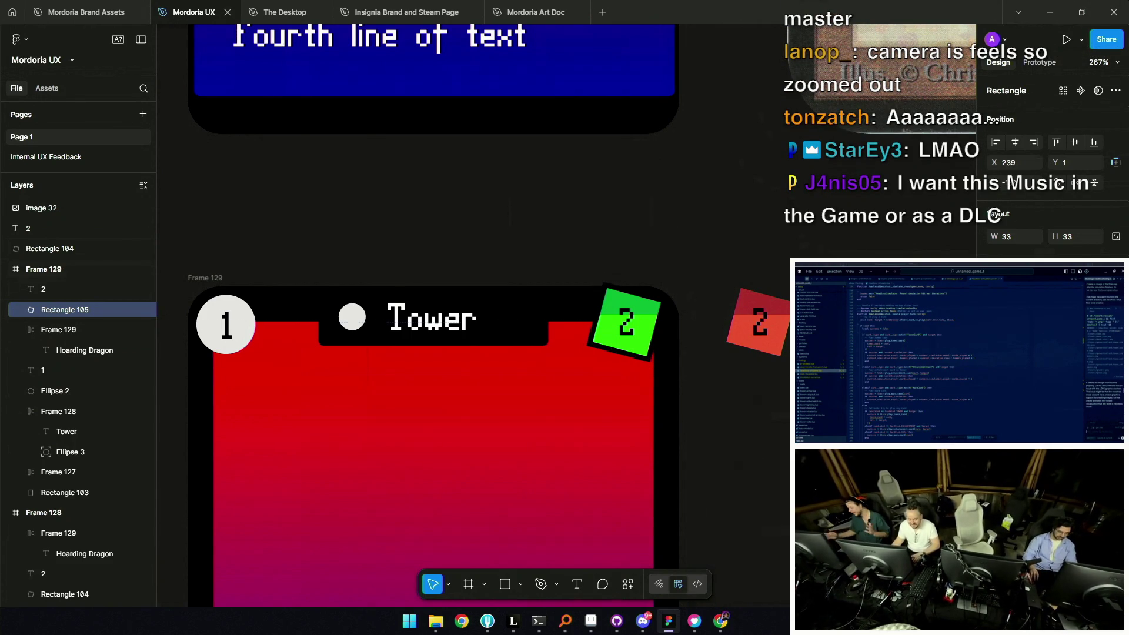
pyautogui.keyDown('ctrl'); pyautogui.scroll(2, 622, 335); pyautogui.keyUp('ctrl')
pyautogui.scroll(2, 622, 333)
# Shift the green badge square and its number slightly right and down into the corner
pyautogui.keyDown('shift'); pyautogui.click(645, 451); pyautogui.keyUp('shift')
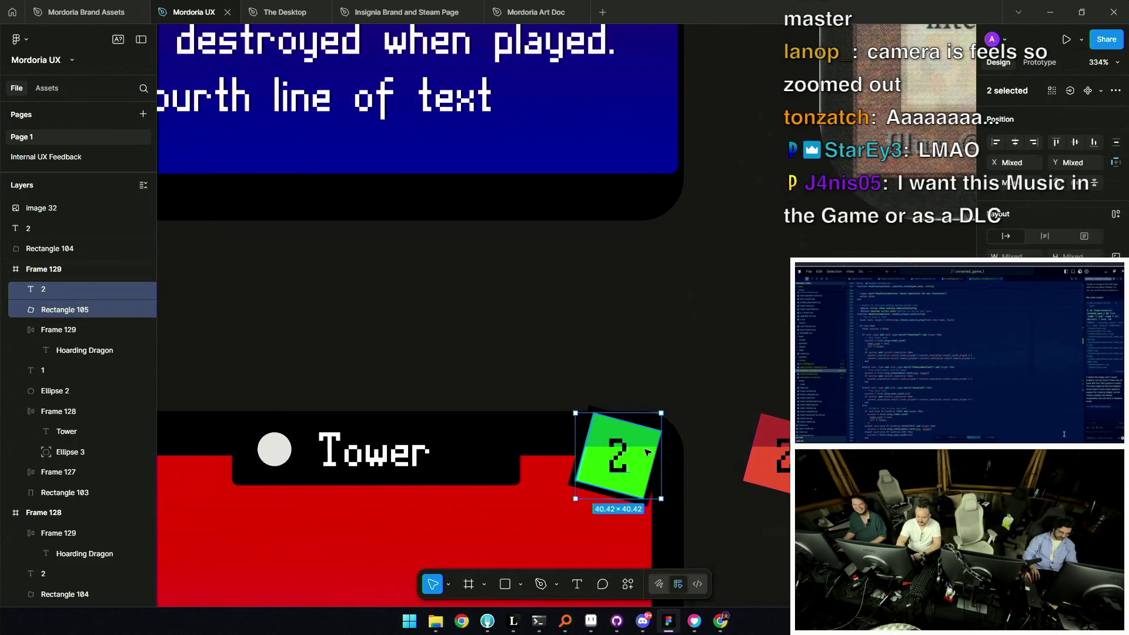
pyautogui.moveTo(645, 448); pyautogui.dragTo(651, 453)
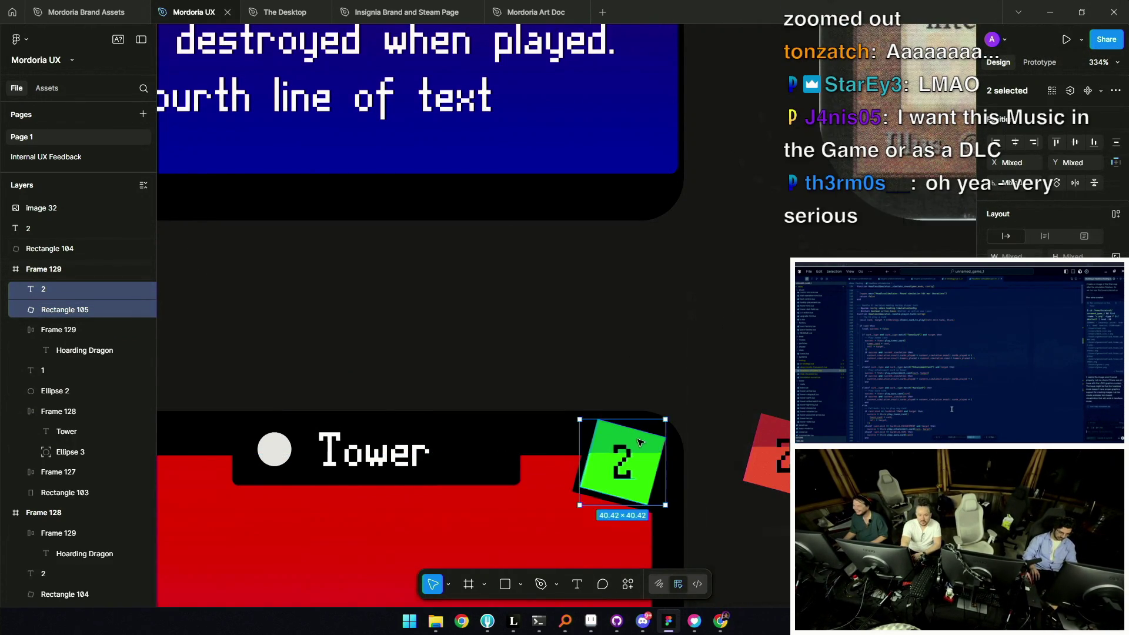
pyautogui.keyDown('ctrl'); pyautogui.scroll(-5, 642, 447); pyautogui.keyUp('ctrl')
pyautogui.press('Escape')
pyautogui.keyDown('ctrl'); pyautogui.scroll(-3, 617, 424); pyautogui.keyUp('ctrl')
pyautogui.keyDown('ctrl'); pyautogui.scroll(4, 573, 406); pyautogui.keyUp('ctrl')
pyautogui.keyDown('ctrl'); pyautogui.scroll(4, 546, 400); pyautogui.keyUp('ctrl')
pyautogui.keyDown('ctrl'); pyautogui.scroll(3, 545, 399); pyautogui.keyUp('ctrl')
pyautogui.keyDown('ctrl'); pyautogui.scroll(-4, 529, 399); pyautogui.keyUp('ctrl')
pyautogui.keyDown('ctrl'); pyautogui.scroll(-1, 517, 397); pyautogui.keyUp('ctrl')
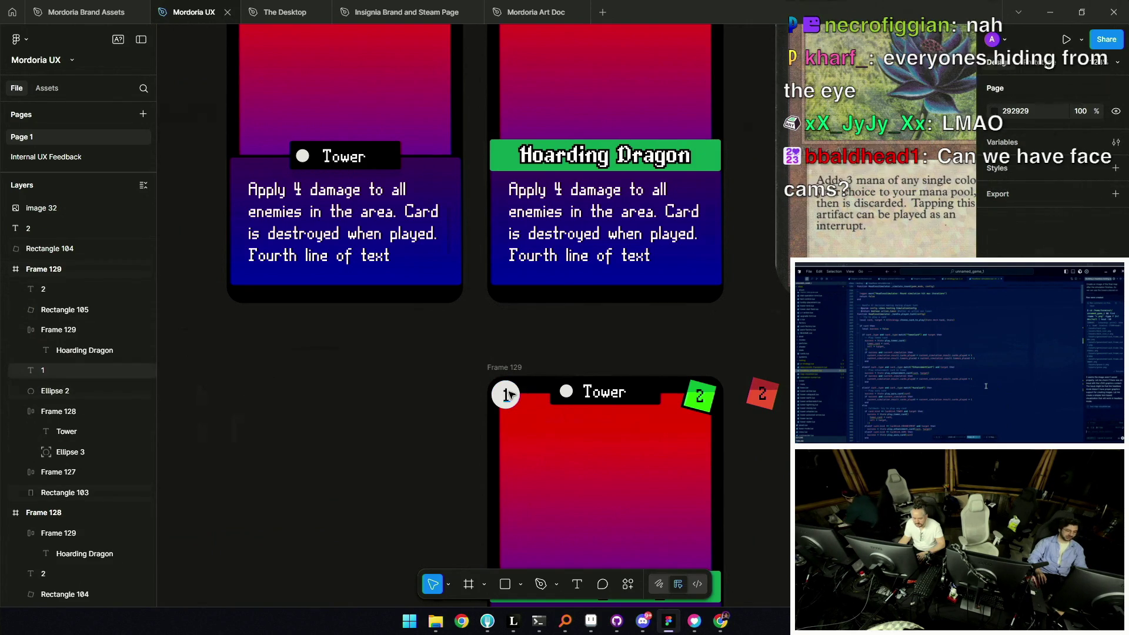
# Nudge the number-1 circle to X 5, Y 6, then draw a new diamond shape beside the card
pyautogui.click(519, 395)
pyautogui.keyDown('ctrl'); pyautogui.scroll(3, 520, 395); pyautogui.keyUp('ctrl')
pyautogui.scroll(-2, 492, 391)
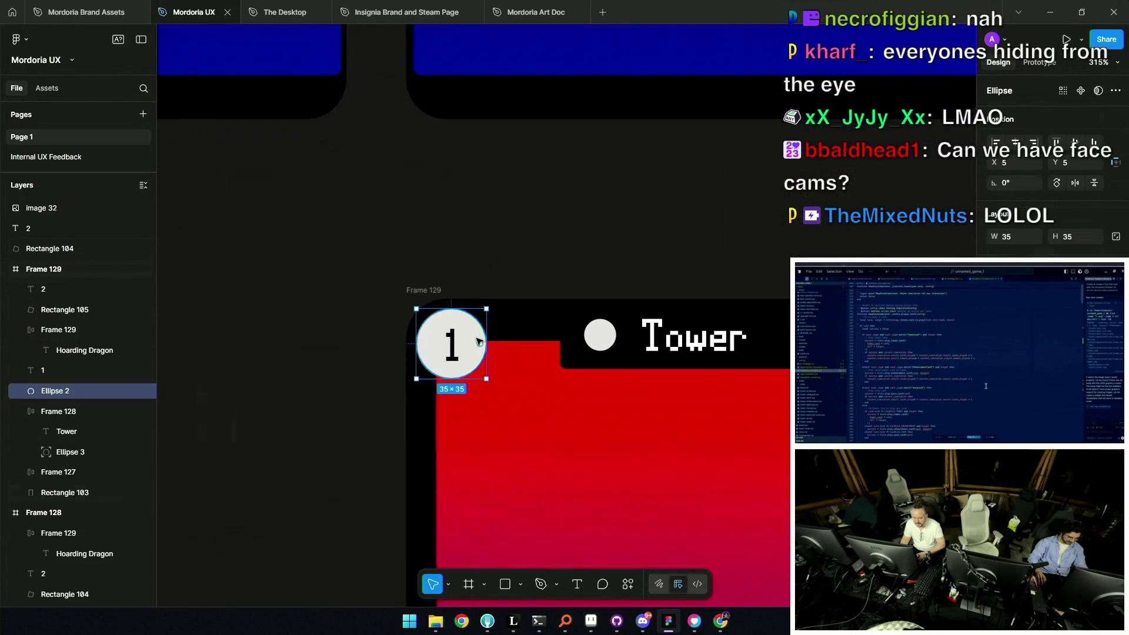
pyautogui.press('Right')
pyautogui.press('Down')
pyautogui.press('Down')
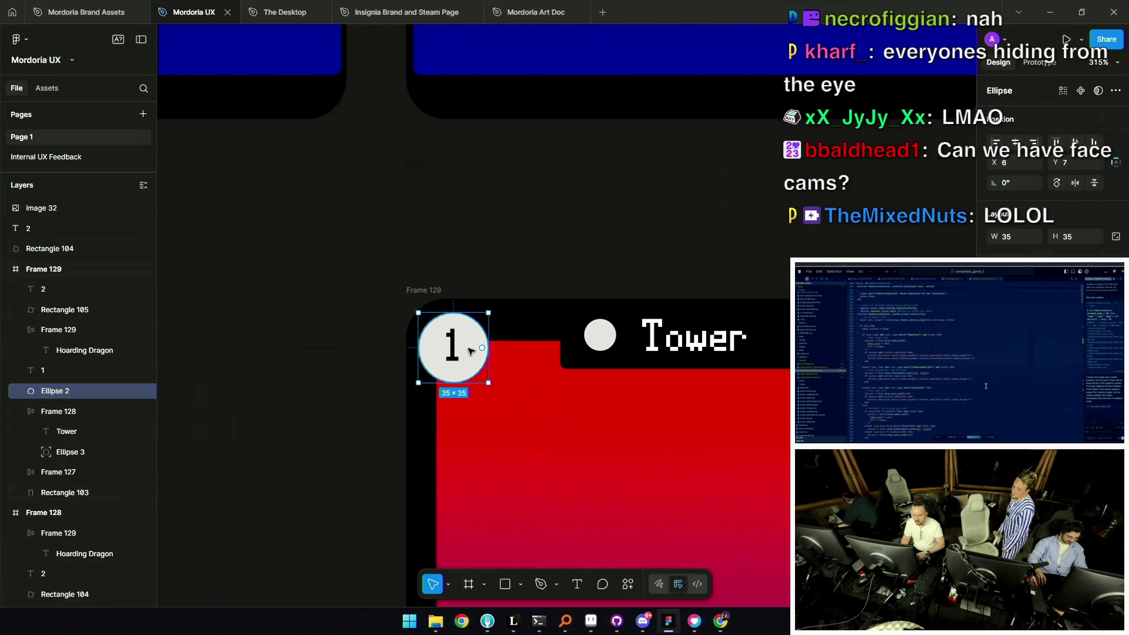
pyautogui.press('Left')
pyautogui.press('Up')
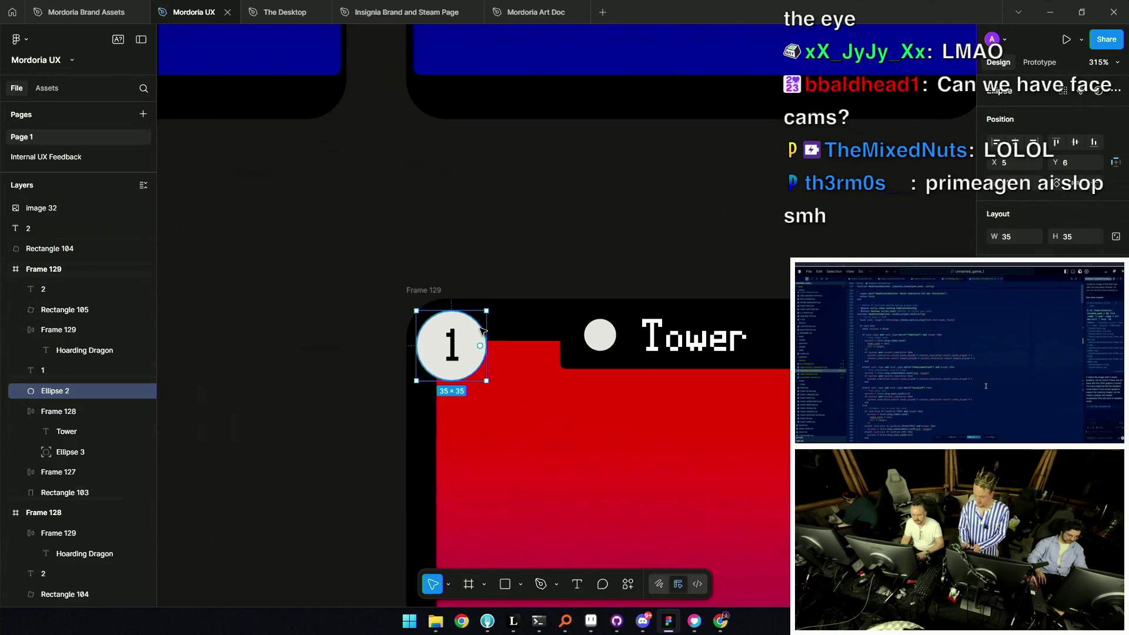
pyautogui.moveTo(287, 315)
pyautogui.mouseDown()
pyautogui.moveTo(333, 359)
pyautogui.moveTo(323, 291)
pyautogui.moveTo(307, 282)
pyautogui.mouseUp()
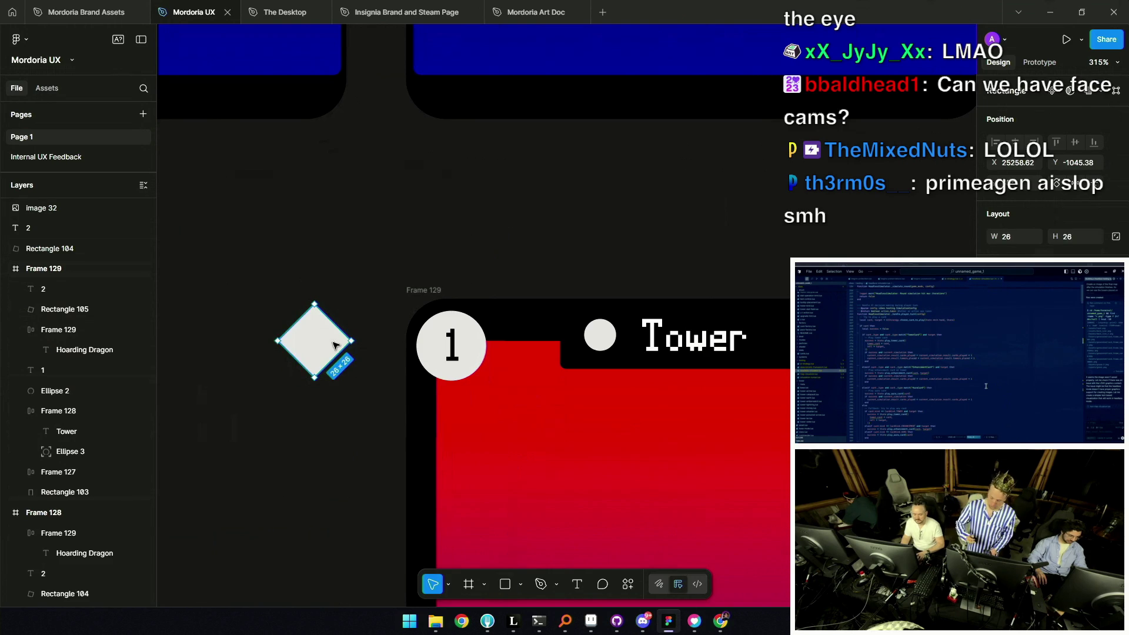
# Move the number 1 onto the diamond, bring it to front, and start editing the diamond's outline
pyautogui.moveTo(457, 353); pyautogui.dragTo(315, 342)
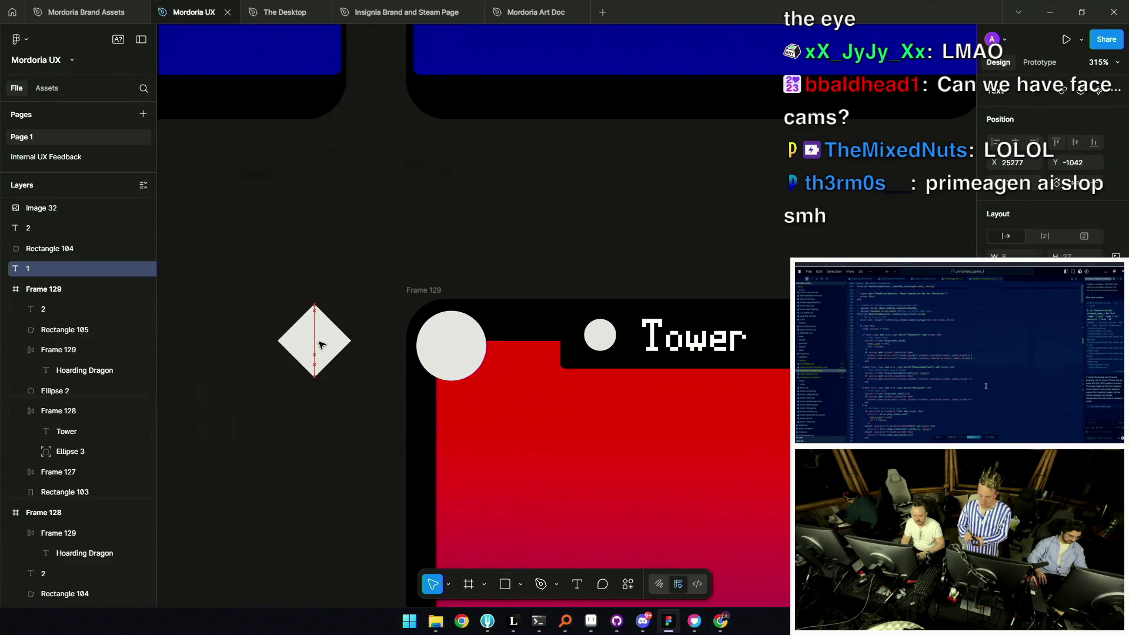
pyautogui.press(']')
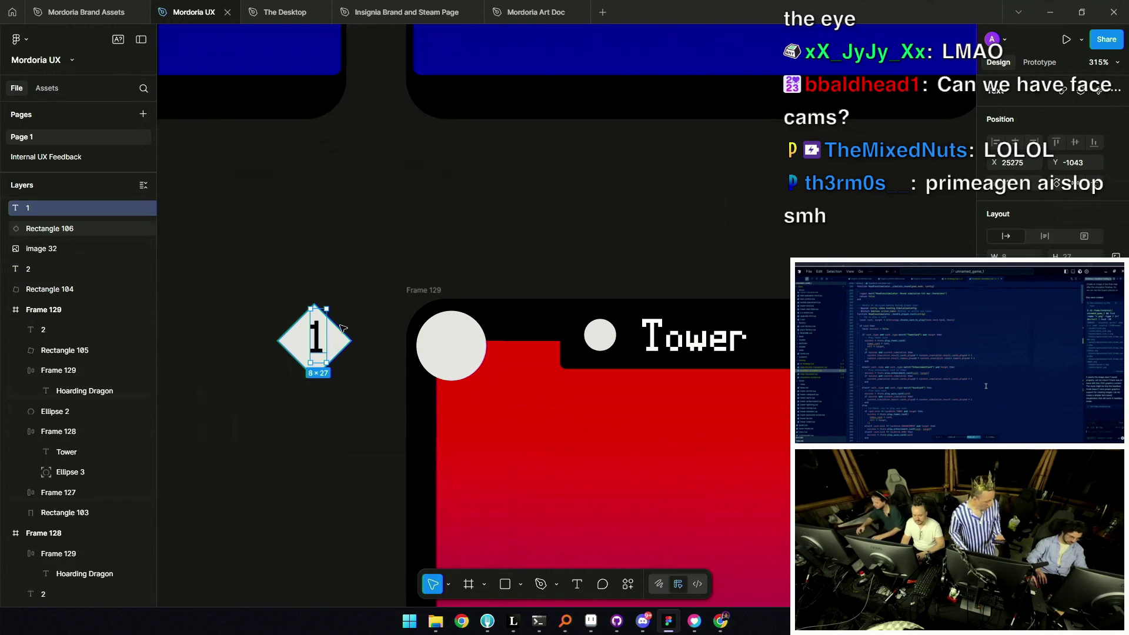
pyautogui.press('Escape')
pyautogui.click(323, 338)
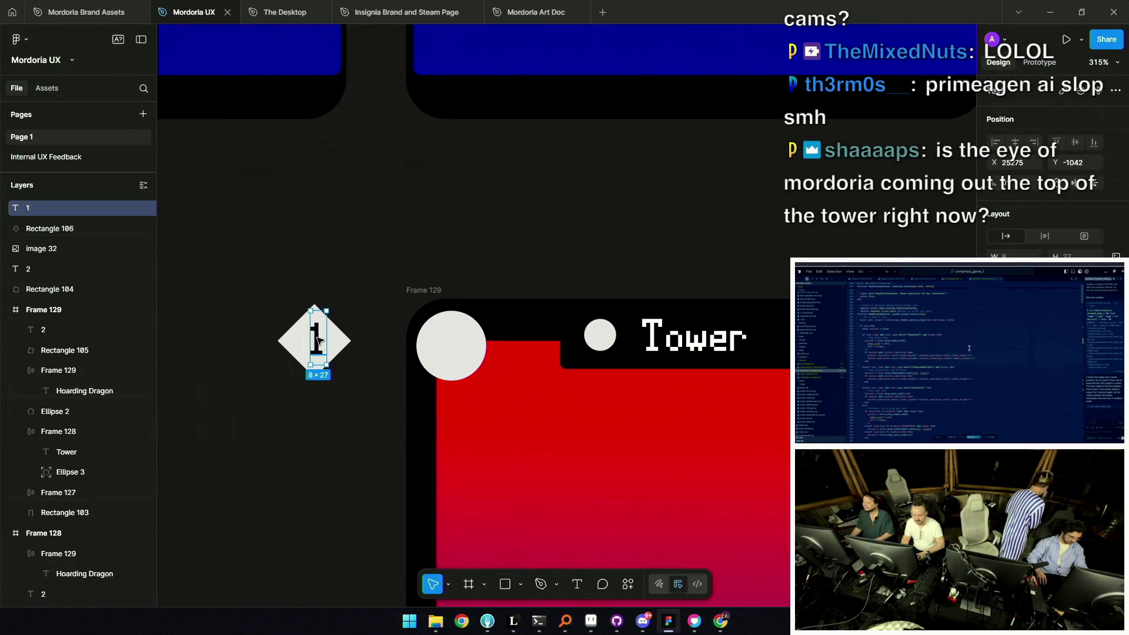
pyautogui.scroll(5, 318, 337)
pyautogui.doubleClick(353, 348)
# Add points on the diamond's lower edges and pull its side corners up to form a hexagon
pyautogui.moveTo(356, 389); pyautogui.dragTo(372, 404)
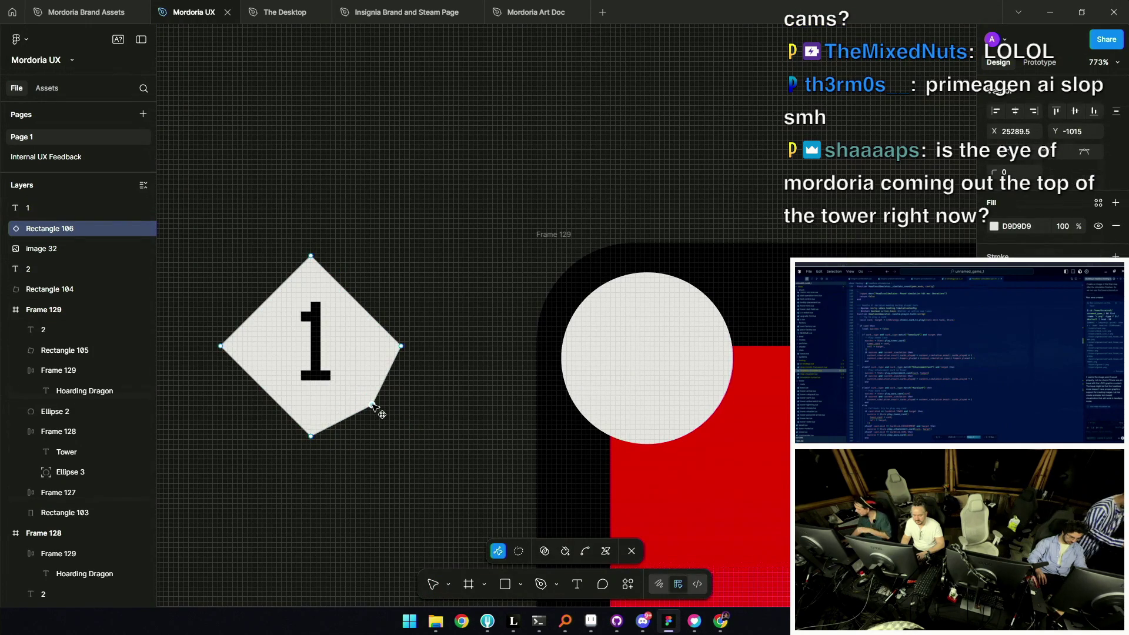
pyautogui.moveTo(269, 396); pyautogui.dragTo(251, 406)
pyautogui.moveTo(221, 347)
pyautogui.mouseDown()
pyautogui.moveTo(215, 292)
pyautogui.moveTo(222, 307)
pyautogui.mouseUp()
pyautogui.moveTo(401, 345); pyautogui.dragTo(401, 290)
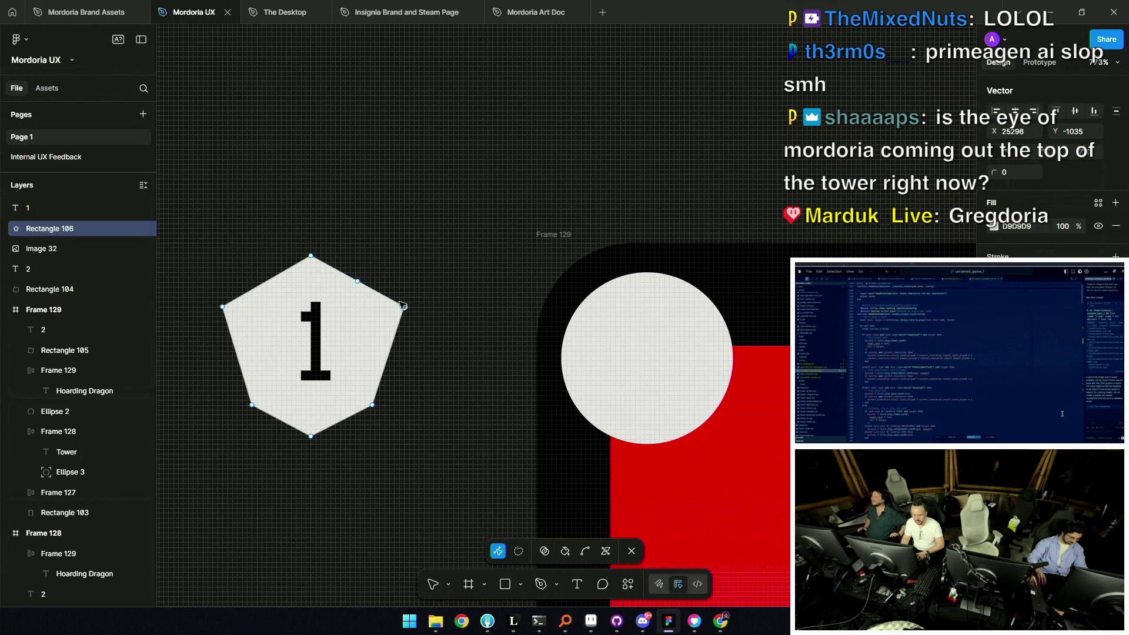
pyautogui.hotkey('ctrl', 'z')
pyautogui.moveTo(401, 347); pyautogui.dragTo(372, 301)
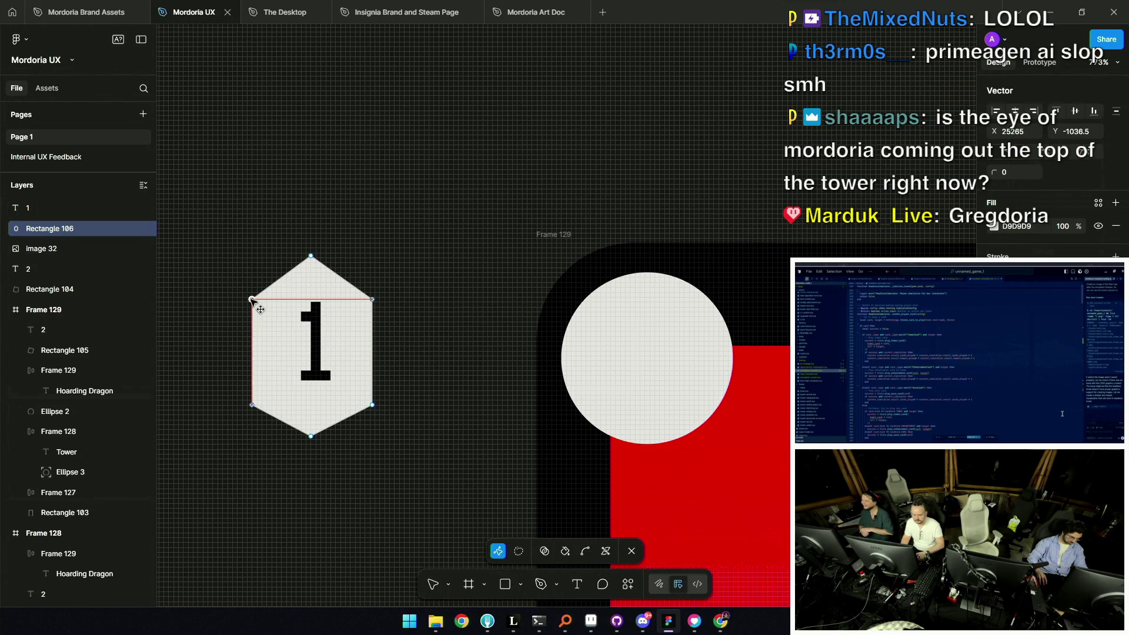
# Nudge the hexagon's side edges outward and top point down, then reposition the number 1
pyautogui.moveTo(373, 352); pyautogui.dragTo(377, 353)
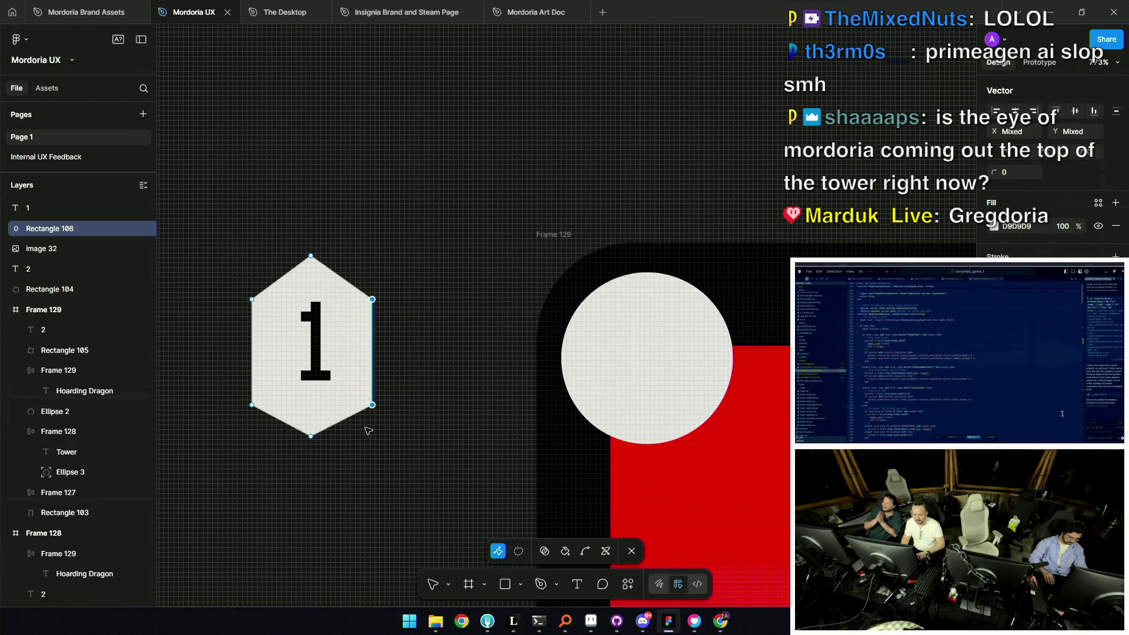
pyautogui.hotkey('shift', 'Right')
pyautogui.moveTo(227, 270); pyautogui.dragTo(280, 438)
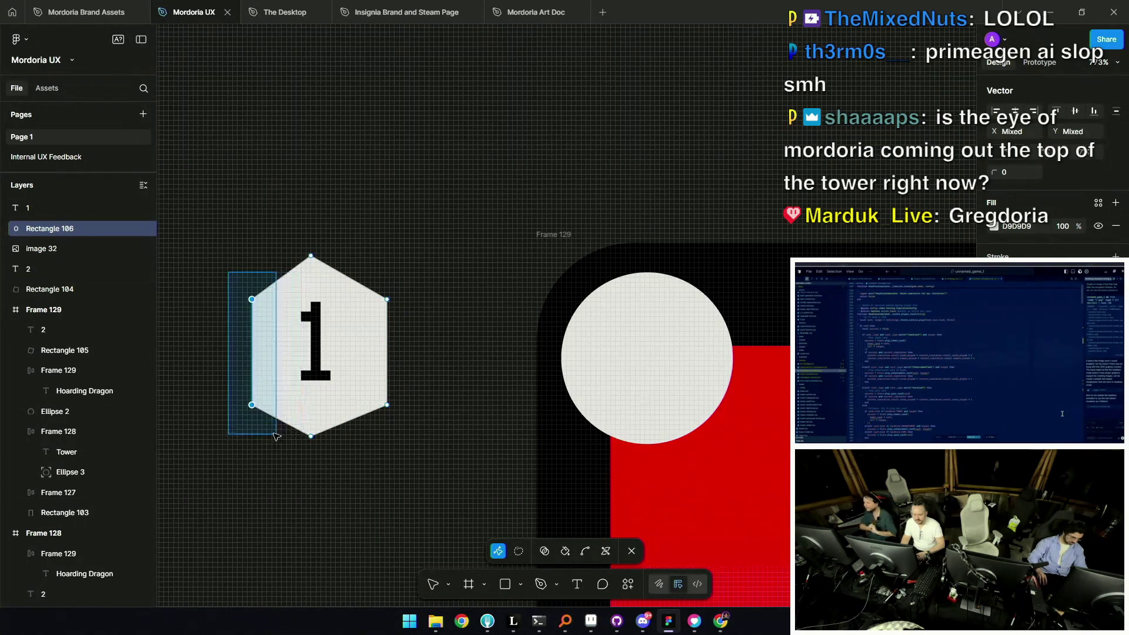
pyautogui.hotkey('shift', 'Left')
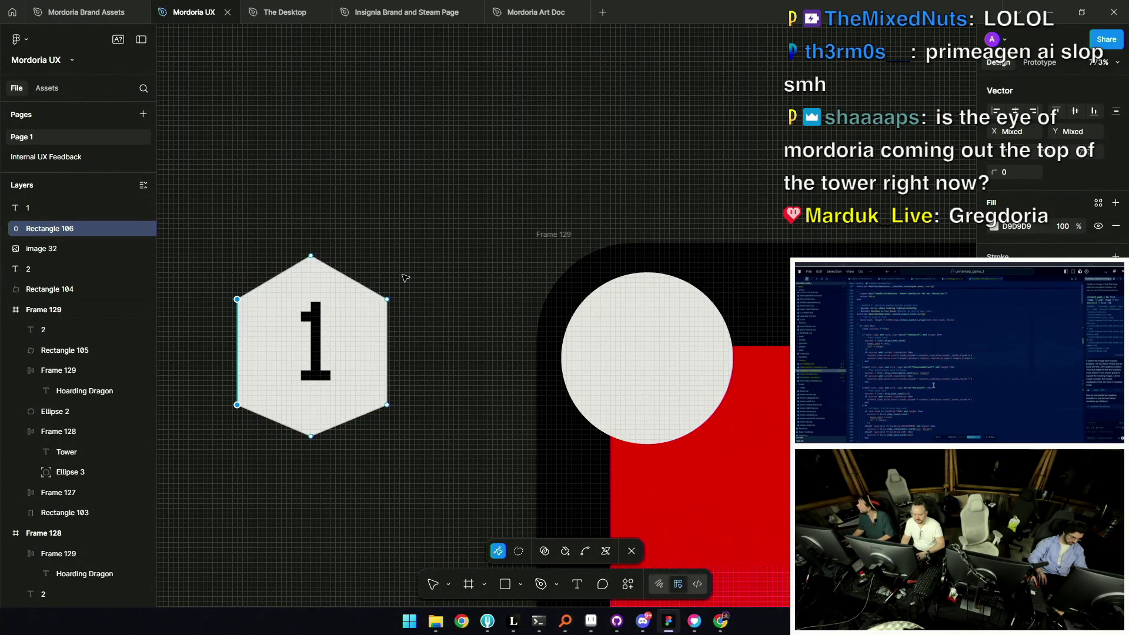
pyautogui.hscroll(-2, 431, 267)
pyautogui.click(379, 248)
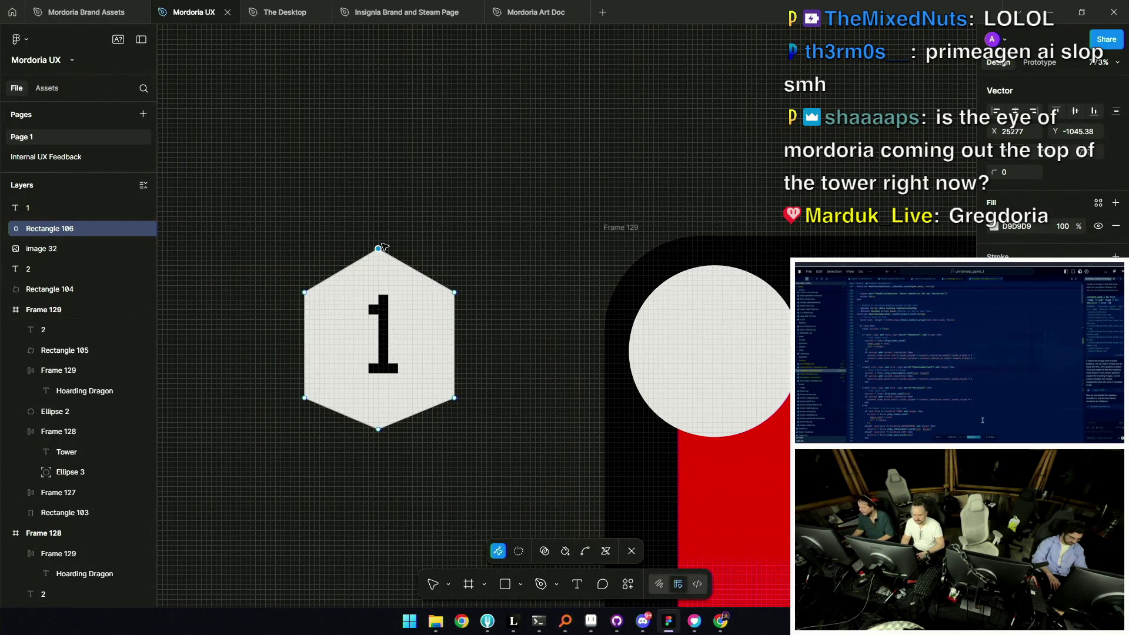
pyautogui.press('Down')
pyautogui.press('Down')
pyautogui.press('Down')
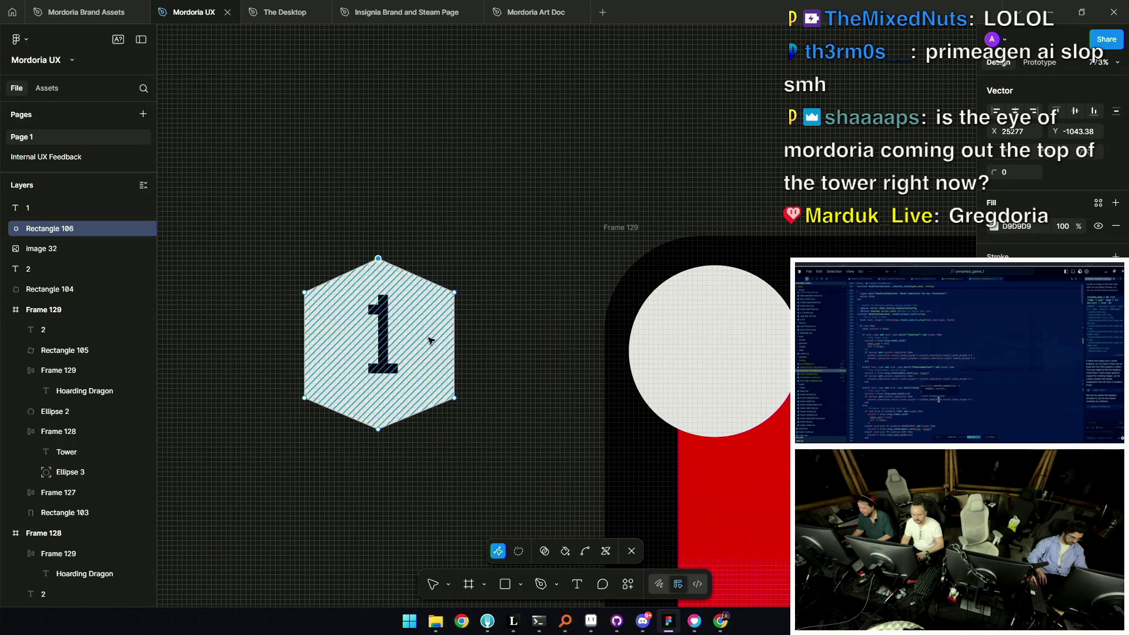
pyautogui.press('Escape')
pyautogui.moveTo(384, 325); pyautogui.dragTo(303, 313)
# Fit the number's text box to the hexagon and change the badge number from 1 to 10
pyautogui.moveTo(454, 333); pyautogui.dragTo(448, 332)
pyautogui.doubleClick(391, 345)
pyautogui.click(391, 345)
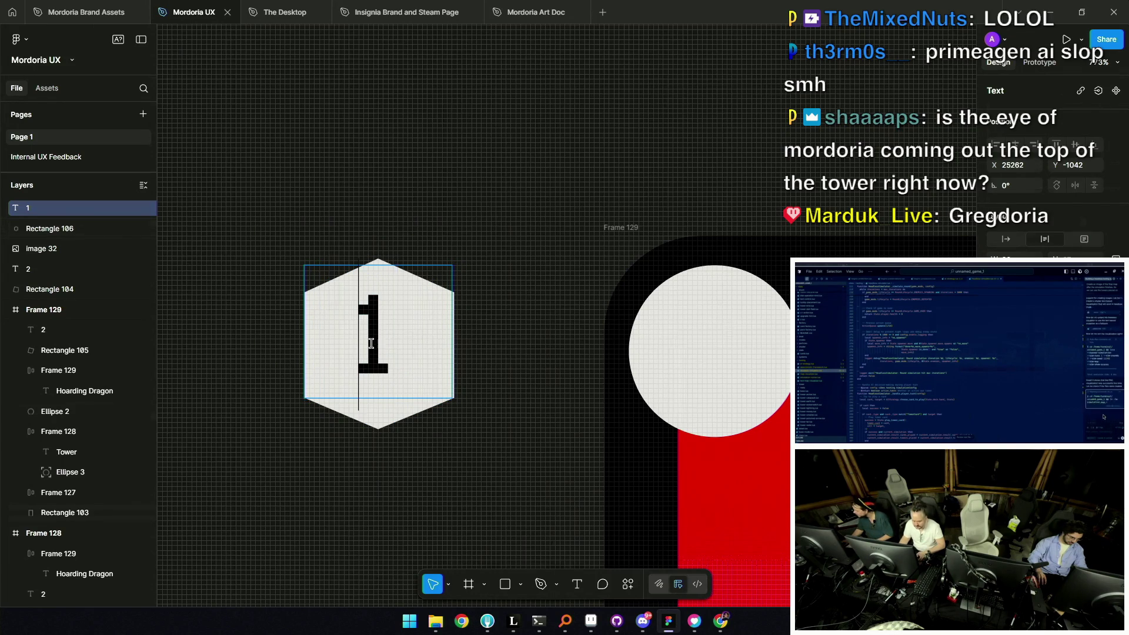
pyautogui.write('o')
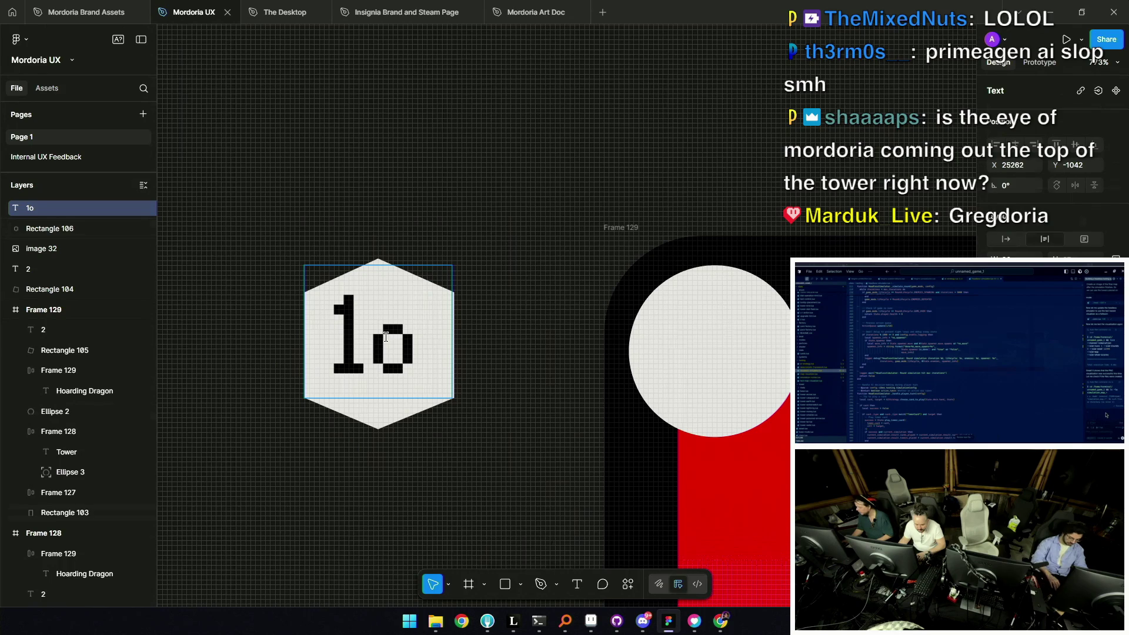
pyautogui.press('Escape')
pyautogui.scroll(-5, 392, 305)
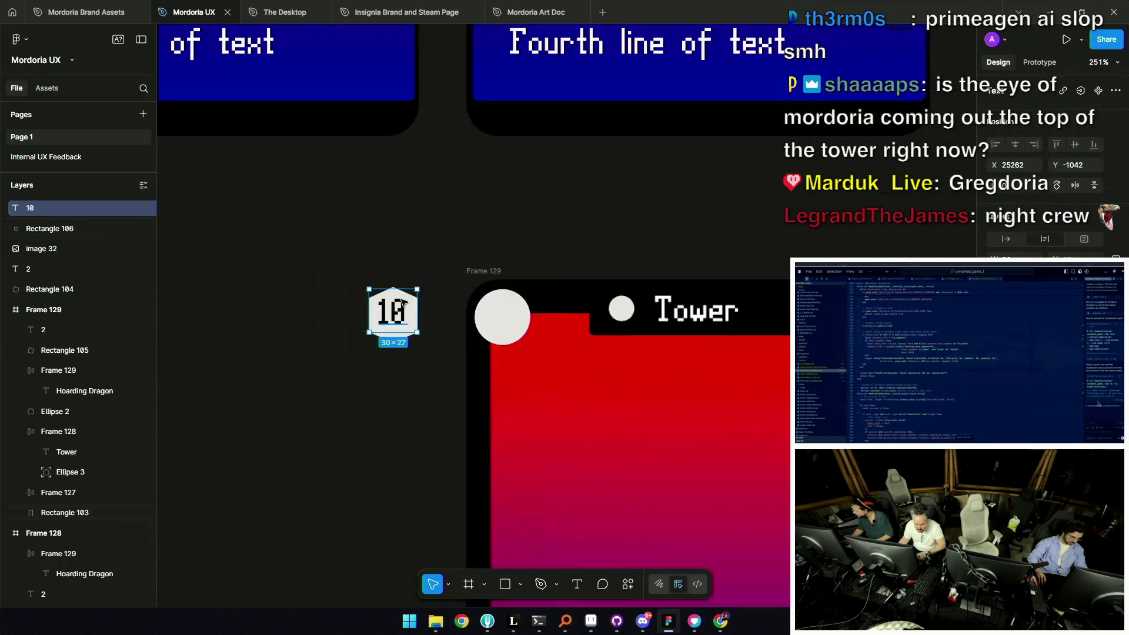
pyautogui.press('Escape')
pyautogui.scroll(-3, 393, 304)
pyautogui.scroll(6, 398, 306)
# Check the 10 badge, then delete the white circle from the card's top-left
pyautogui.click(398, 307)
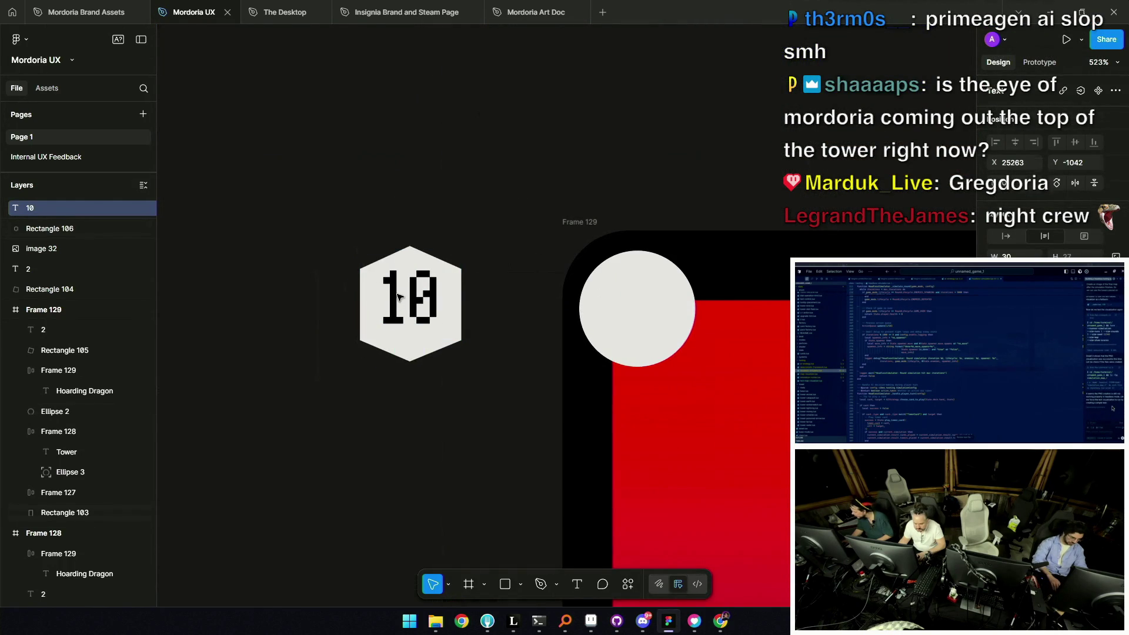
pyautogui.scroll(3, 399, 298)
pyautogui.scroll(2, 415, 304)
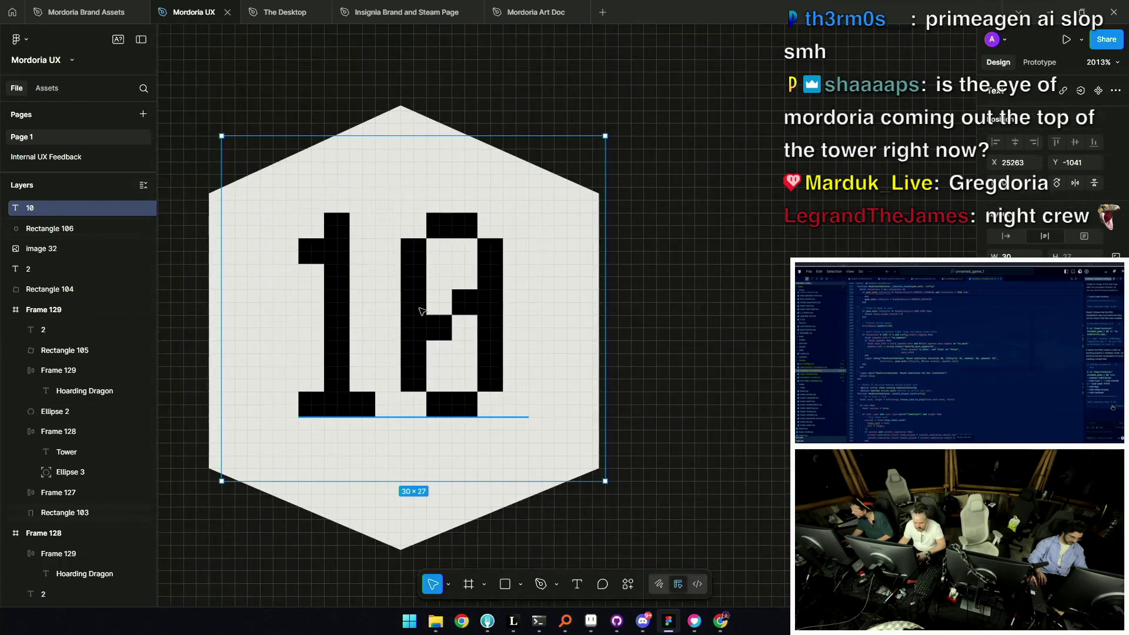
pyautogui.scroll(-5, 565, 326)
pyautogui.press('Escape')
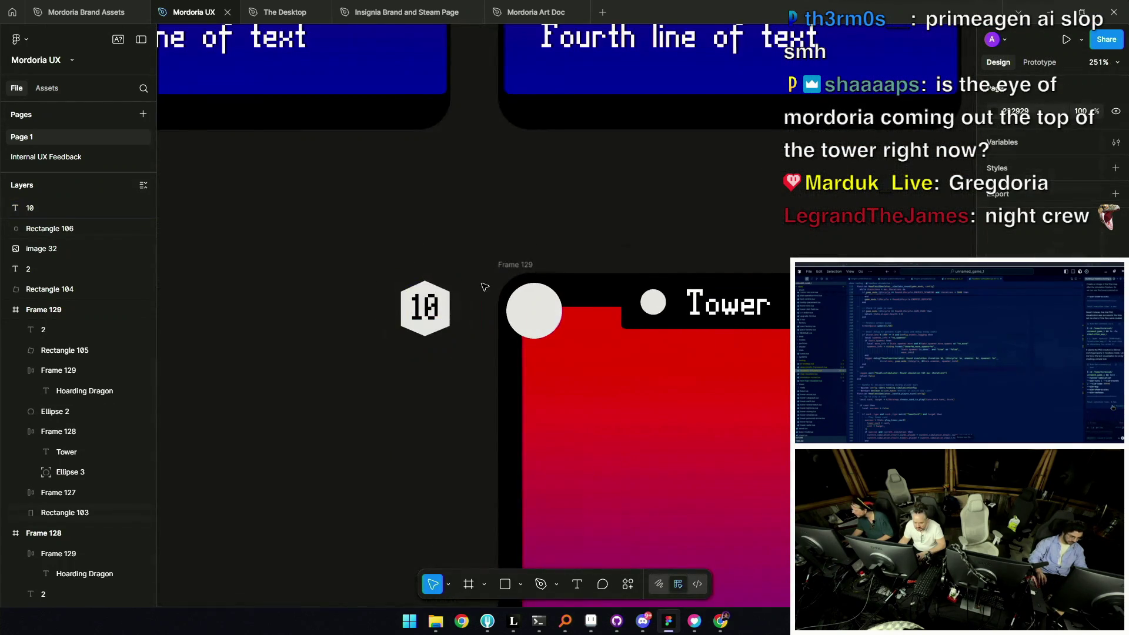
pyautogui.hscroll(2, 357, 325)
pyautogui.click(357, 325)
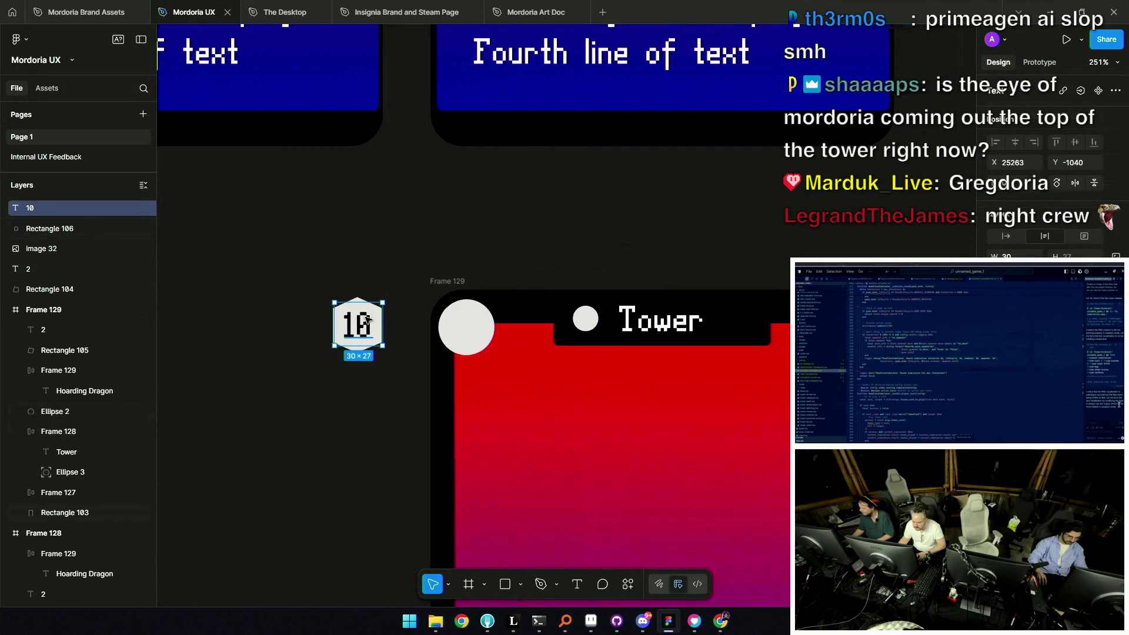
pyautogui.click(364, 292)
pyautogui.click(472, 326)
pyautogui.press('Delete')
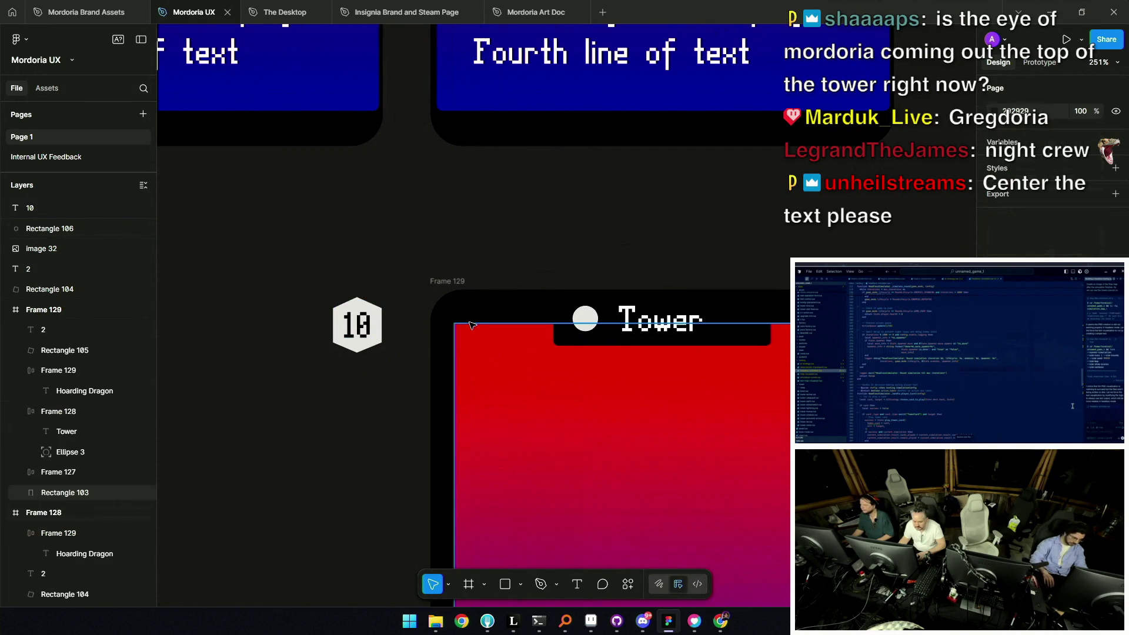
# Place a copy of the 10 hexagon badge at the card's top-left corner
pyautogui.moveTo(320, 268); pyautogui.dragTo(398, 365)
pyautogui.moveTo(350, 335); pyautogui.dragTo(461, 337)
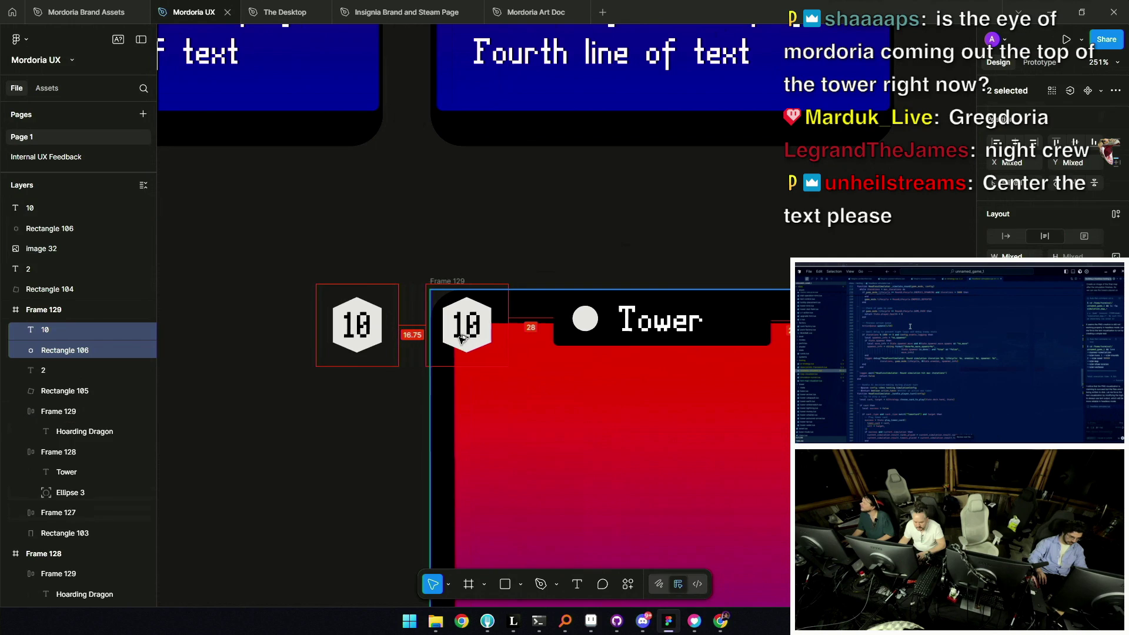
pyautogui.moveTo(460, 338); pyautogui.dragTo(460, 338)
pyautogui.press('Escape')
# Give the copied hexagon a linear gradient fill and adjust its direction
pyautogui.click(452, 323)
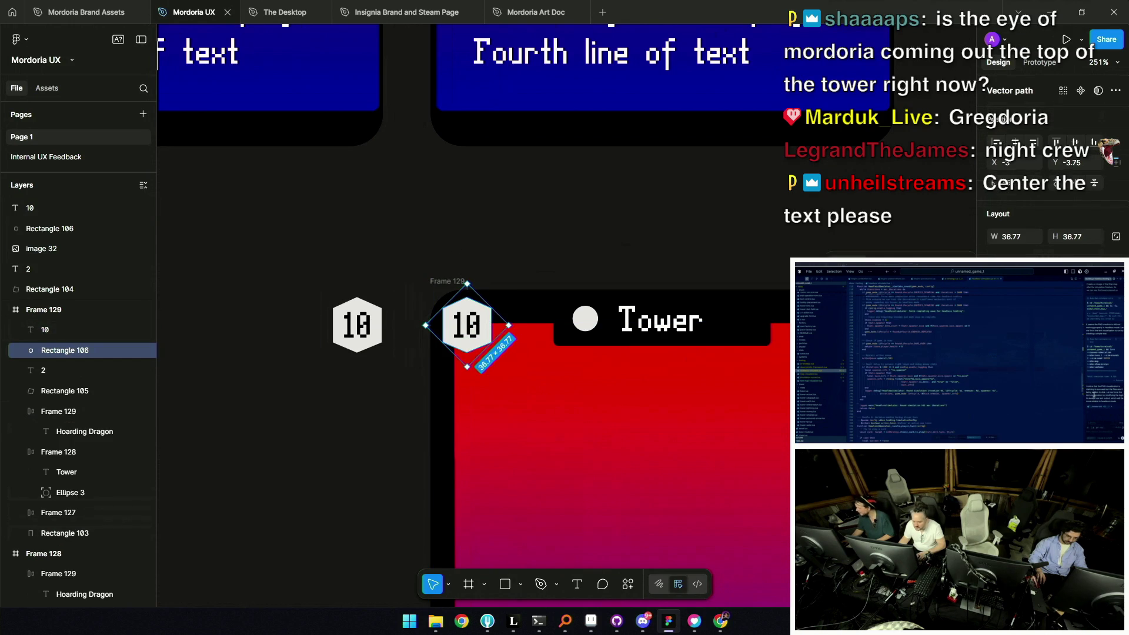
pyautogui.keyDown('ctrl'); pyautogui.scroll(3, 516, 313); pyautogui.keyUp('ctrl')
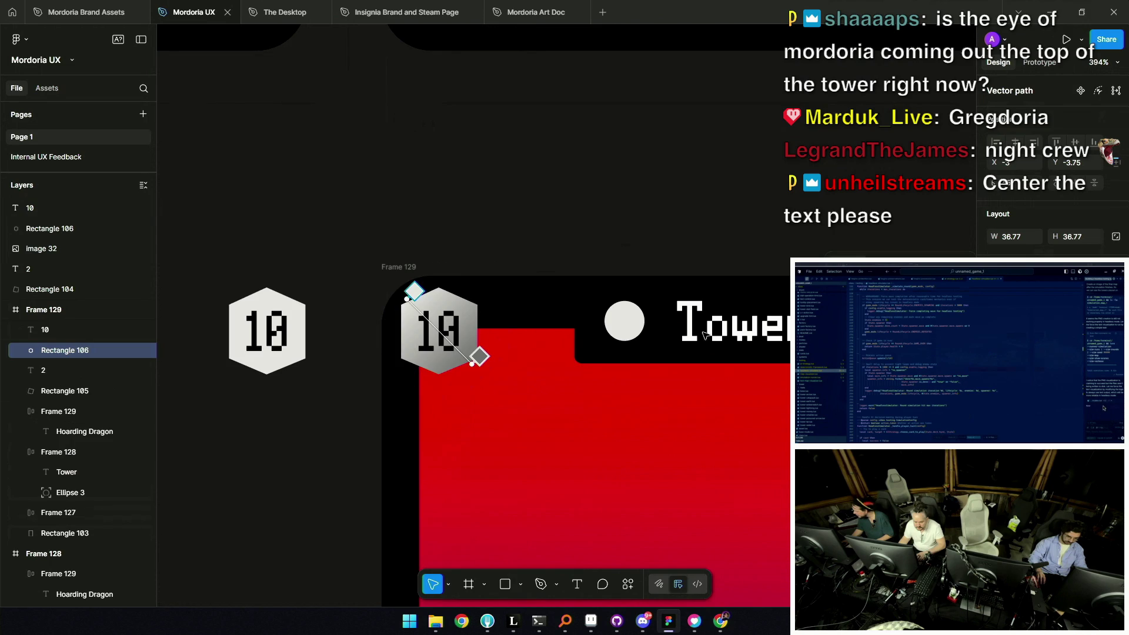
pyautogui.moveTo(407, 298); pyautogui.dragTo(413, 293)
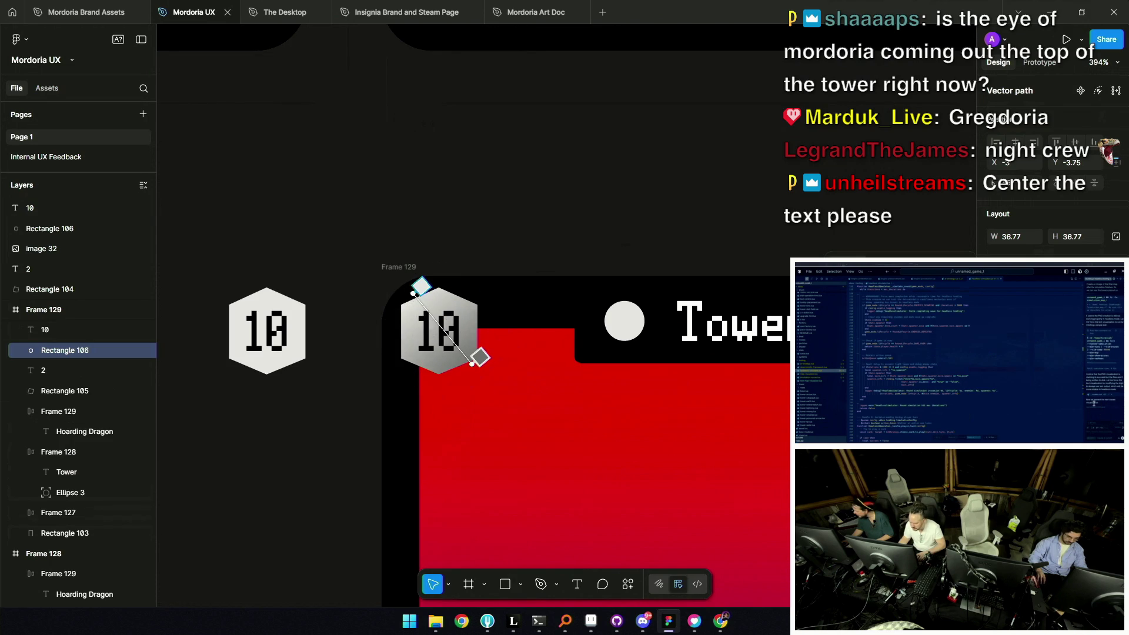
pyautogui.click(476, 360)
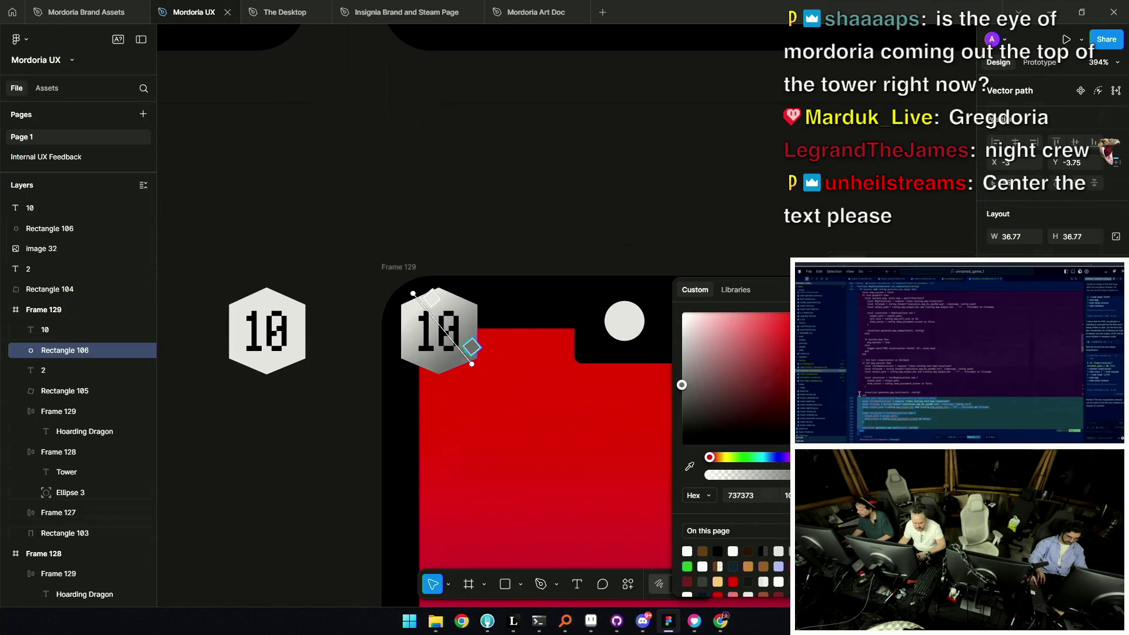
# Set one gradient stop of the badge to a deep blue
pyautogui.press('Escape')
pyautogui.click(470, 347)
pyautogui.click(764, 457)
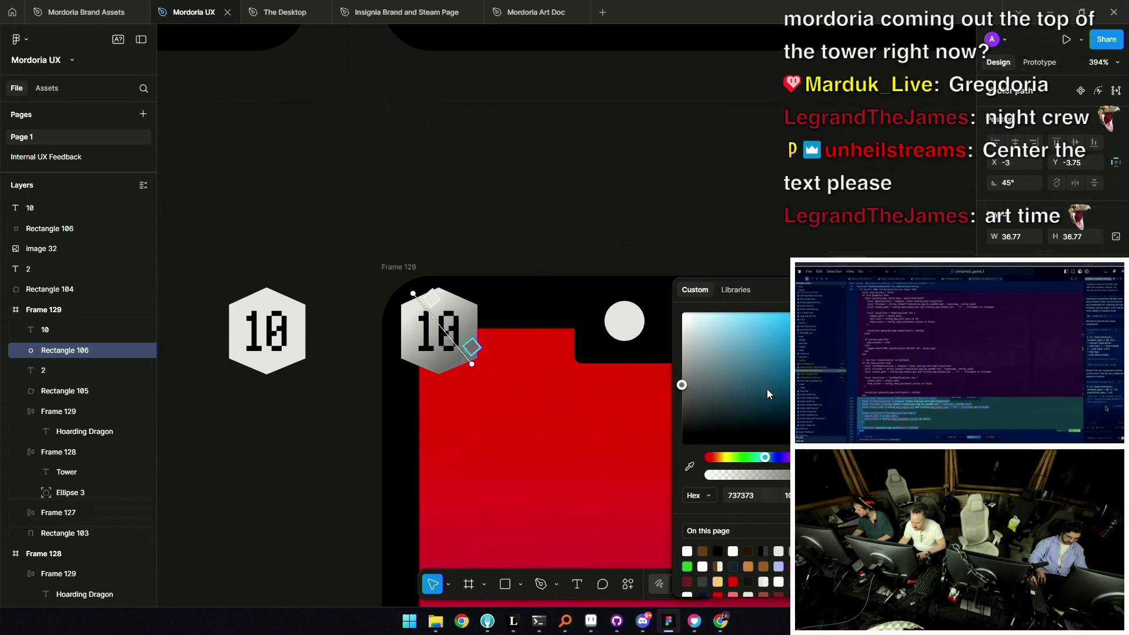
pyautogui.moveTo(765, 457); pyautogui.dragTo(770, 456)
pyautogui.moveTo(873, 314); pyautogui.dragTo(873, 357)
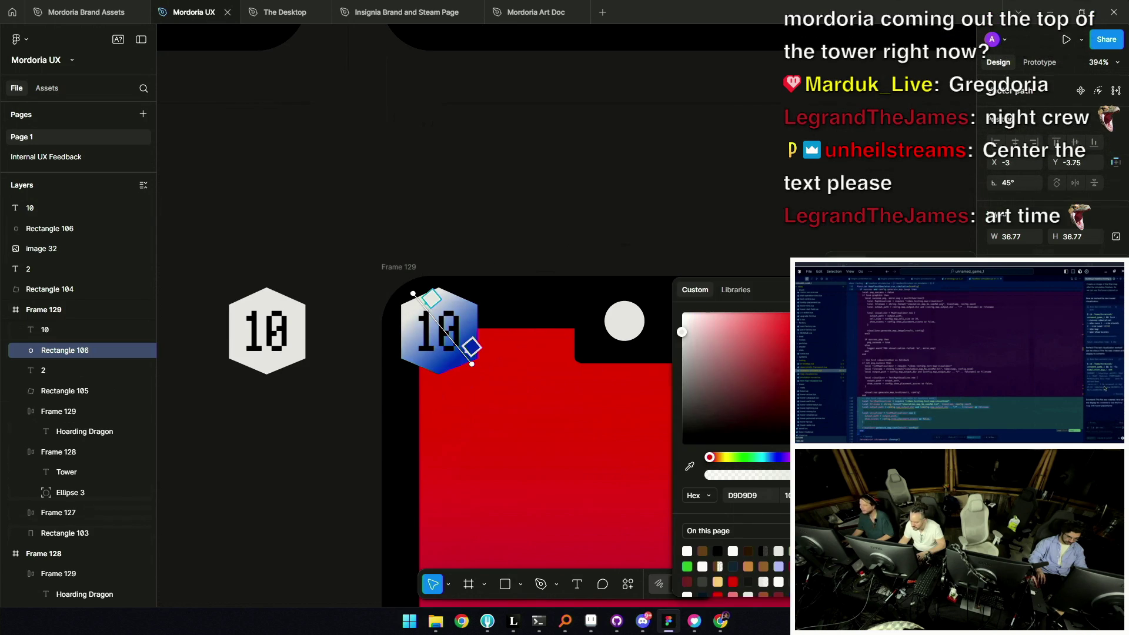
# Set the other stop to pale blue and make the gradient run vertically down the badge
pyautogui.click(431, 299)
pyautogui.moveTo(747, 327); pyautogui.dragTo(767, 283)
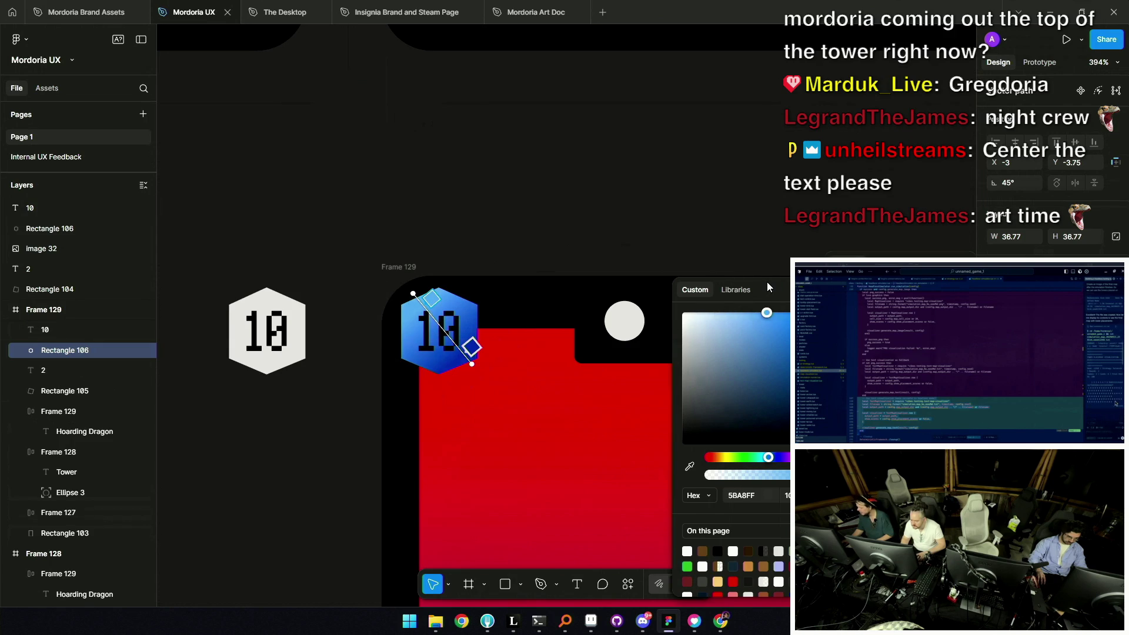
pyautogui.moveTo(768, 312)
pyautogui.mouseDown()
pyautogui.moveTo(873, 356)
pyautogui.moveTo(763, 343)
pyautogui.moveTo(728, 309)
pyautogui.mouseUp()
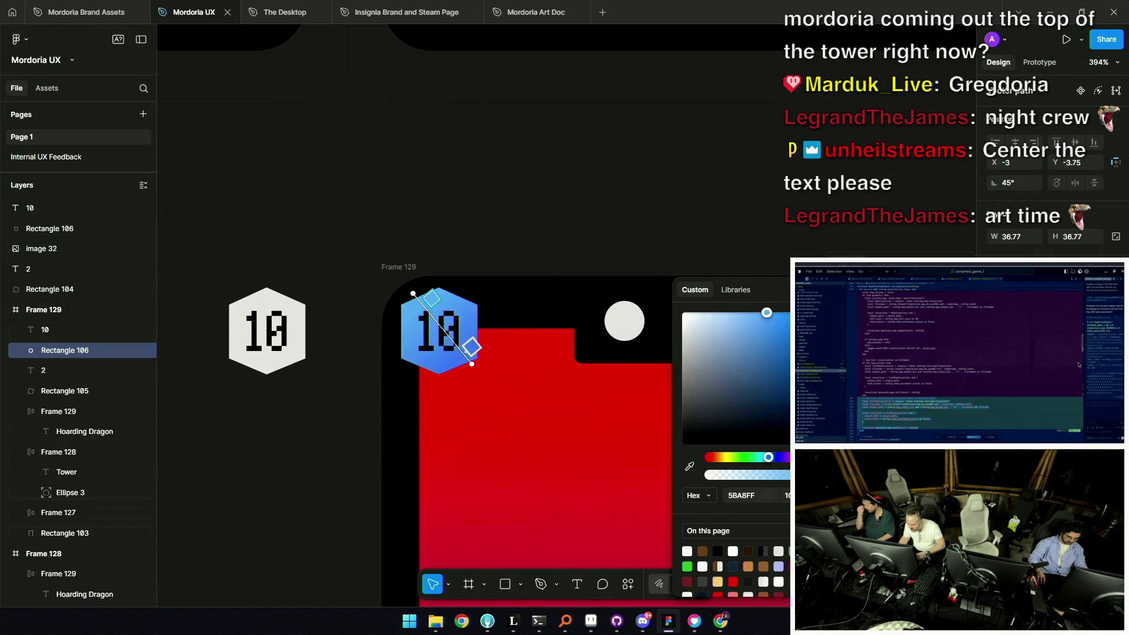
pyautogui.moveTo(727, 310); pyautogui.dragTo(732, 309)
pyautogui.moveTo(449, 370); pyautogui.dragTo(433, 372)
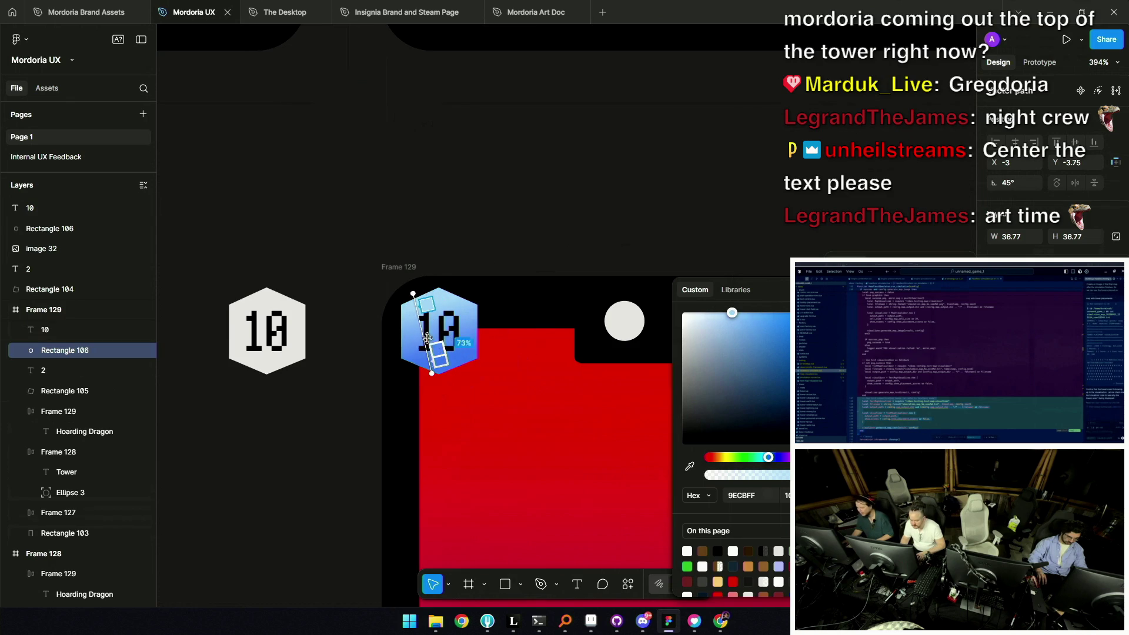
pyautogui.moveTo(413, 290); pyautogui.dragTo(441, 274)
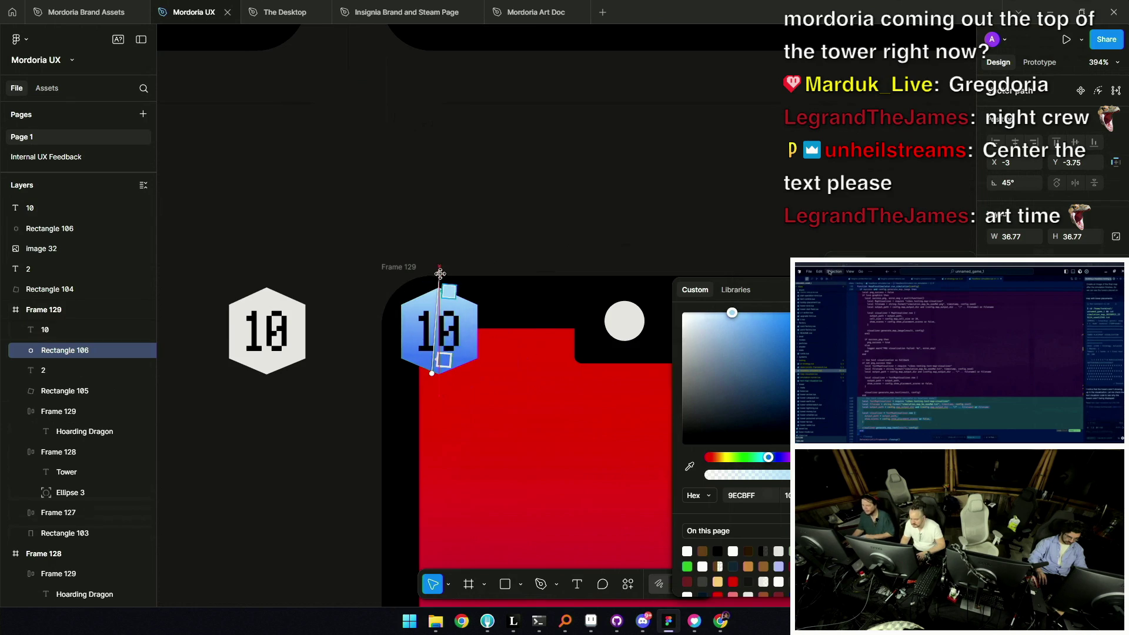
pyautogui.click(441, 234)
pyautogui.scroll(-2, 442, 234)
pyautogui.scroll(-5, 442, 238)
pyautogui.scroll(5, 465, 299)
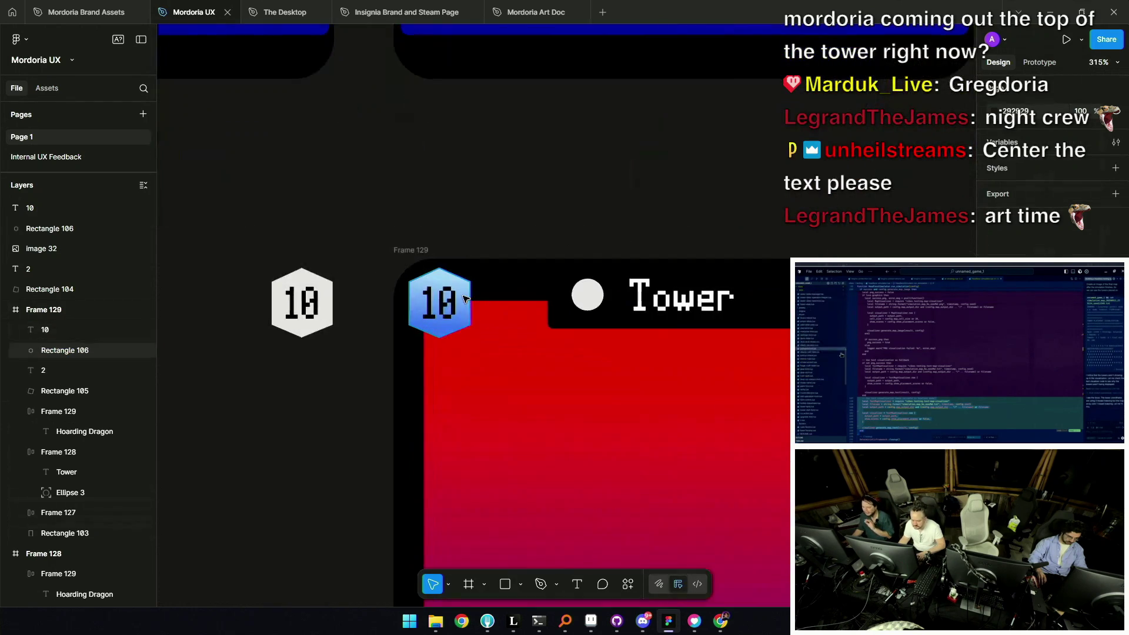
pyautogui.scroll(3, 465, 300)
pyautogui.click(465, 300)
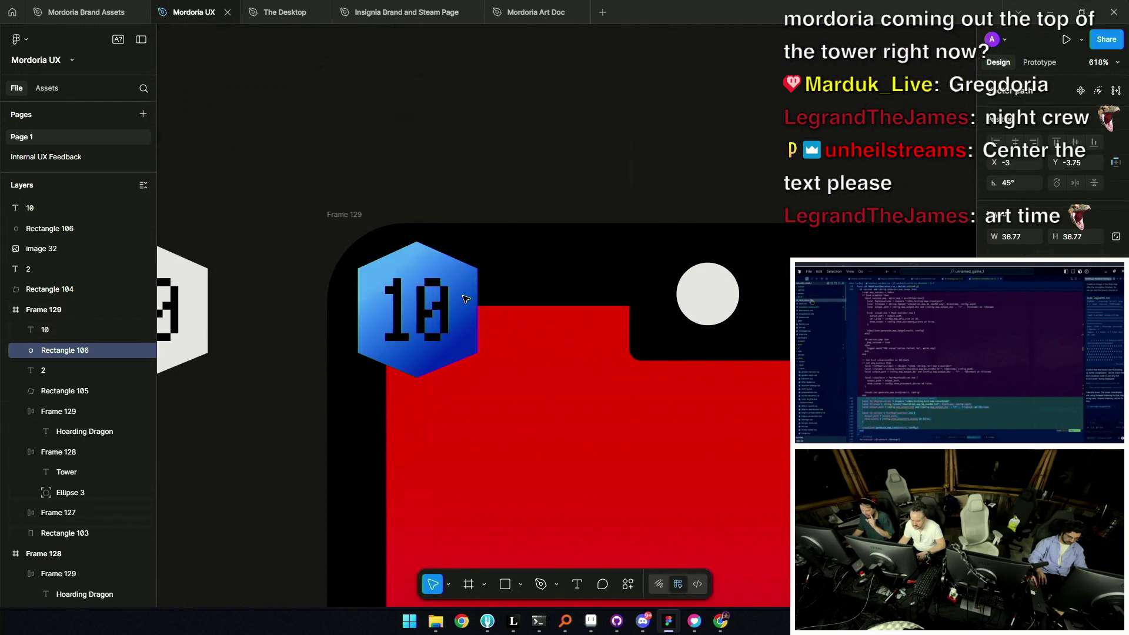
pyautogui.hotkey('ctrl', 'z')
pyautogui.hotkey('ctrl', 'z')
pyautogui.hotkey('ctrl', 'z')
pyautogui.hotkey('ctrl', 'z')
pyautogui.press('Escape')
pyautogui.scroll(-5, 465, 299)
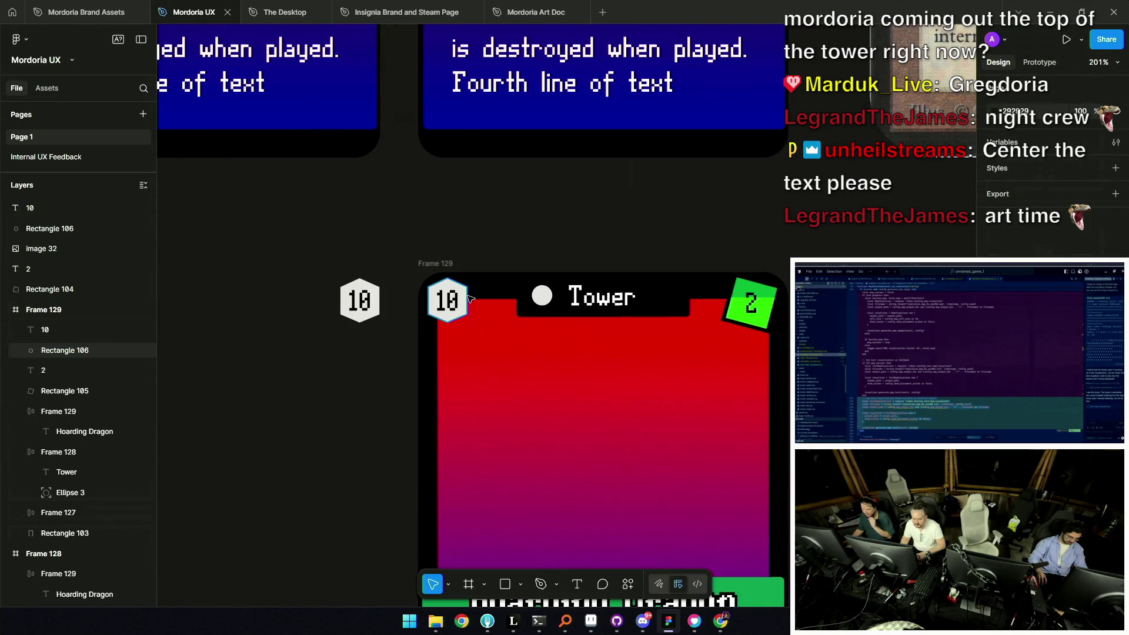
pyautogui.click(447, 300)
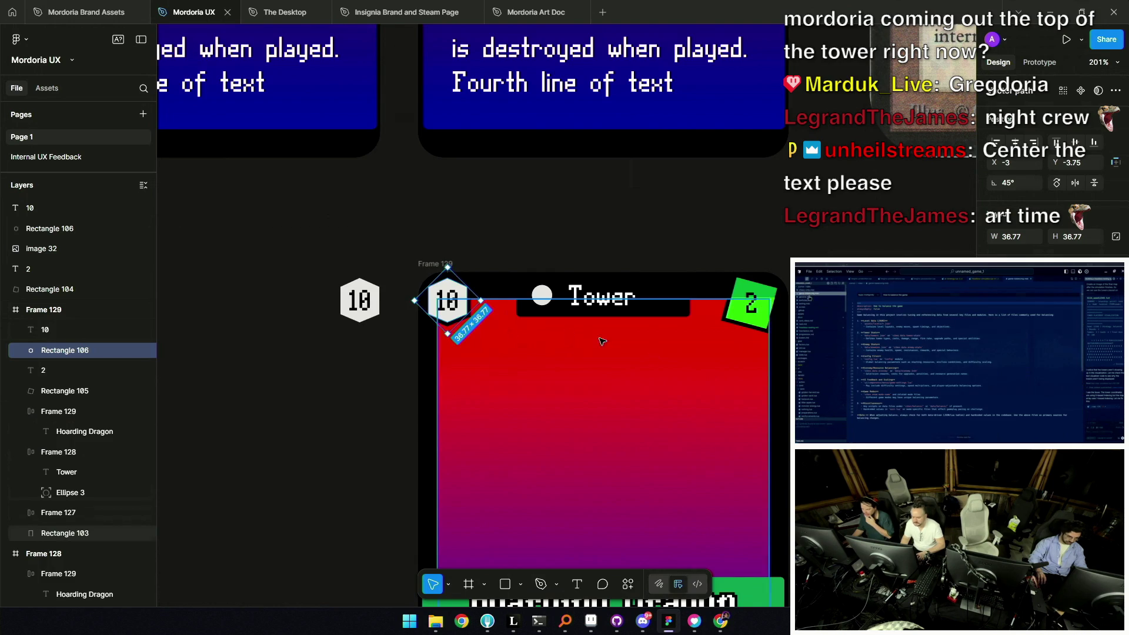
pyautogui.click(308, 391)
pyautogui.scroll(-10, 479, 295)
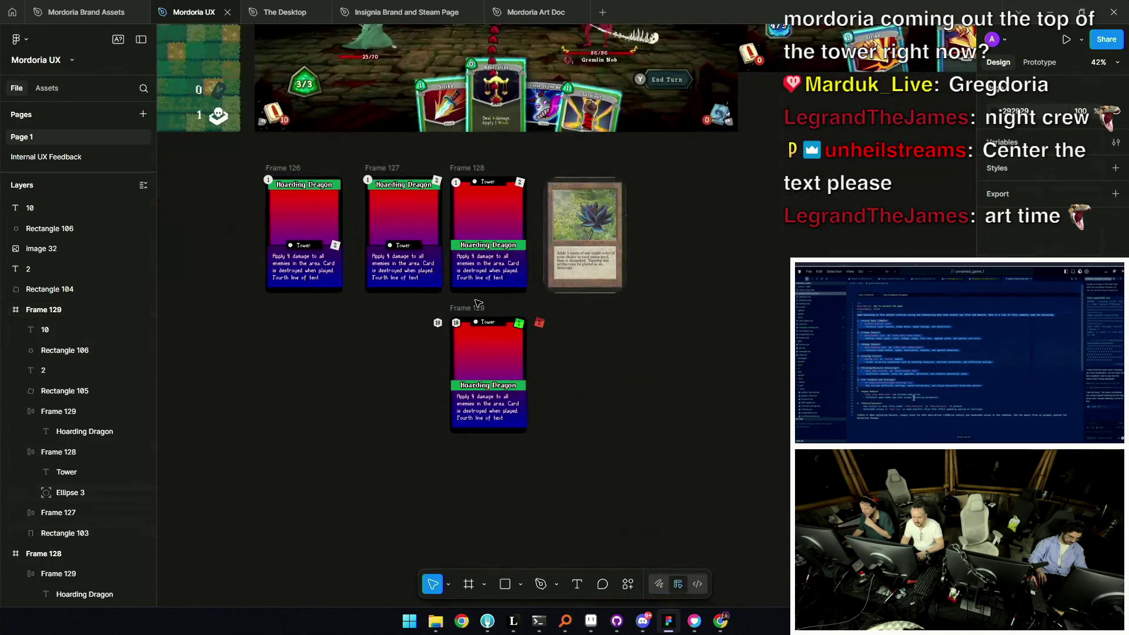
pyautogui.scroll(3, 508, 375)
pyautogui.scroll(3, 509, 375)
pyautogui.click(561, 421)
pyautogui.moveTo(561, 420); pyautogui.dragTo(552, 409)
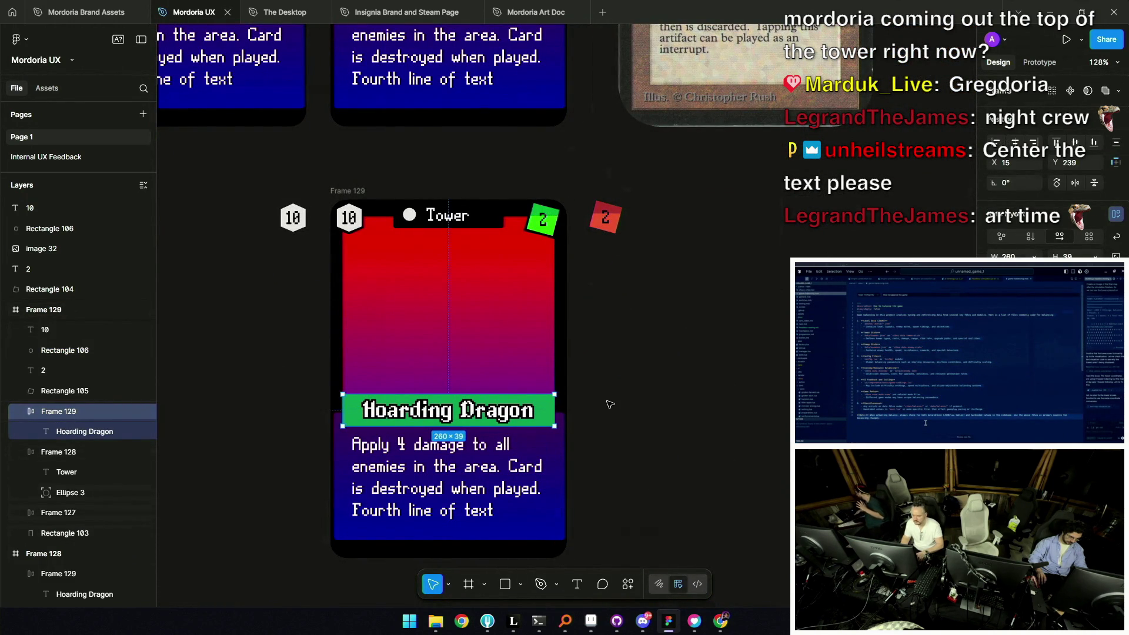
pyautogui.scroll(-2, 608, 405)
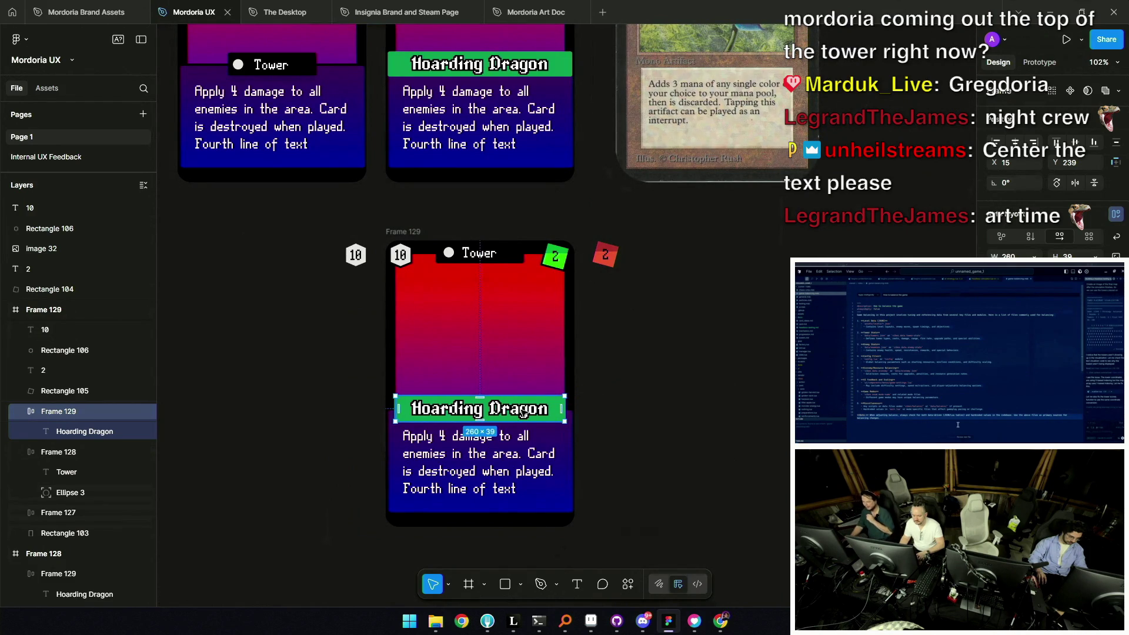
# Add auto layout to the green Hoarding Dragon title bar so it hugs its text, centred on the card
pyautogui.click(635, 385)
pyautogui.scroll(-3, 634, 385)
pyautogui.scroll(5, 612, 398)
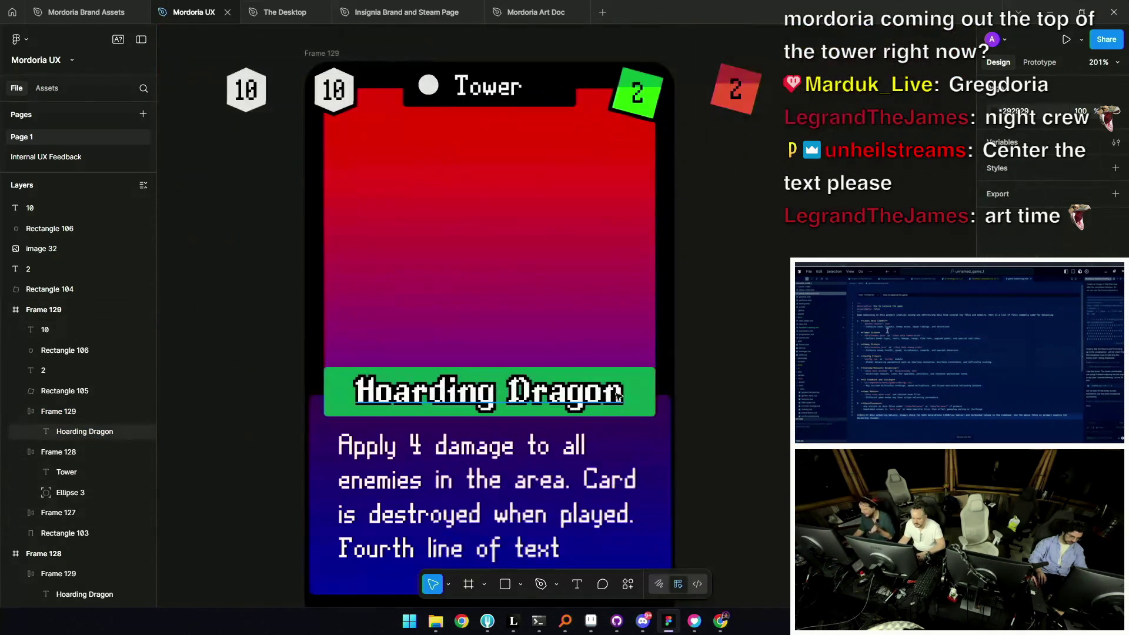
pyautogui.click(611, 398)
pyautogui.hotkey('shift', 'a')
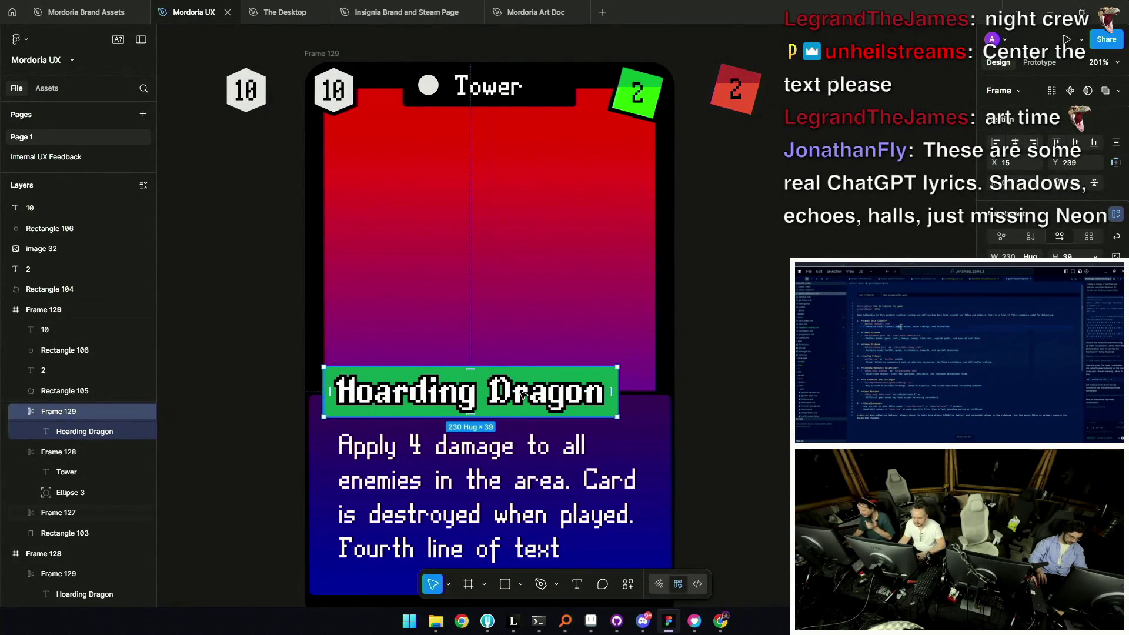
pyautogui.hotkey('ctrl', 'z')
pyautogui.press('Escape')
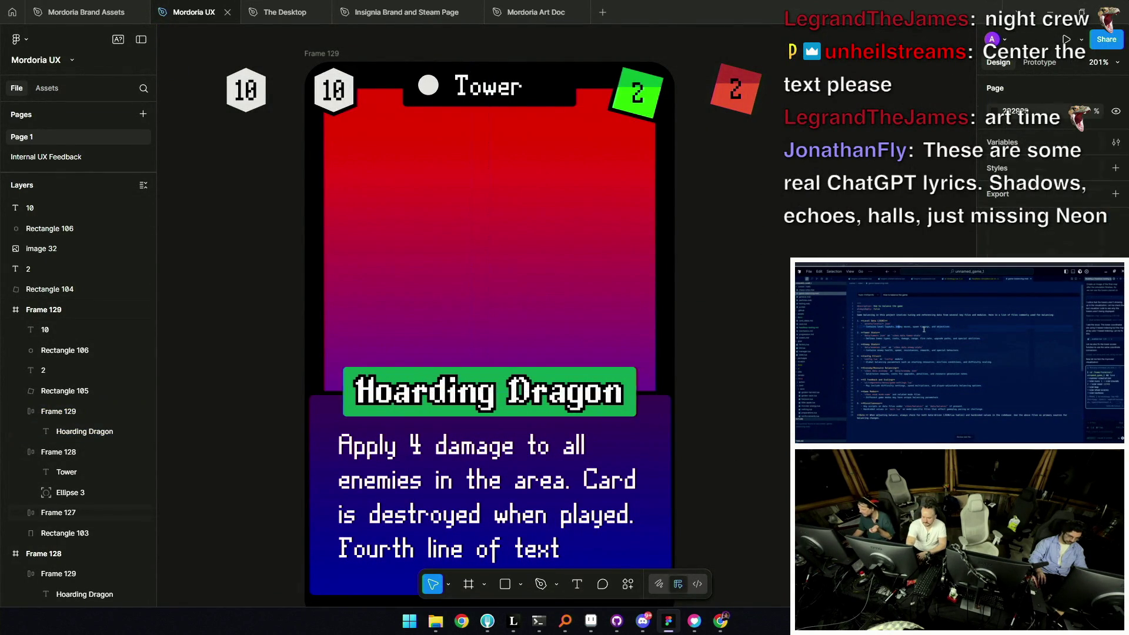
pyautogui.scroll(-5, 673, 339)
pyautogui.click(673, 338)
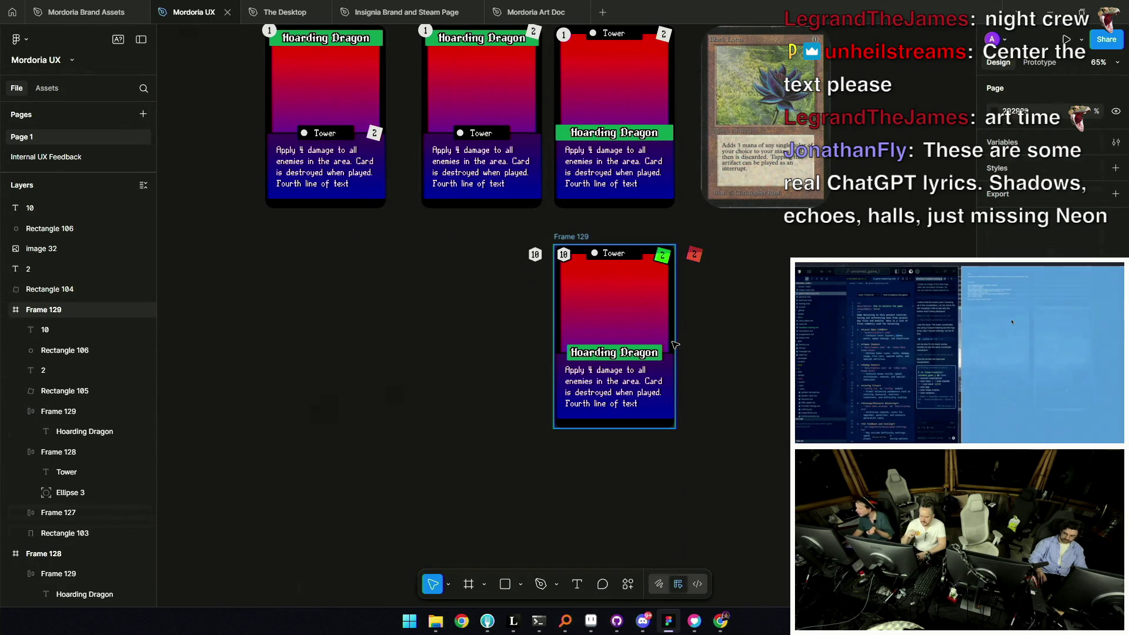
pyautogui.click(693, 351)
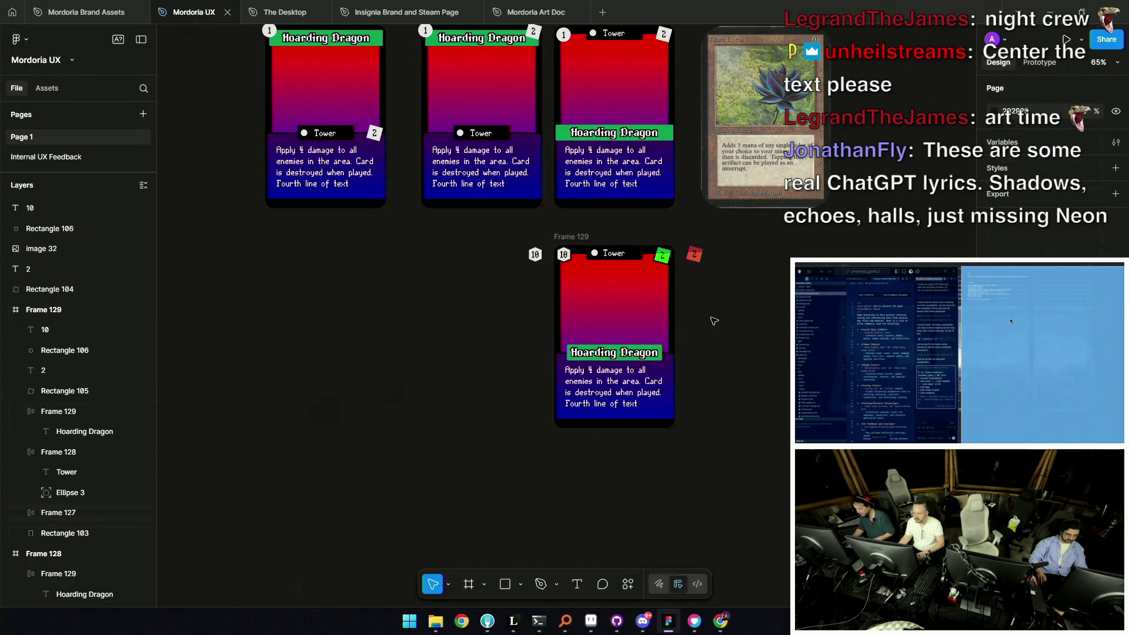
pyautogui.scroll(-2, 704, 325)
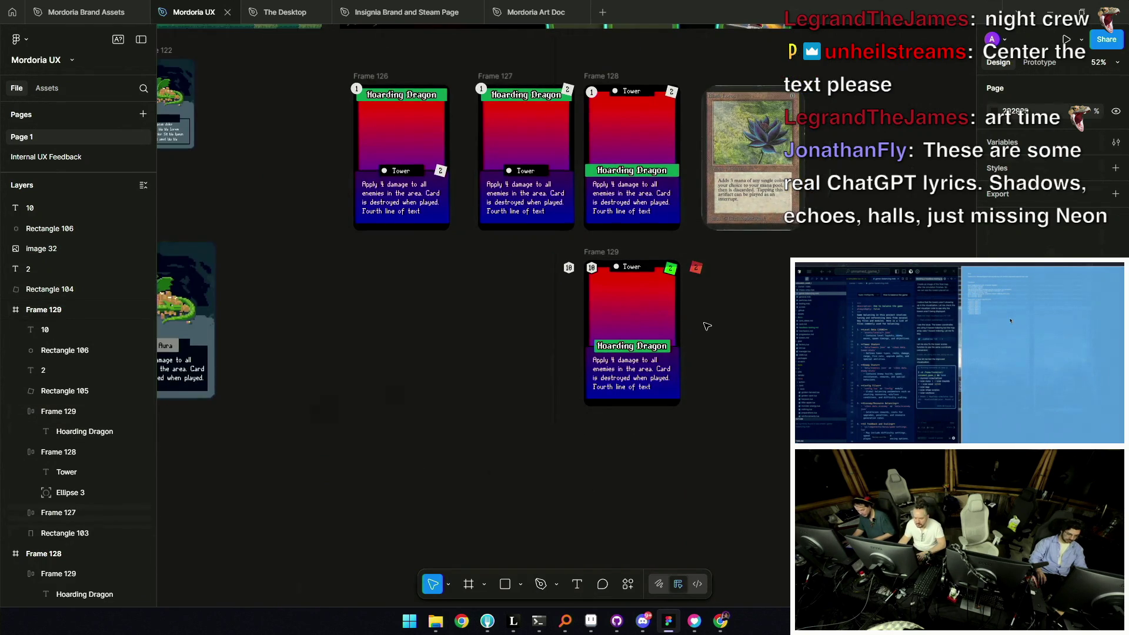
pyautogui.scroll(4, 703, 325)
# Shift the Hoarding Dragon card slightly into place
pyautogui.click(546, 217)
pyautogui.scroll(-2, 619, 309)
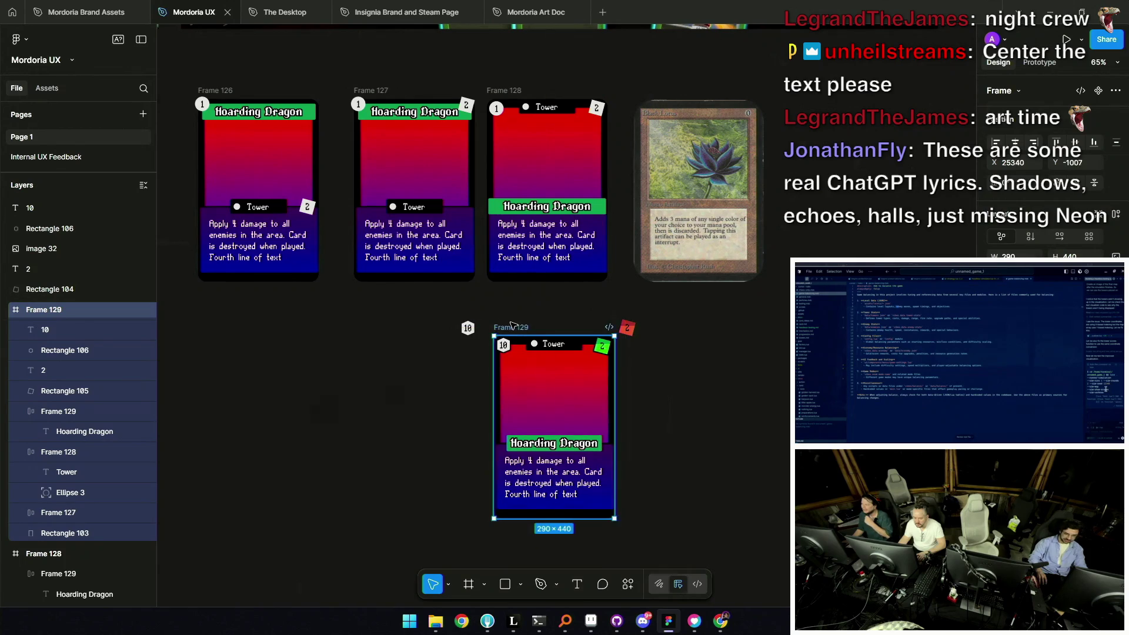
pyautogui.moveTo(497, 320); pyautogui.dragTo(509, 323)
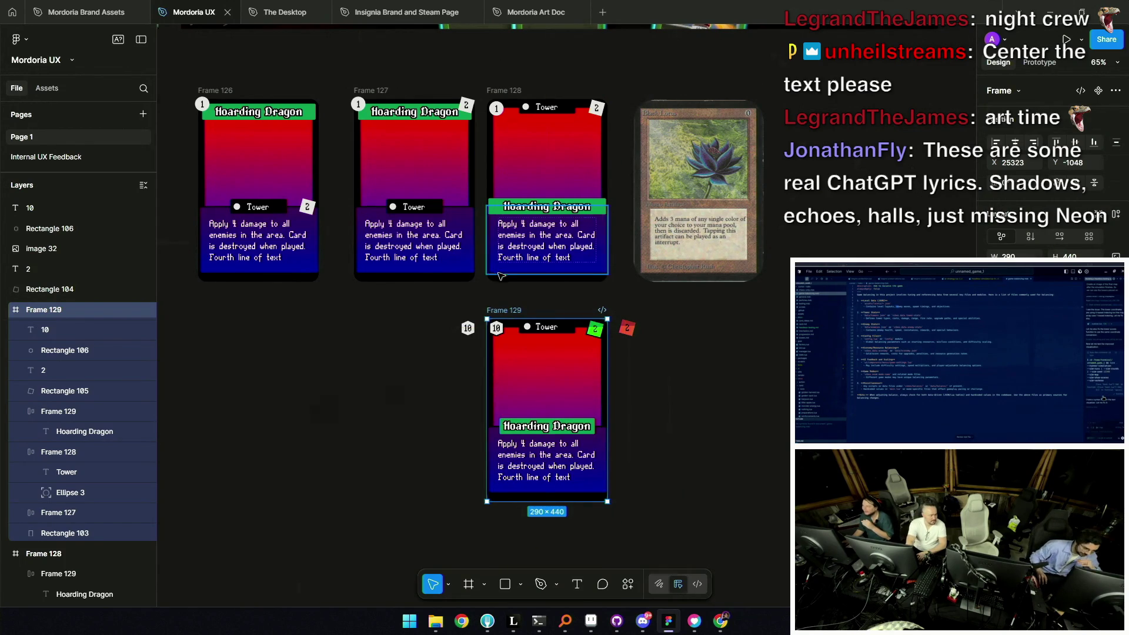
pyautogui.click(510, 321)
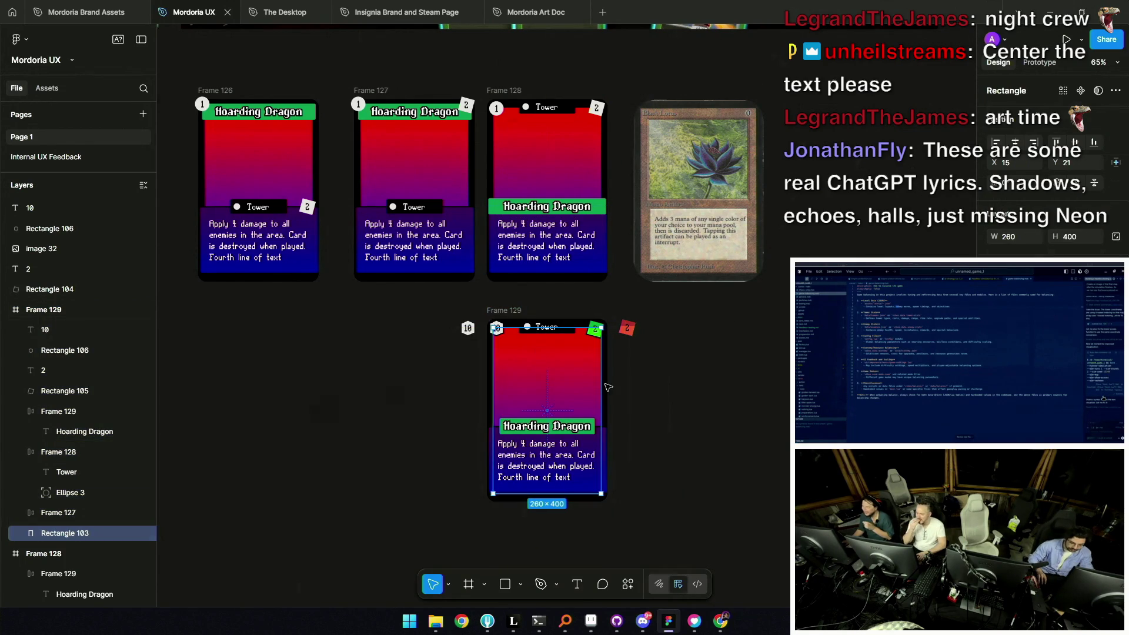
pyautogui.click(506, 311)
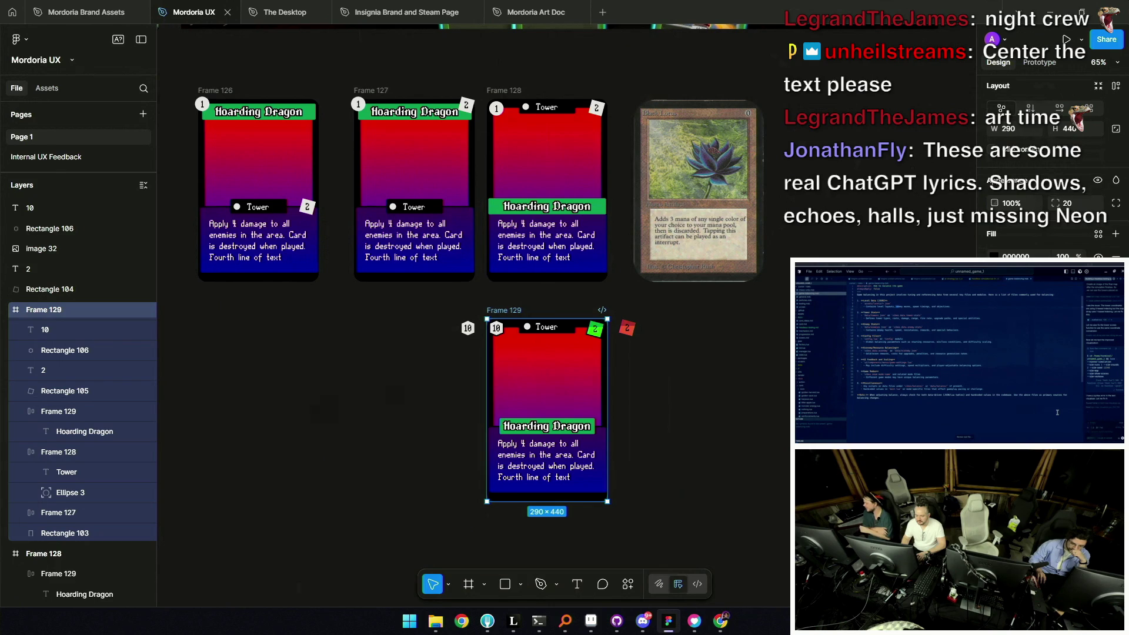
# Change the card's blue text panel fill to mid grey A9A9A9
pyautogui.click(994, 256)
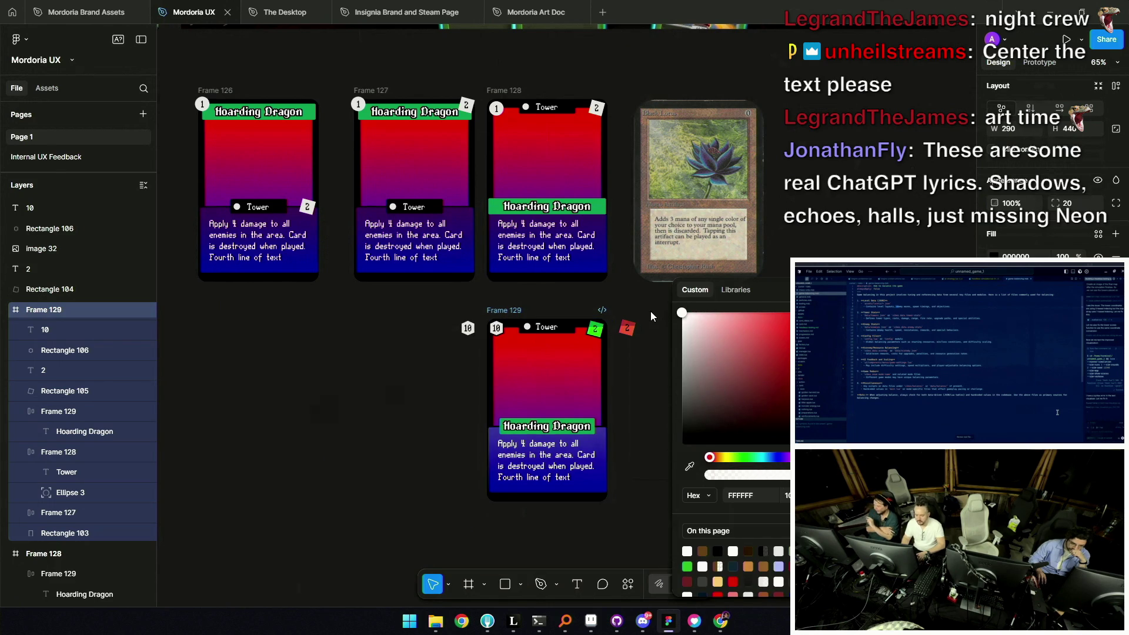
pyautogui.moveTo(710, 456); pyautogui.dragTo(778, 457)
pyautogui.moveTo(690, 320); pyautogui.dragTo(642, 366)
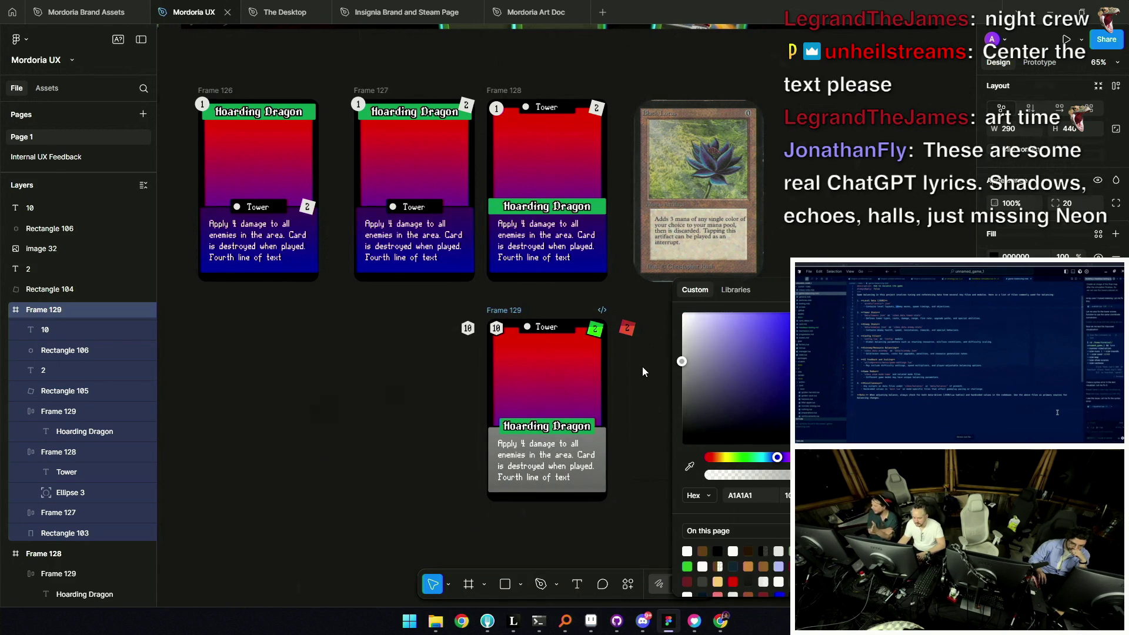
pyautogui.press('Escape')
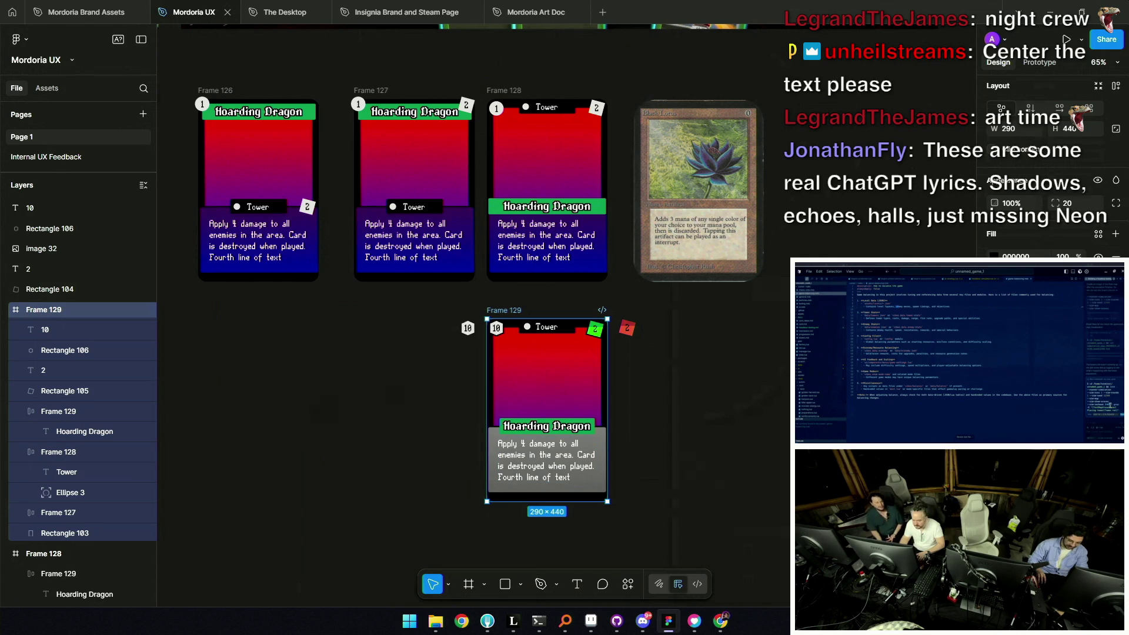
# Set the art rectangle's gradient to run from white FFFFFF to dark grey 434343
pyautogui.click(995, 257)
pyautogui.moveTo(760, 428)
pyautogui.mouseDown()
pyautogui.moveTo(693, 322)
pyautogui.moveTo(611, 292)
pyautogui.mouseUp()
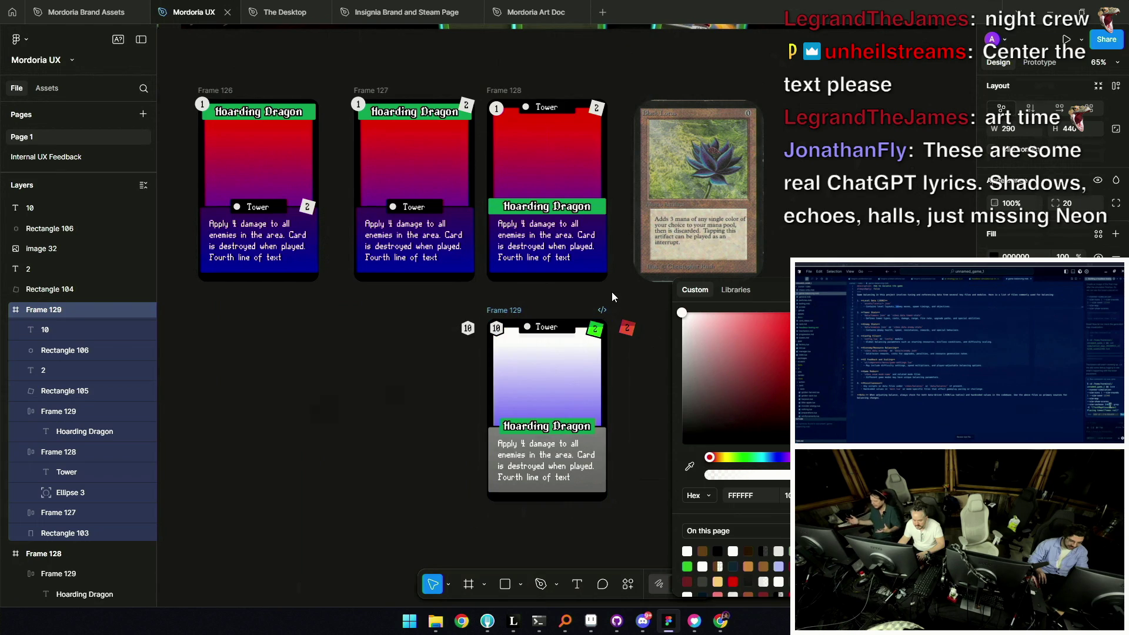
pyautogui.click(776, 457)
pyautogui.moveTo(708, 378); pyautogui.dragTo(615, 457)
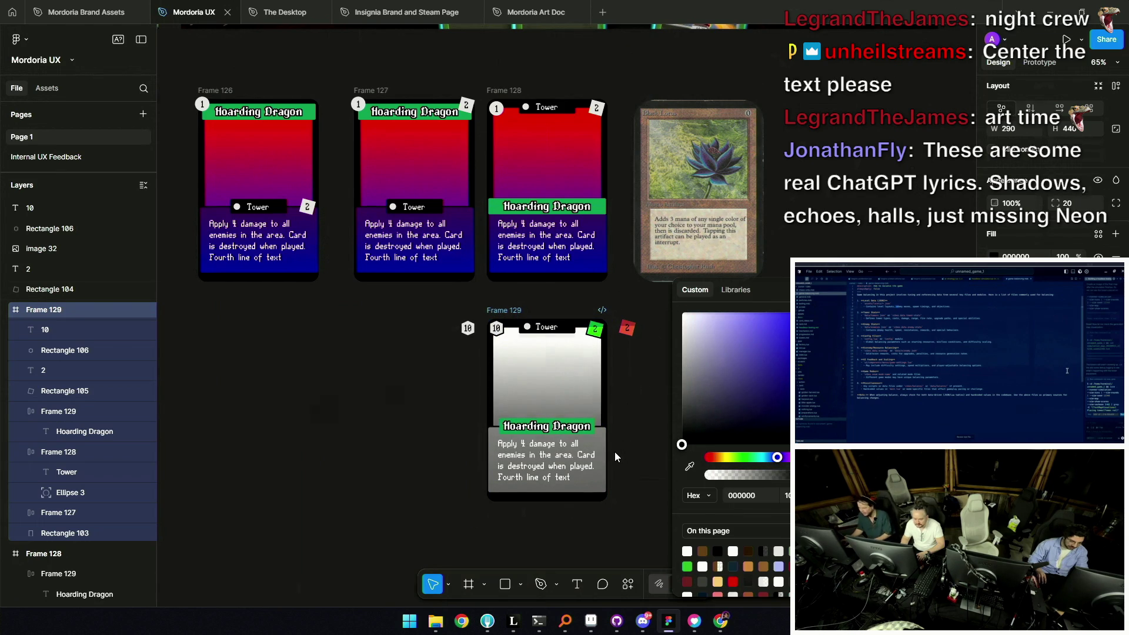
pyautogui.moveTo(614, 451); pyautogui.dragTo(611, 419)
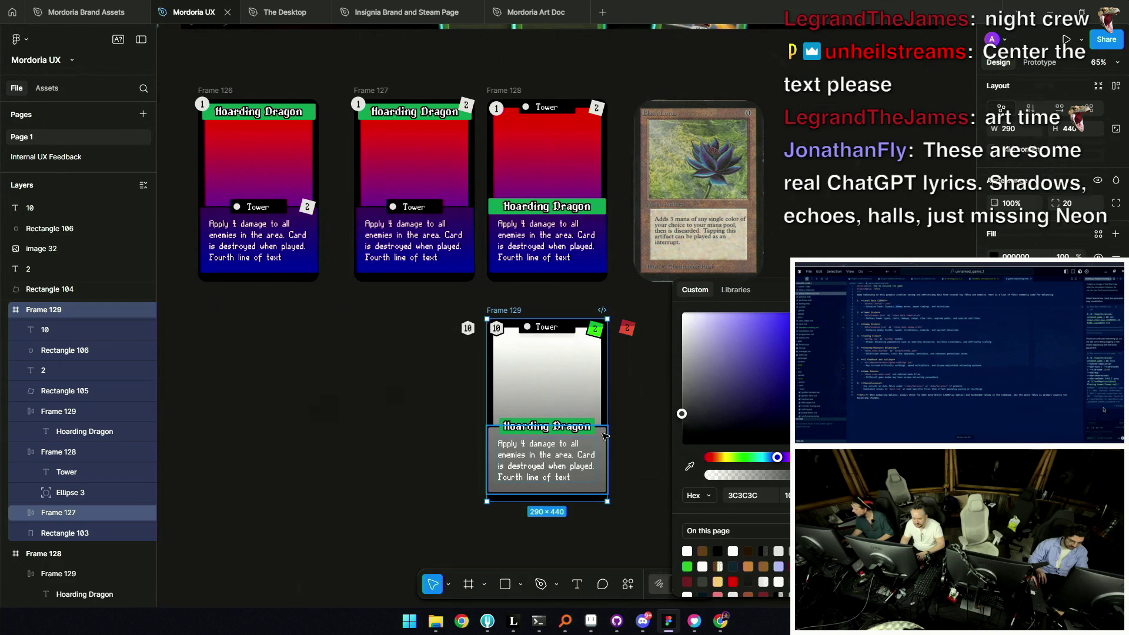
pyautogui.click(644, 424)
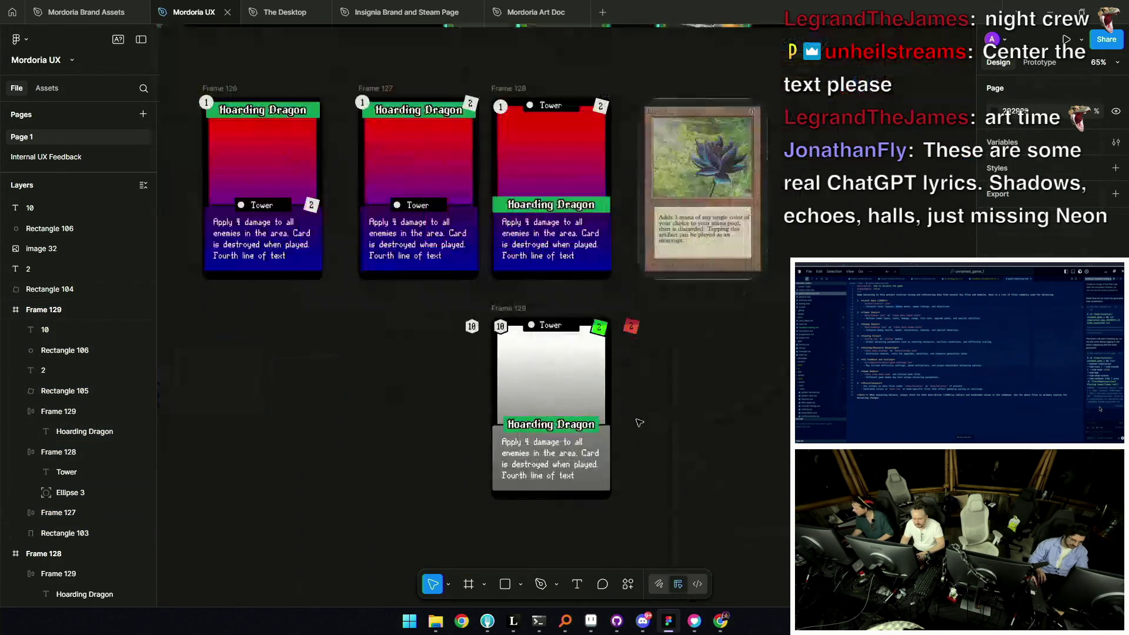
pyautogui.scroll(5, 580, 425)
pyautogui.click(520, 425)
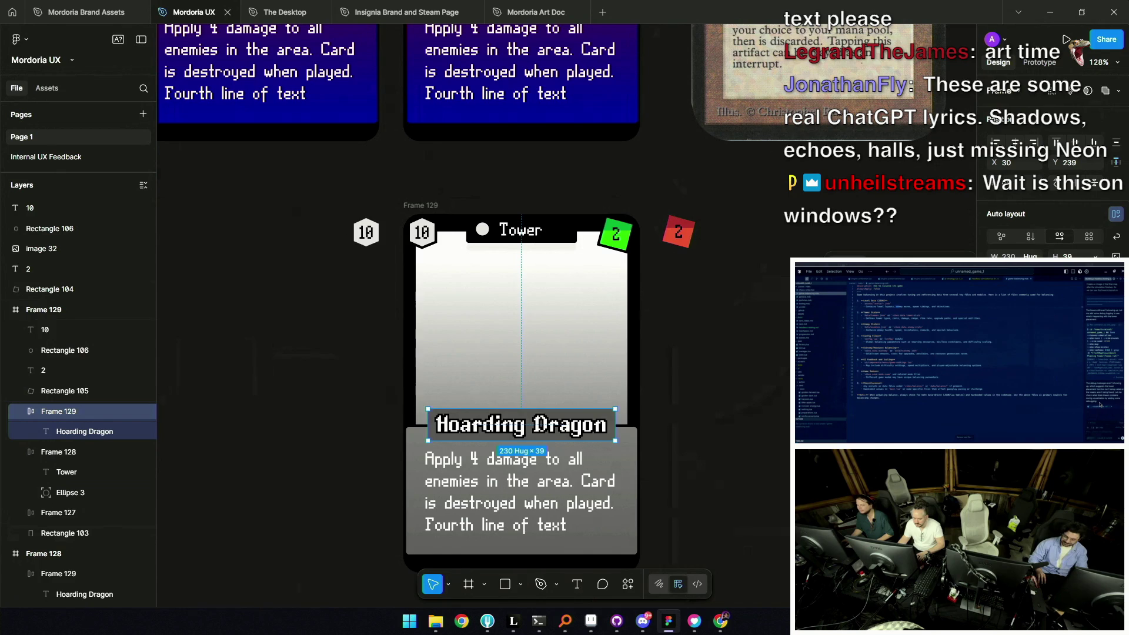
pyautogui.scroll(-2, 529, 379)
pyautogui.scroll(-3, 467, 355)
pyautogui.scroll(-2, 467, 362)
pyautogui.scroll(-3, 466, 366)
pyautogui.scroll(3, 467, 367)
pyautogui.scroll(3, 547, 353)
pyautogui.scroll(-3, 573, 335)
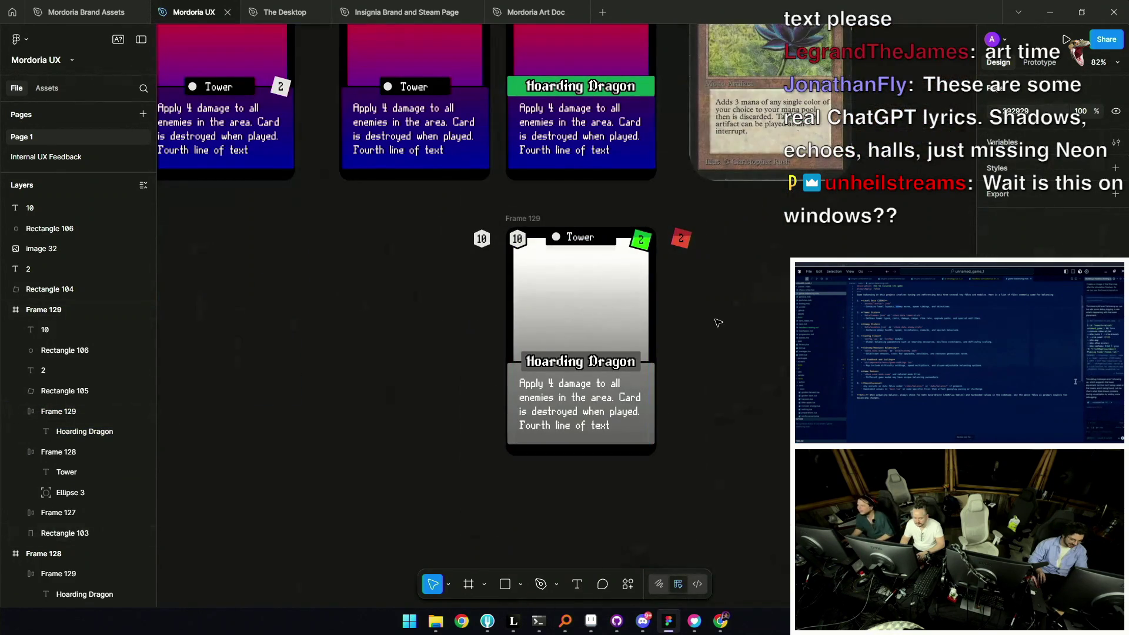
pyautogui.scroll(2, 635, 344)
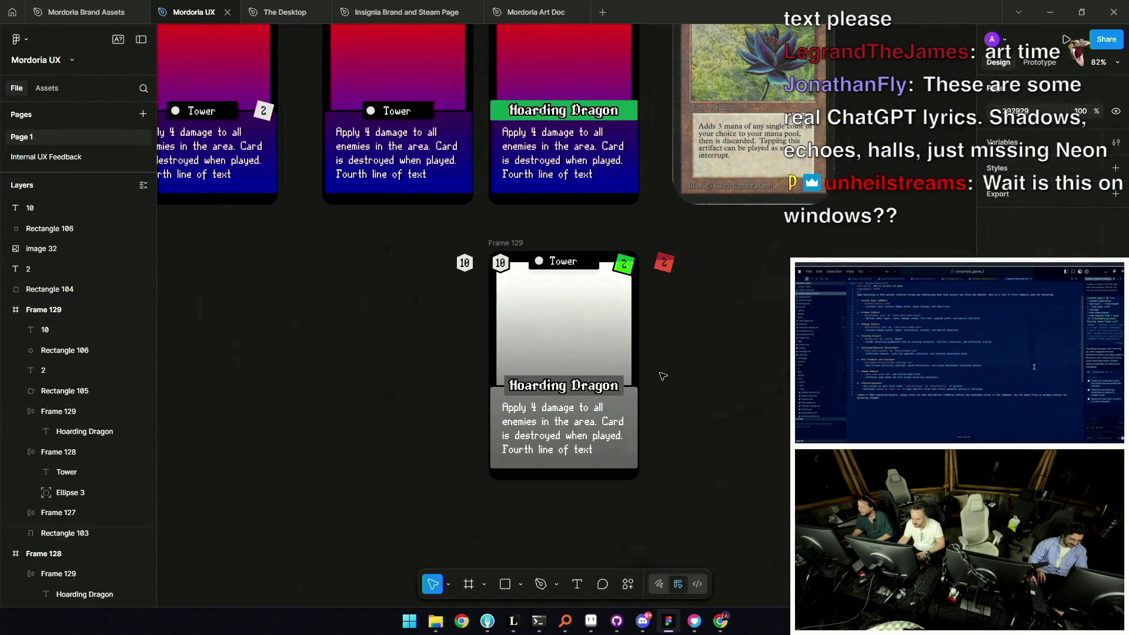
pyautogui.scroll(3, 631, 378)
# Duplicate the grey Hoarding Dragon card to its right
pyautogui.click(612, 377)
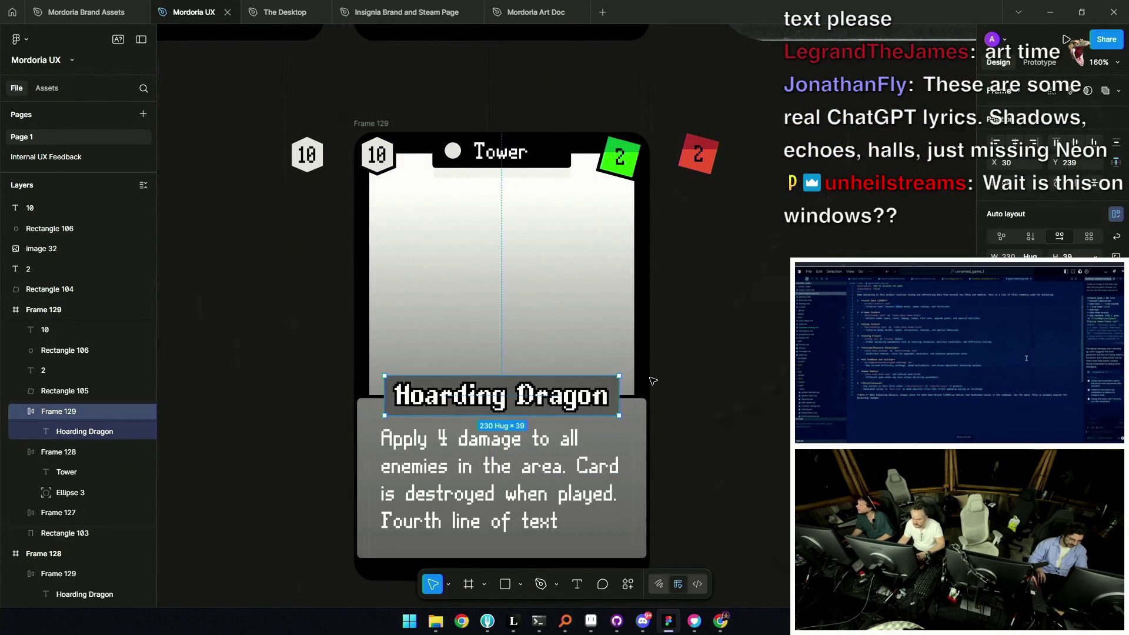
pyautogui.click(690, 376)
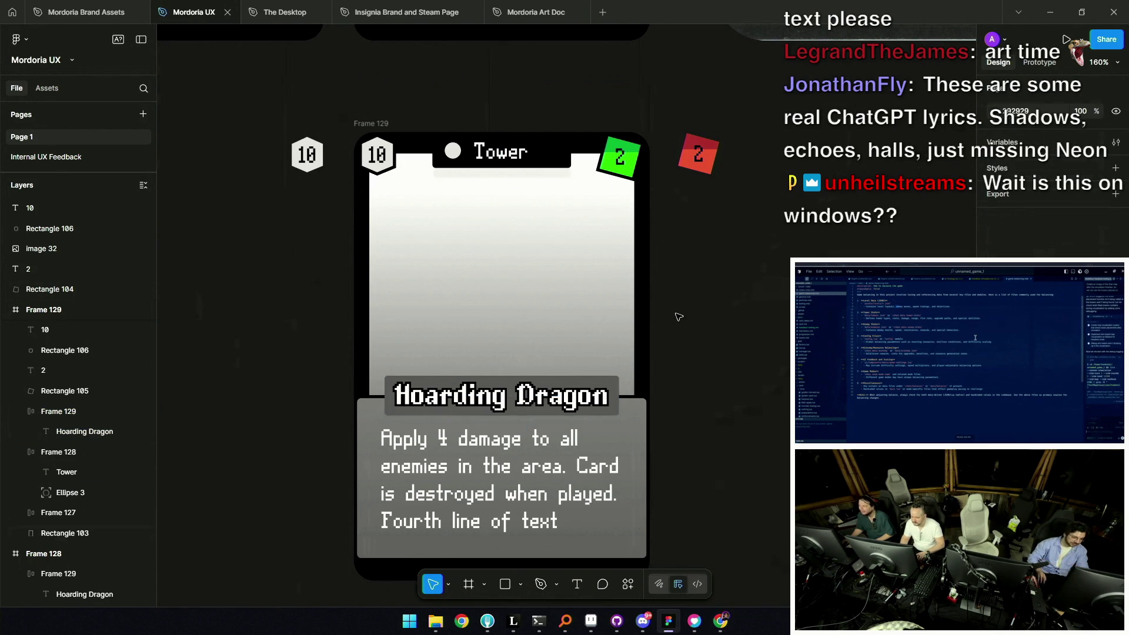
pyautogui.keyDown('ctrl'); pyautogui.scroll(-5, 617, 326); pyautogui.keyUp('ctrl')
pyautogui.click(562, 340)
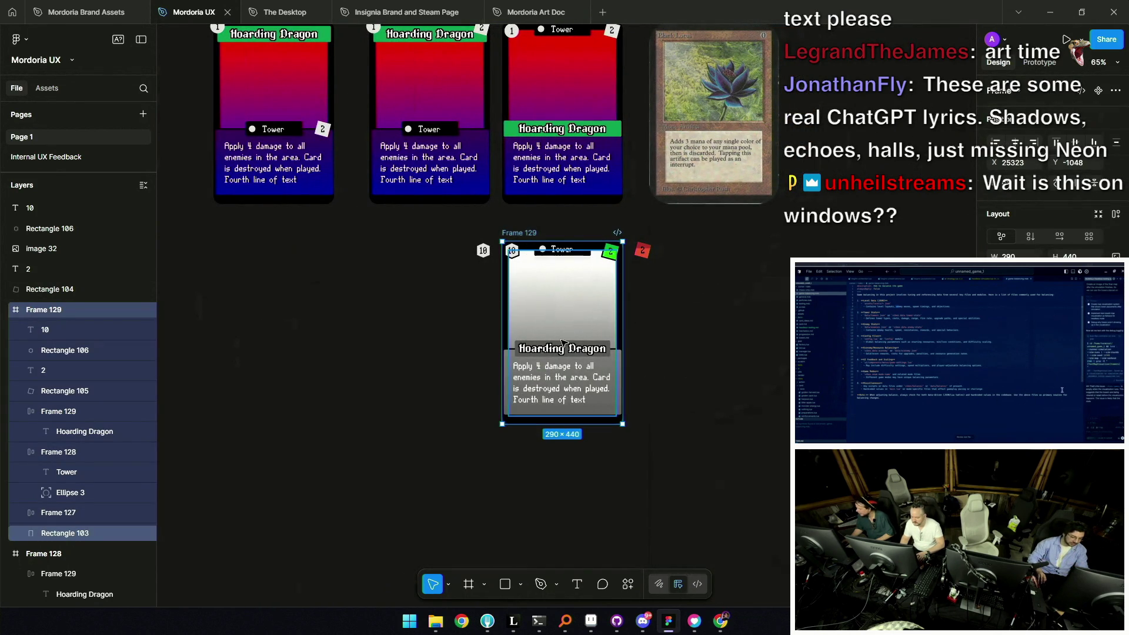
pyautogui.keyDown('ctrl'); pyautogui.scroll(3, 562, 341); pyautogui.keyUp('ctrl')
pyautogui.keyDown('ctrl'); pyautogui.scroll(-1, 521, 425); pyautogui.keyUp('ctrl')
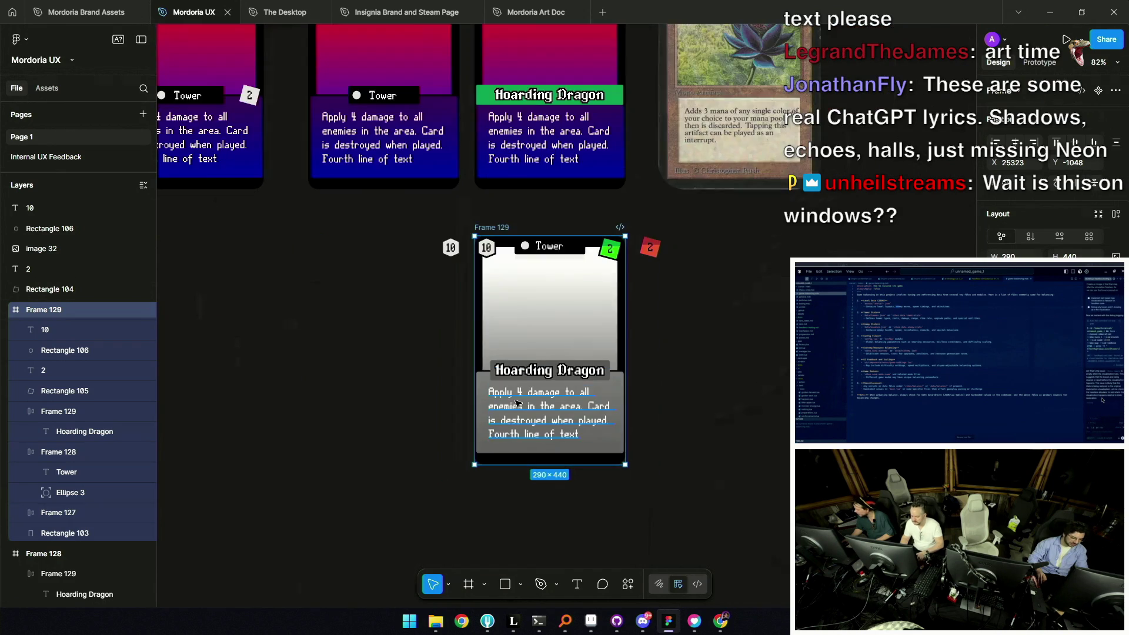
pyautogui.keyDown('alt'); pyautogui.moveTo(499, 228); pyautogui.dragTo(647, 235); pyautogui.keyUp('alt')
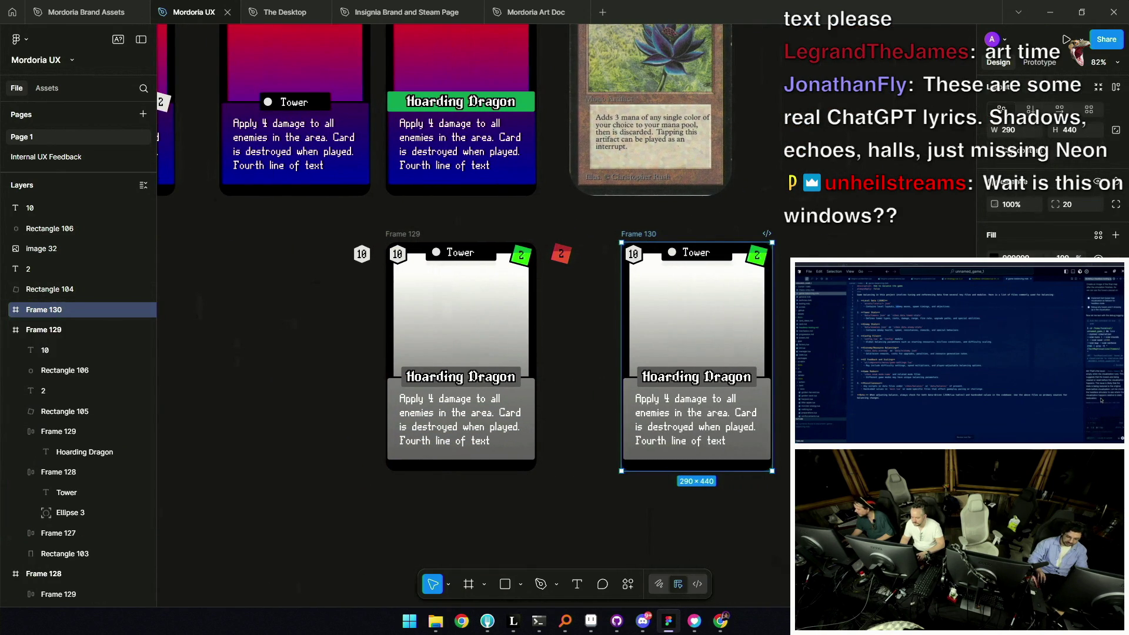
pyautogui.write('931111')
pyautogui.press('Return')
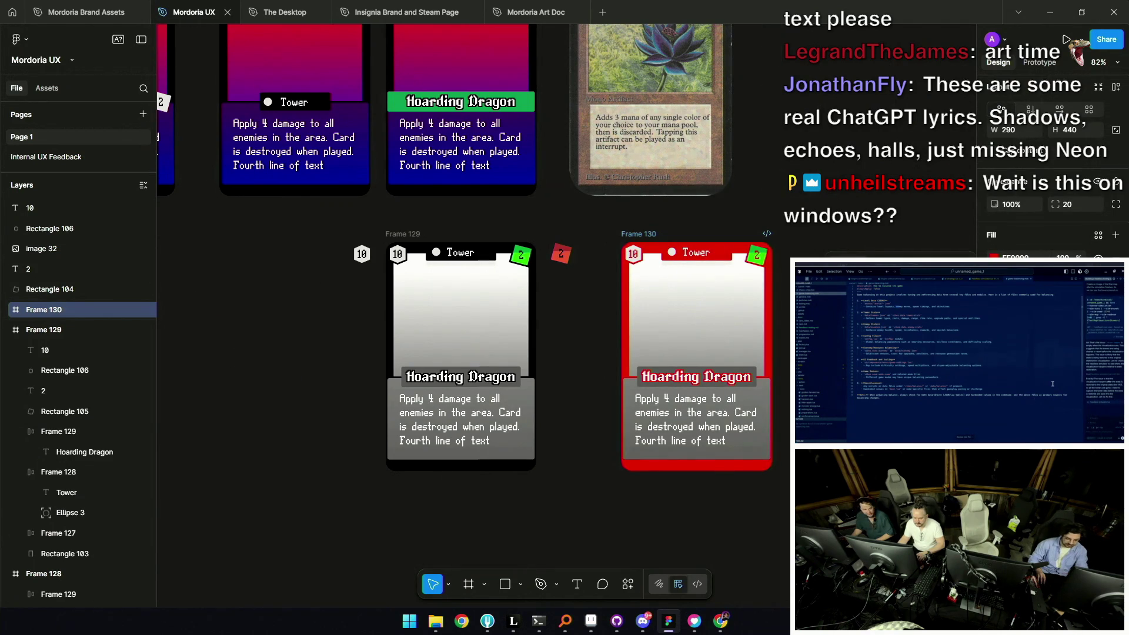
pyautogui.press('Escape')
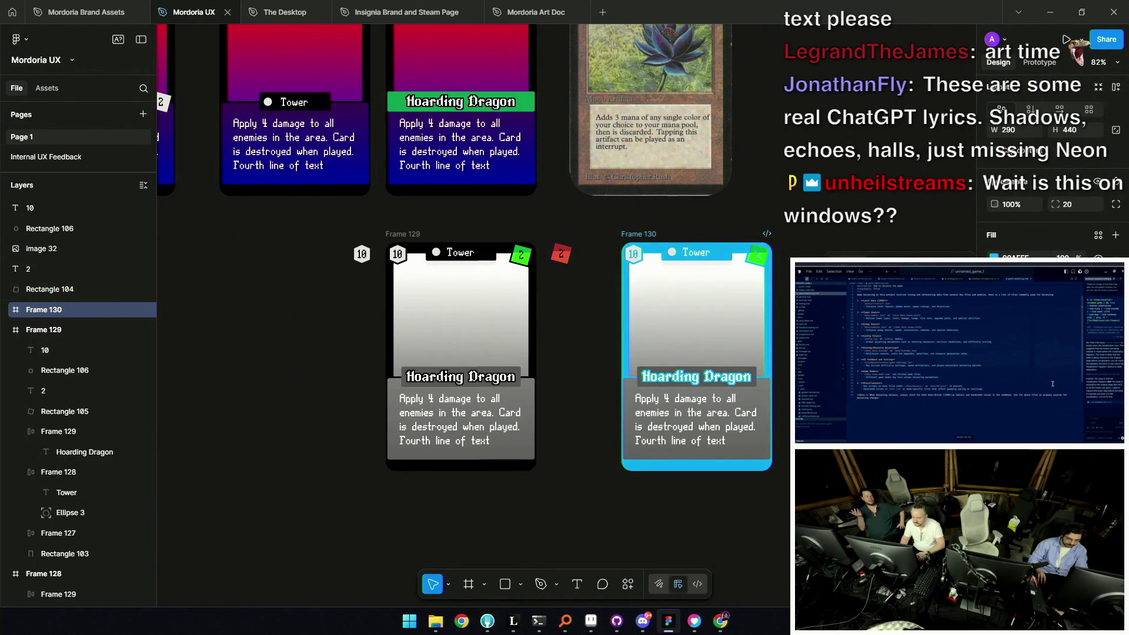
pyautogui.scroll(3, 709, 398)
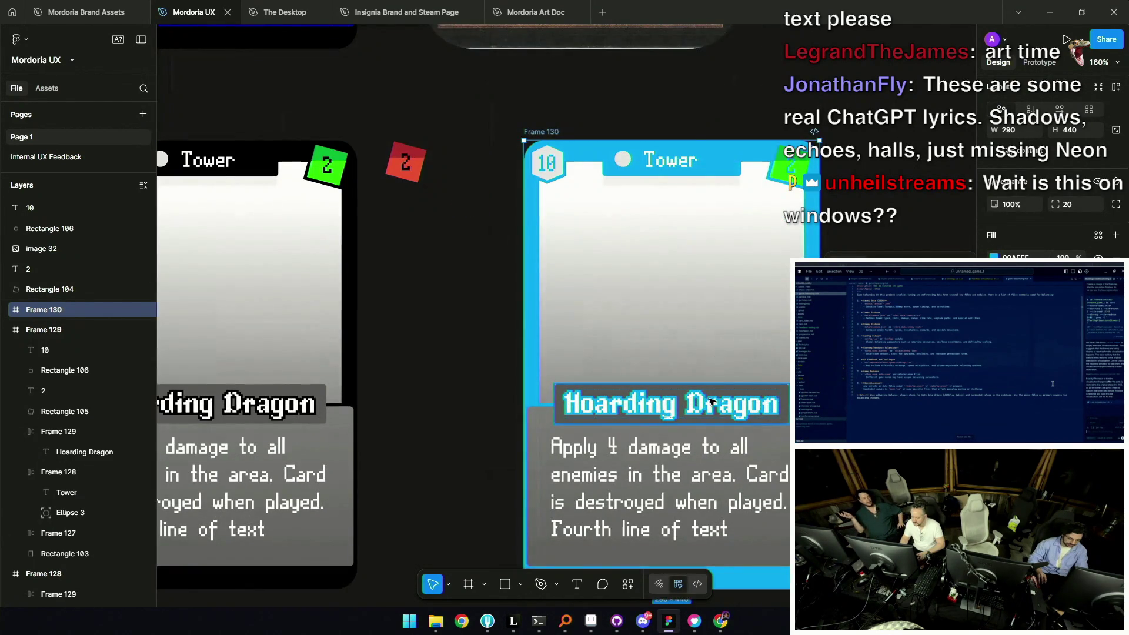
pyautogui.click(710, 398)
pyautogui.scroll(-2, 714, 400)
pyautogui.scroll(-1, 734, 408)
pyautogui.keyDown('shift'); pyautogui.click(764, 252); pyautogui.keyUp('shift')
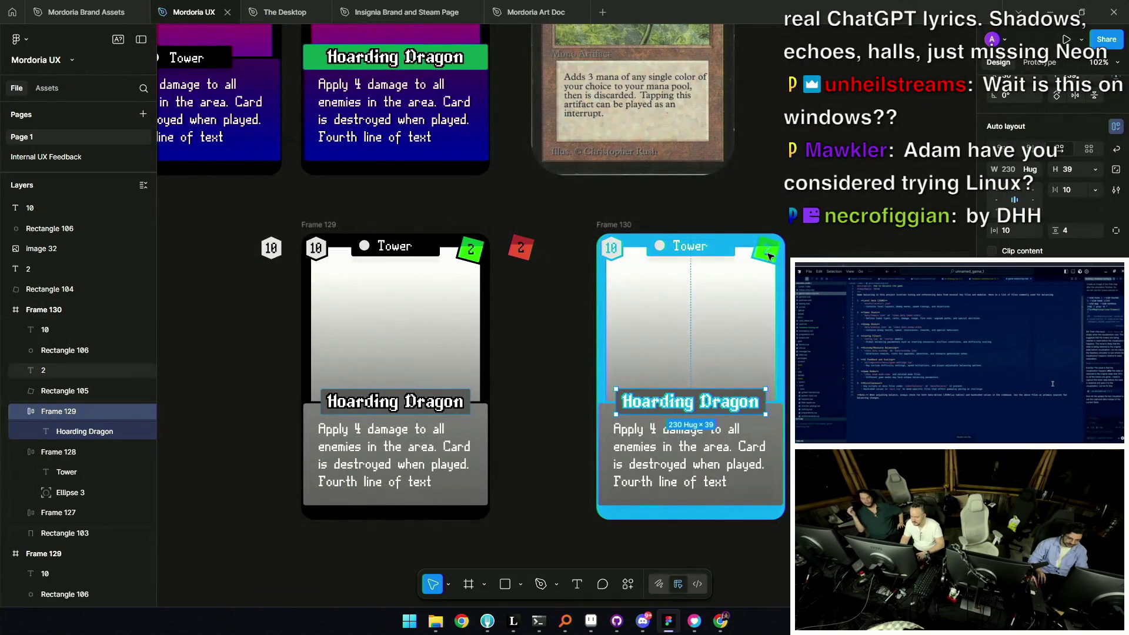
pyautogui.keyDown('shift'); pyautogui.click(608, 251); pyautogui.keyUp('shift')
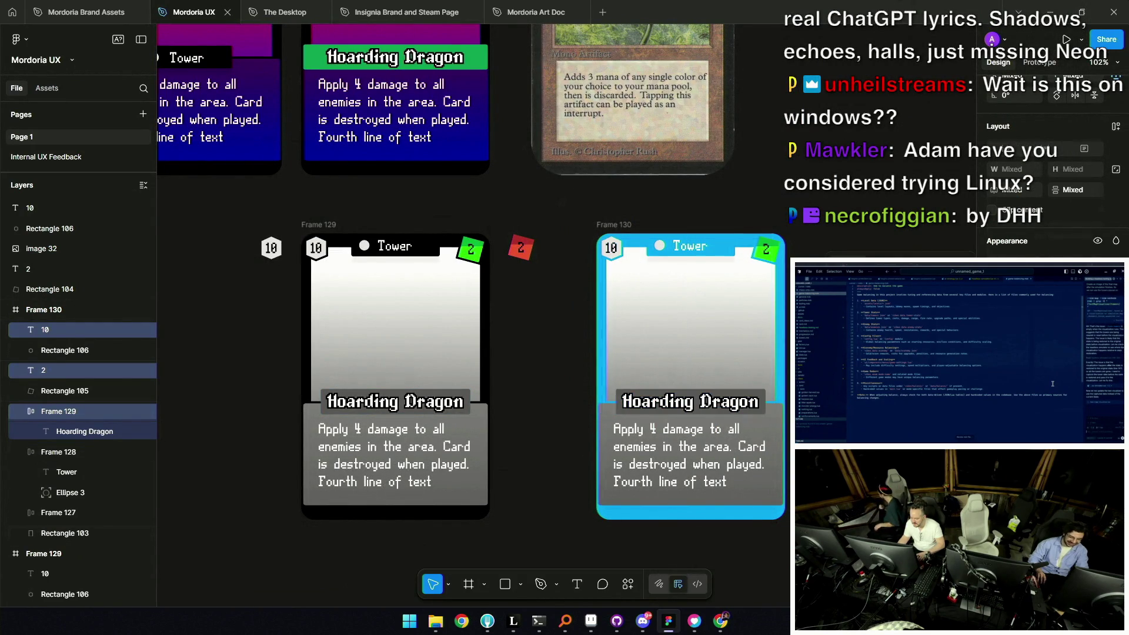
pyautogui.scroll(5, 728, 260)
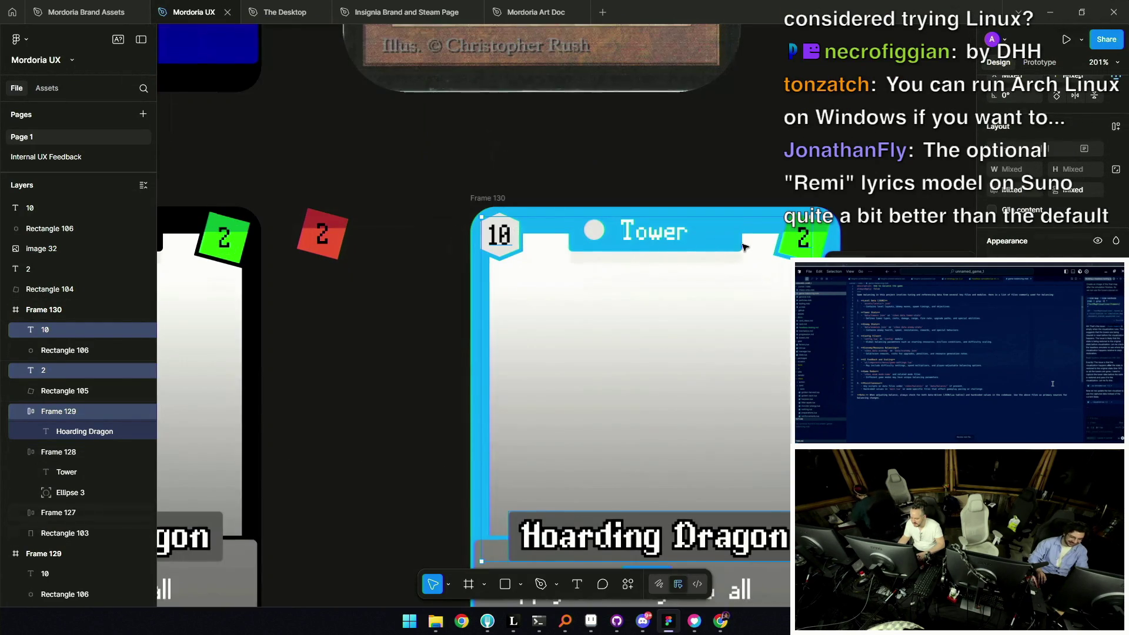
pyautogui.click(525, 250)
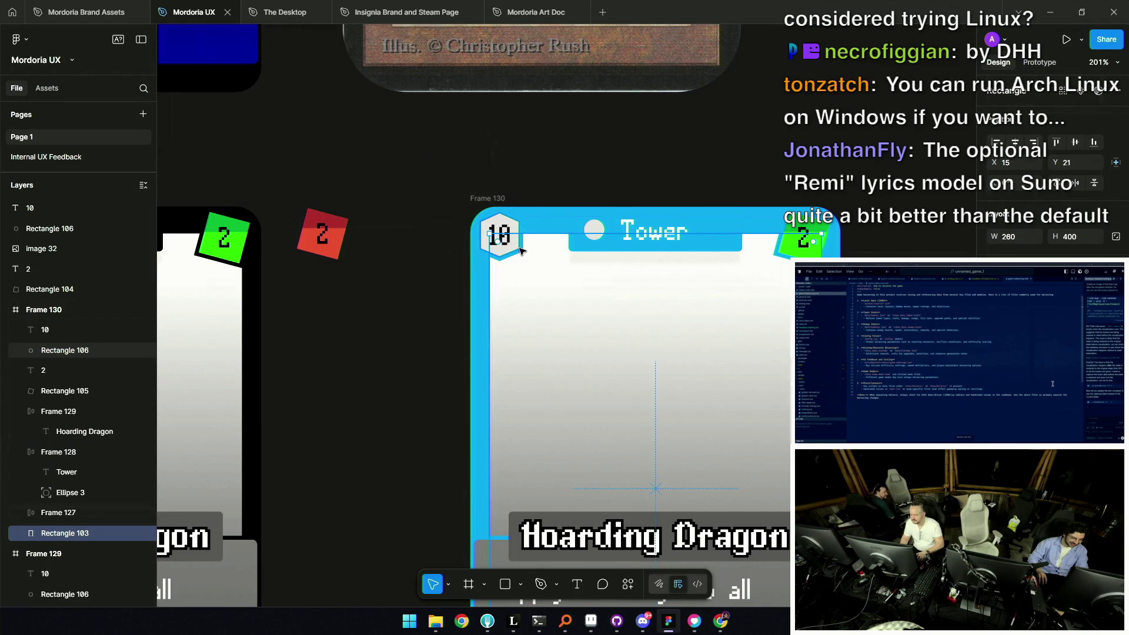
pyautogui.click(727, 145)
pyautogui.scroll(-5, 732, 177)
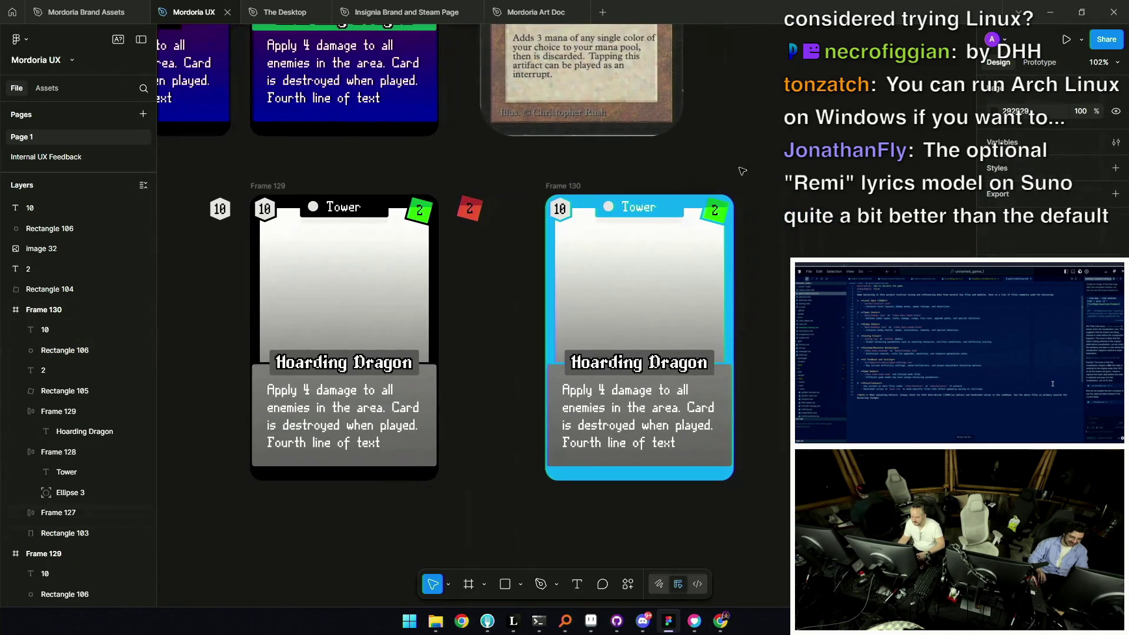
pyautogui.scroll(5, 680, 213)
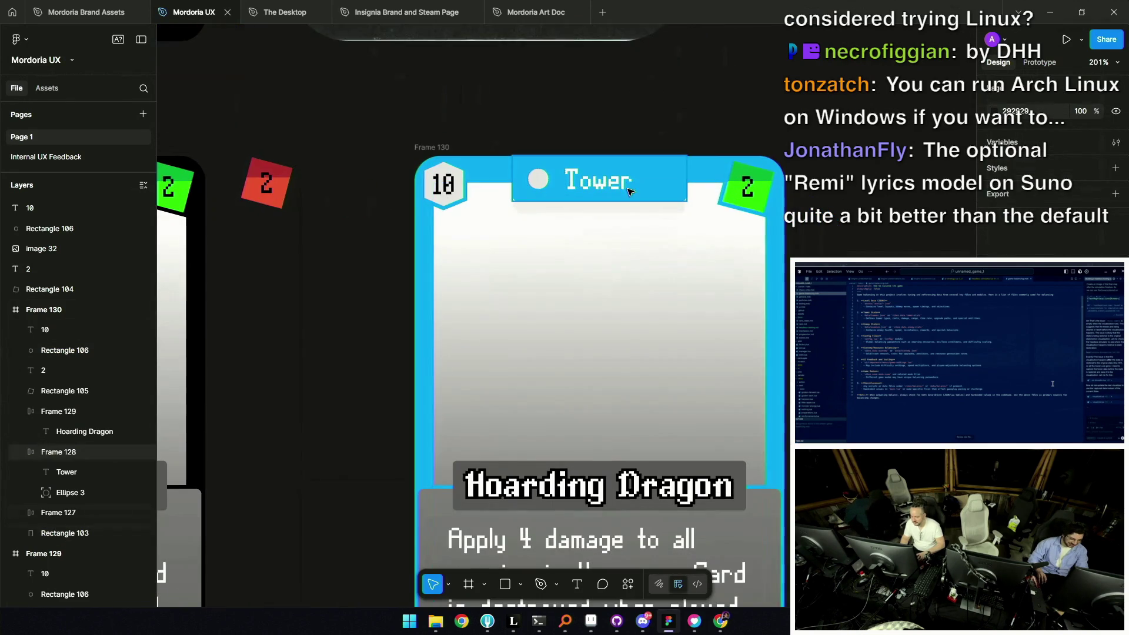
pyautogui.click(620, 185)
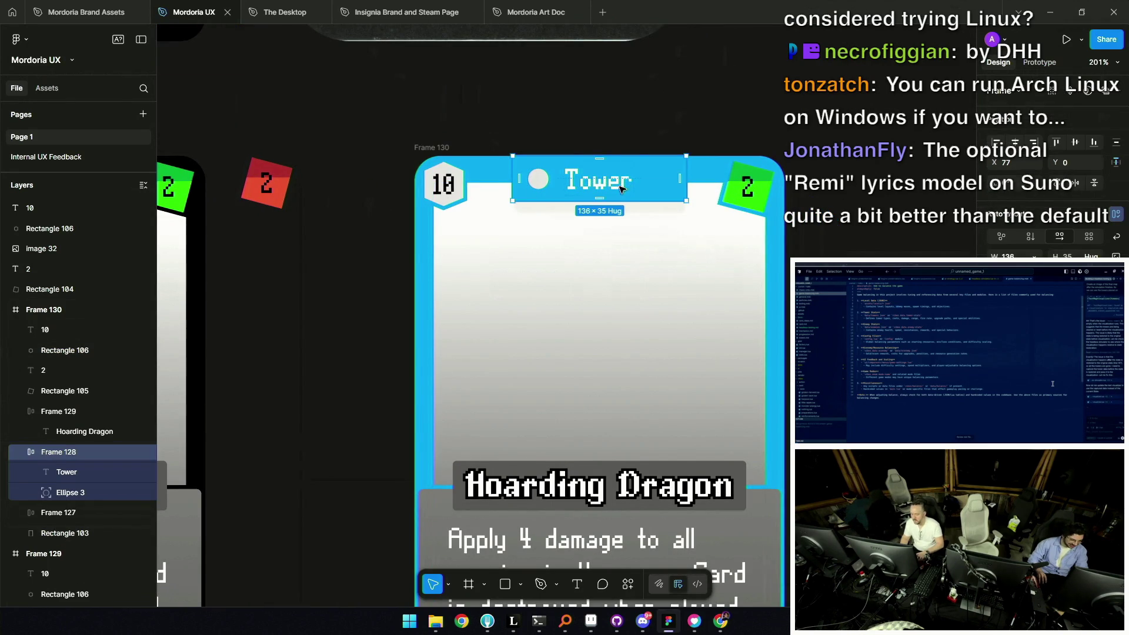
pyautogui.doubleClick(585, 187)
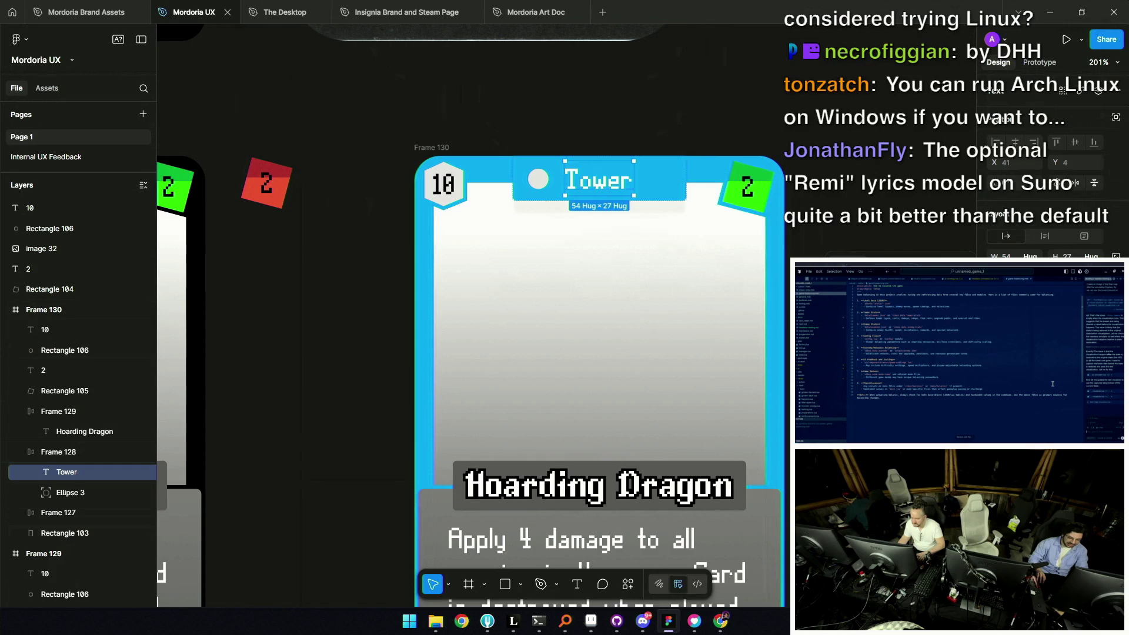
pyautogui.scroll(-5, 701, 203)
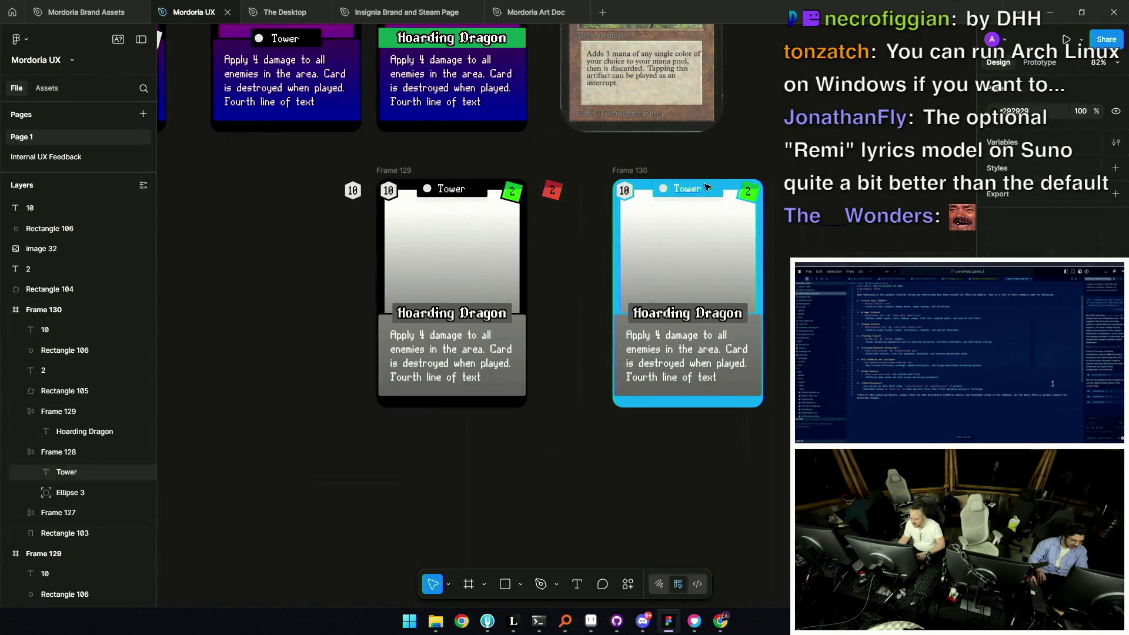
pyautogui.scroll(3, 658, 192)
pyautogui.click(725, 191)
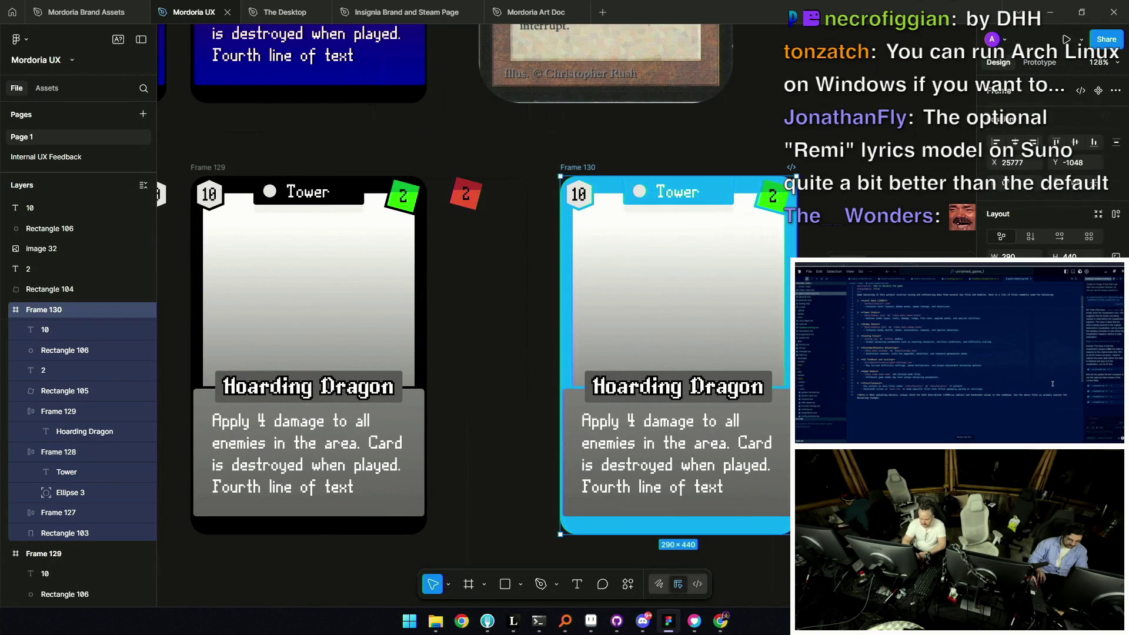
# Confirm the dark blue 0027EE border and zoom out to view the cards
pyautogui.press('Escape')
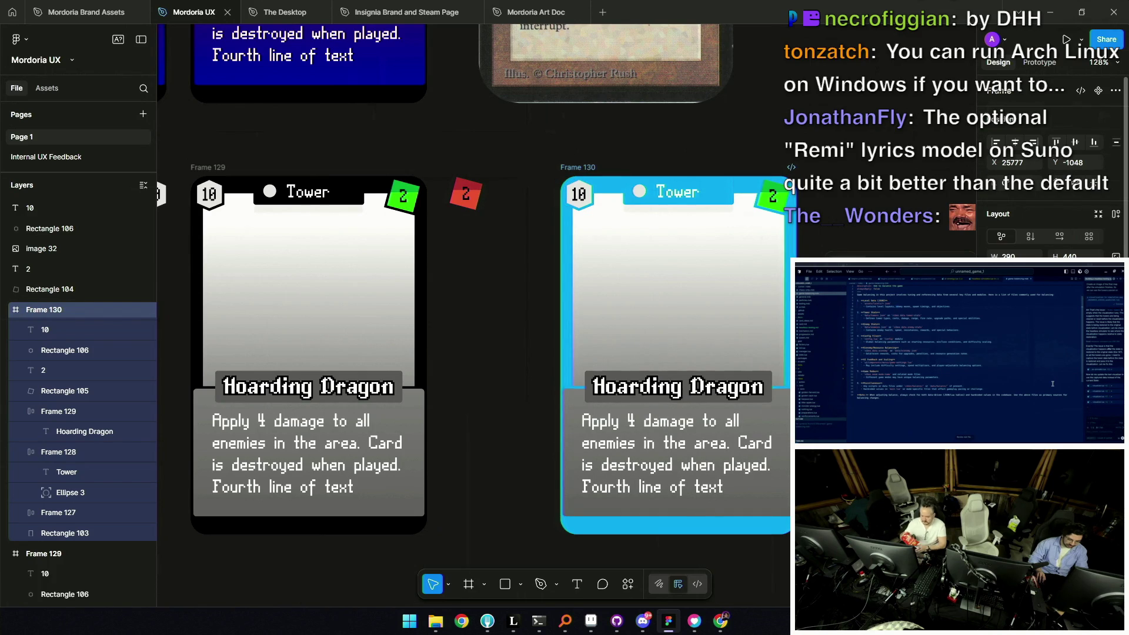
pyautogui.scroll(-3, 1054, 177)
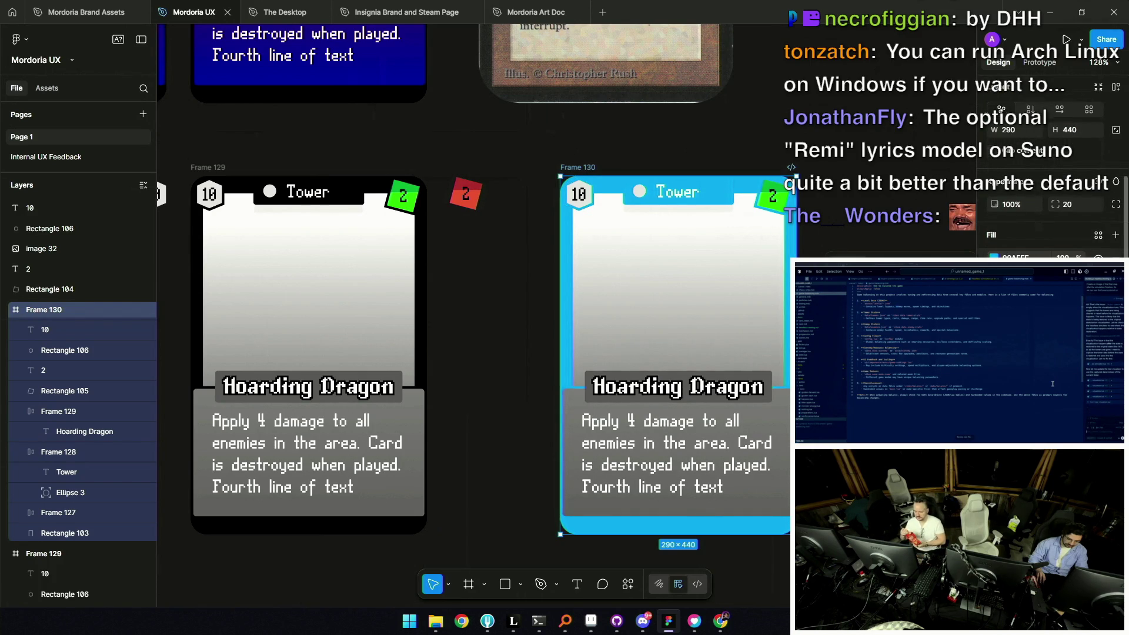
pyautogui.write('0027EE')
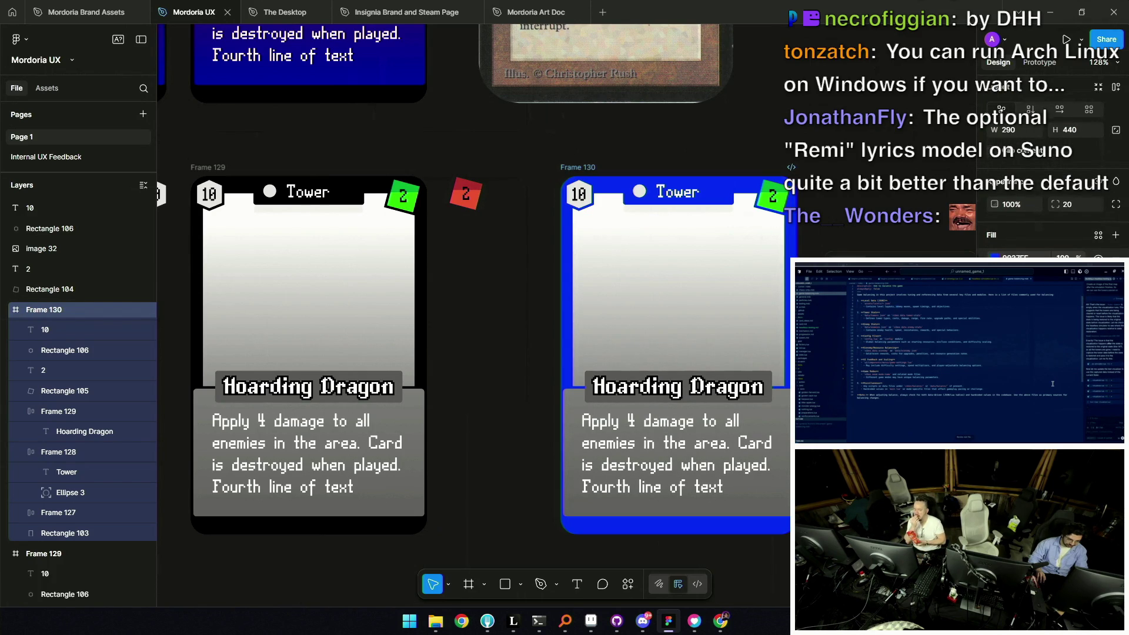
pyautogui.press('-')
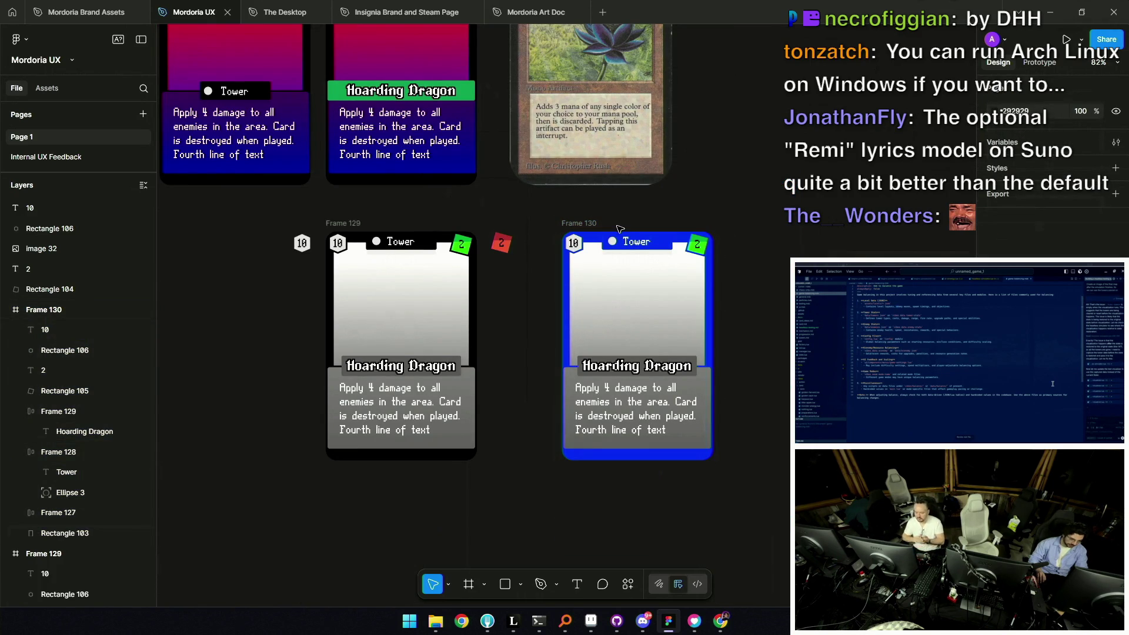
pyautogui.click(584, 247)
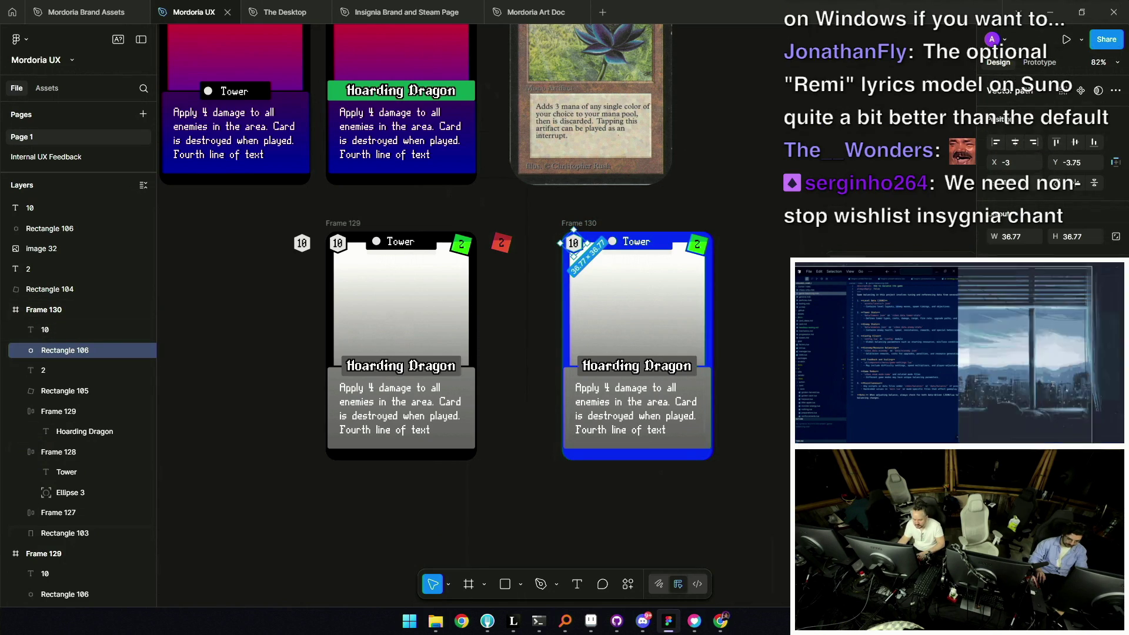
pyautogui.click(813, 196)
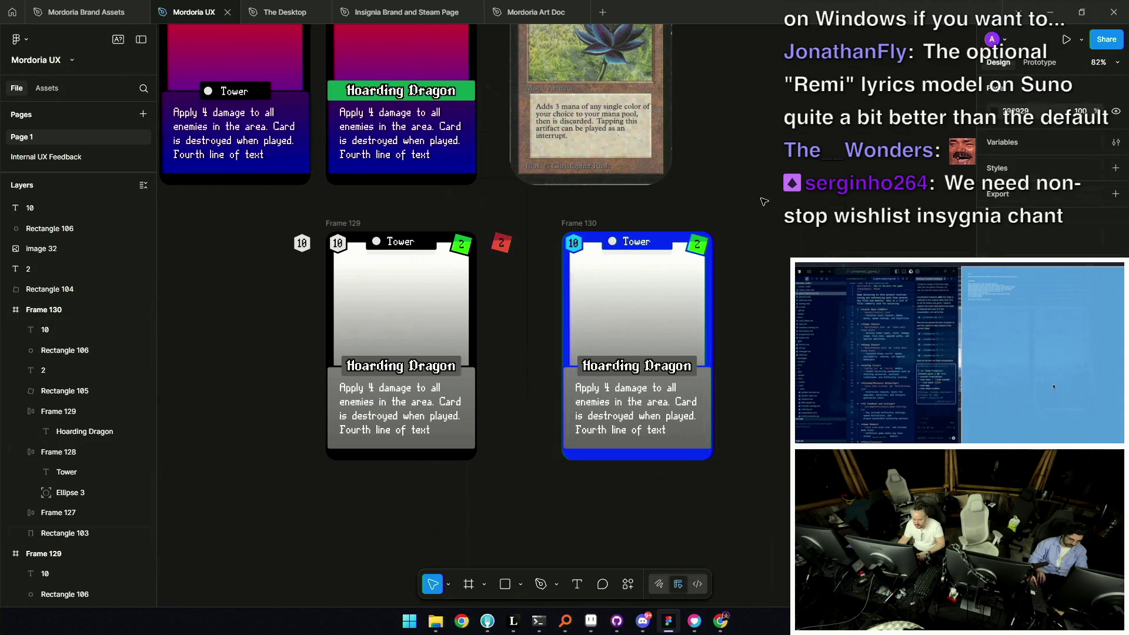
pyautogui.keyDown('ctrl'); pyautogui.scroll(-2, 762, 201); pyautogui.keyUp('ctrl')
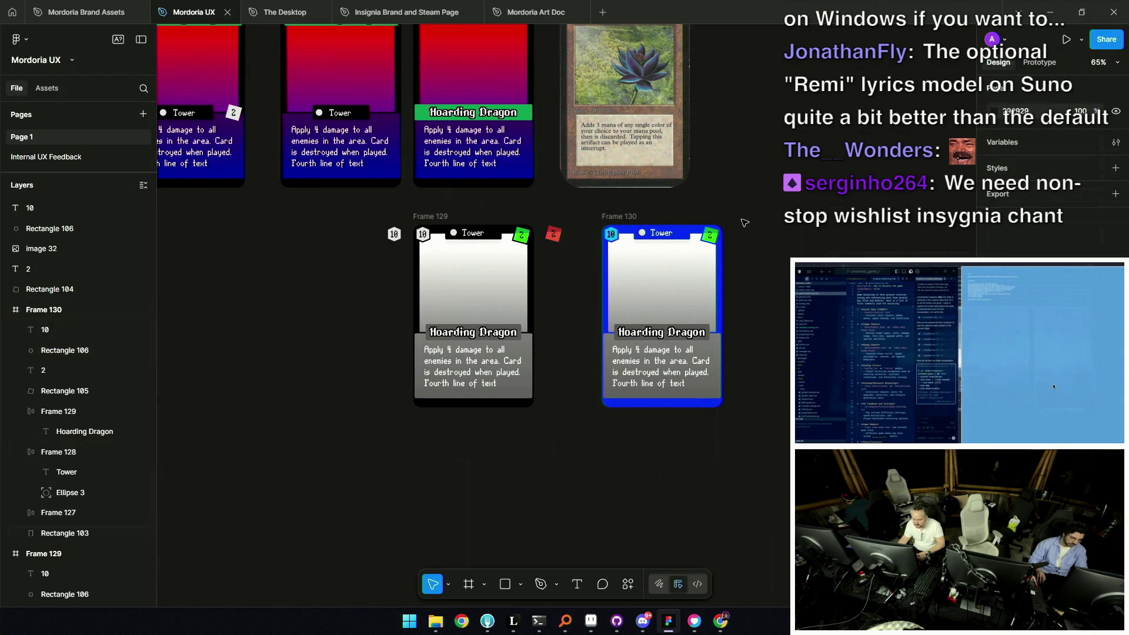
pyautogui.keyDown('ctrl'); pyautogui.scroll(3, 699, 319); pyautogui.keyUp('ctrl')
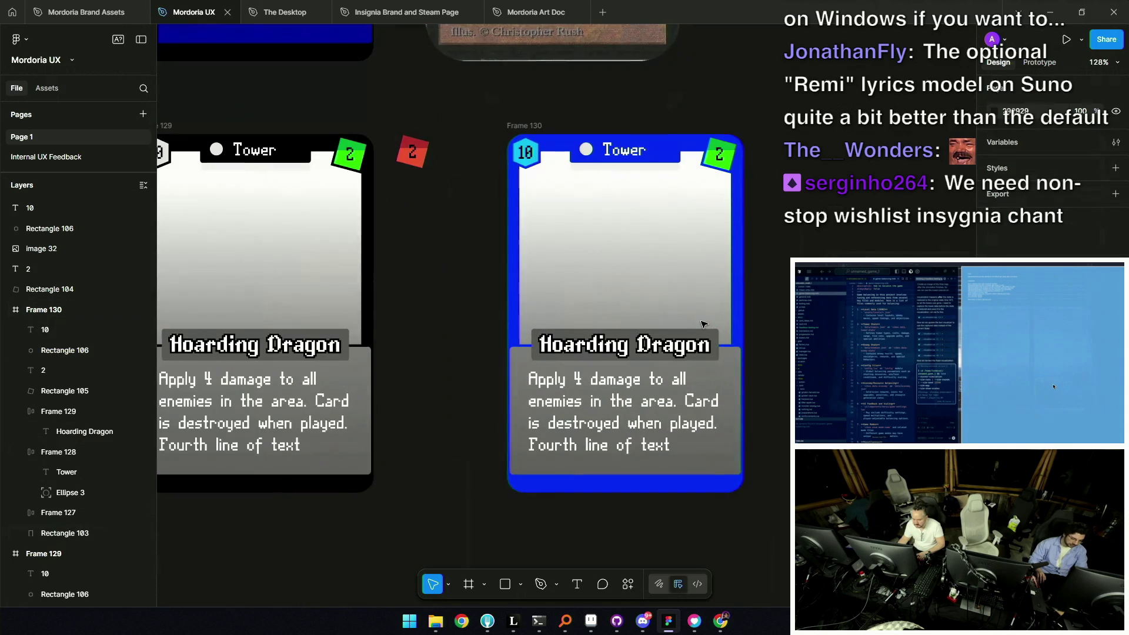
pyautogui.click(741, 363)
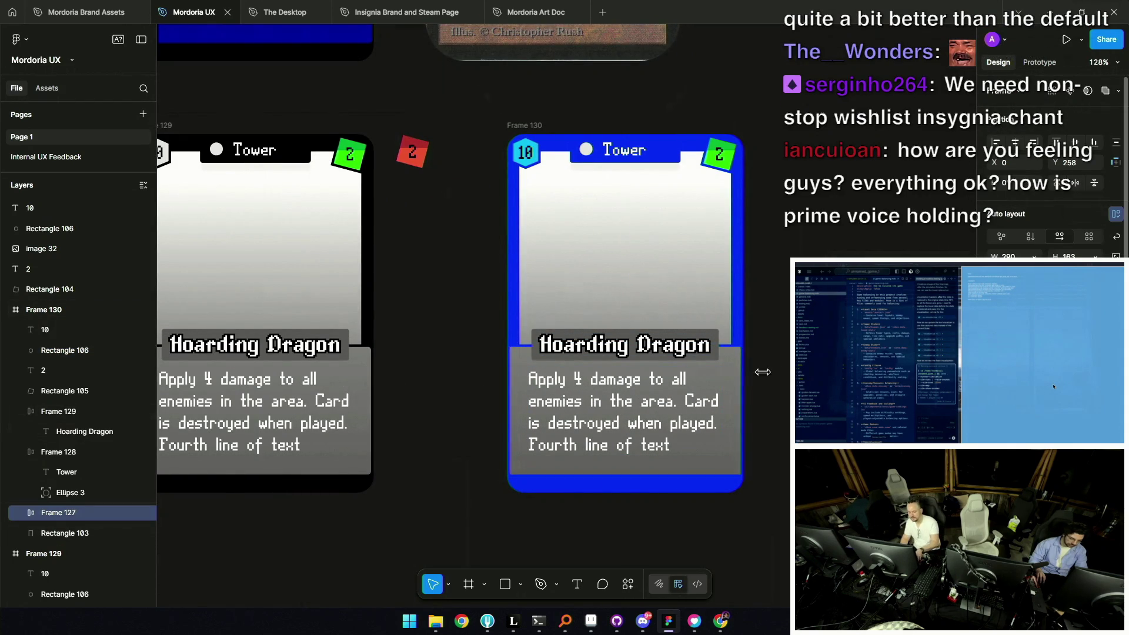
pyautogui.click(763, 280)
pyautogui.keyDown('ctrl'); pyautogui.scroll(-3, 763, 279); pyautogui.keyUp('ctrl')
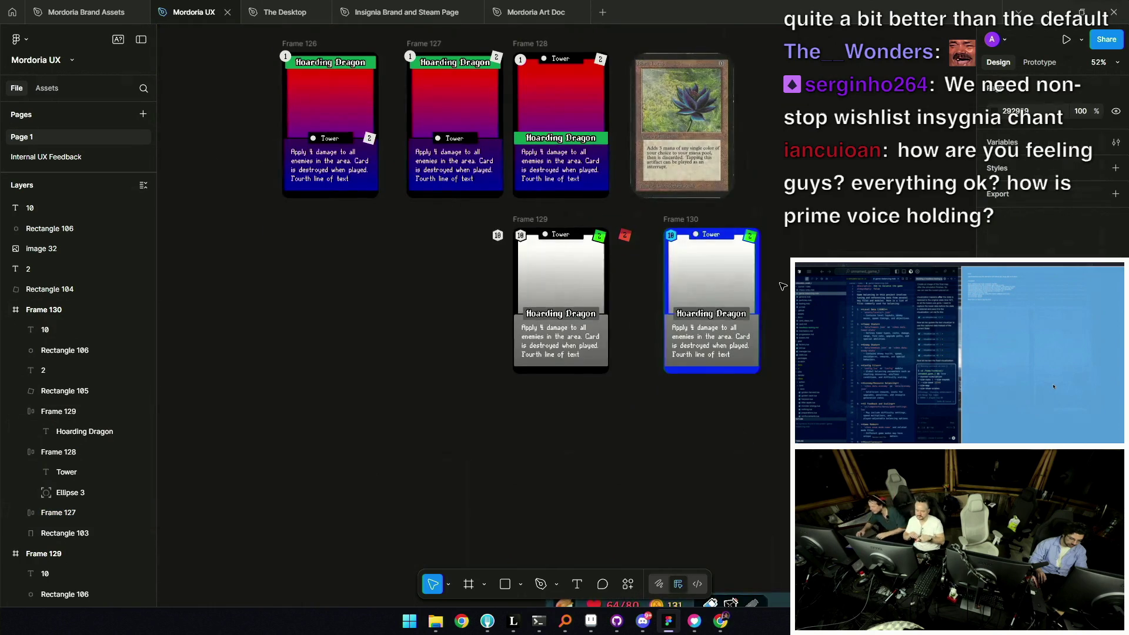
pyautogui.keyDown('ctrl'); pyautogui.scroll(2, 761, 272); pyautogui.keyUp('ctrl')
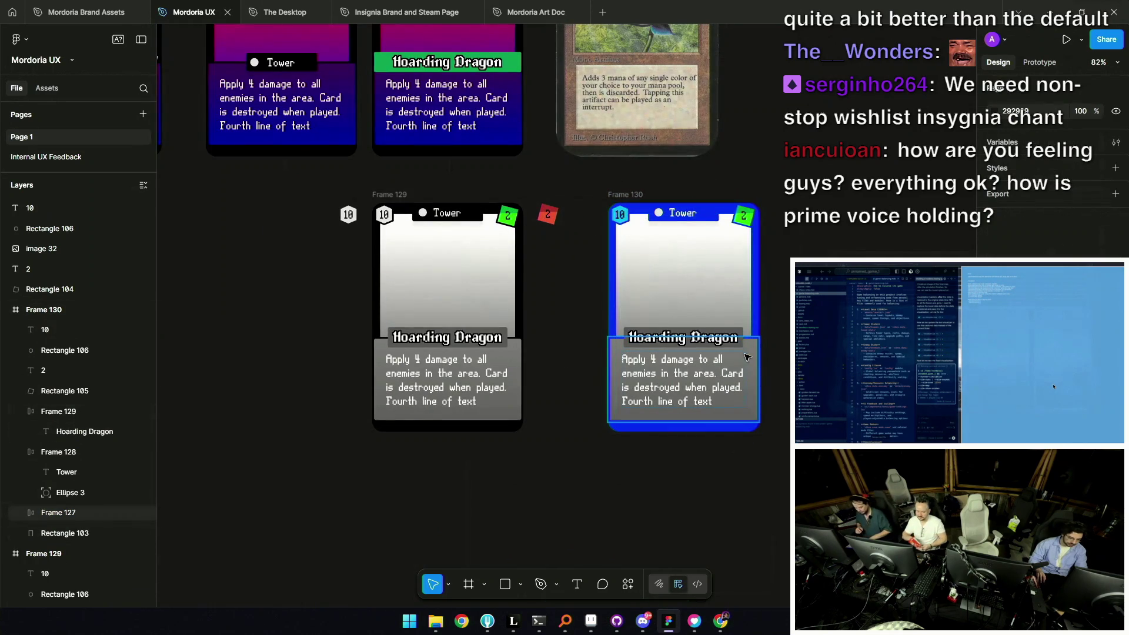
# Copy the dark blue card as a PNG and paste it into Aseprite
pyautogui.click(679, 265)
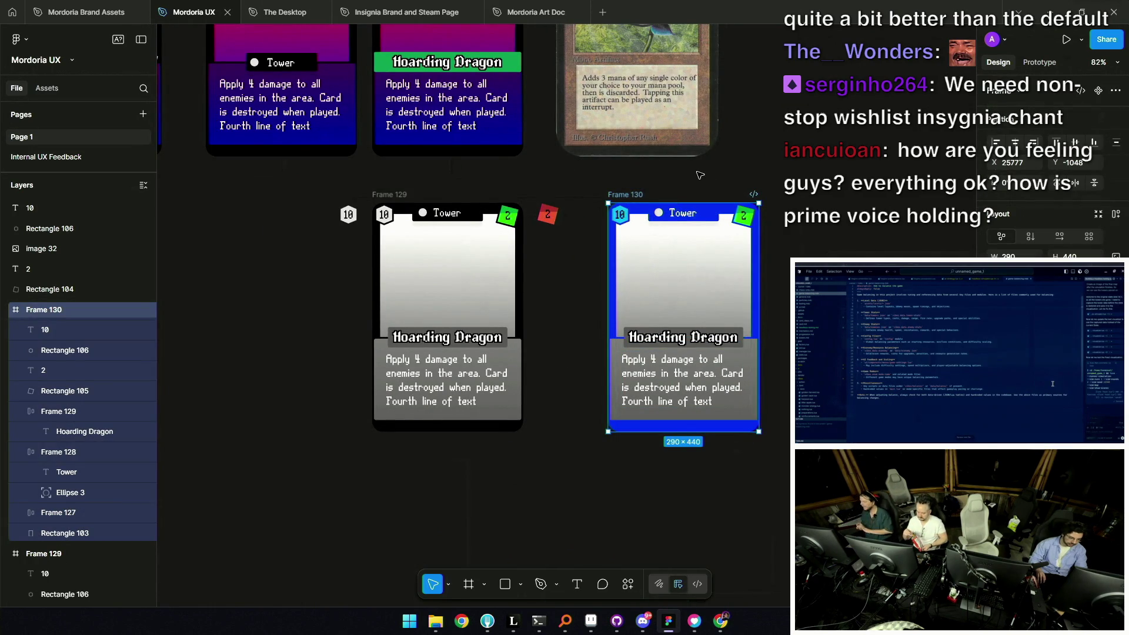
pyautogui.scroll(1, 675, 199)
pyautogui.hscroll(1, 675, 200)
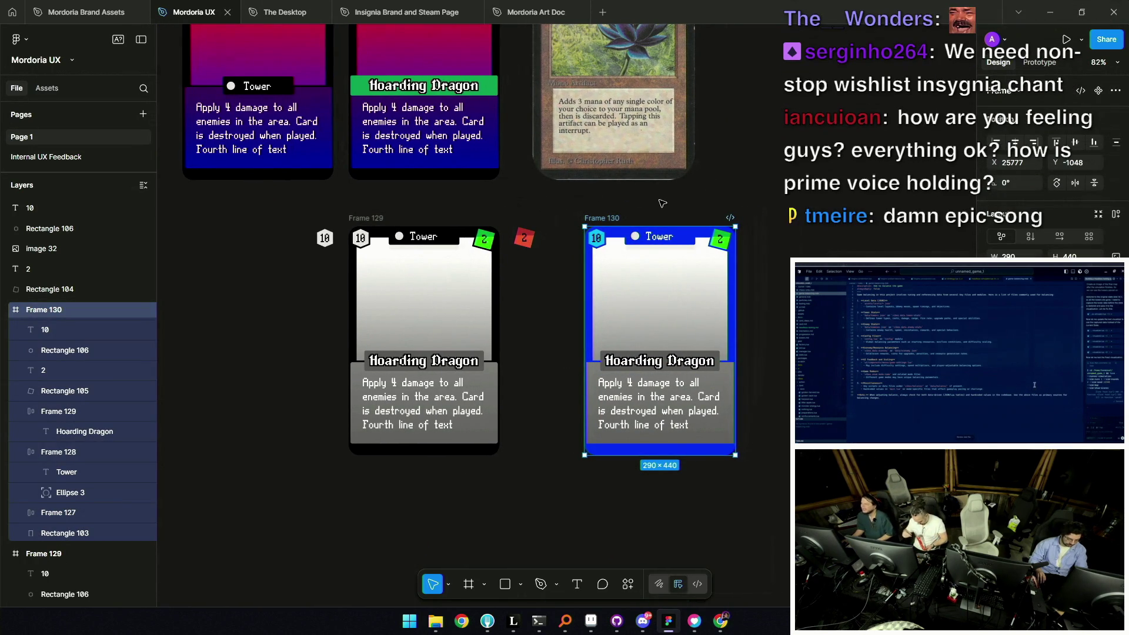
pyautogui.hotkey('ctrl', 'shift', 'c')
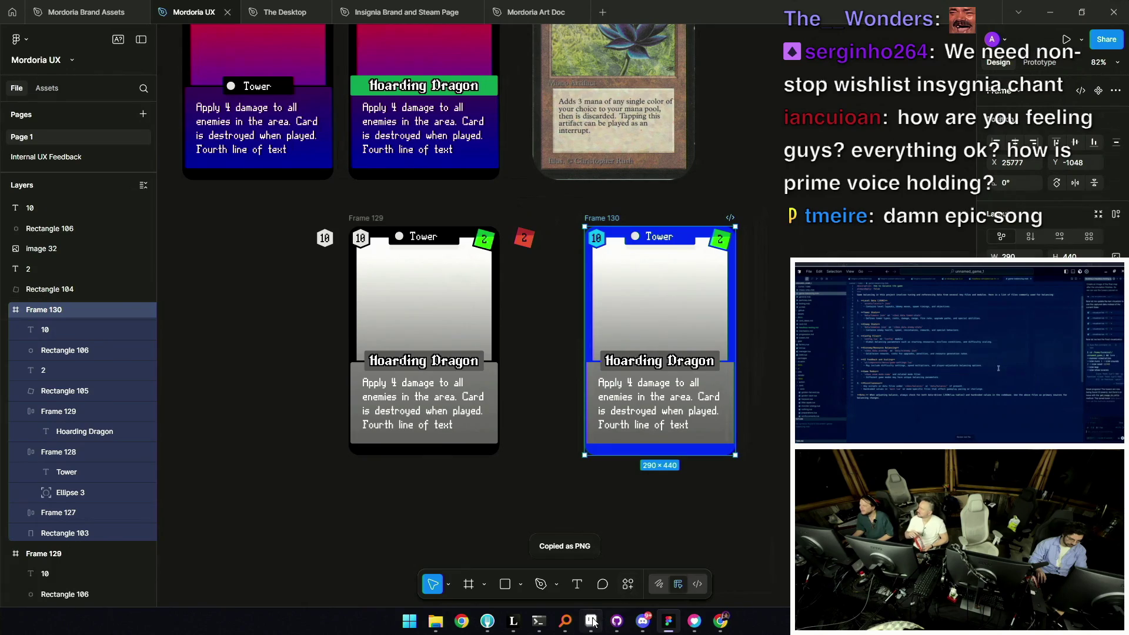
pyautogui.click(590, 620)
pyautogui.hotkey('ctrl', 'v')
pyautogui.scroll(-2, 567, 282)
pyautogui.scroll(-2, 567, 283)
pyautogui.scroll(2, 568, 282)
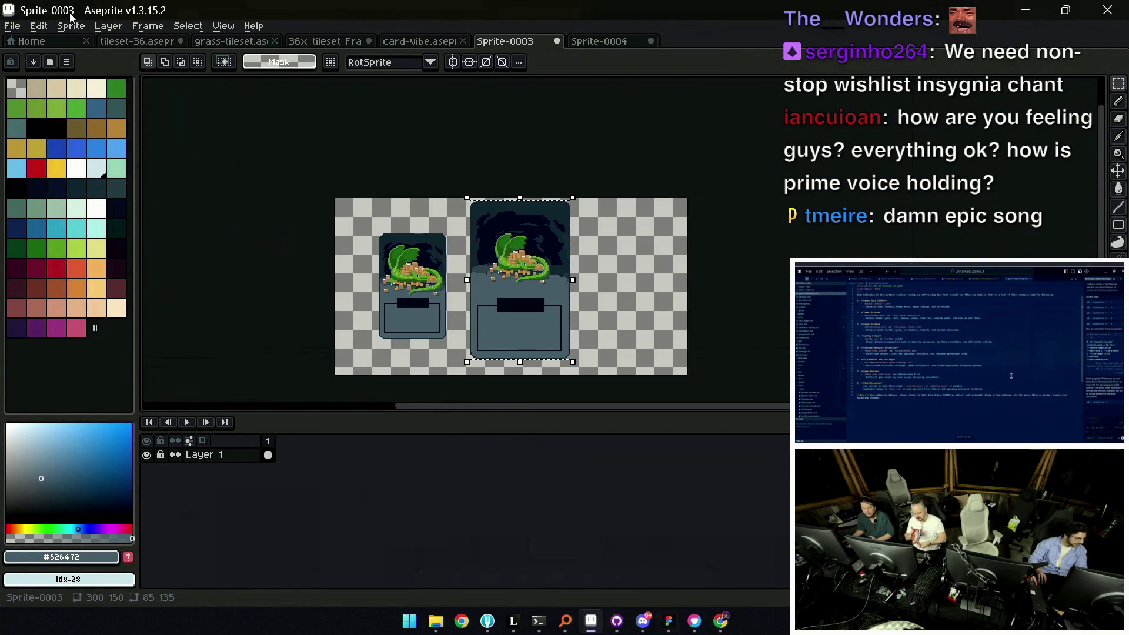
# Create a new sprite and paste the copied Hoarding Dragon card into it
pyautogui.click(17, 26)
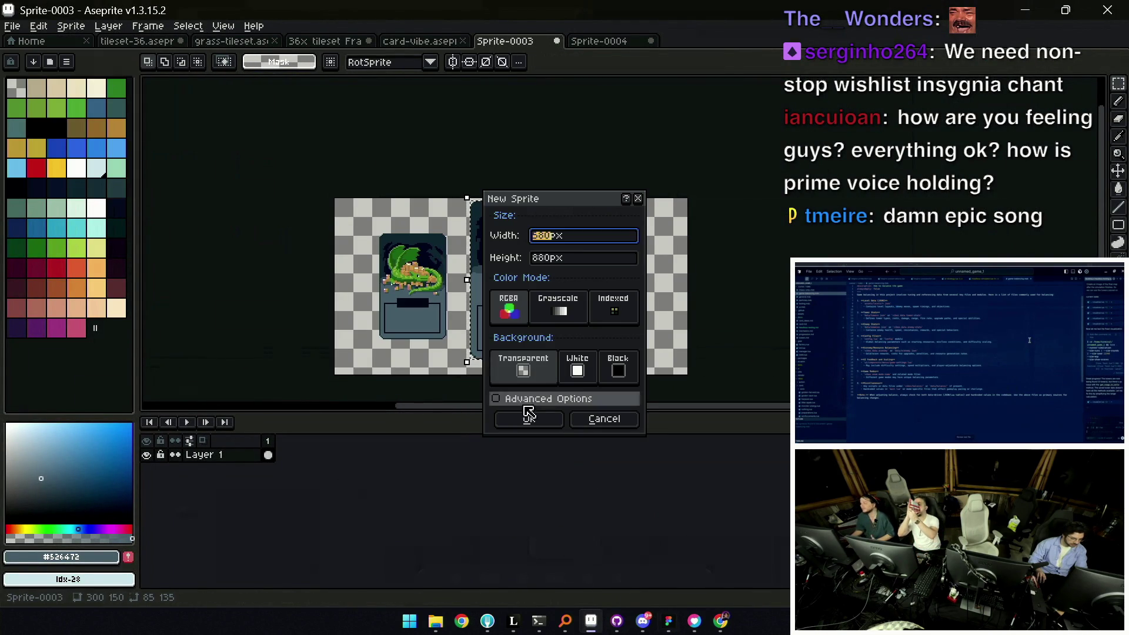
pyautogui.click(528, 418)
pyautogui.hotkey('ctrl', 'v')
pyautogui.moveTo(545, 168); pyautogui.dragTo(524, 173)
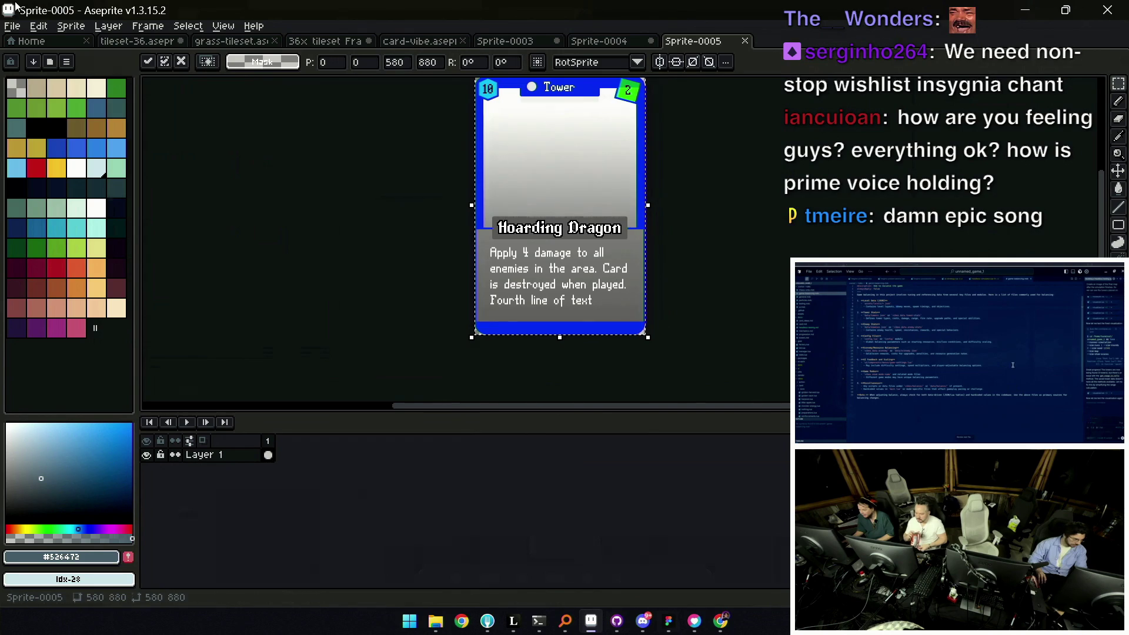
# Shrink the sprite to 25 percent, giving a 145×220 pixel card
pyautogui.click(70, 26)
pyautogui.click(95, 90)
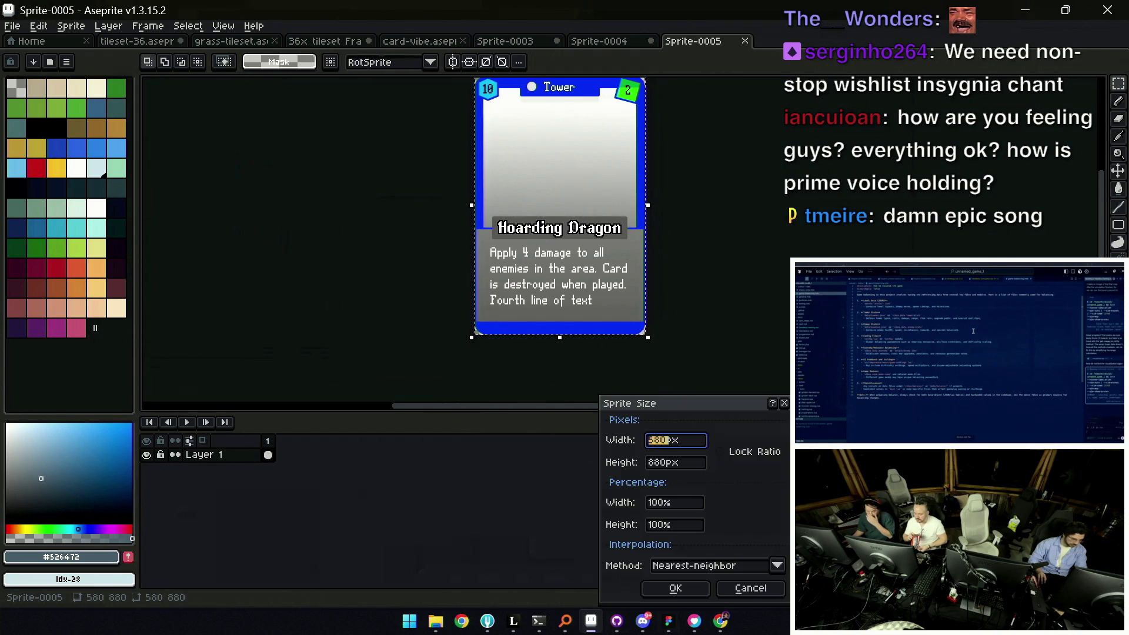
pyautogui.press('Tab')
pyautogui.write('25')
pyautogui.press('Tab')
pyautogui.press('Return')
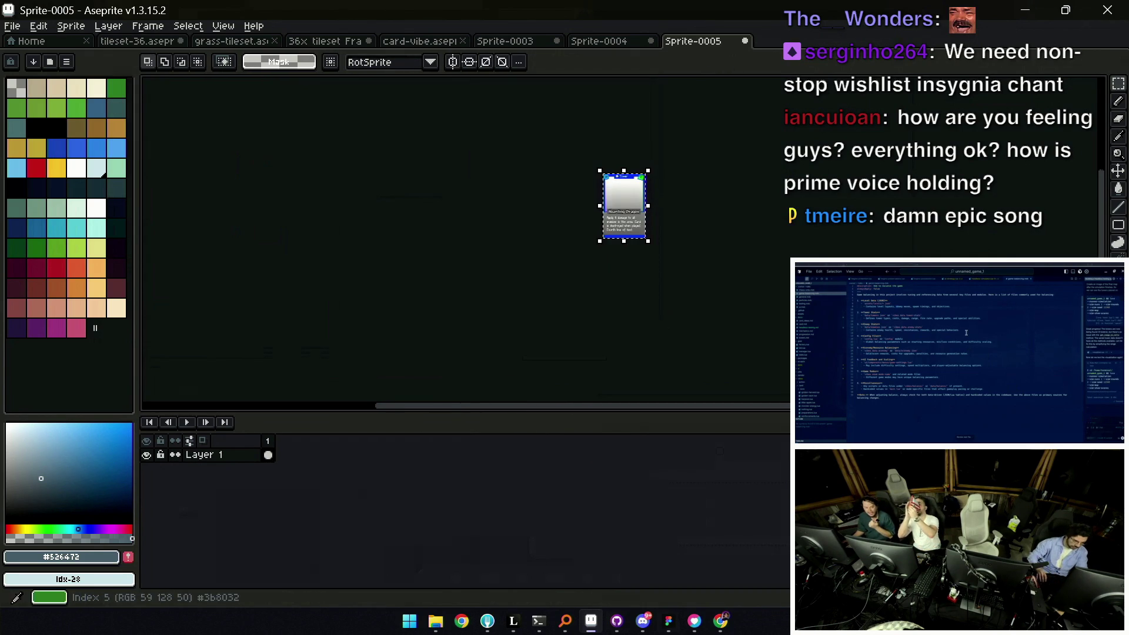
pyautogui.scroll(5, 447, 127)
# Drop the transform, then pan and zoom in to inspect the card's text
pyautogui.press('v')
pyautogui.scroll(3, 510, 244)
pyautogui.scroll(1, 509, 243)
pyautogui.press('b')
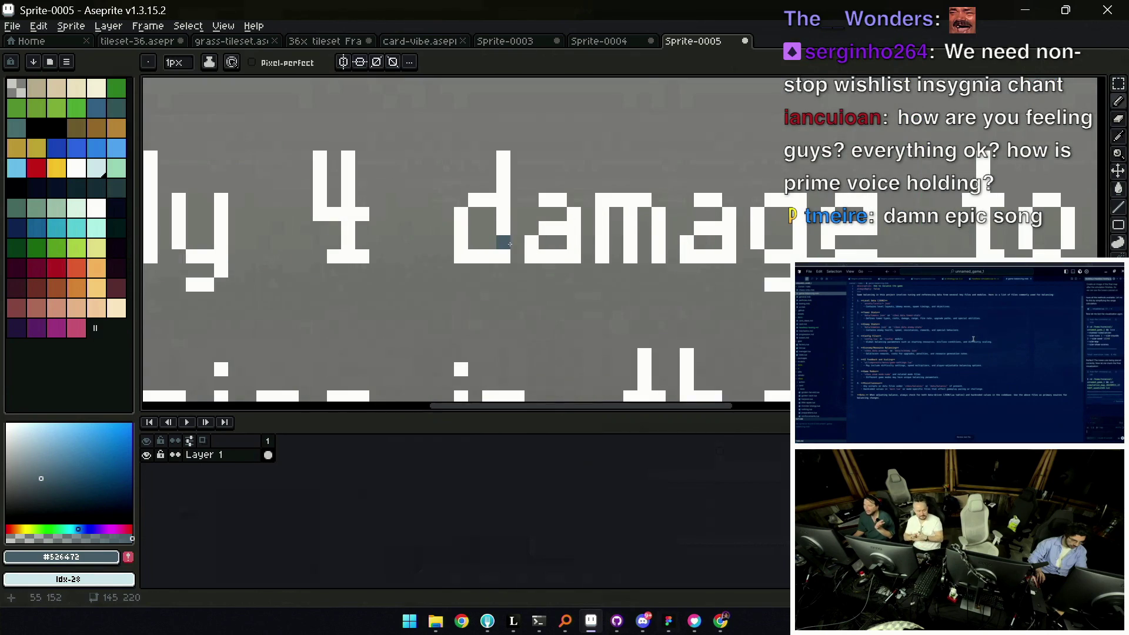
pyautogui.scroll(-4, 510, 245)
pyautogui.scroll(-1, 498, 238)
pyautogui.scroll(-1, 498, 238)
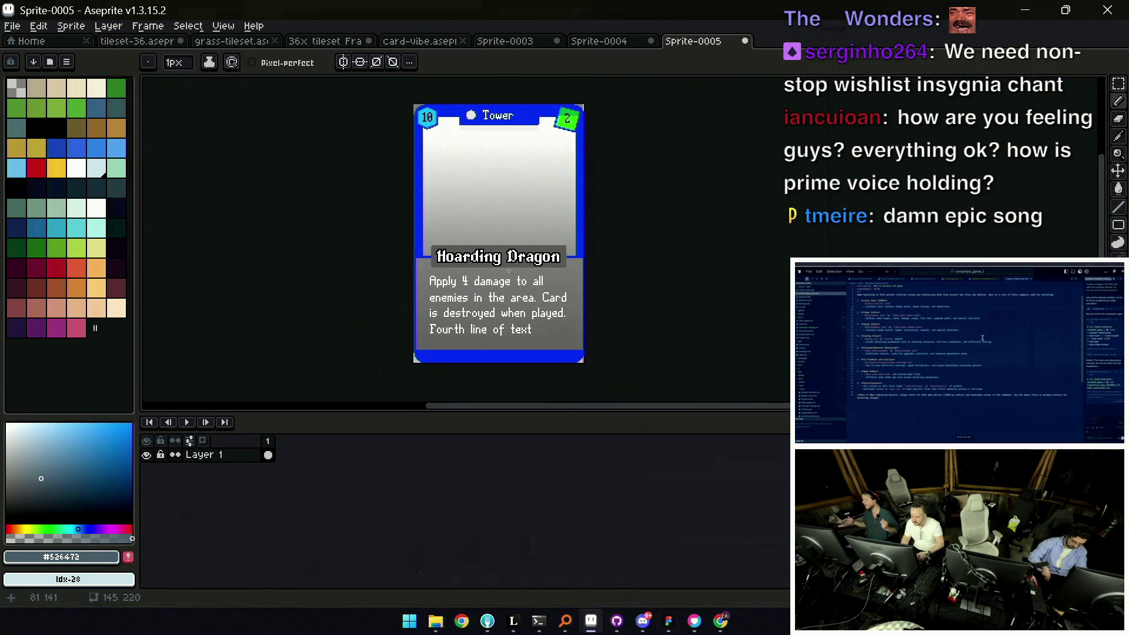
pyautogui.press('space')
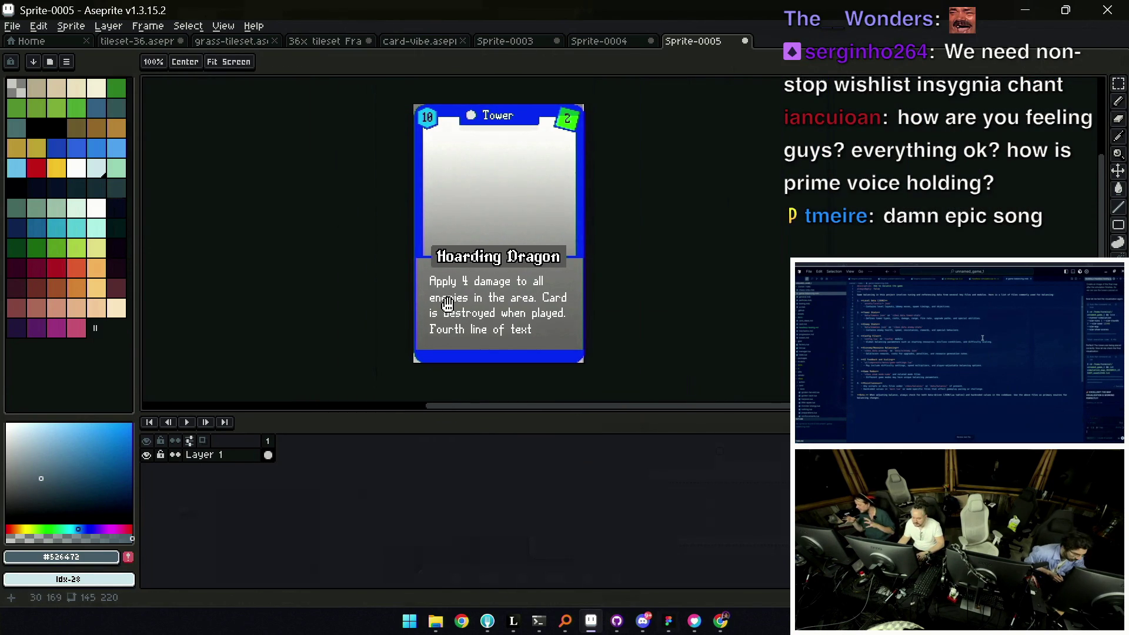
pyautogui.moveTo(492, 234); pyautogui.dragTo(532, 277)
pyautogui.press('z')
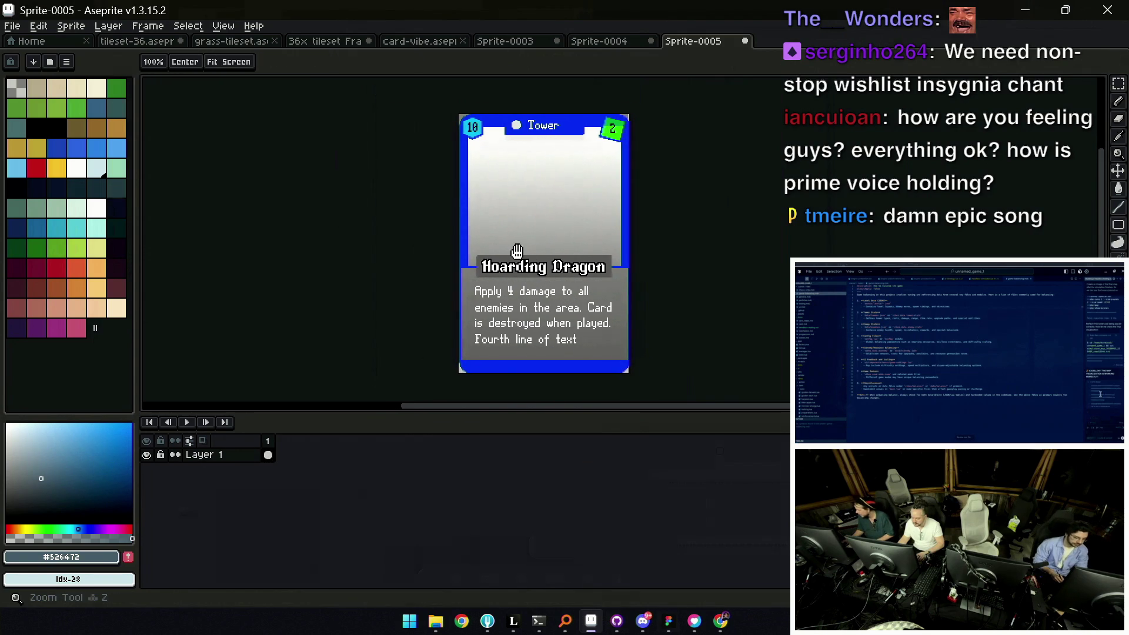
pyautogui.scroll(1, 522, 255)
pyautogui.scroll(-2, 517, 253)
pyautogui.press('v')
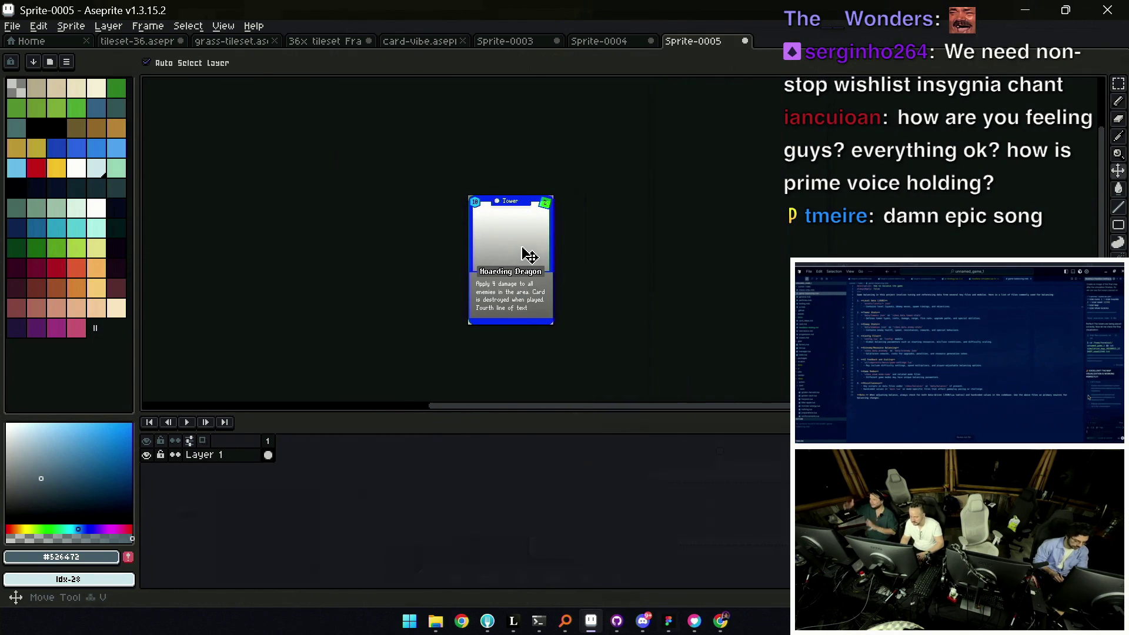
pyautogui.press('m')
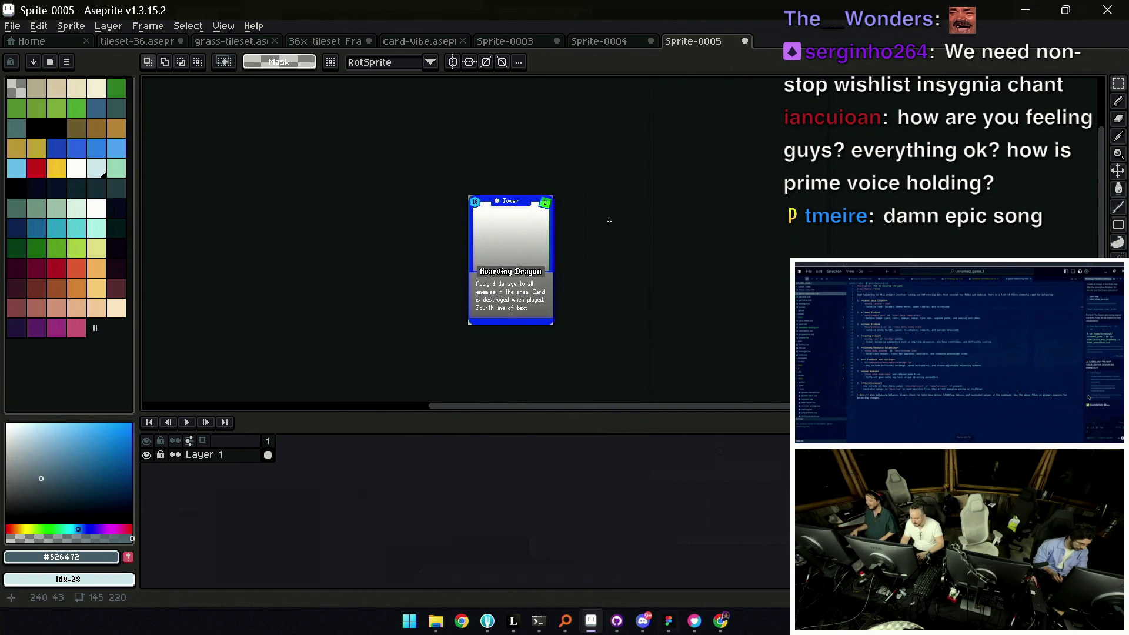
# Look at the Sprite Size settings and dismiss them unchanged
pyautogui.click(70, 26)
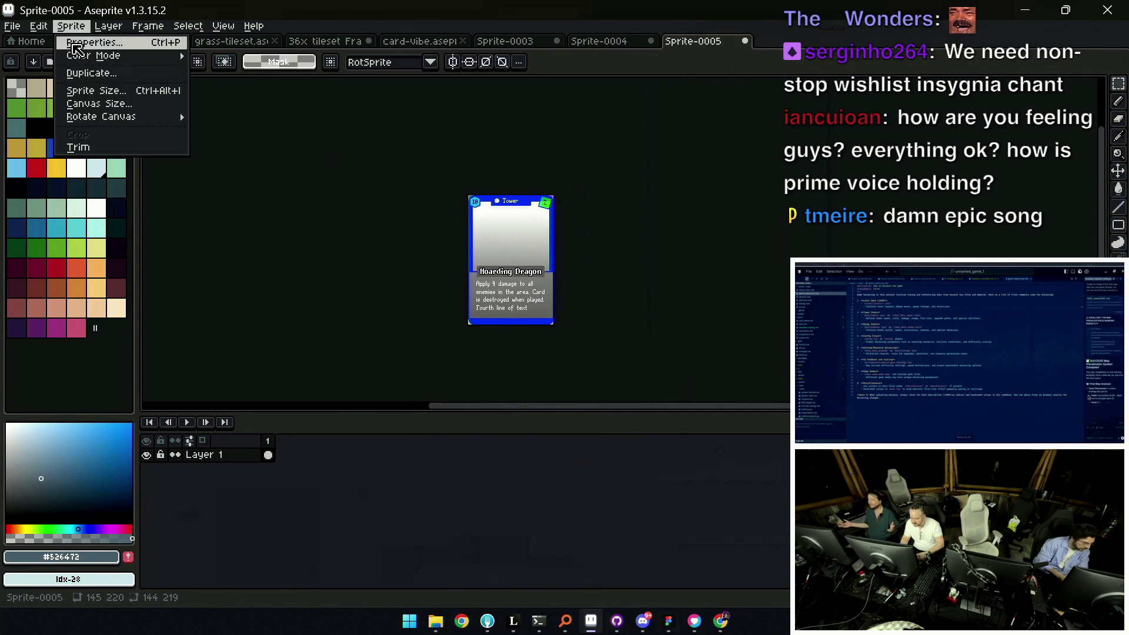
pyautogui.click(88, 88)
pyautogui.write('8')
pyautogui.press('Escape')
# Widen the canvas to 150×220 pixels with the card anchored in the centre
pyautogui.click(70, 27)
pyautogui.click(151, 101)
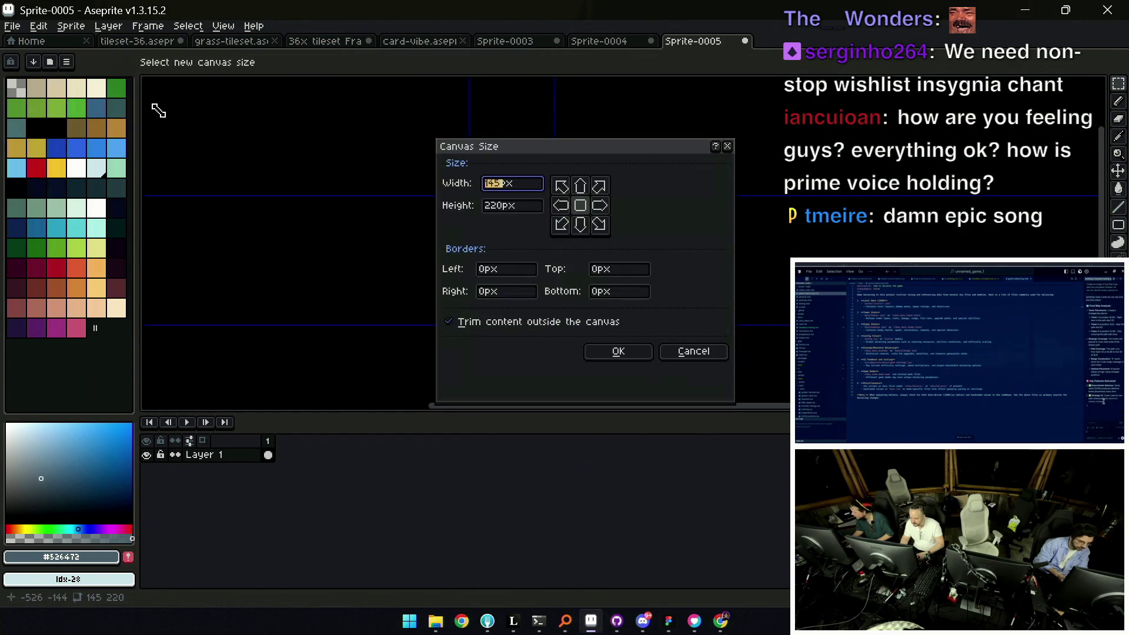
pyautogui.click(529, 188)
pyautogui.press('BackSpace')
pyautogui.press('BackSpace')
pyautogui.press('BackSpace')
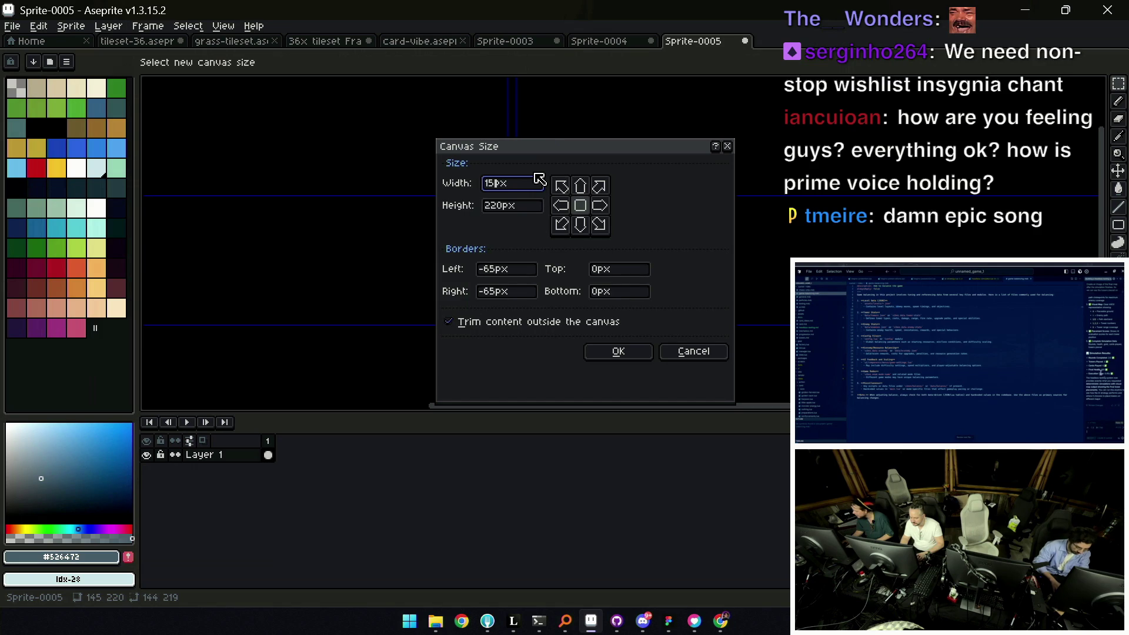
pyautogui.write('0')
pyautogui.press('Return')
# Zoom in on the widened card to check the added side space
pyautogui.press('z')
pyautogui.click(485, 263)
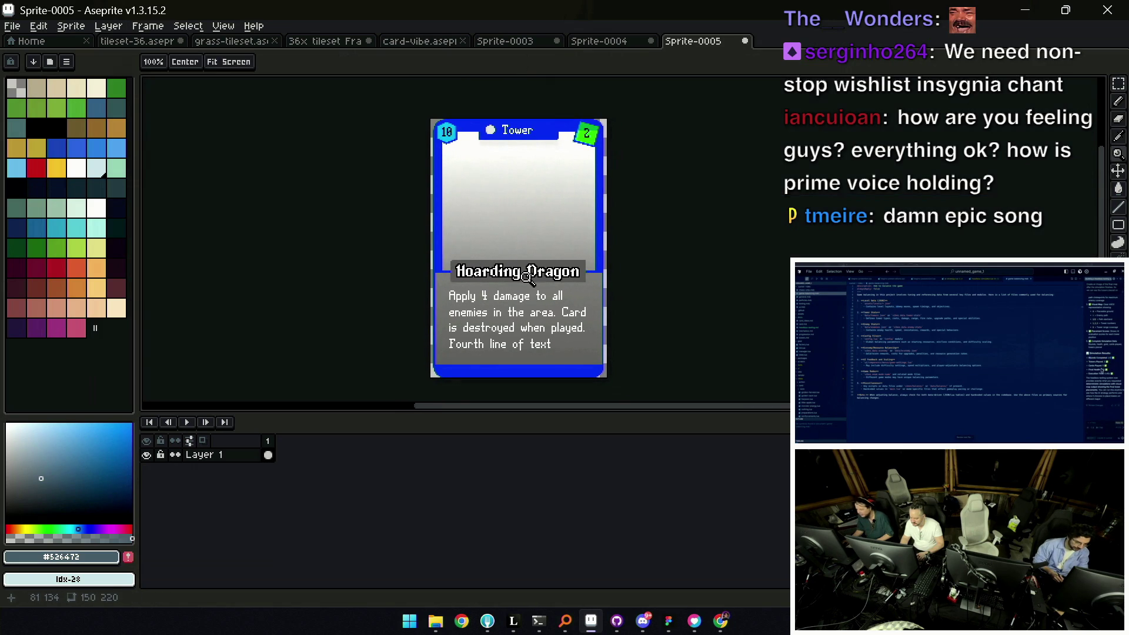
pyautogui.press('m')
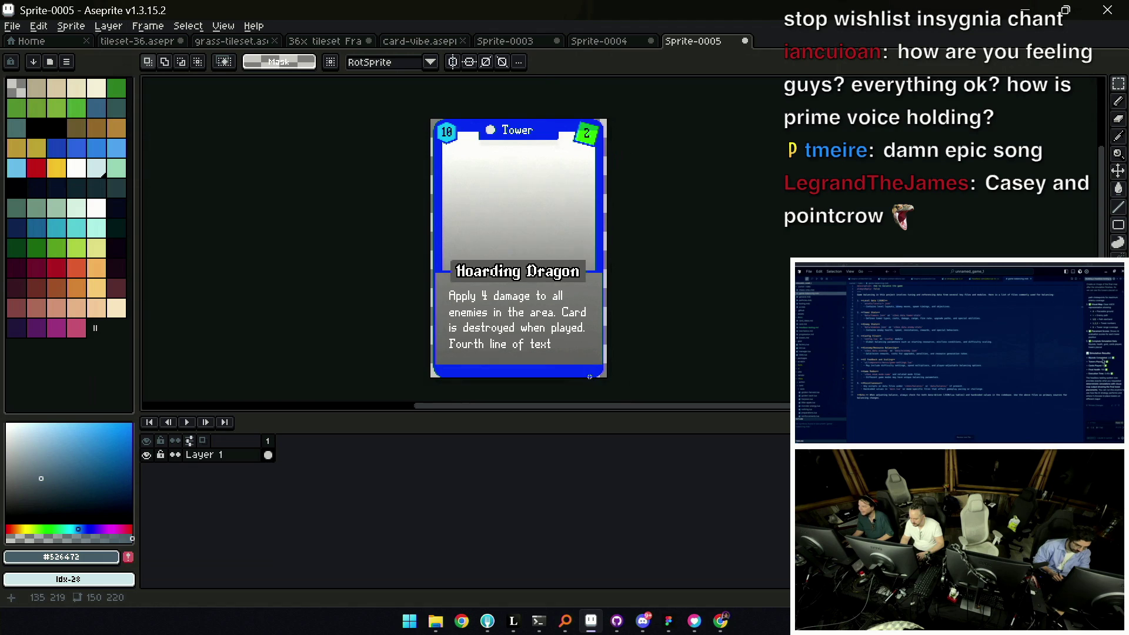
# Nudge the right border strip one pixel right and the left strip one pixel left
pyautogui.moveTo(562, 118)
pyautogui.mouseDown()
pyautogui.moveTo(609, 157)
pyautogui.moveTo(607, 193)
pyautogui.mouseUp()
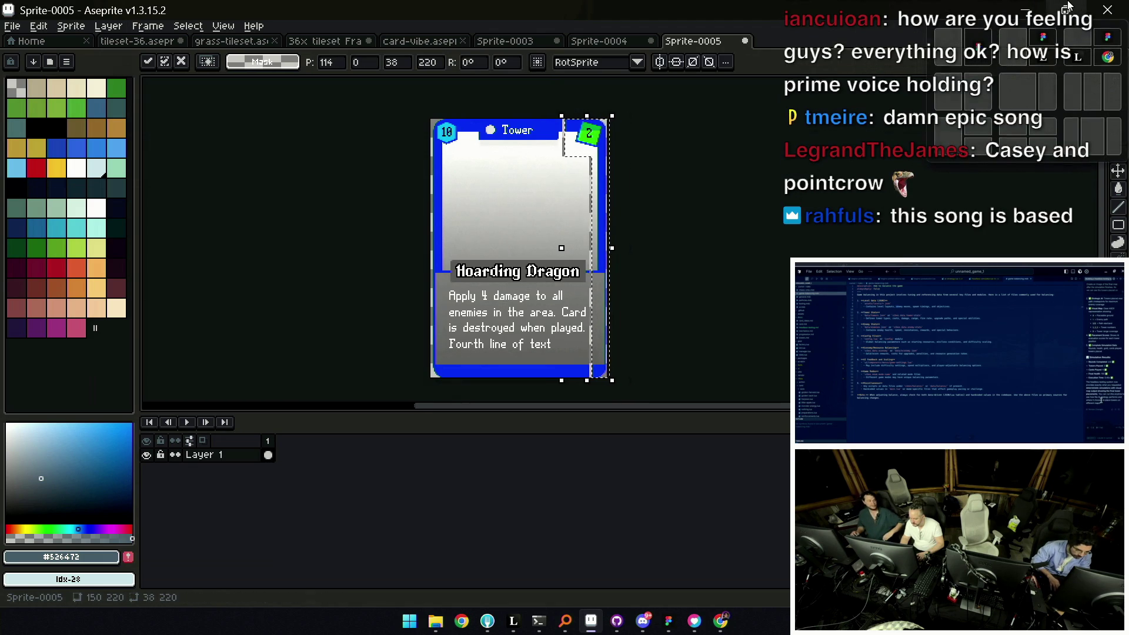
pyautogui.press('Right')
pyautogui.moveTo(431, 118)
pyautogui.mouseDown()
pyautogui.moveTo(469, 168)
pyautogui.moveTo(444, 385)
pyautogui.mouseUp()
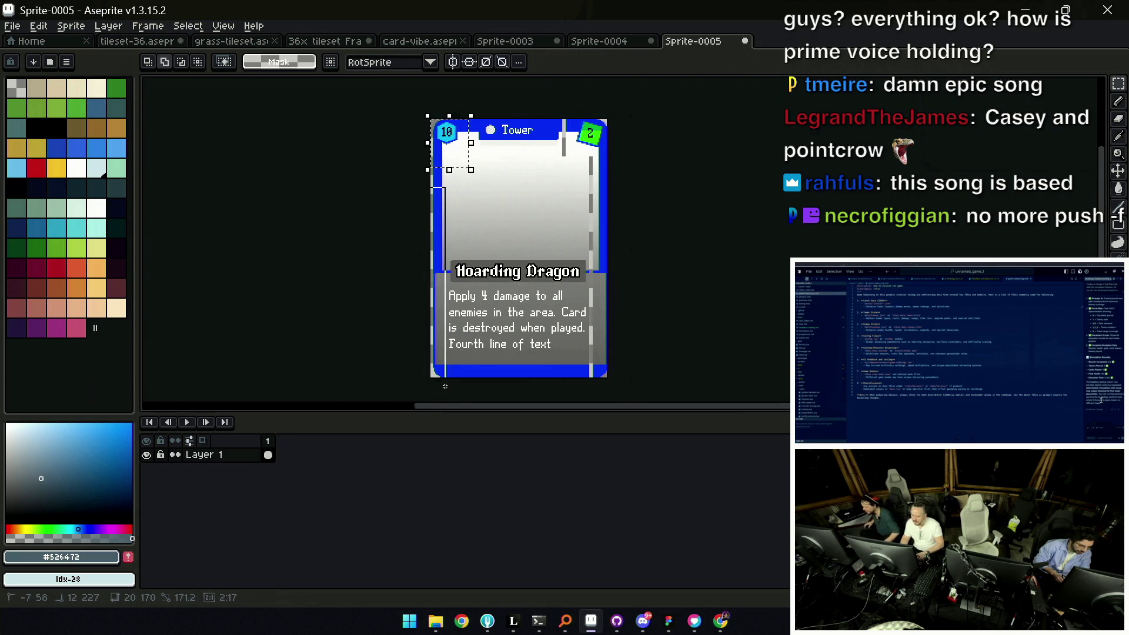
pyautogui.moveTo(430, 159); pyautogui.dragTo(454, 206)
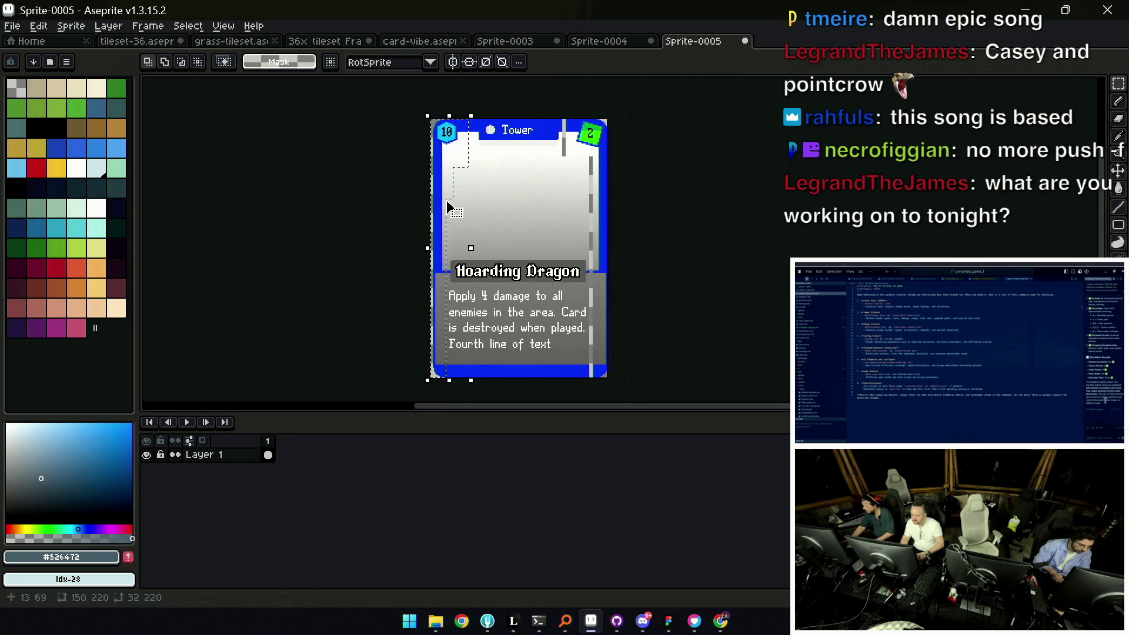
pyautogui.press('Left')
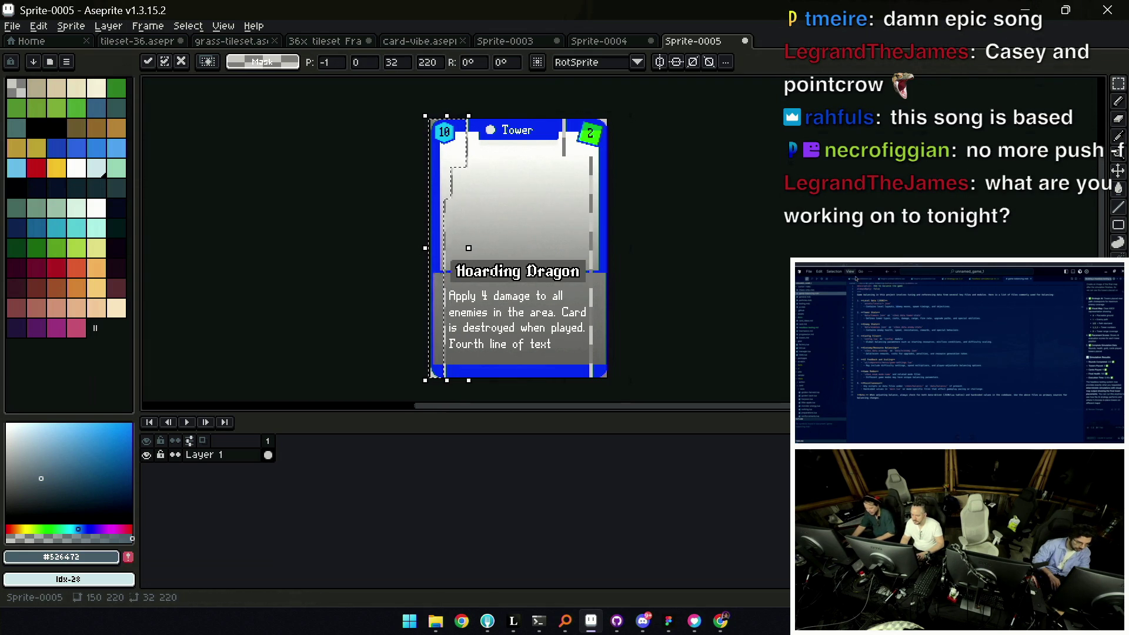
pyautogui.press('Return')
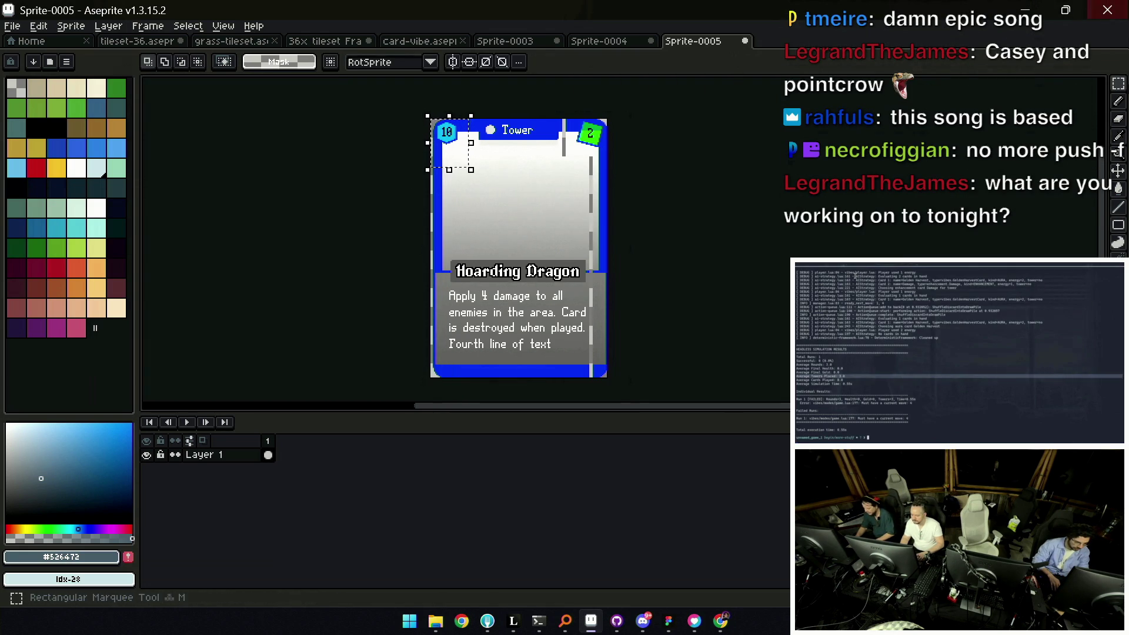
# Nudge the right border strip further right to reach the canvas edge
pyautogui.moveTo(562, 117); pyautogui.dragTo(609, 379)
pyautogui.press('Right')
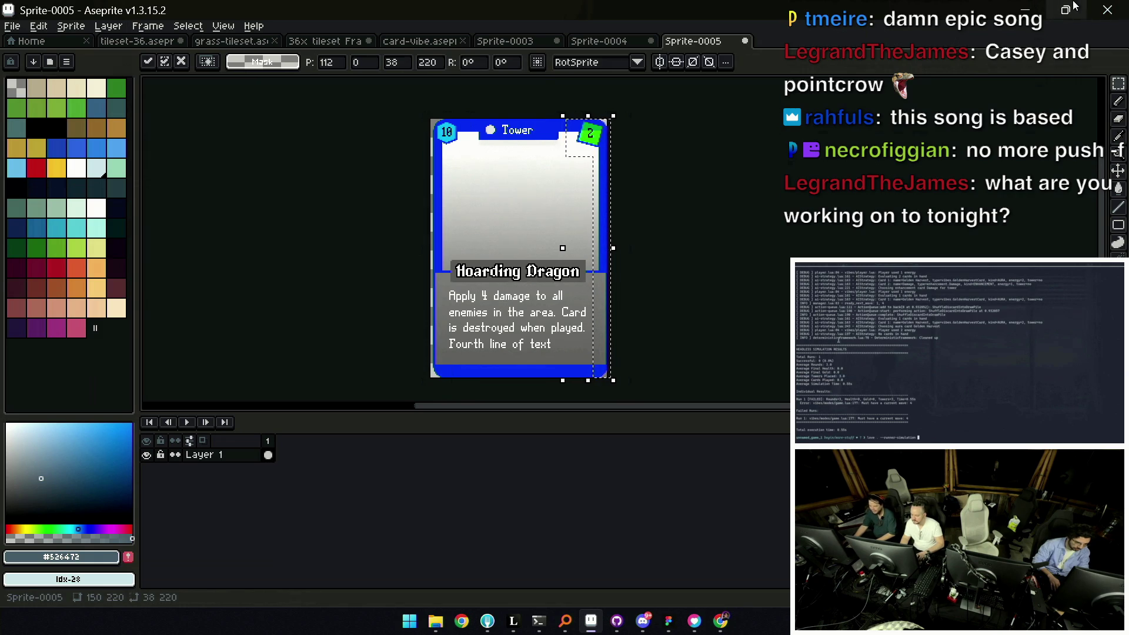
pyautogui.scroll(5, 536, 133)
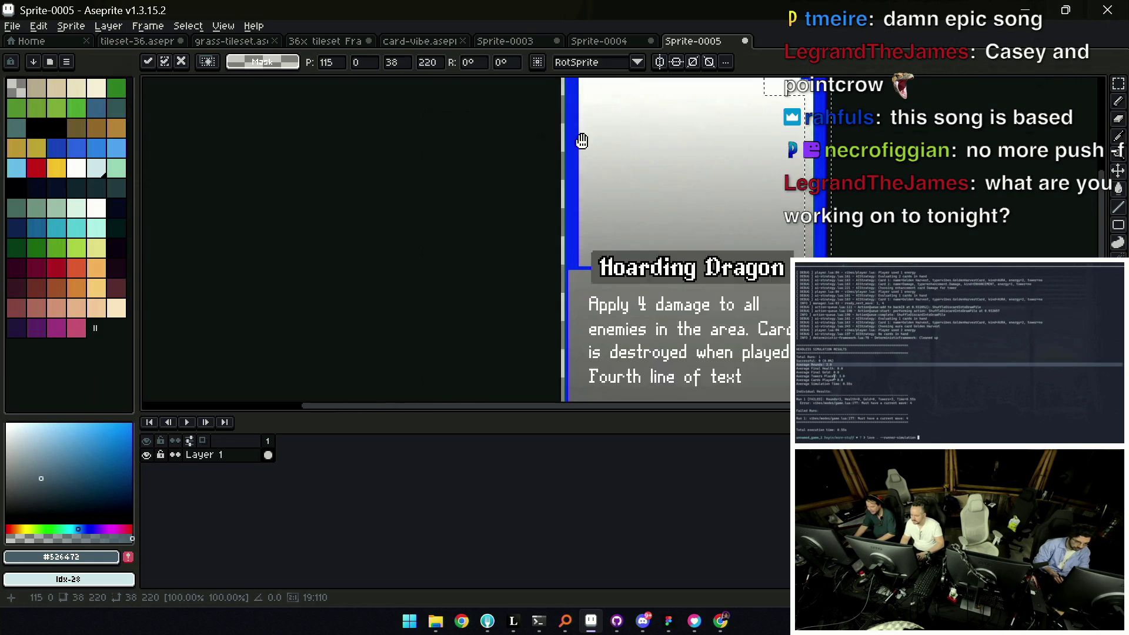
pyautogui.scroll(-2, 492, 203)
pyautogui.press('q')
# Trace the left border region with freehand selections
pyautogui.hotkey('ctrl', 'd')
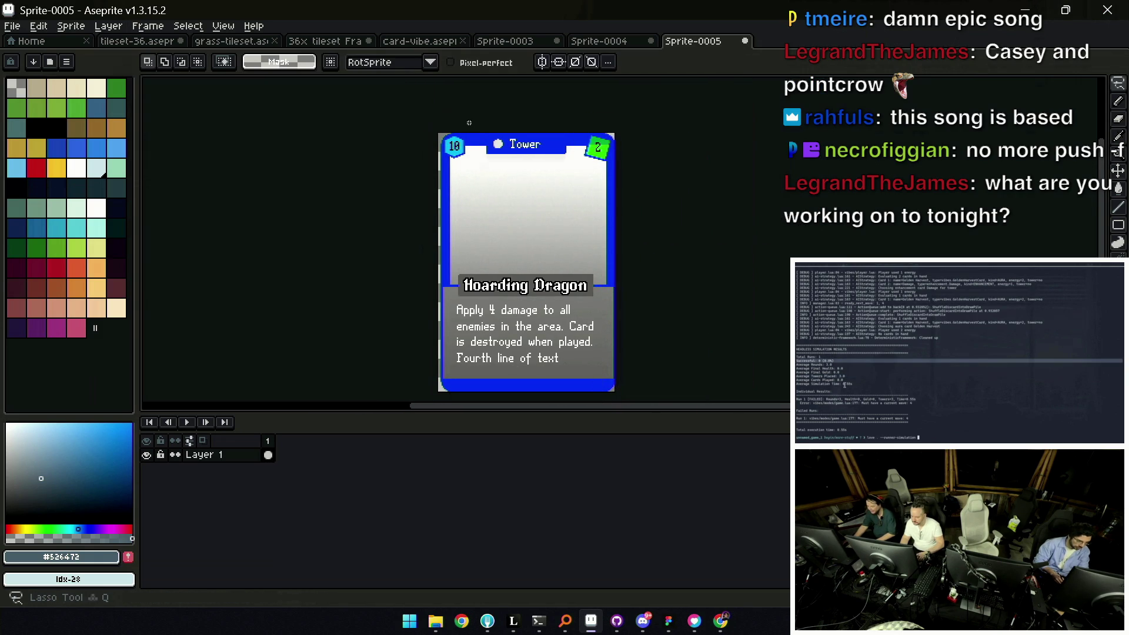
pyautogui.moveTo(472, 192); pyautogui.dragTo(473, 230)
pyautogui.moveTo(441, 125); pyautogui.dragTo(478, 189)
pyautogui.moveTo(481, 133); pyautogui.dragTo(478, 154)
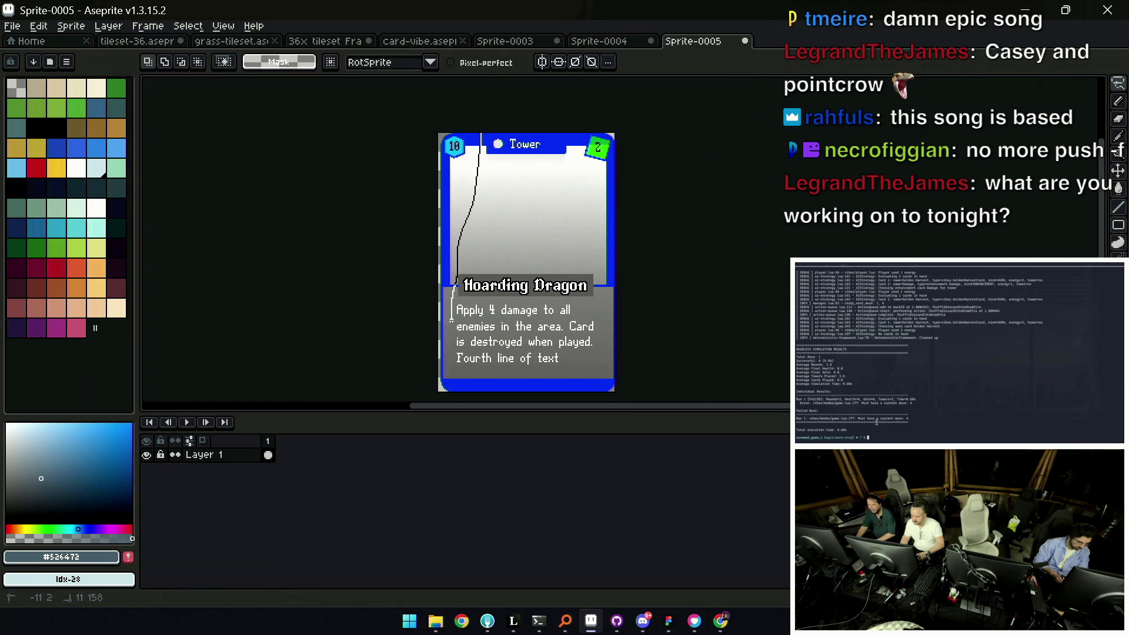
pyautogui.moveTo(454, 382); pyautogui.dragTo(474, 190)
pyautogui.moveTo(487, 133); pyautogui.dragTo(487, 0)
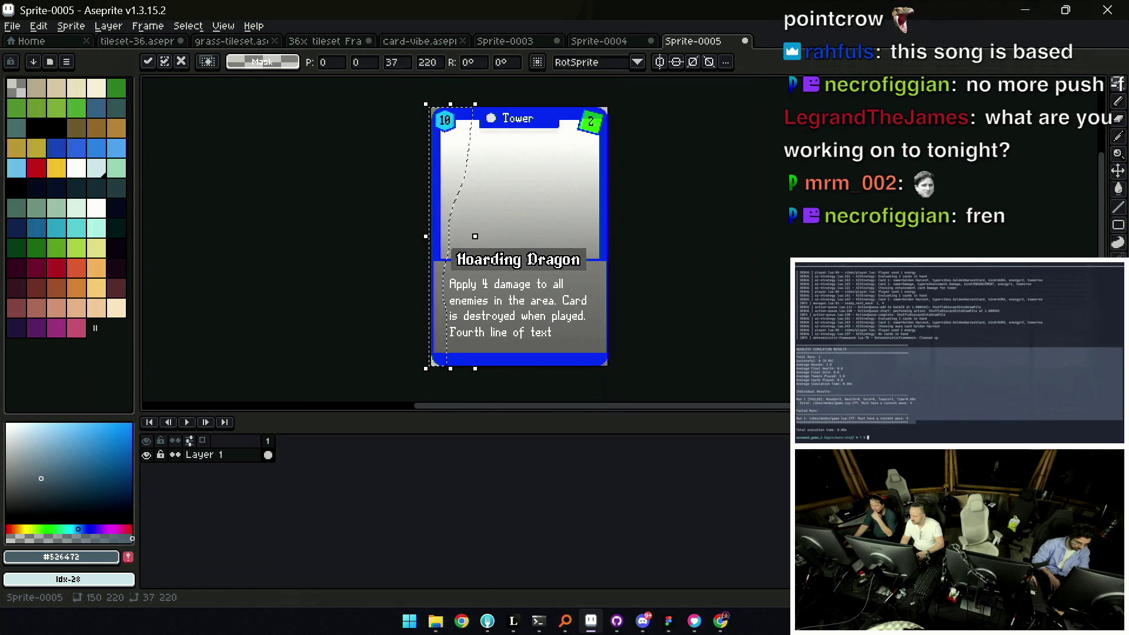
# Select the whole 150×220 card and paste it into the Figma file
pyautogui.press('z')
pyautogui.click(478, 221)
pyautogui.scroll(-3, 481, 222)
pyautogui.scroll(2, 487, 225)
pyautogui.press('m')
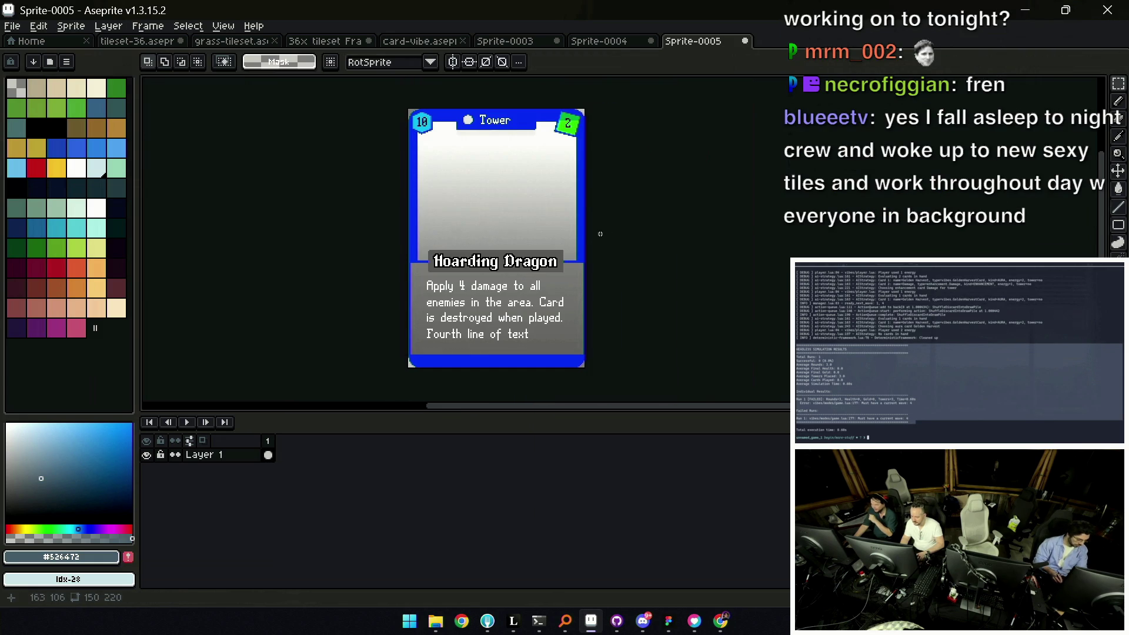
pyautogui.press('h')
pyautogui.moveTo(567, 230); pyautogui.dragTo(569, 236)
pyautogui.hotkey('ctrl', 'a')
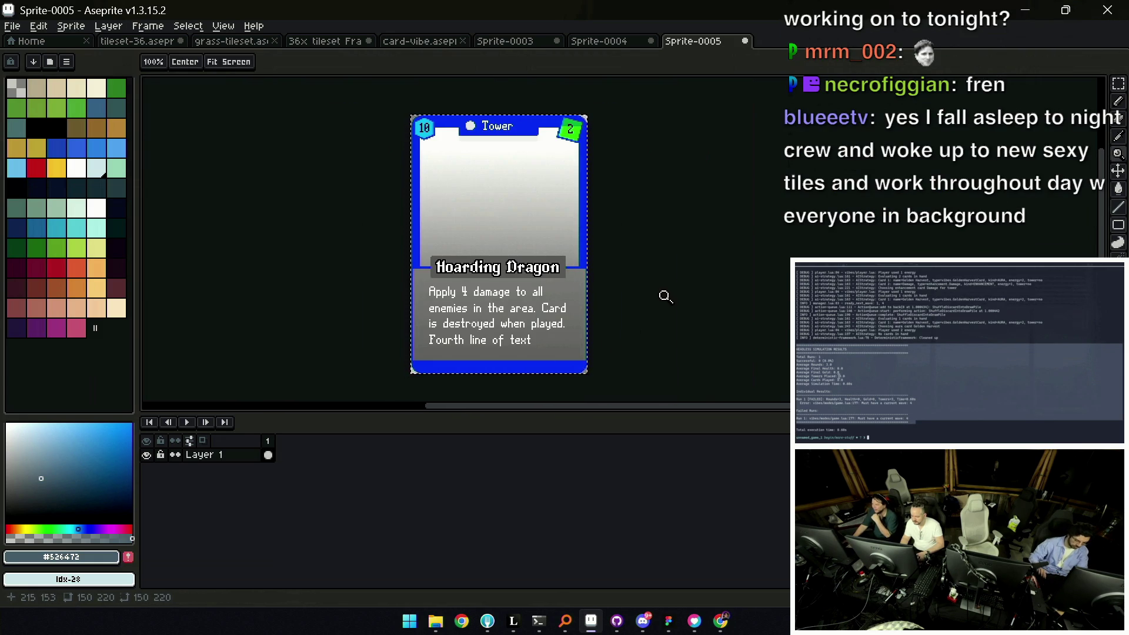
pyautogui.hotkey('alt', 'Tab')
pyautogui.scroll(-3, 686, 321)
pyautogui.scroll(2, 685, 322)
pyautogui.scroll(3, 685, 322)
pyautogui.hotkey('ctrl', 'v')
# Move the pasted card onto the lotus card and scale it to about 299×438
pyautogui.moveTo(600, 291); pyautogui.dragTo(717, 271)
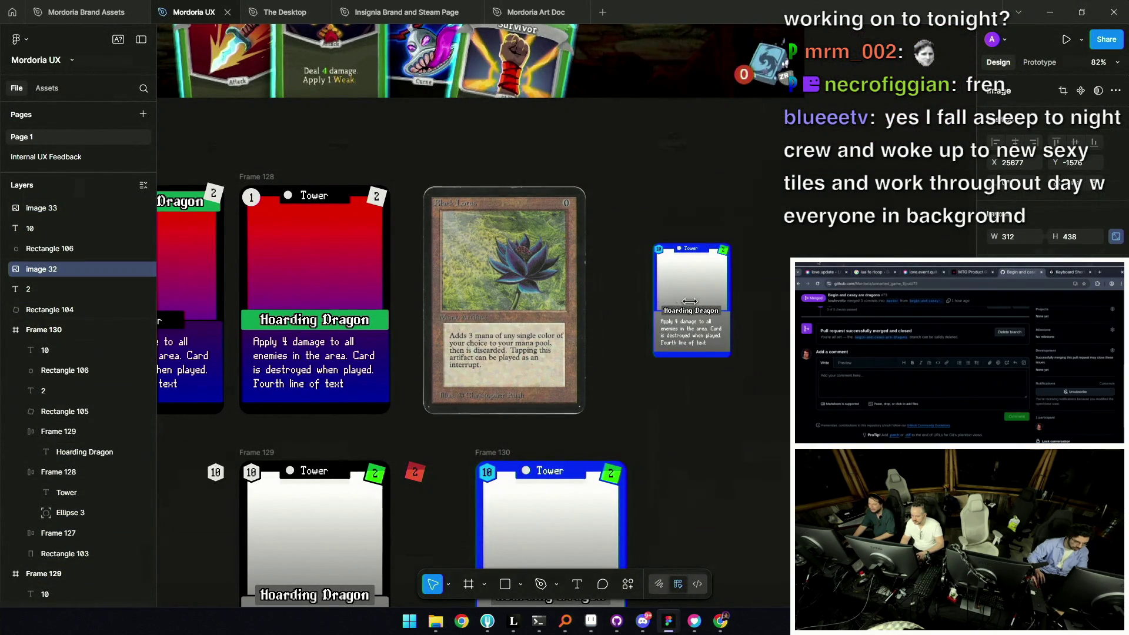
pyautogui.click(717, 281)
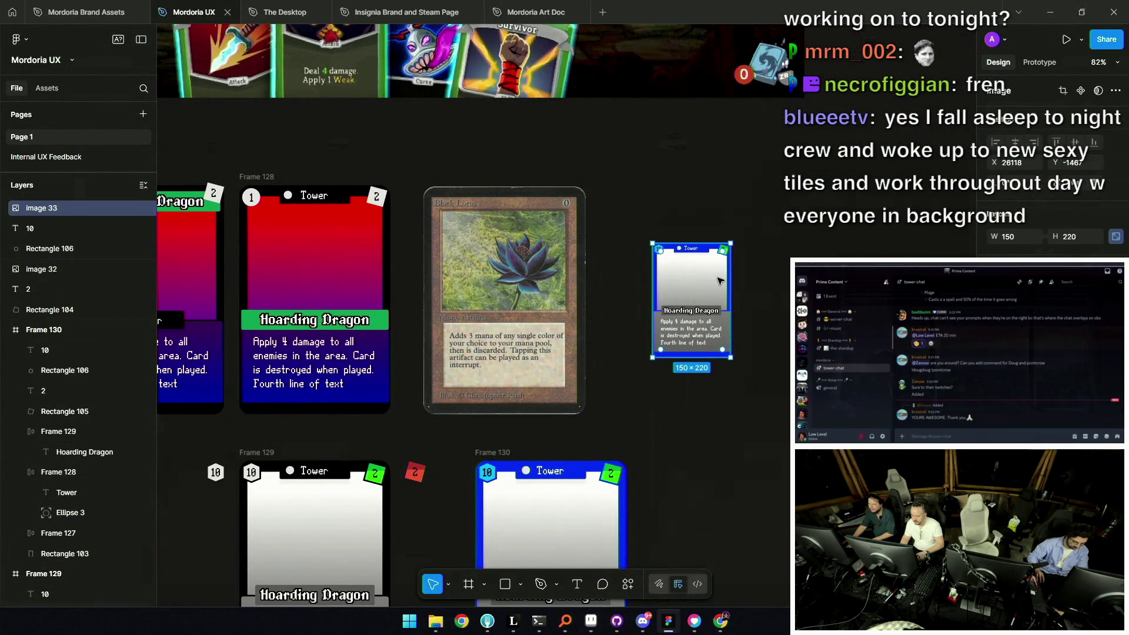
pyautogui.moveTo(718, 281); pyautogui.dragTo(474, 254)
pyautogui.moveTo(500, 300); pyautogui.dragTo(577, 410)
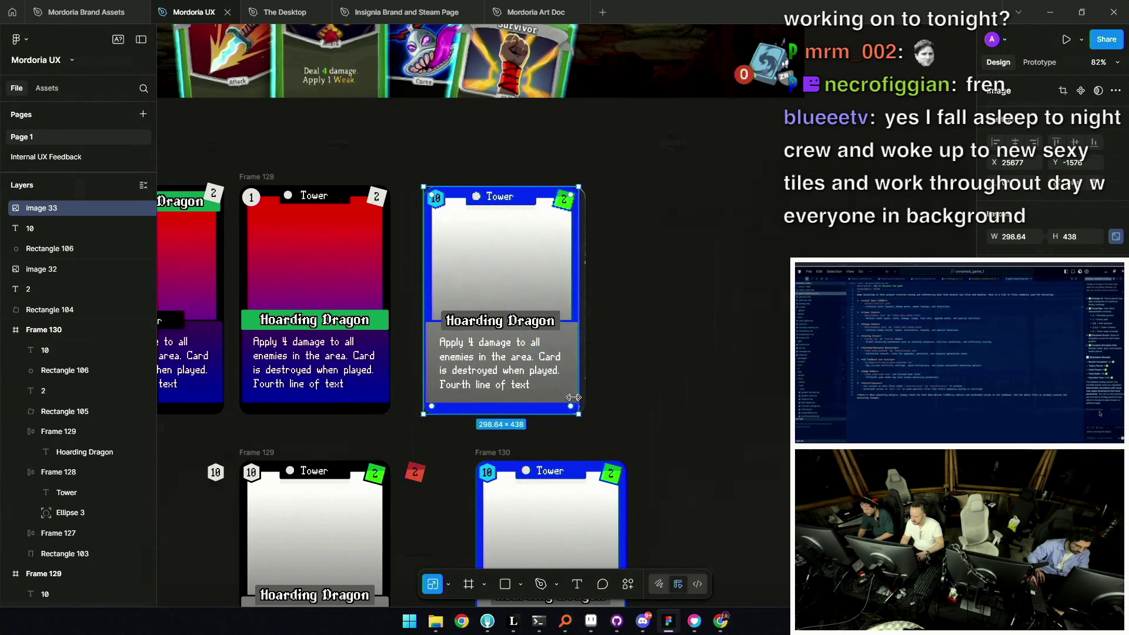
pyautogui.scroll(-2, 527, 285)
pyautogui.moveTo(526, 277)
pyautogui.mouseDown()
pyautogui.moveTo(666, 277)
pyautogui.moveTo(652, 190)
pyautogui.mouseUp()
pyautogui.scroll(-3, 666, 277)
pyautogui.scroll(5, 652, 189)
pyautogui.scroll(3, 617, 203)
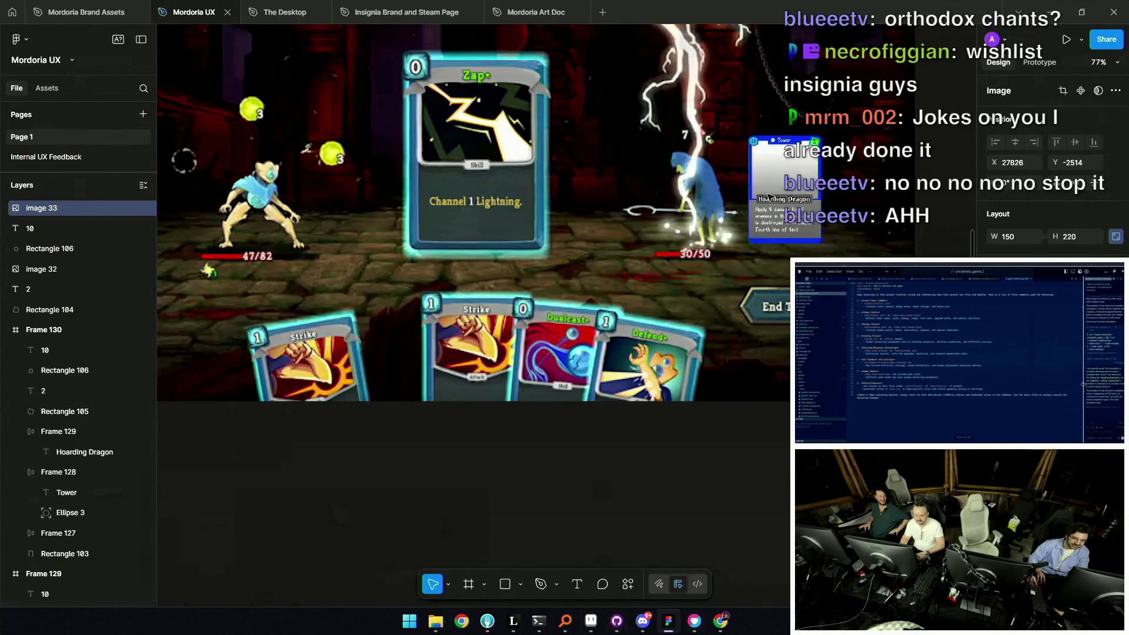
# Duplicate the card image and scale the original up to 300×440
pyautogui.moveTo(575, 212); pyautogui.dragTo(547, 201)
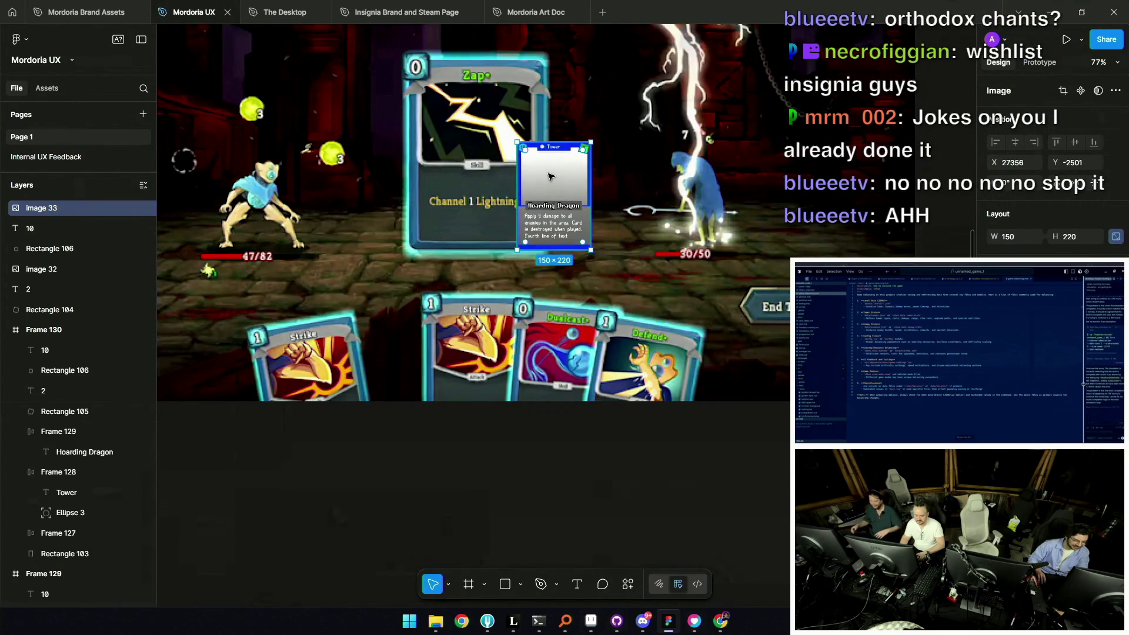
pyautogui.scroll(1, 547, 202)
pyautogui.scroll(1, 529, 203)
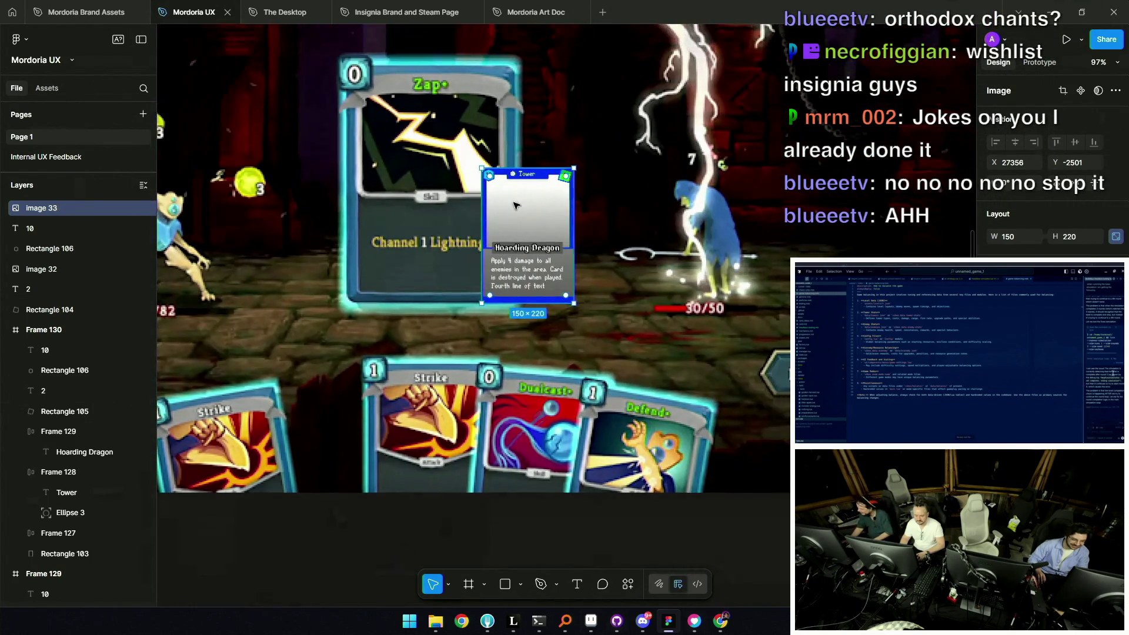
pyautogui.hotkey('ctrl', 'd')
pyautogui.click(543, 237)
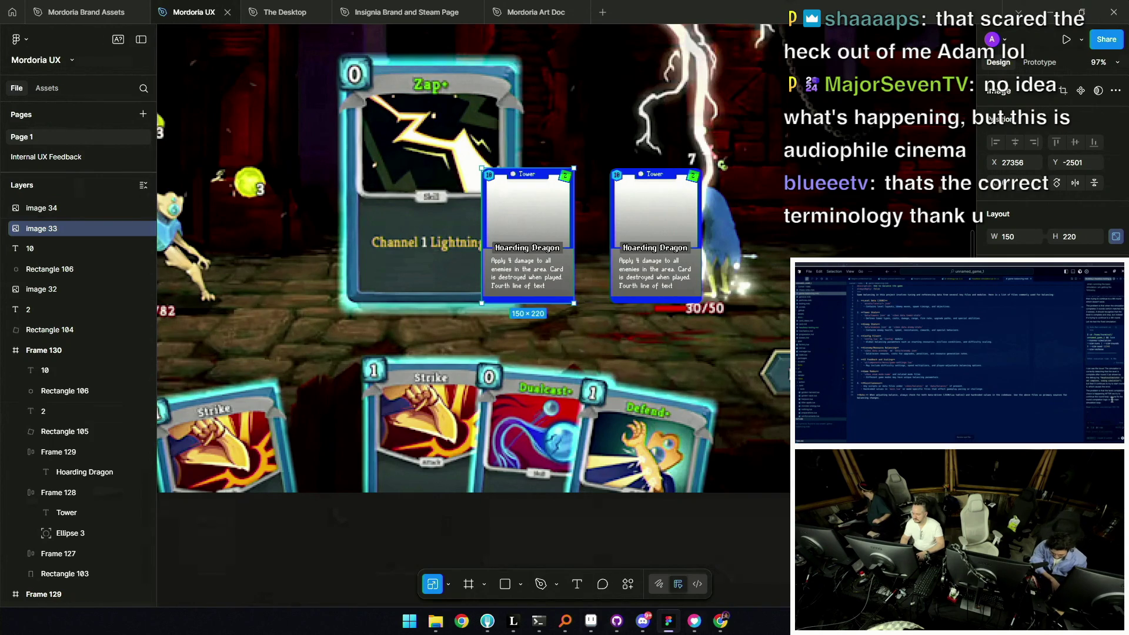
pyautogui.moveTo(575, 304); pyautogui.dragTo(620, 371)
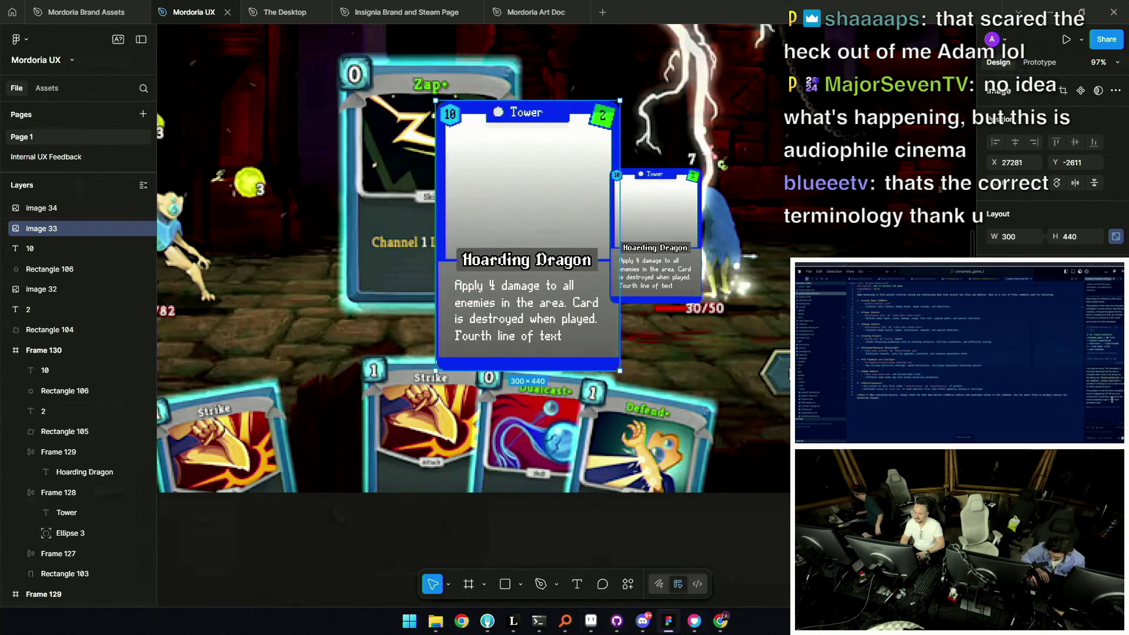
# Try the enlarged card over the combat and green board screenshots
pyautogui.moveTo(483, 198)
pyautogui.mouseDown()
pyautogui.moveTo(391, 160)
pyautogui.moveTo(489, 176)
pyautogui.mouseUp()
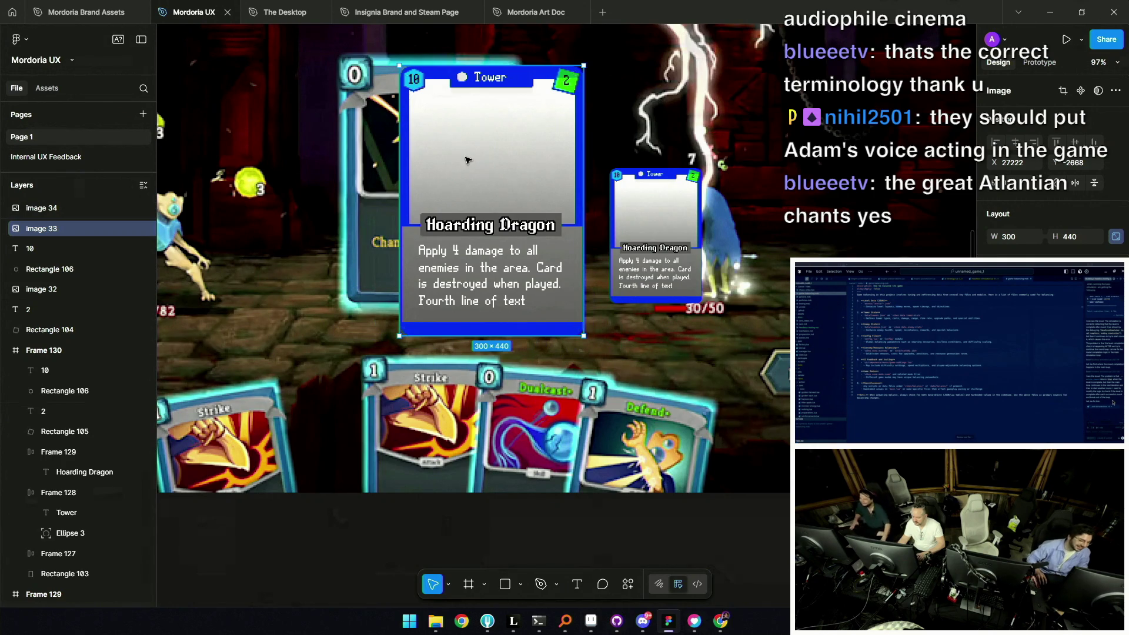
pyautogui.moveTo(490, 177); pyautogui.dragTo(429, 162)
pyautogui.scroll(-3, 430, 161)
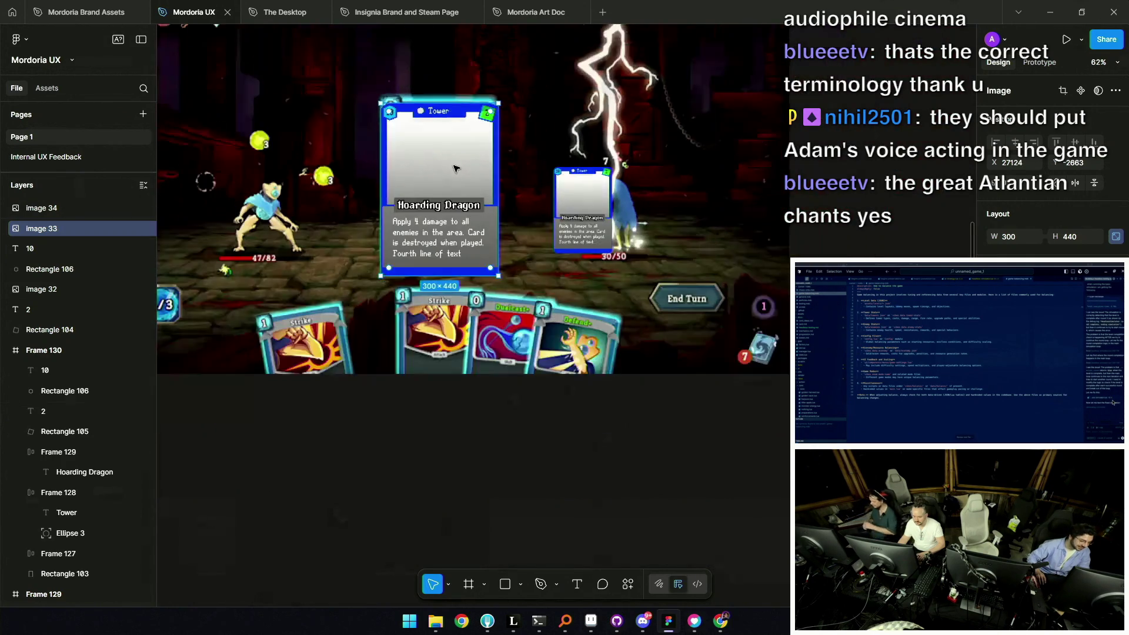
pyautogui.scroll(-2, 430, 161)
pyautogui.moveTo(529, 216)
pyautogui.mouseDown()
pyautogui.moveTo(443, 209)
pyautogui.moveTo(444, 195)
pyautogui.moveTo(568, 209)
pyautogui.mouseUp()
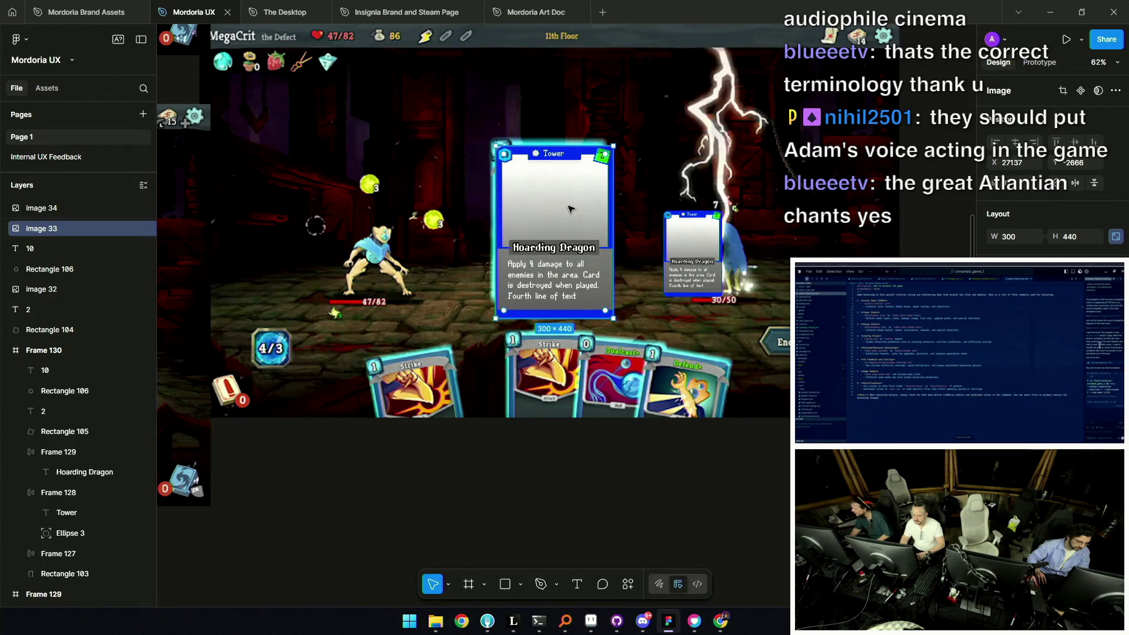
pyautogui.moveTo(569, 208); pyautogui.dragTo(476, 225)
pyautogui.keyDown('ctrl'); pyautogui.scroll(-5, 476, 225); pyautogui.keyUp('ctrl')
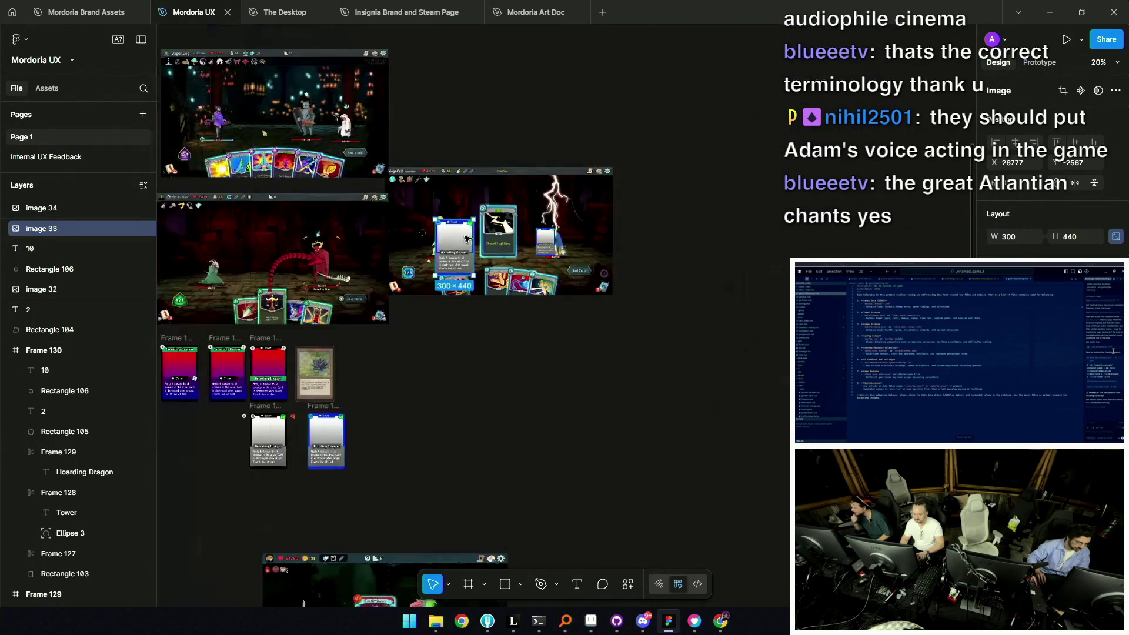
pyautogui.hscroll(-5, 474, 236)
pyautogui.moveTo(692, 238); pyautogui.dragTo(331, 269)
pyautogui.keyDown('ctrl'); pyautogui.scroll(5, 342, 268); pyautogui.keyUp('ctrl')
pyautogui.hscroll(-3, 397, 260)
pyautogui.keyDown('ctrl'); pyautogui.scroll(-2, 508, 249); pyautogui.keyUp('ctrl')
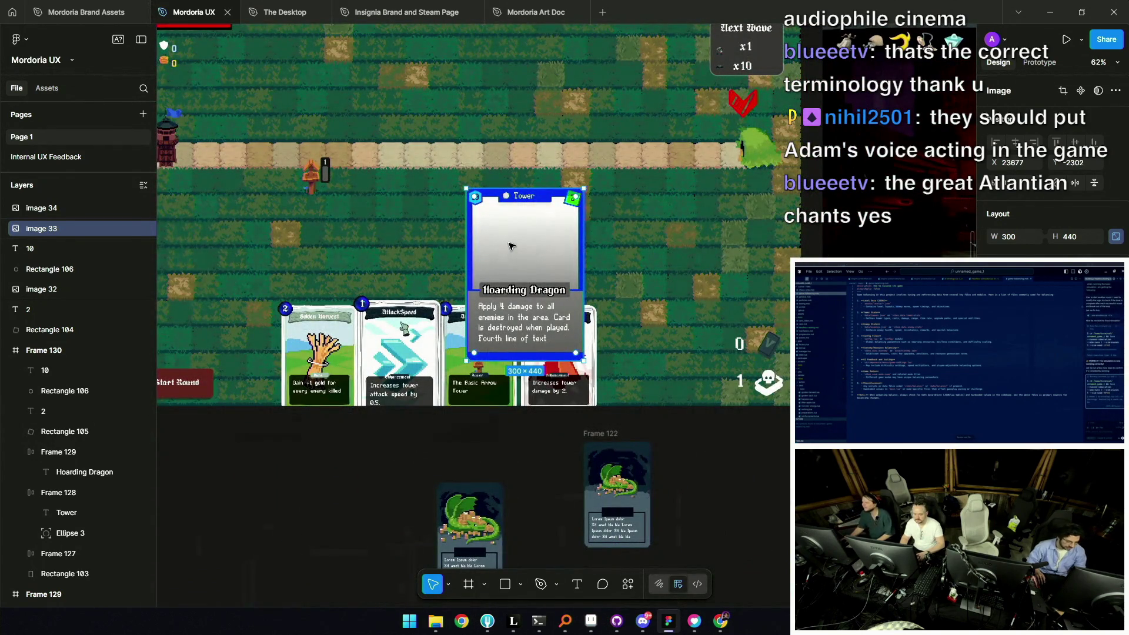
pyautogui.moveTo(516, 253); pyautogui.dragTo(547, 238)
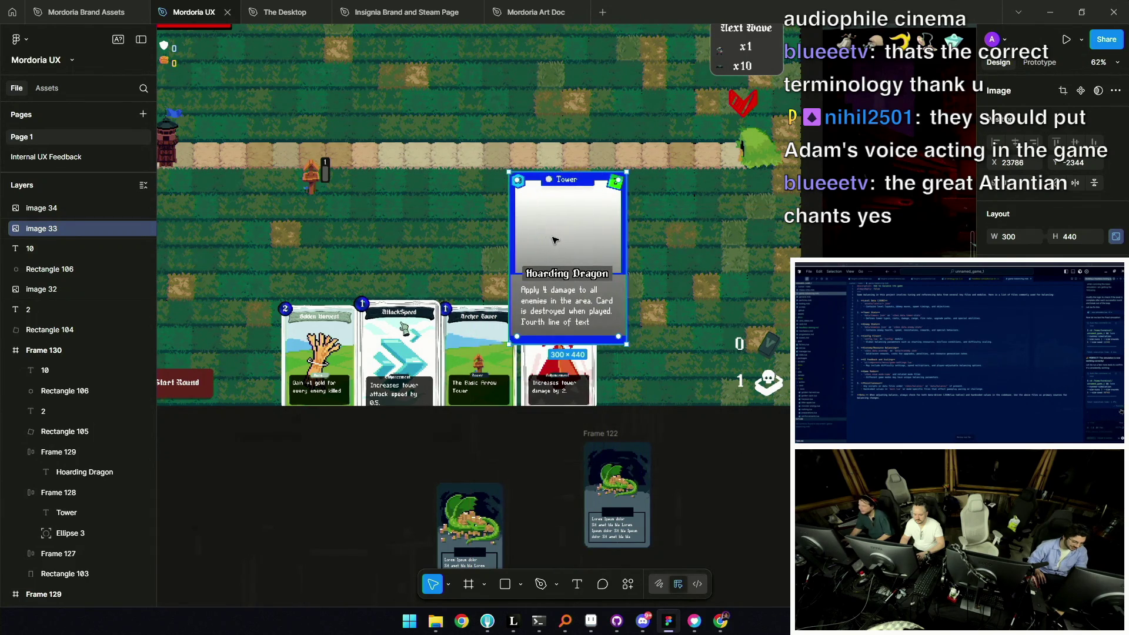
pyautogui.keyDown('ctrl'); pyautogui.scroll(-3, 556, 234); pyautogui.keyUp('ctrl')
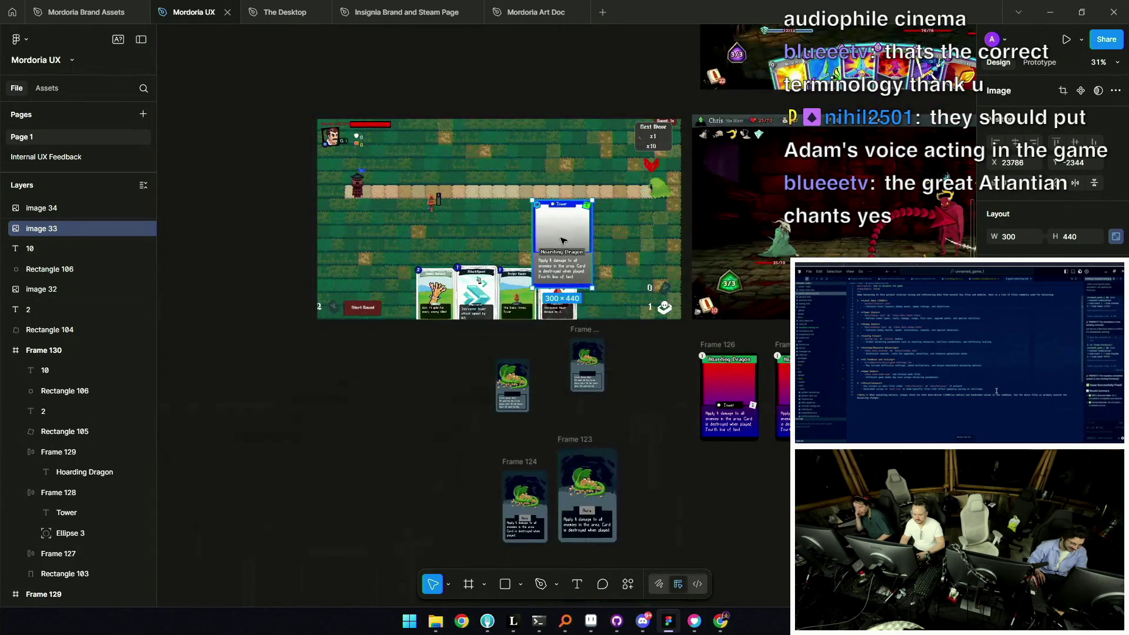
pyautogui.keyDown('ctrl'); pyautogui.scroll(2, 558, 233); pyautogui.keyUp('ctrl')
# Place the card on the dark combat screenshot beside the Zap card
pyautogui.moveTo(565, 241)
pyautogui.mouseDown()
pyautogui.moveTo(593, 263)
pyautogui.moveTo(516, 255)
pyautogui.mouseUp()
pyautogui.keyDown('ctrl'); pyautogui.scroll(-3, 515, 256); pyautogui.keyUp('ctrl')
pyautogui.moveTo(412, 255); pyautogui.dragTo(664, 130)
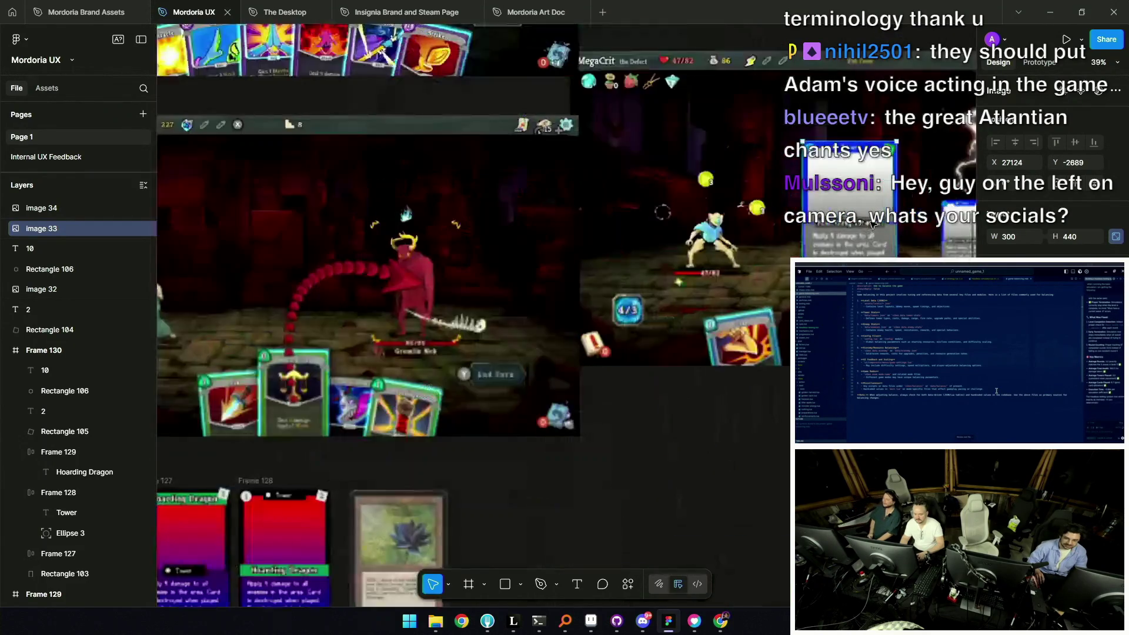
pyautogui.keyDown('ctrl'); pyautogui.scroll(10, 653, 123); pyautogui.keyUp('ctrl')
pyautogui.keyDown('ctrl'); pyautogui.scroll(-2, 551, 170); pyautogui.keyUp('ctrl')
pyautogui.moveTo(730, 265); pyautogui.dragTo(568, 267)
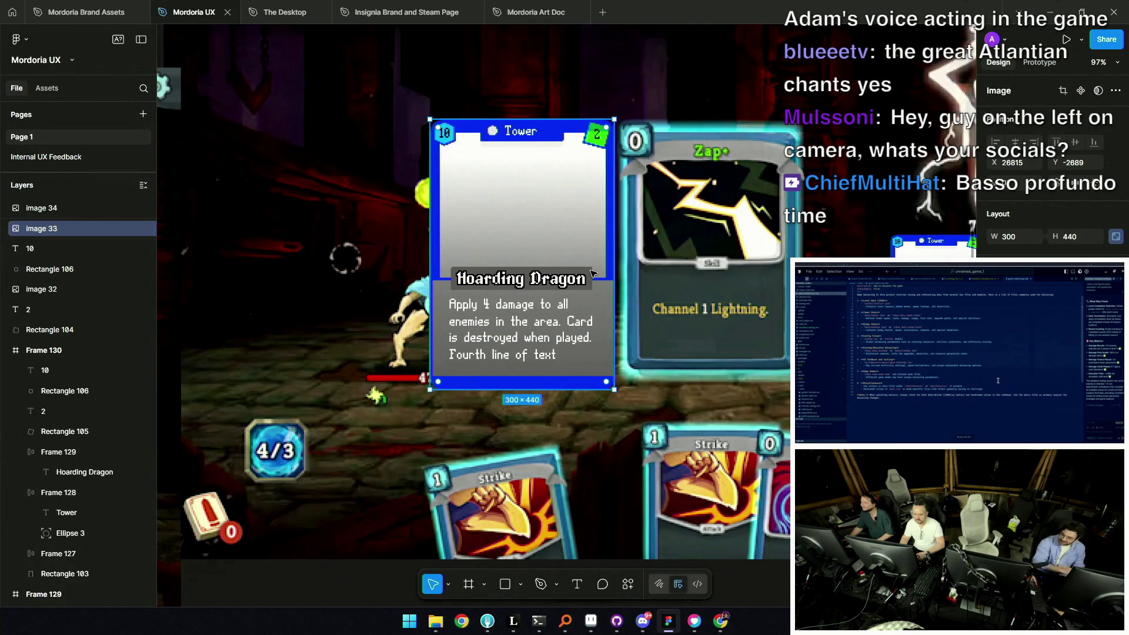
# Nudge the card slightly lower beside Zap, then bring Aseprite forward
pyautogui.hotkey('shift', 'Down')
pyautogui.hotkey('shift', 'Down')
pyautogui.press('Down')
pyautogui.press('Down')
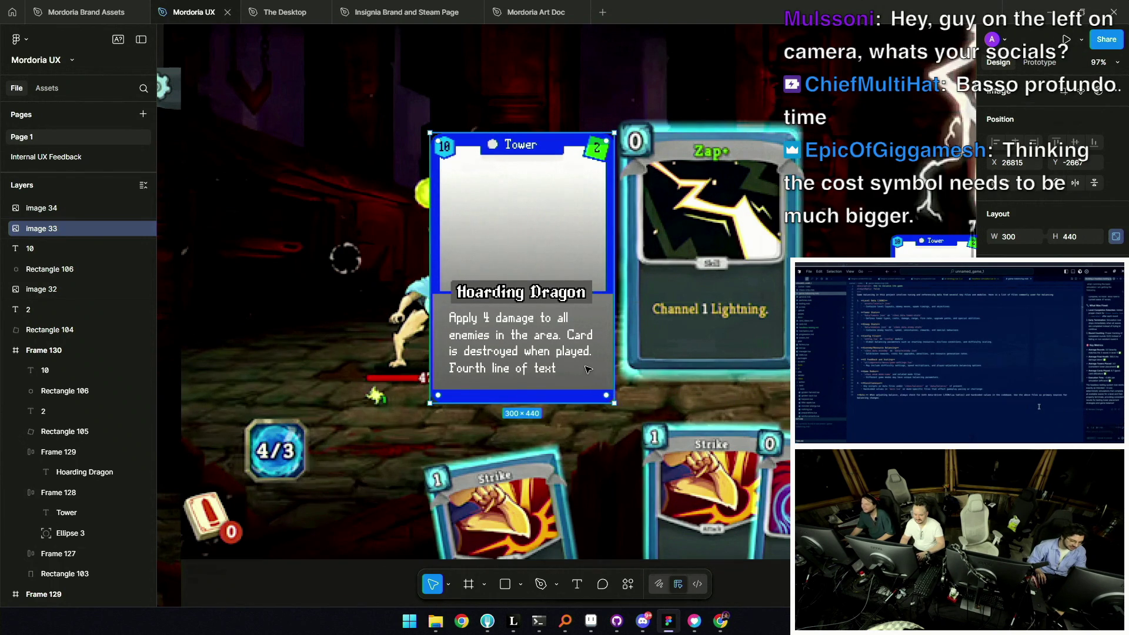
pyautogui.scroll(-3, 588, 294)
pyautogui.scroll(3, 606, 381)
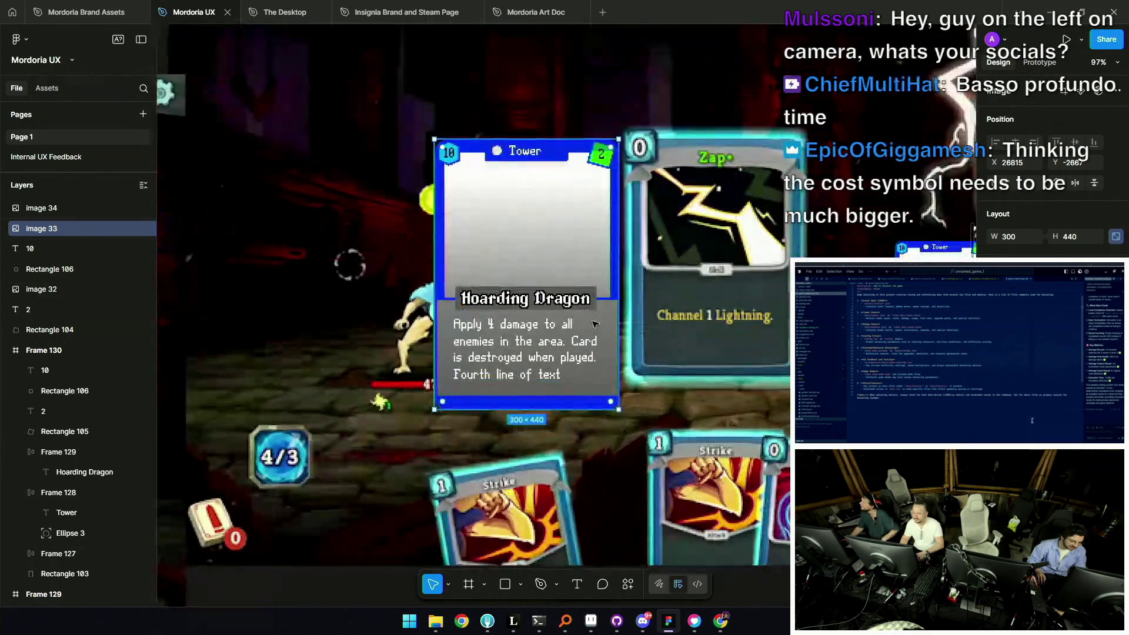
pyautogui.scroll(5, 605, 381)
pyautogui.hscroll(3, 605, 381)
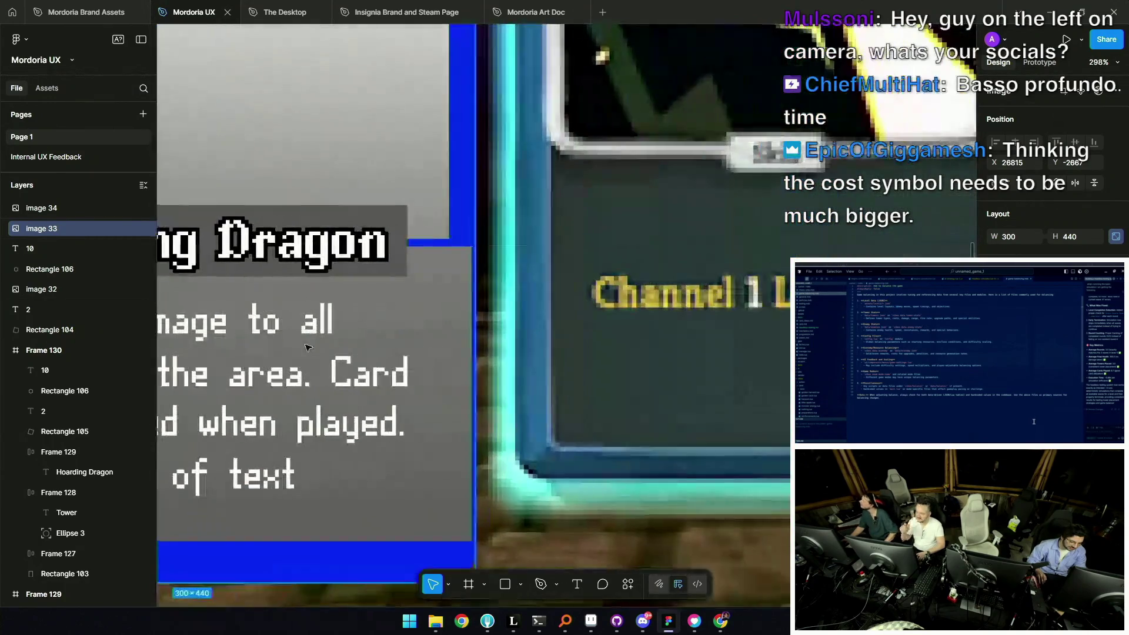
pyautogui.hscroll(-3, 604, 381)
pyautogui.scroll(2, 593, 284)
pyautogui.scroll(2, 594, 284)
pyautogui.scroll(1, 595, 284)
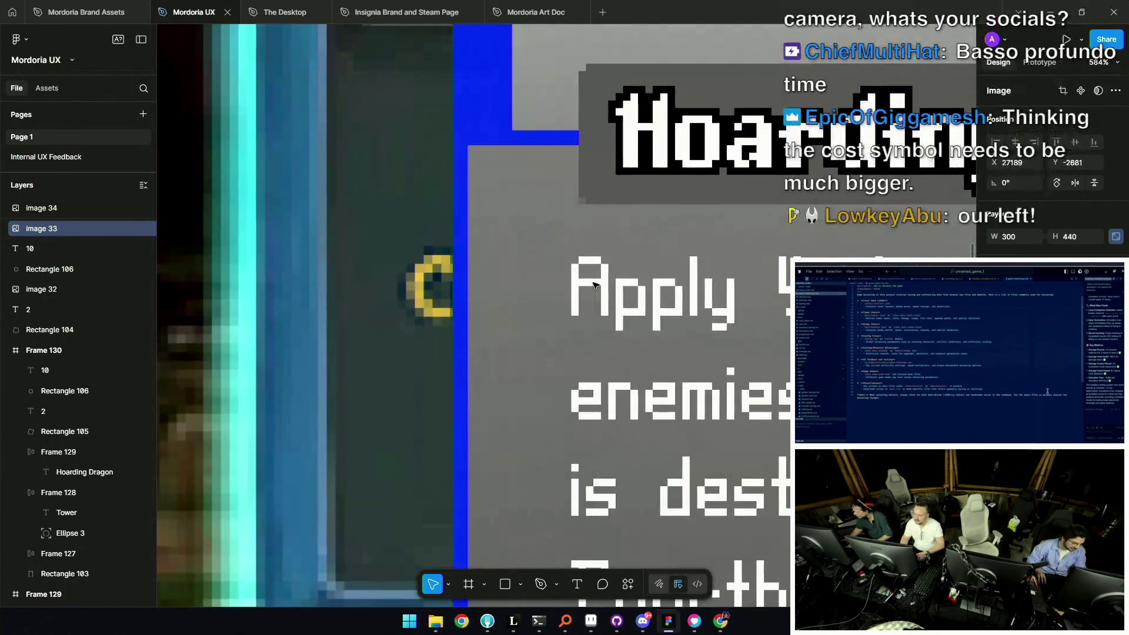
pyautogui.scroll(-5, 594, 284)
pyautogui.scroll(-3, 546, 281)
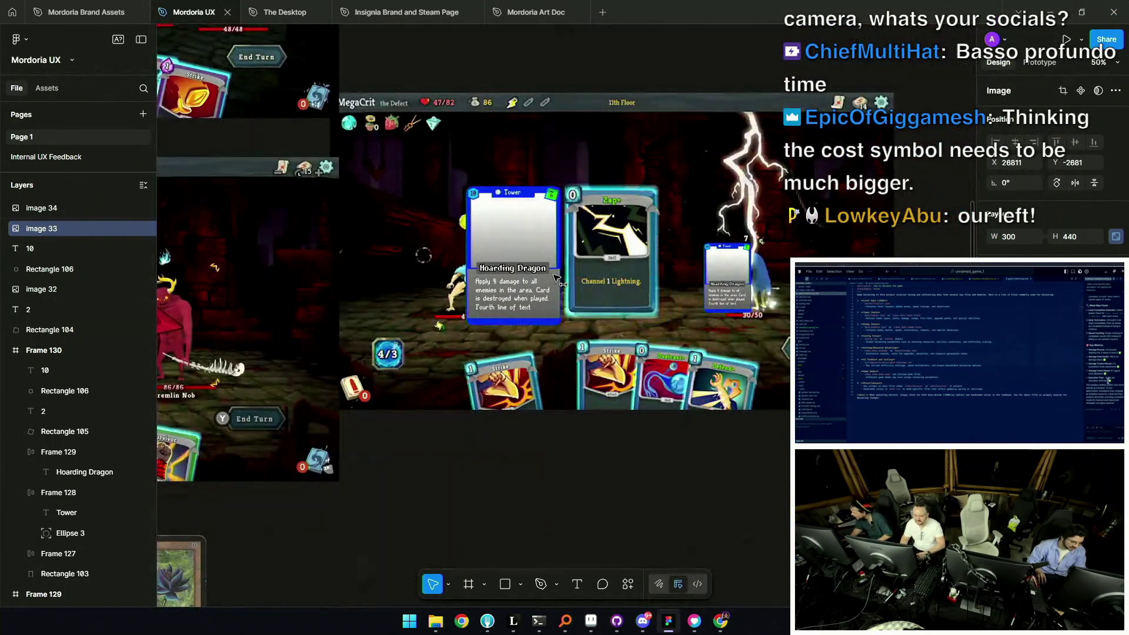
pyautogui.scroll(1, 518, 279)
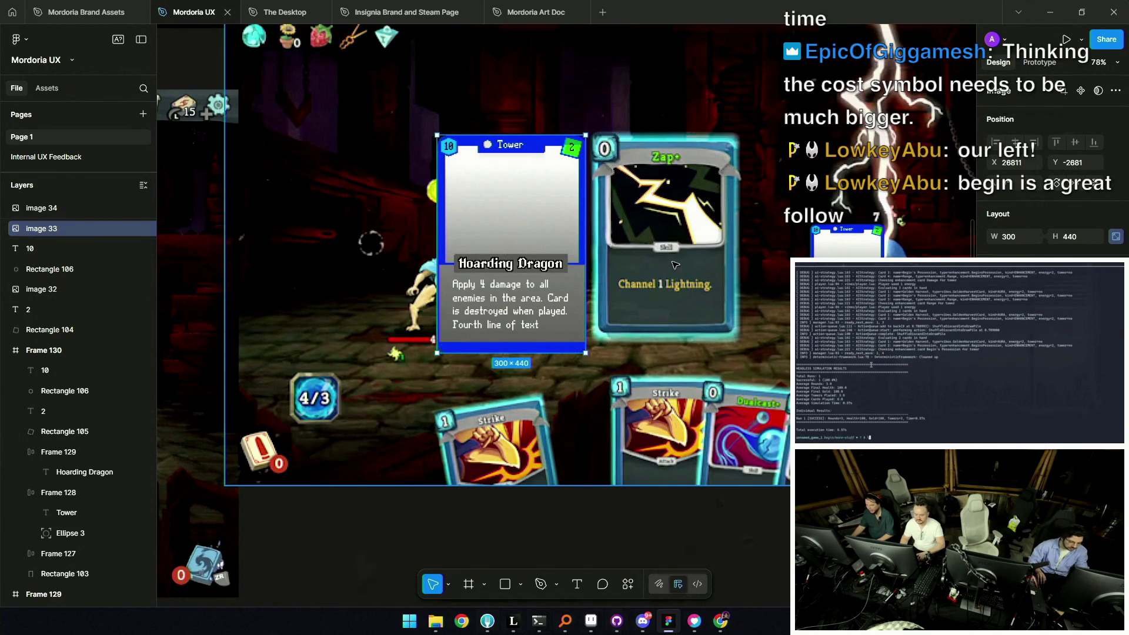
pyautogui.scroll(-5, 633, 252)
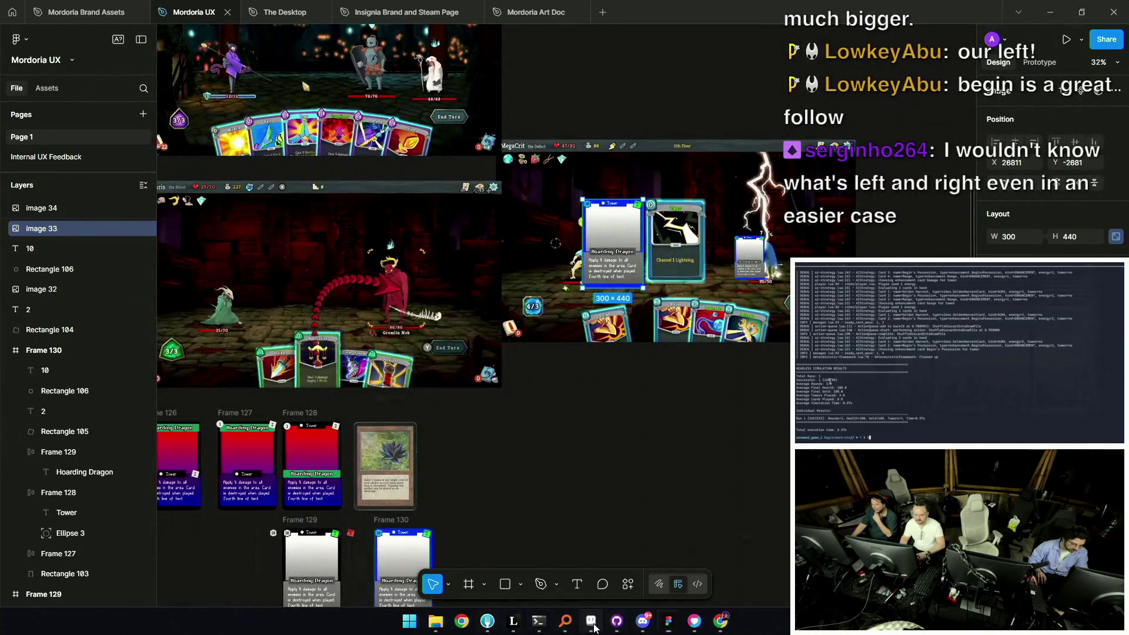
pyautogui.click(591, 620)
pyautogui.hotkey('ctrl', 'v')
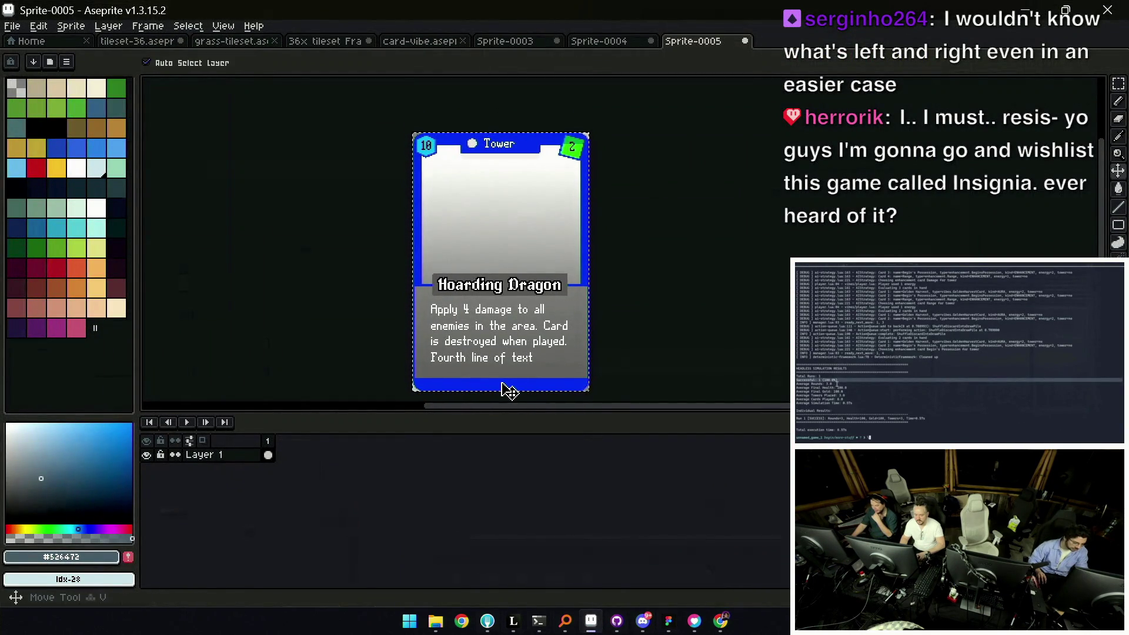
# Shift the pasted card's bottom blue strip back into alignment
pyautogui.moveTo(397, 391)
pyautogui.mouseDown()
pyautogui.moveTo(408, 305)
pyautogui.moveTo(654, 287)
pyautogui.mouseUp()
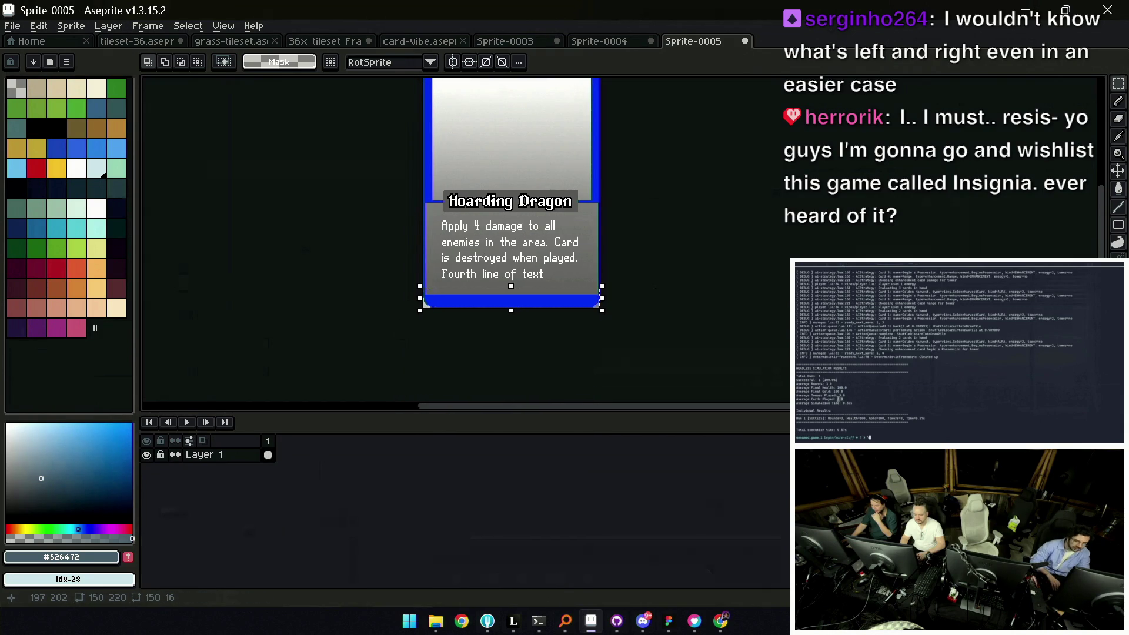
pyautogui.scroll(1, 548, 286)
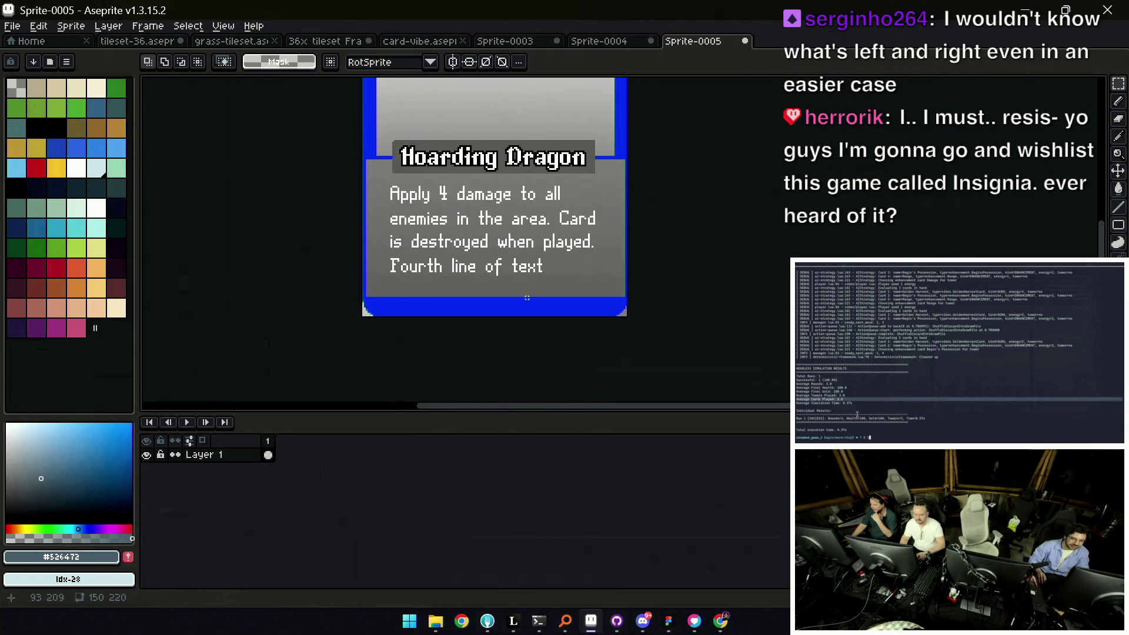
pyautogui.scroll(1, 512, 229)
pyautogui.scroll(1, 473, 166)
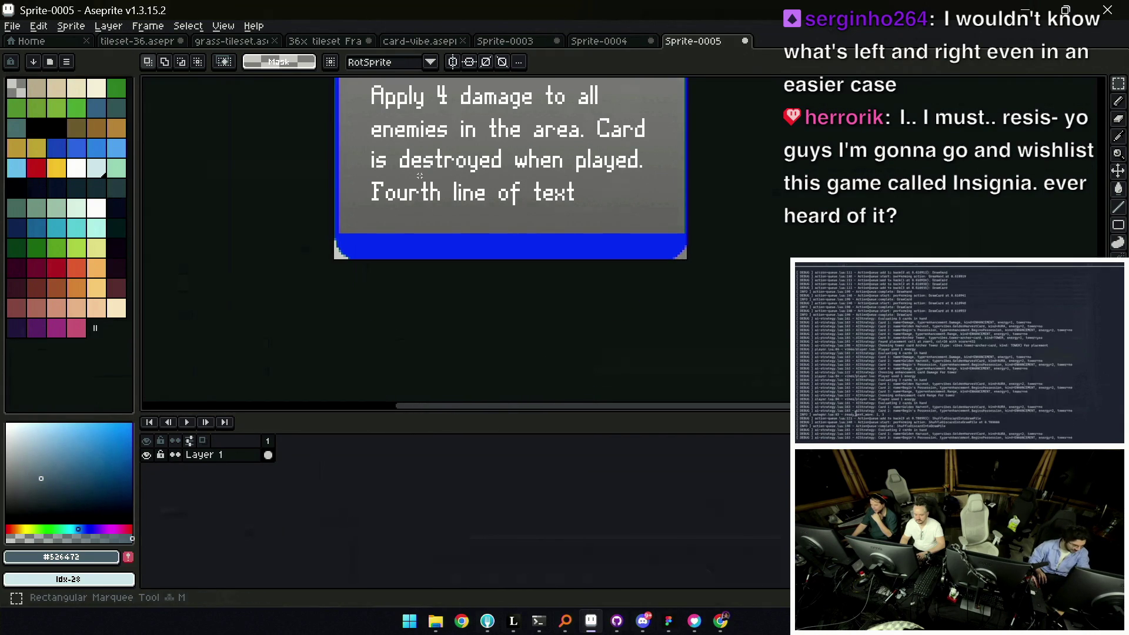
pyautogui.moveTo(309, 291); pyautogui.dragTo(753, 237)
pyautogui.press('Up')
pyautogui.press('Up')
pyautogui.press('Up')
pyautogui.press('Up')
pyautogui.press('Up')
pyautogui.press('Up')
pyautogui.press('Up')
pyautogui.press('Up')
pyautogui.press('Up')
pyautogui.press('Up')
pyautogui.press('Up')
pyautogui.press('Up')
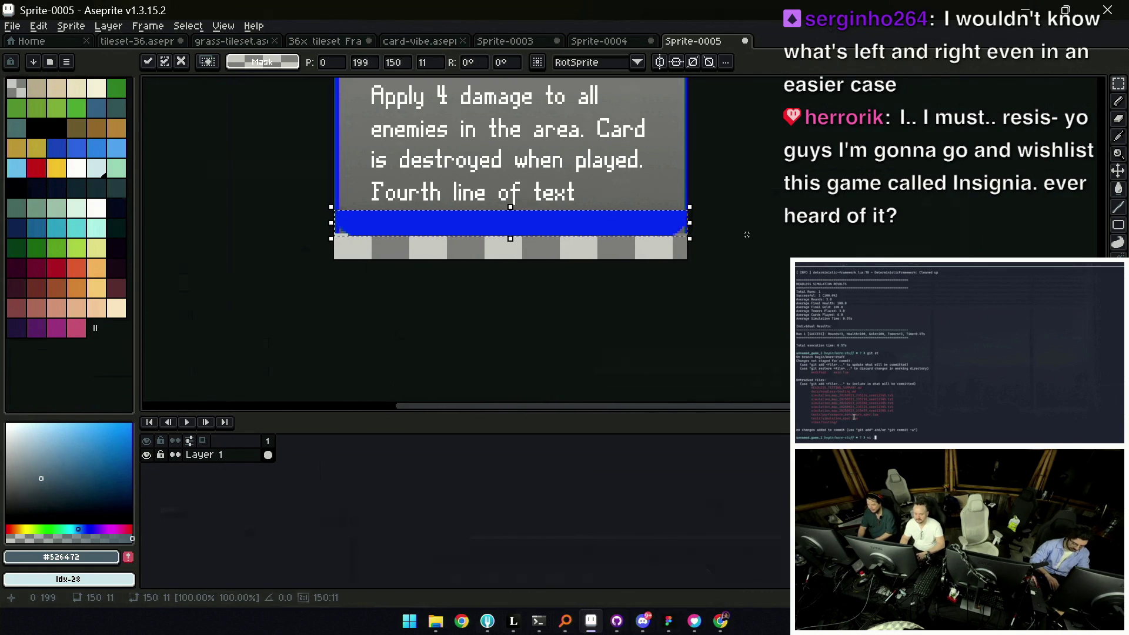
pyautogui.press('Down')
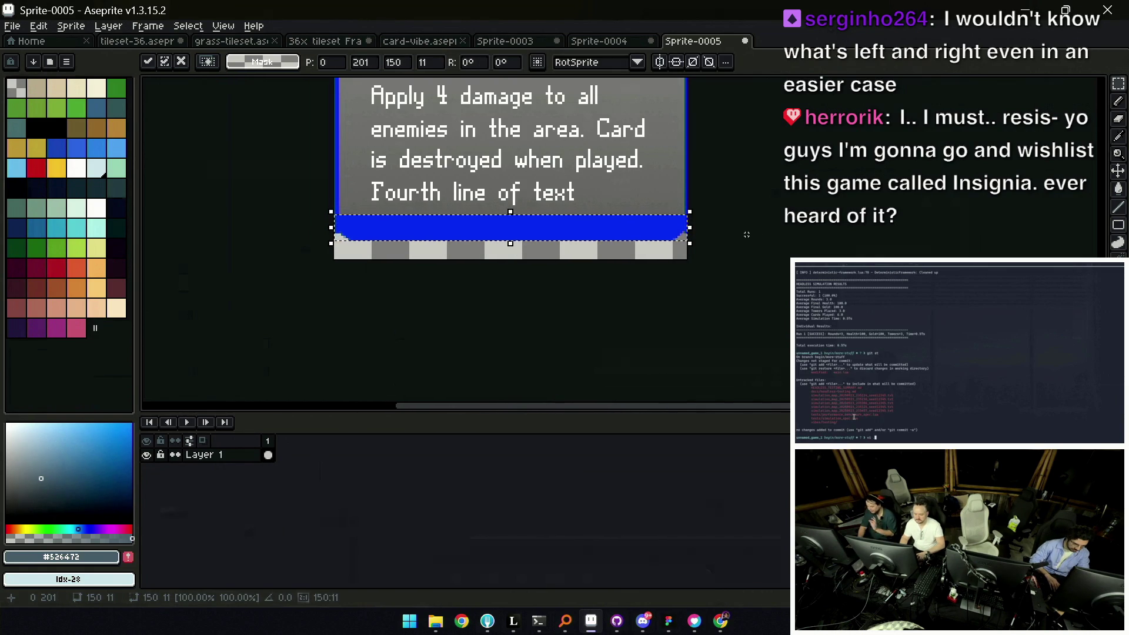
pyautogui.press('Return')
pyautogui.scroll(-1, 612, 228)
pyautogui.scroll(-2, 613, 228)
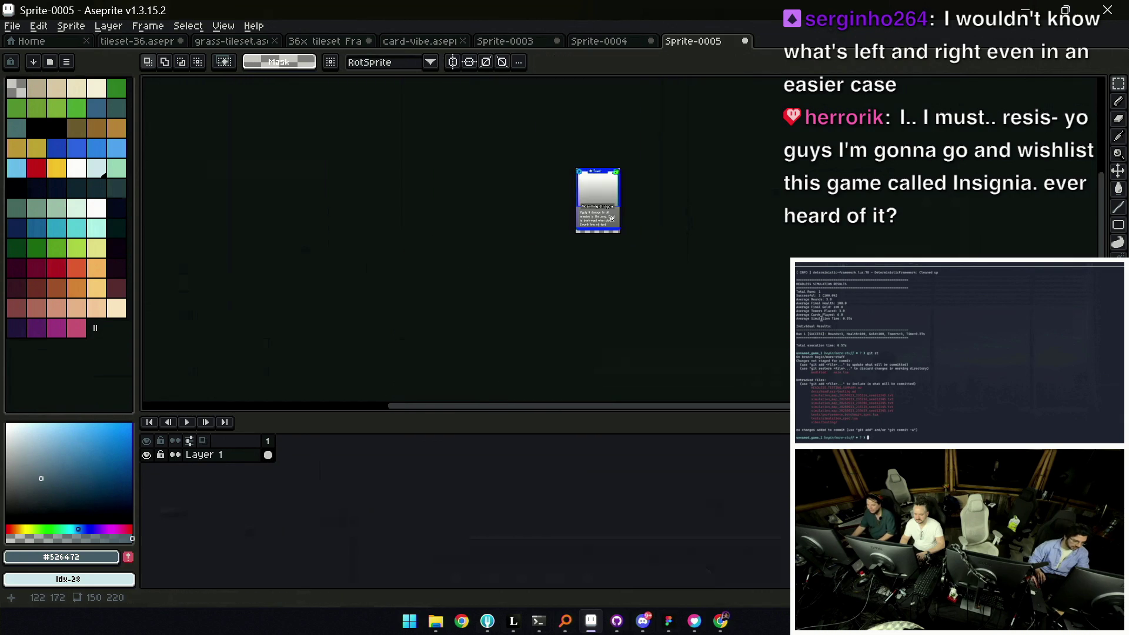
pyautogui.scroll(2, 611, 219)
pyautogui.scroll(1, 641, 265)
# Select the entire card and return to the Figma file
pyautogui.press('b')
pyautogui.scroll(2, 648, 247)
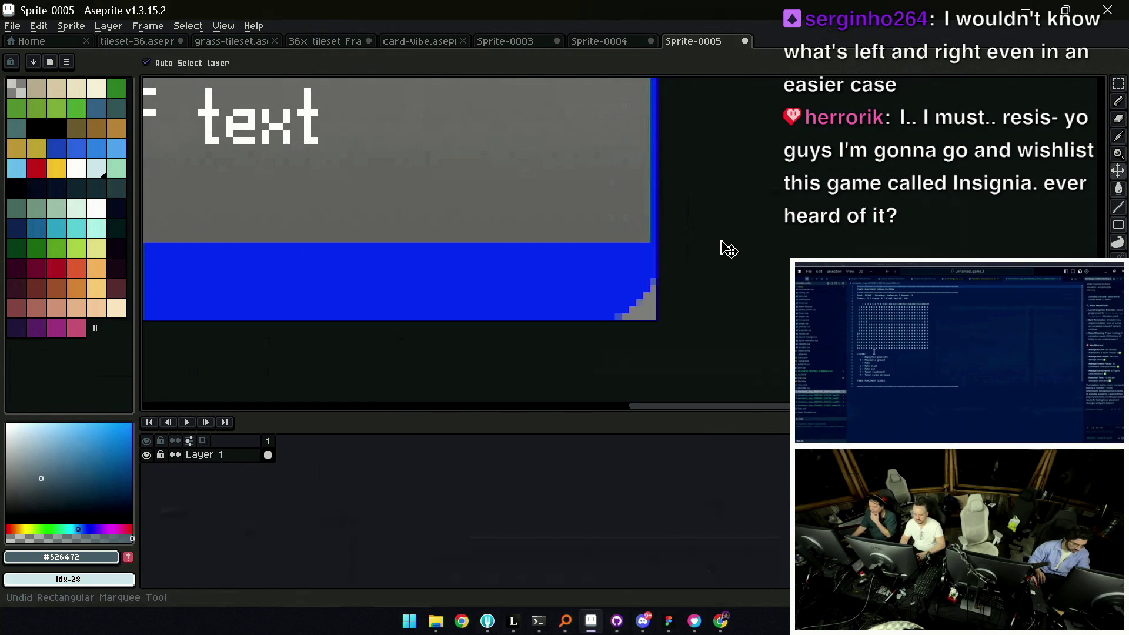
pyautogui.scroll(-3, 720, 247)
pyautogui.scroll(-3, 693, 236)
pyautogui.moveTo(692, 236); pyautogui.dragTo(672, 264)
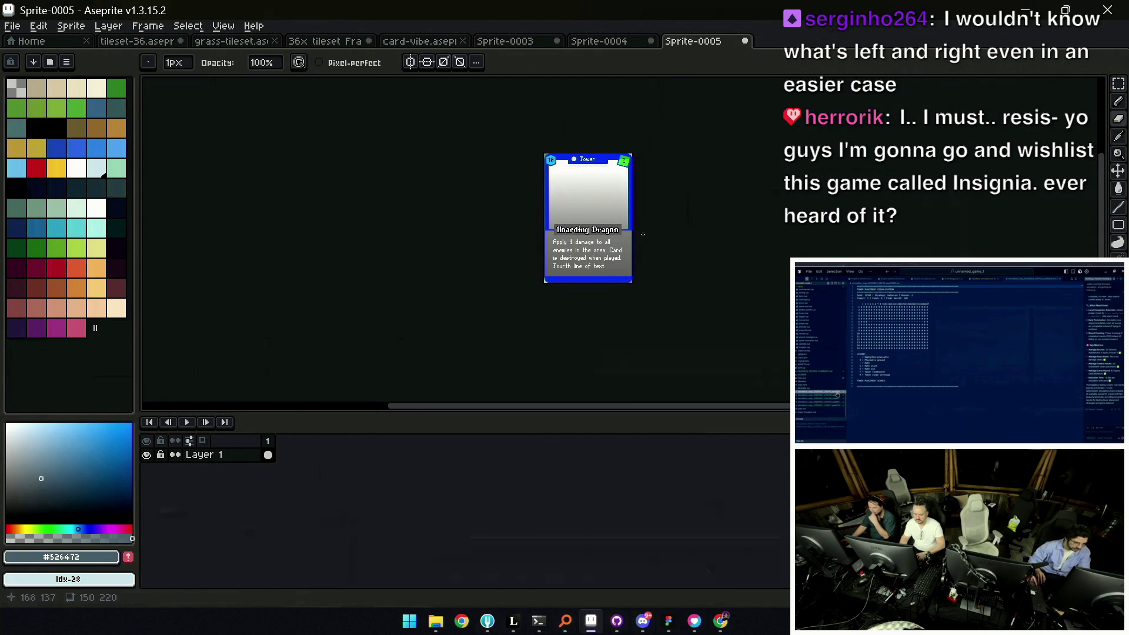
pyautogui.hotkey('ctrl', 'a')
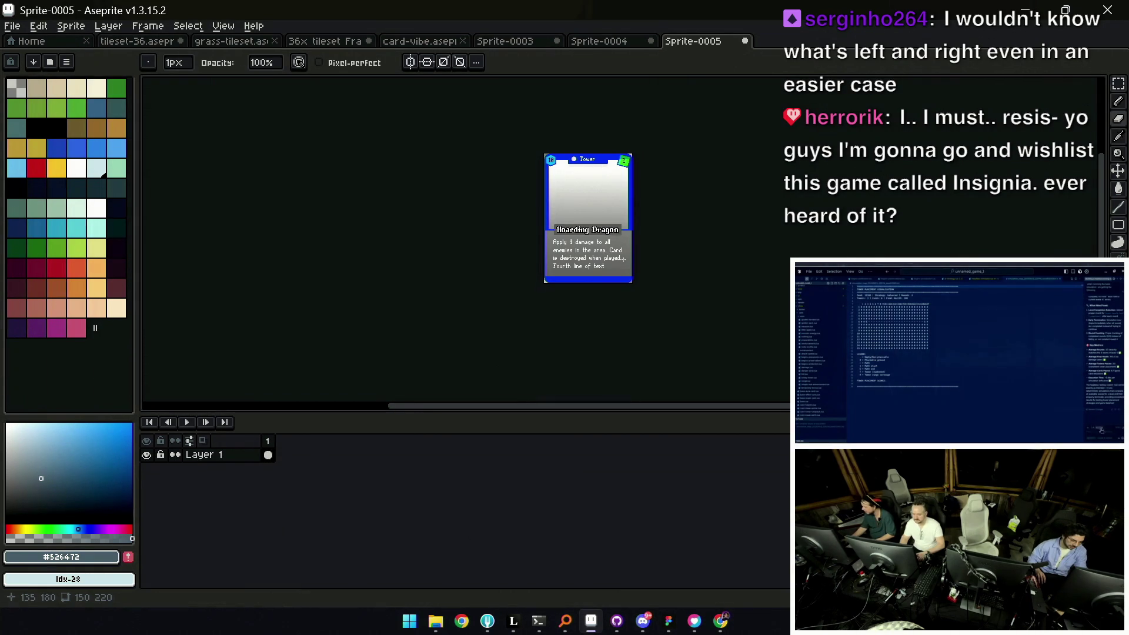
pyautogui.scroll(1, 587, 211)
pyautogui.scroll(1, 588, 212)
pyautogui.moveTo(553, 161); pyautogui.dragTo(553, 185)
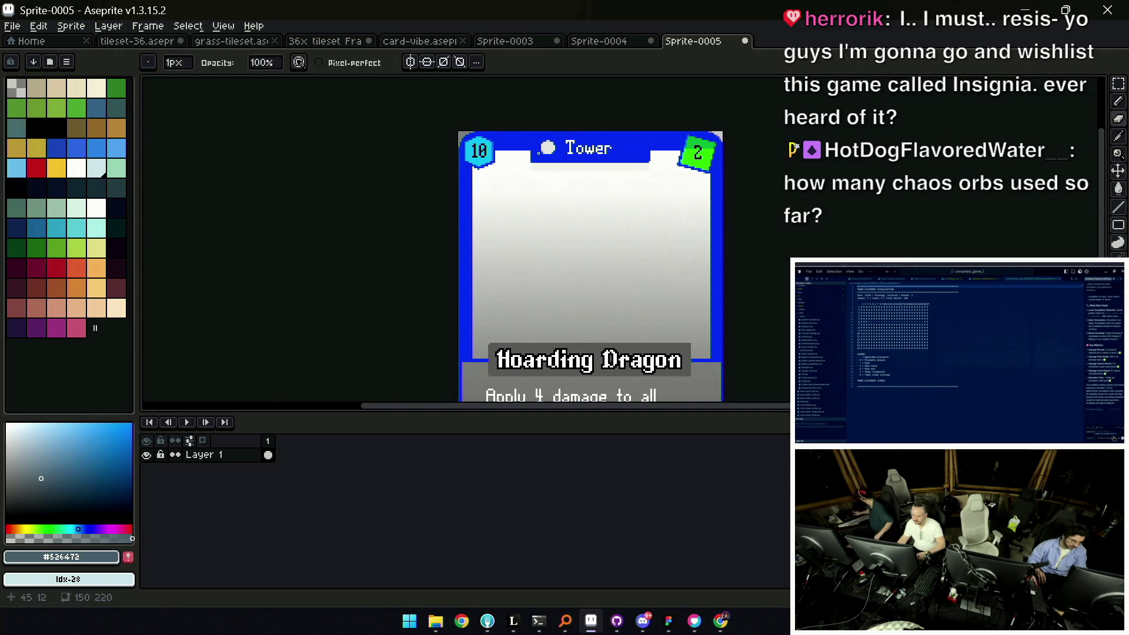
pyautogui.click(667, 621)
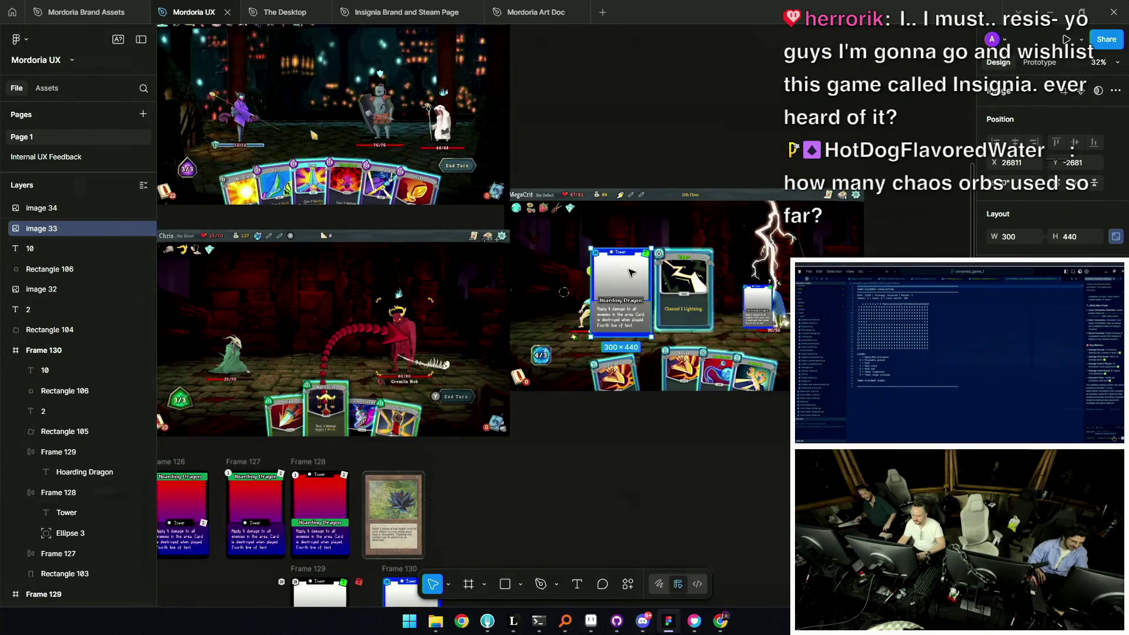
pyautogui.keyDown('ctrl'); pyautogui.scroll(-3, 620, 291); pyautogui.keyUp('ctrl')
pyautogui.scroll(-2, 620, 291)
pyautogui.scroll(-3, 620, 291)
pyautogui.keyDown('ctrl'); pyautogui.scroll(5, 569, 250); pyautogui.keyUp('ctrl')
pyautogui.keyDown('ctrl'); pyautogui.scroll(3, 494, 203); pyautogui.keyUp('ctrl')
# Drag Ellipse 3 out of the Tower header onto the card beside it
pyautogui.click(474, 176)
pyautogui.doubleClick(451, 174)
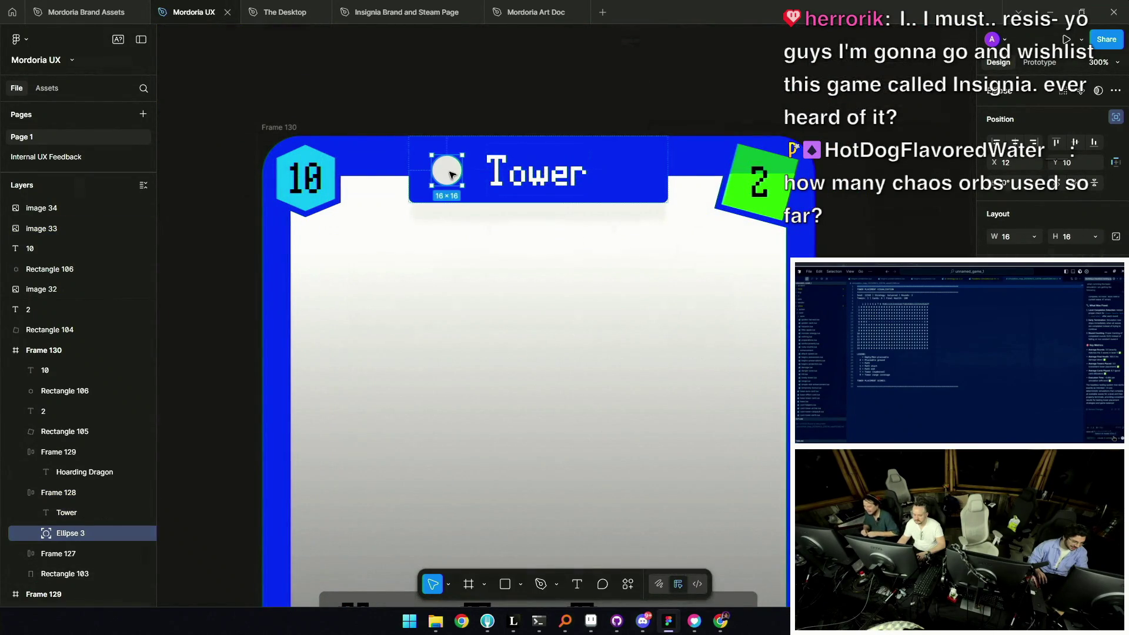
pyautogui.moveTo(443, 172)
pyautogui.mouseDown()
pyautogui.moveTo(392, 175)
pyautogui.moveTo(467, 186)
pyautogui.mouseUp()
pyautogui.click(414, 186)
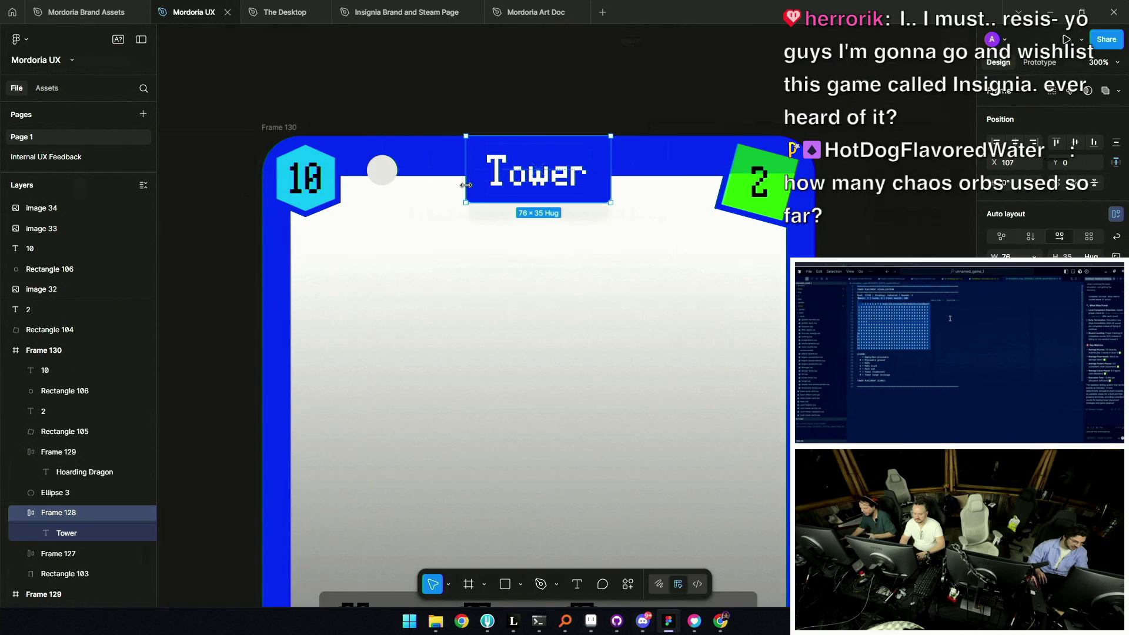
pyautogui.moveTo(382, 169); pyautogui.dragTo(437, 176)
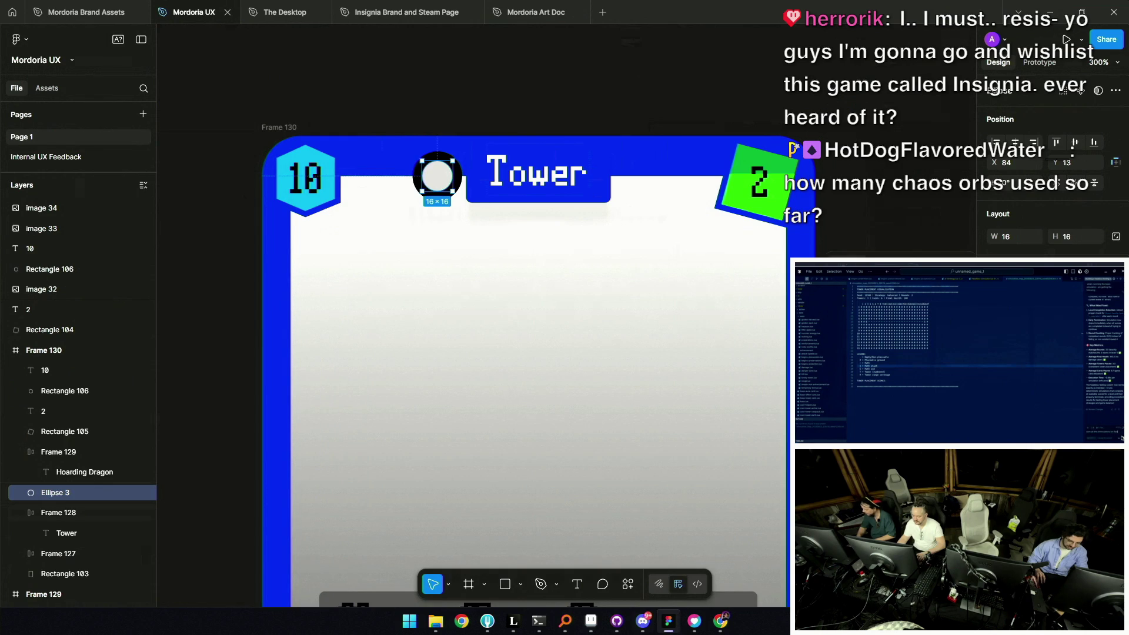
pyautogui.keyDown('ctrl'); pyautogui.scroll(-5, 705, 208); pyautogui.keyUp('ctrl')
pyautogui.keyDown('ctrl'); pyautogui.scroll(-3, 723, 205); pyautogui.keyUp('ctrl')
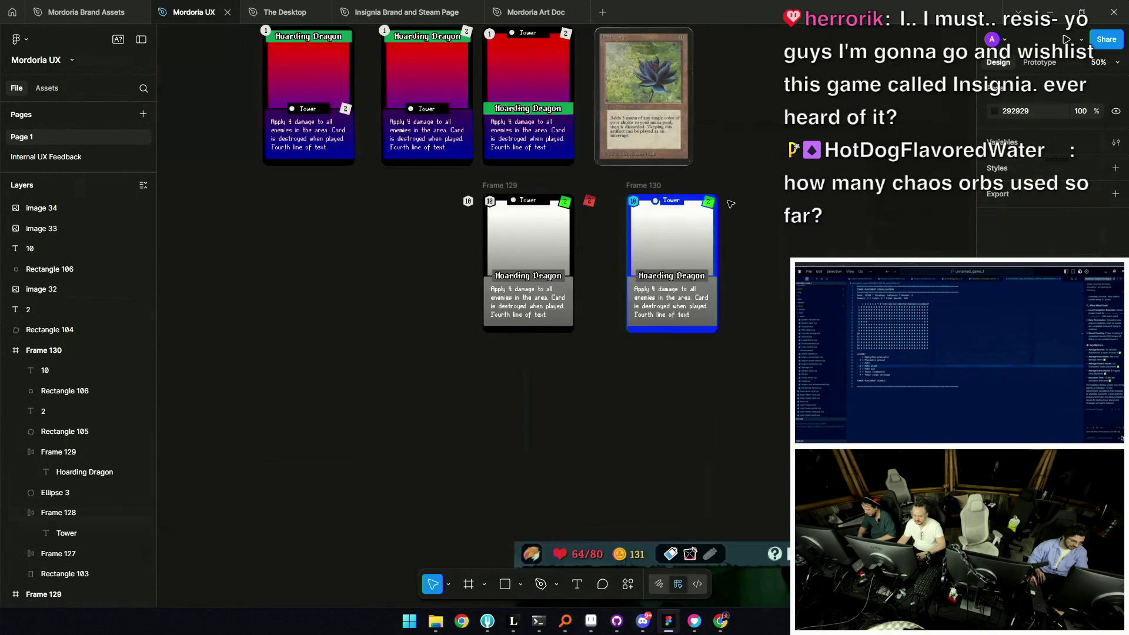
pyautogui.keyDown('ctrl'); pyautogui.scroll(5, 729, 203); pyautogui.keyUp('ctrl')
pyautogui.keyDown('ctrl'); pyautogui.scroll(3, 728, 203); pyautogui.keyUp('ctrl')
# Nudge the white circle a pixel or two left on the card
pyautogui.click(697, 174)
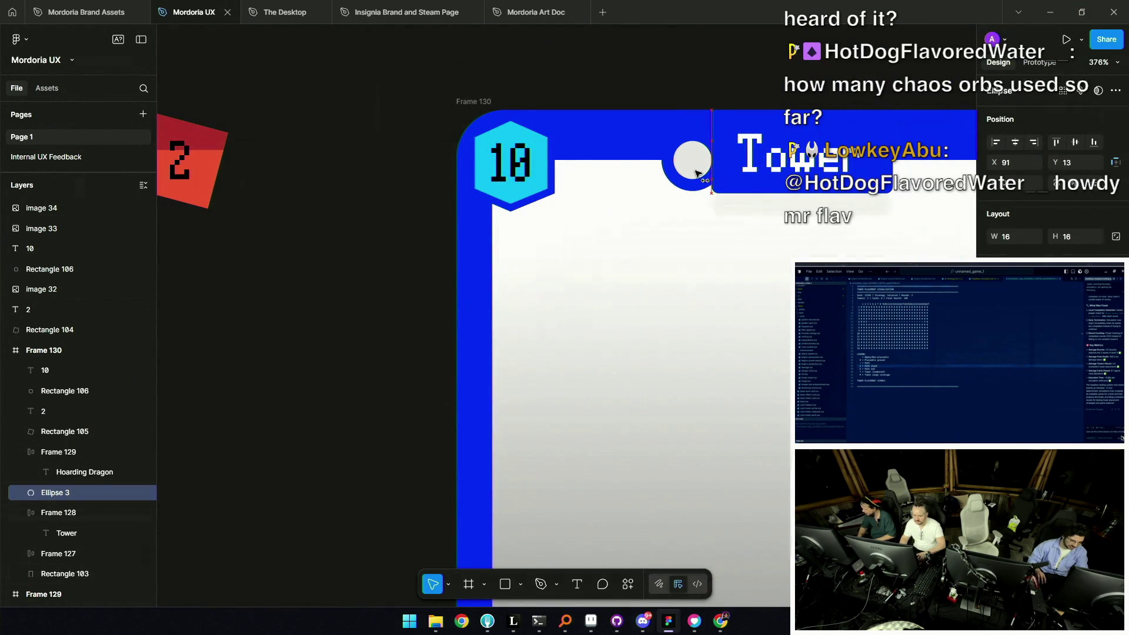
pyautogui.moveTo(697, 174); pyautogui.dragTo(688, 169)
pyautogui.keyDown('ctrl'); pyautogui.scroll(-3, 688, 169); pyautogui.keyUp('ctrl')
pyautogui.keyDown('ctrl'); pyautogui.scroll(-3, 635, 194); pyautogui.keyUp('ctrl')
pyautogui.keyDown('ctrl'); pyautogui.scroll(1, 590, 221); pyautogui.keyUp('ctrl')
pyautogui.press('Escape')
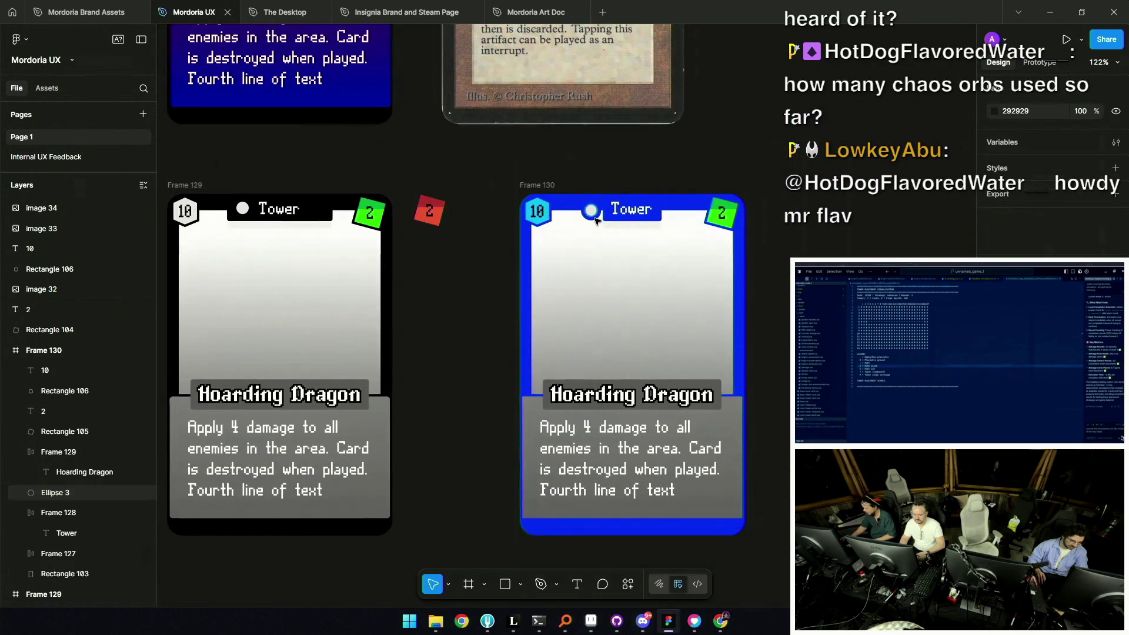
pyautogui.keyDown('ctrl'); pyautogui.scroll(5, 591, 220); pyautogui.keyUp('ctrl')
pyautogui.click(574, 207)
pyautogui.moveTo(574, 207); pyautogui.dragTo(570, 206)
pyautogui.keyDown('ctrl'); pyautogui.scroll(-2, 573, 207); pyautogui.keyUp('ctrl')
pyautogui.press('Escape')
pyautogui.keyDown('ctrl'); pyautogui.scroll(-3, 575, 206); pyautogui.keyUp('ctrl')
pyautogui.keyDown('ctrl'); pyautogui.scroll(-3, 618, 185); pyautogui.keyUp('ctrl')
pyautogui.keyDown('ctrl'); pyautogui.scroll(2, 684, 154); pyautogui.keyUp('ctrl')
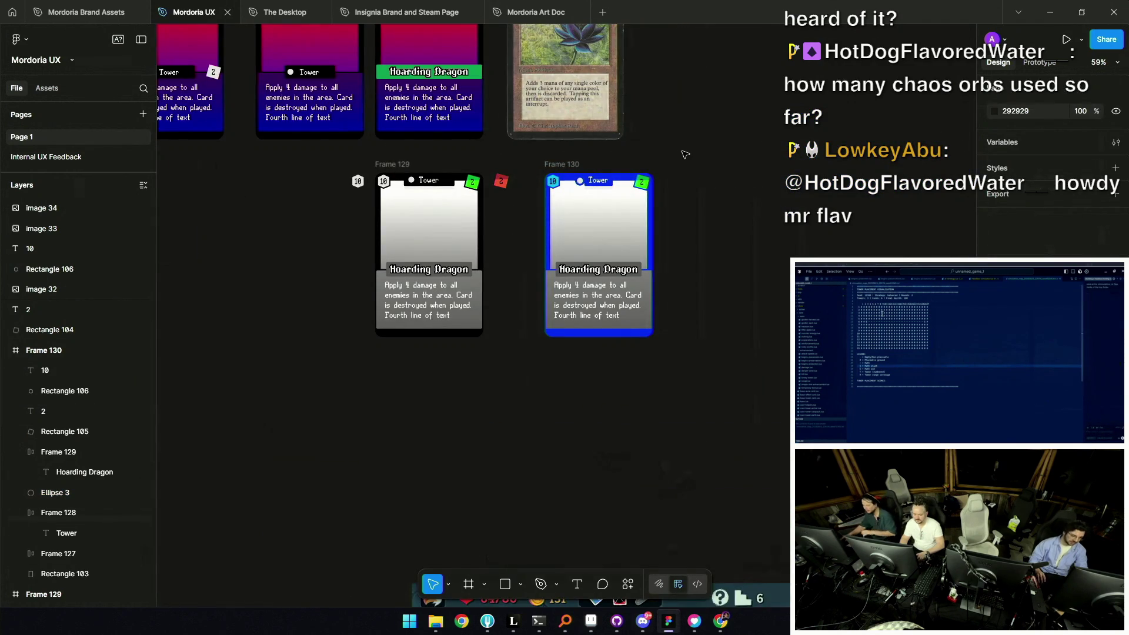
pyautogui.keyDown('ctrl'); pyautogui.scroll(3, 618, 159); pyautogui.keyUp('ctrl')
pyautogui.keyDown('ctrl'); pyautogui.scroll(2, 589, 162); pyautogui.keyUp('ctrl')
# Try the circle beside the 10 badge, then below the green 2 badge
pyautogui.moveTo(559, 222); pyautogui.dragTo(526, 227)
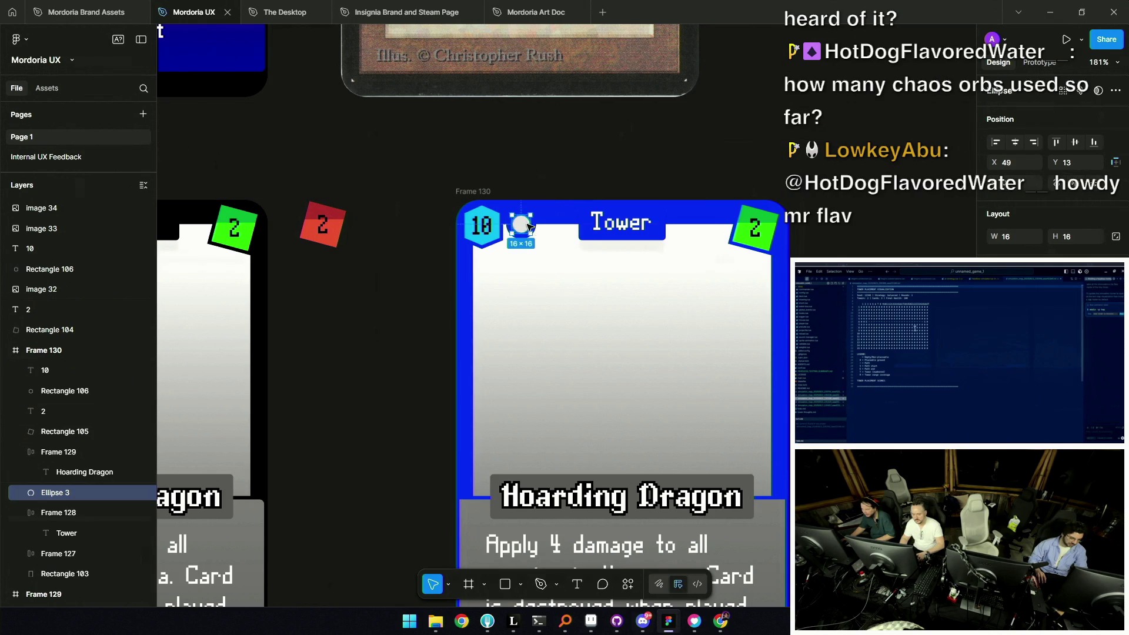
pyautogui.keyDown('ctrl'); pyautogui.scroll(-3, 522, 225); pyautogui.keyUp('ctrl')
pyautogui.keyDown('ctrl'); pyautogui.scroll(2, 517, 159); pyautogui.keyUp('ctrl')
pyautogui.keyDown('ctrl'); pyautogui.scroll(2, 513, 228); pyautogui.keyUp('ctrl')
pyautogui.moveTo(517, 227); pyautogui.dragTo(756, 275)
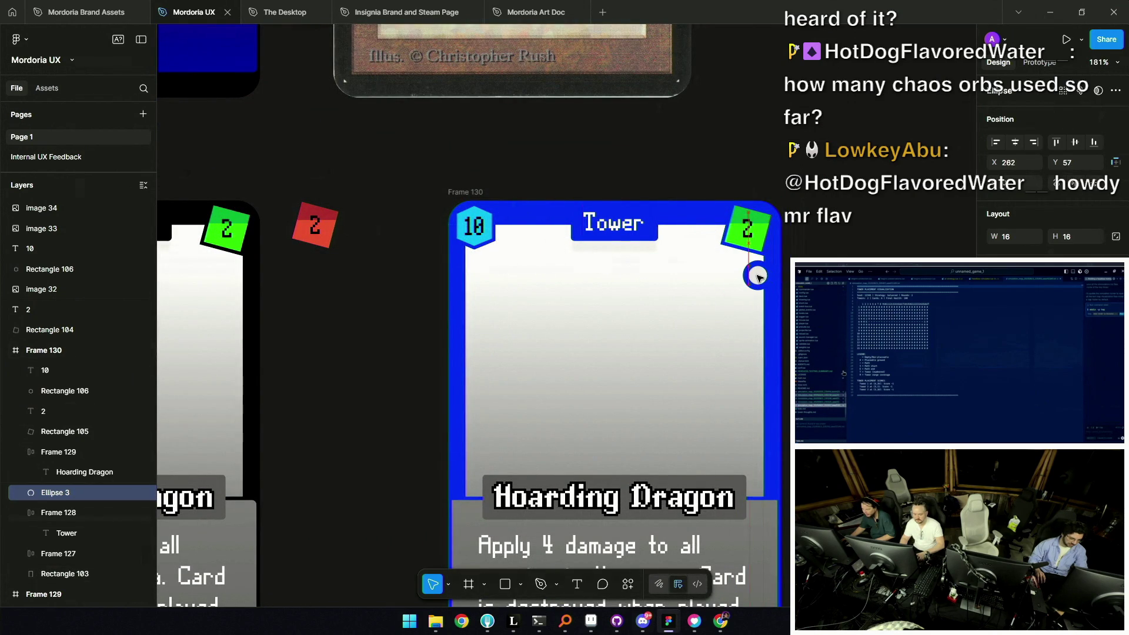
pyautogui.keyDown('ctrl'); pyautogui.scroll(-5, 762, 256); pyautogui.keyUp('ctrl')
pyautogui.click(766, 234)
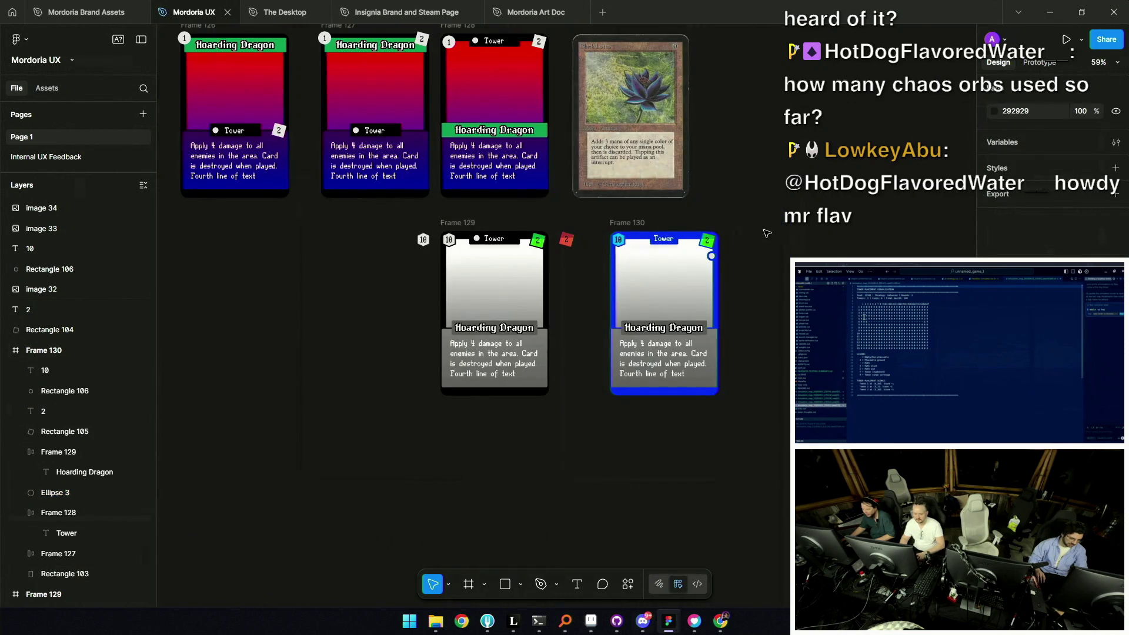
pyautogui.keyDown('ctrl'); pyautogui.scroll(-1, 767, 233); pyautogui.keyUp('ctrl')
pyautogui.keyDown('ctrl'); pyautogui.scroll(2, 759, 238); pyautogui.keyUp('ctrl')
pyautogui.keyDown('ctrl'); pyautogui.scroll(3, 724, 251); pyautogui.keyUp('ctrl')
pyautogui.keyDown('ctrl'); pyautogui.scroll(1, 701, 255); pyautogui.keyUp('ctrl')
# Undo the last moves to return the circle beside the 10 badge
pyautogui.moveTo(700, 277)
pyautogui.mouseDown()
pyautogui.moveTo(453, 227)
pyautogui.moveTo(654, 231)
pyautogui.mouseUp()
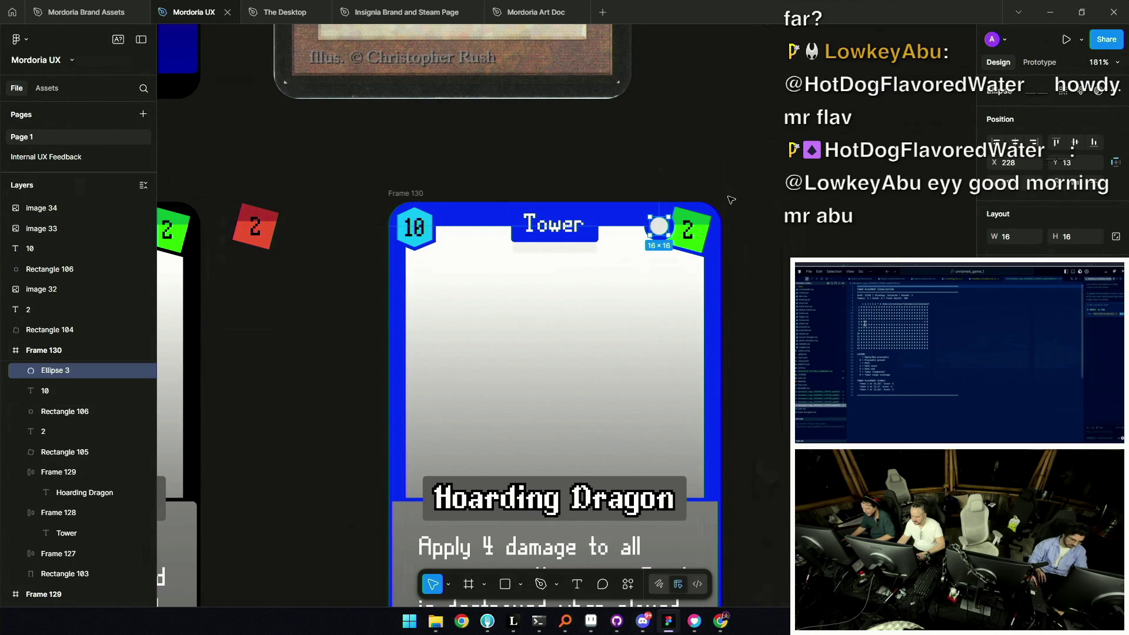
pyautogui.keyDown('ctrl'); pyautogui.scroll(-5, 736, 184); pyautogui.keyUp('ctrl')
pyautogui.hotkey('ctrl', 'z')
pyautogui.hotkey('ctrl', 'z')
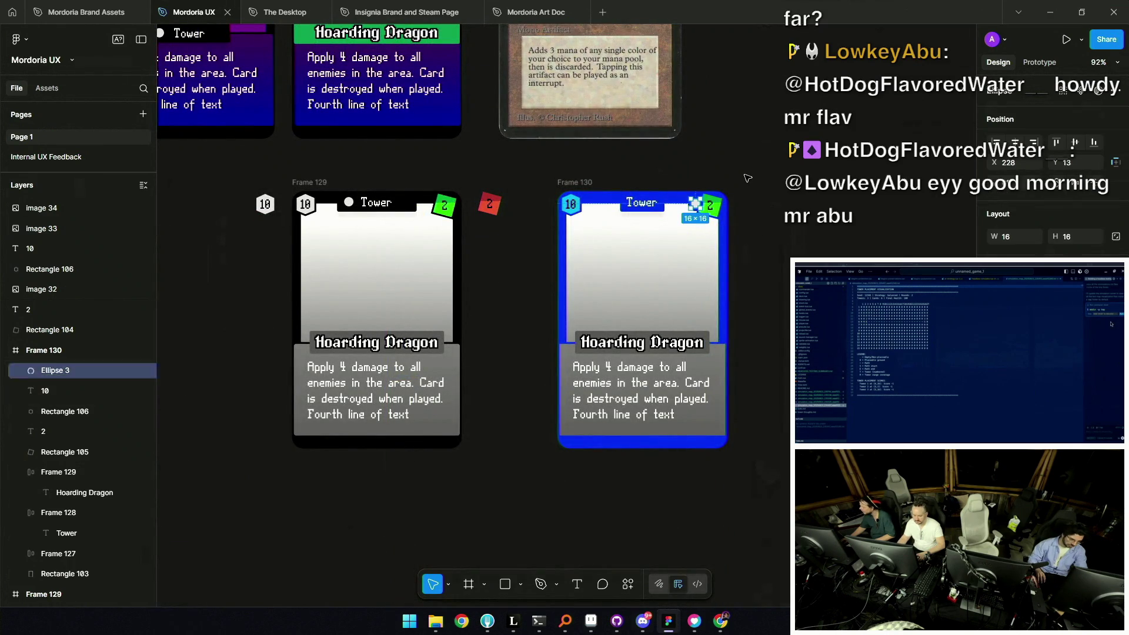
pyautogui.hotkey('ctrl', 'z')
pyautogui.keyDown('ctrl'); pyautogui.scroll(10, 617, 184); pyautogui.keyUp('ctrl')
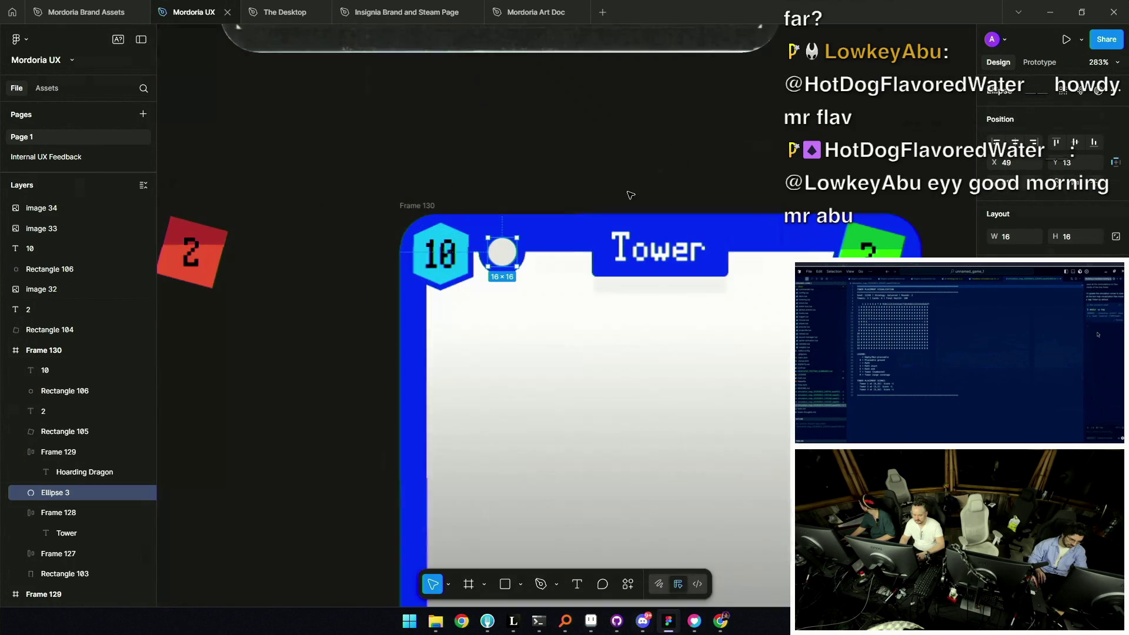
pyautogui.click(529, 194)
pyautogui.keyDown('ctrl'); pyautogui.scroll(-8, 532, 191); pyautogui.keyUp('ctrl')
pyautogui.keyDown('ctrl'); pyautogui.scroll(-1, 534, 191); pyautogui.keyUp('ctrl')
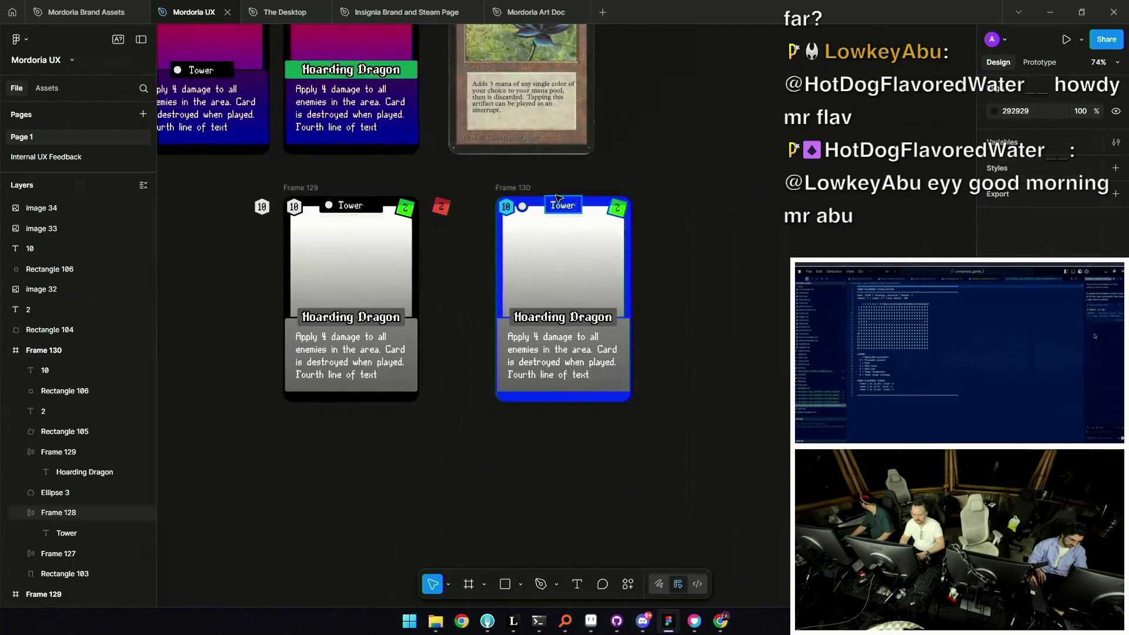
pyautogui.keyDown('ctrl'); pyautogui.scroll(5, 533, 191); pyautogui.keyUp('ctrl')
# Resize the Tower header frame from its edge handle
pyautogui.click(507, 218)
pyautogui.moveTo(502, 218); pyautogui.dragTo(474, 218)
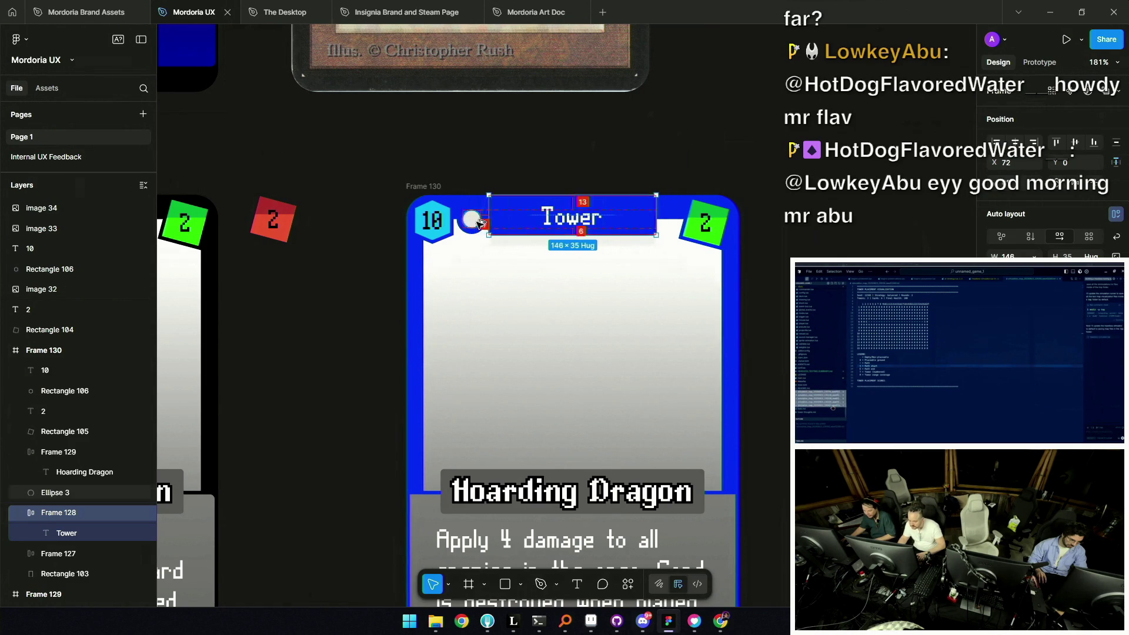
pyautogui.click(474, 224)
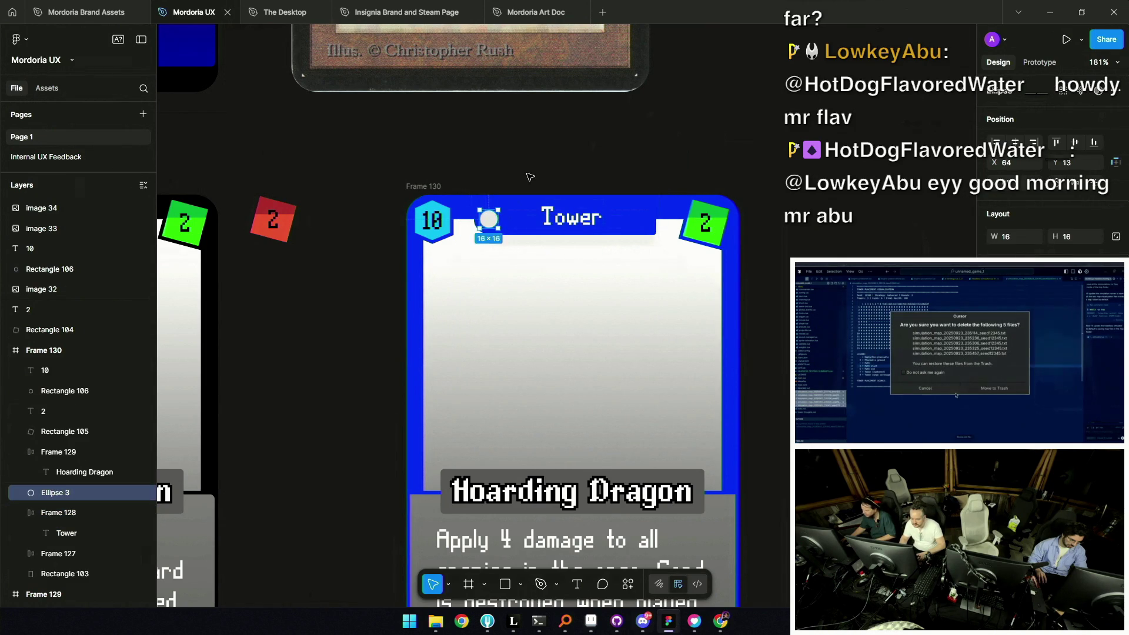
pyautogui.click(547, 176)
pyautogui.scroll(-5, 546, 176)
pyautogui.scroll(5, 547, 177)
pyautogui.scroll(3, 547, 177)
# Enlarge the white circle to 23×23
pyautogui.click(534, 222)
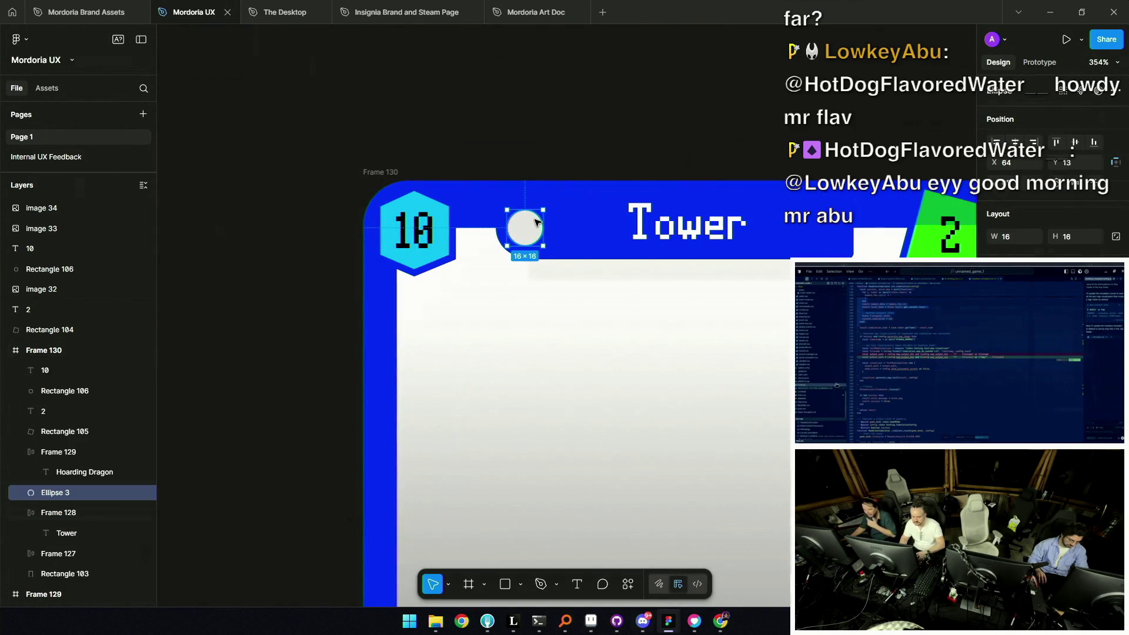
pyautogui.moveTo(547, 216)
pyautogui.mouseDown()
pyautogui.moveTo(557, 195)
pyautogui.moveTo(528, 224)
pyautogui.moveTo(551, 196)
pyautogui.mouseUp()
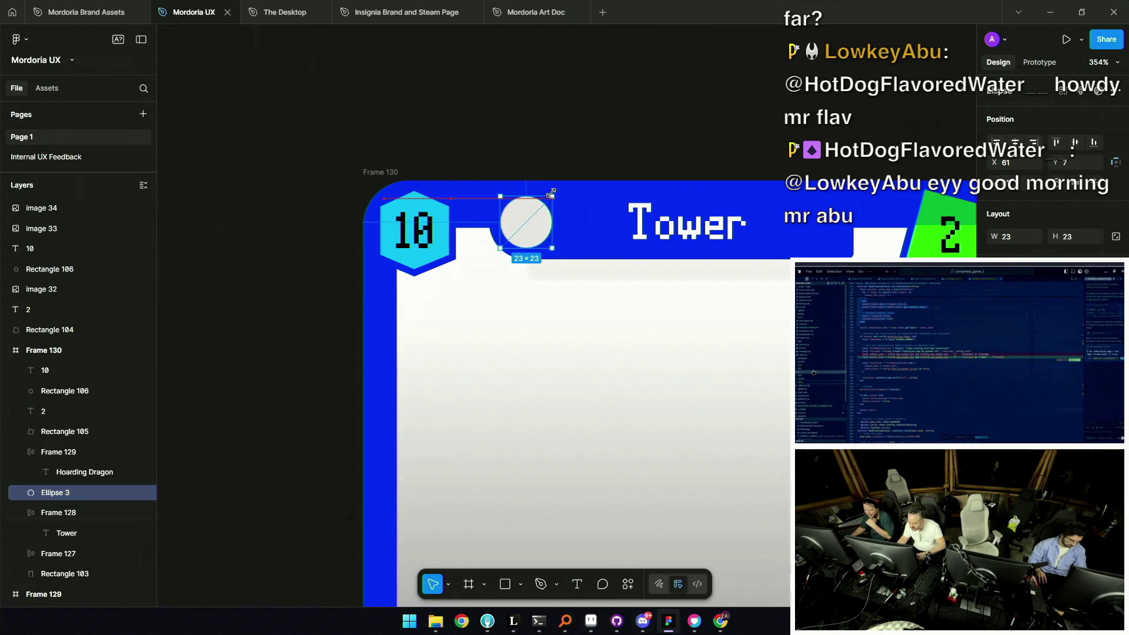
pyautogui.click(636, 159)
pyautogui.scroll(-5, 637, 160)
pyautogui.scroll(-2, 636, 160)
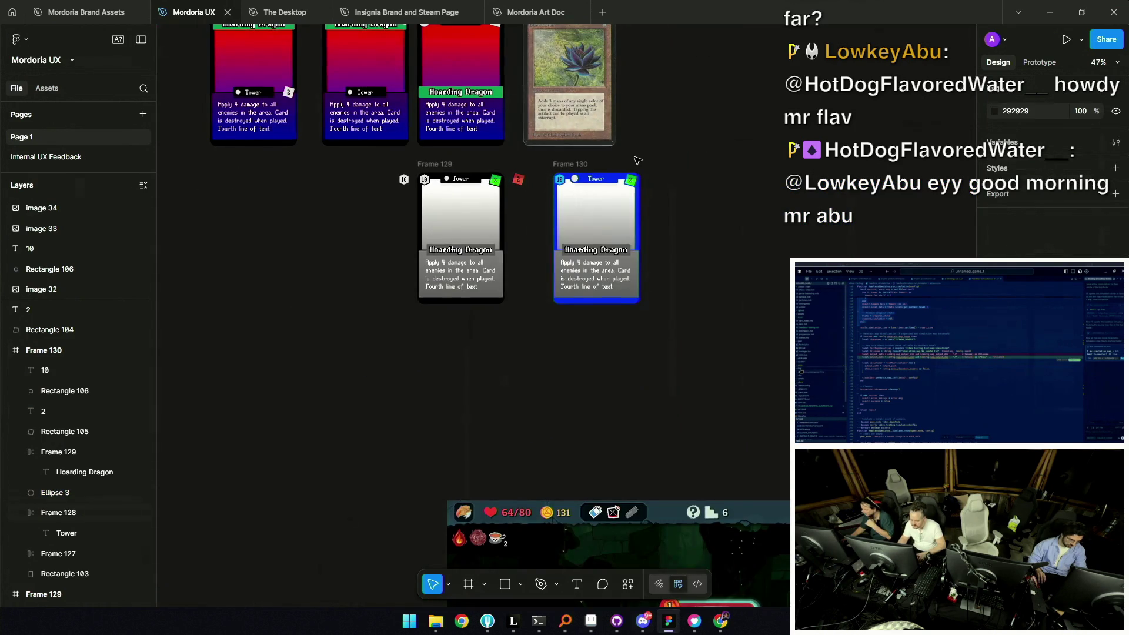
pyautogui.scroll(2, 650, 188)
# Shorten the blue card's outer frame to about 290×434
pyautogui.click(572, 353)
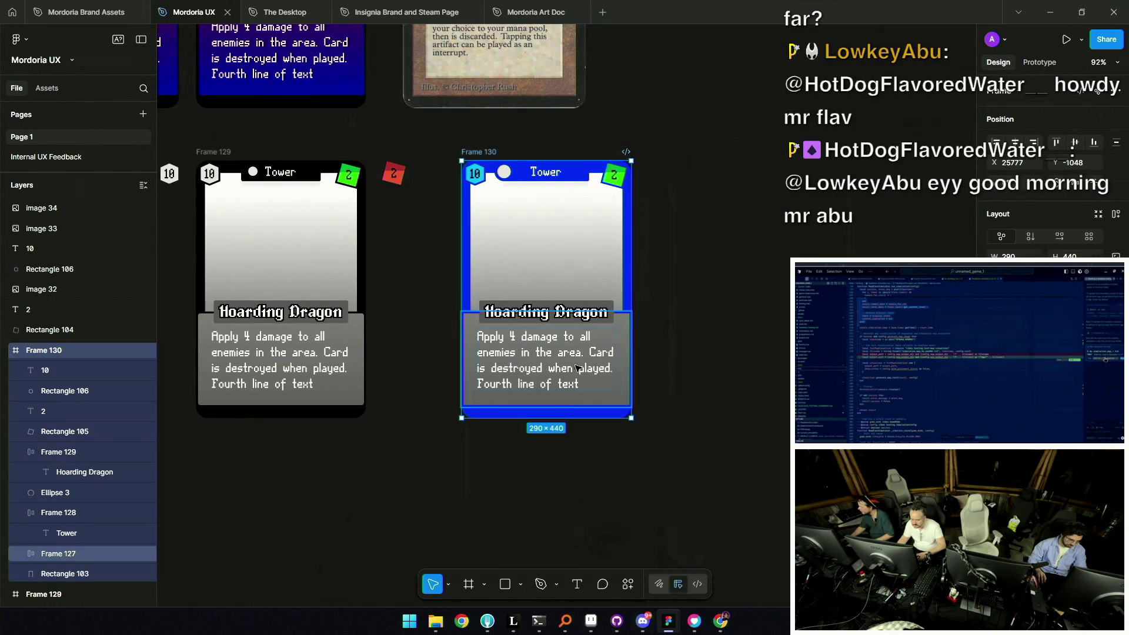
pyautogui.scroll(2, 568, 408)
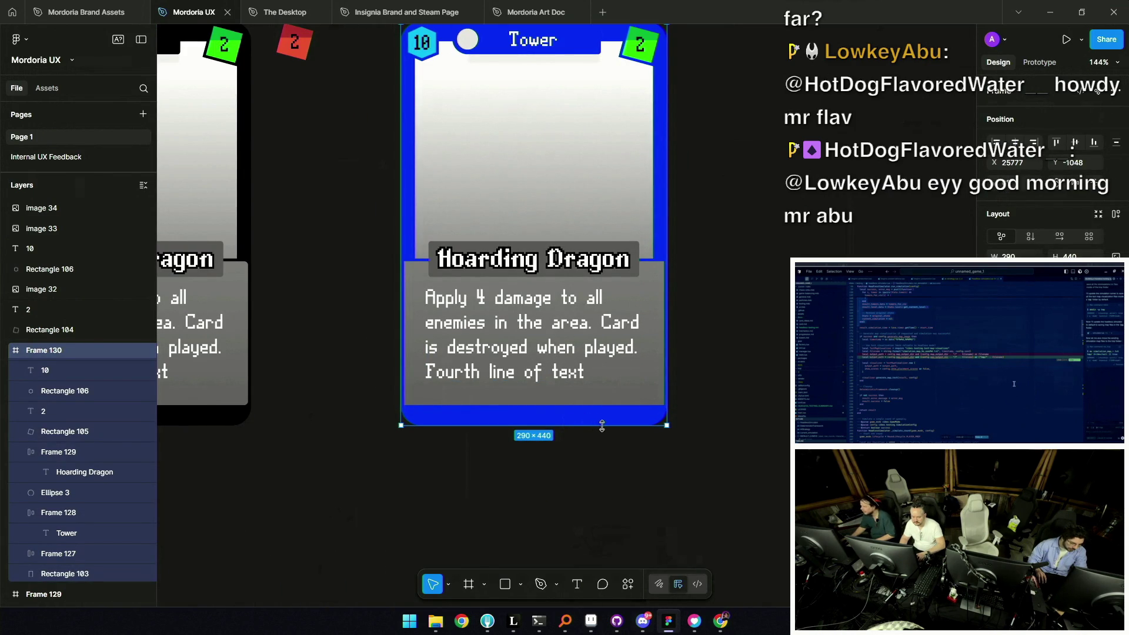
pyautogui.moveTo(614, 422); pyautogui.dragTo(615, 420)
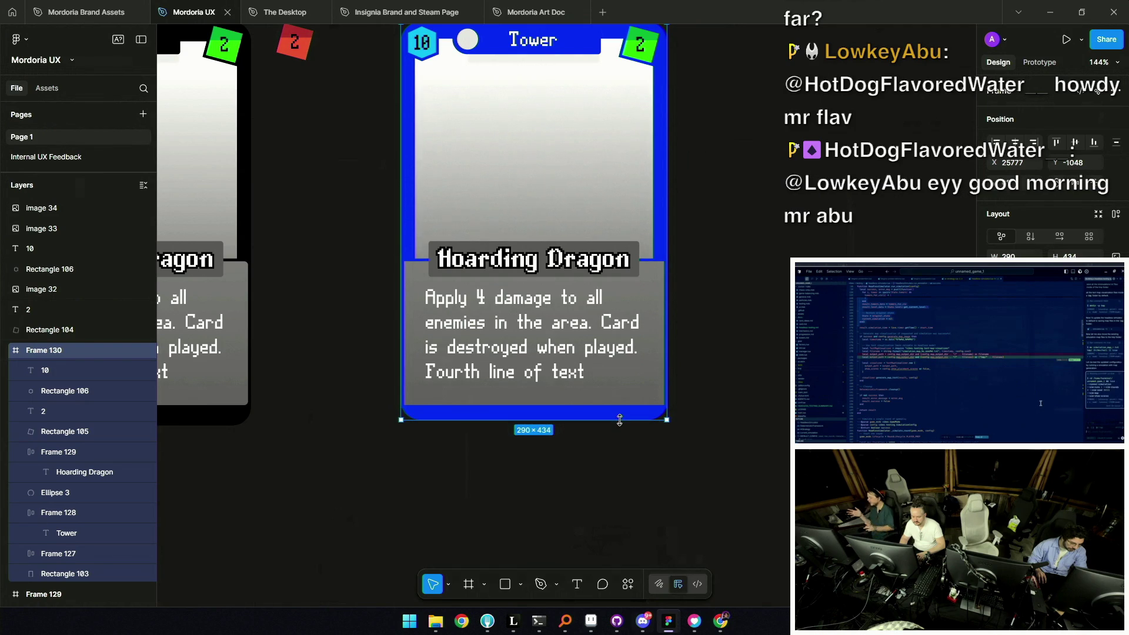
pyautogui.scroll(1, 615, 416)
# Shift the title panel and text panel up slightly together
pyautogui.click(608, 380)
pyautogui.keyDown('shift'); pyautogui.click(598, 282); pyautogui.keyUp('shift')
pyautogui.moveTo(598, 282); pyautogui.dragTo(597, 280)
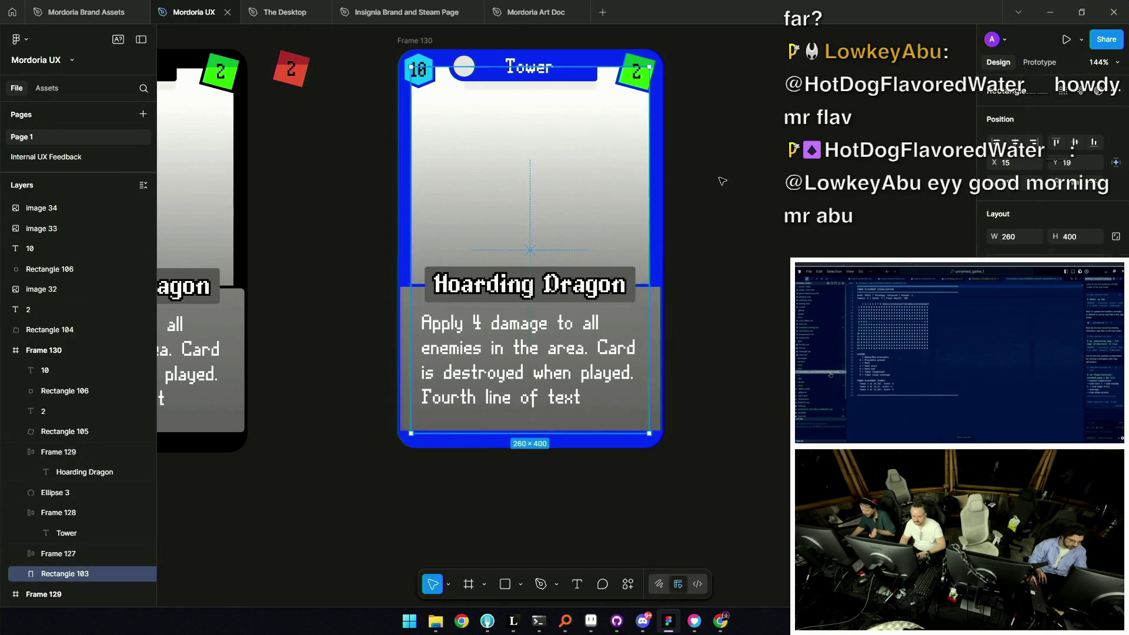
pyautogui.press('Escape')
# Draw a grey measuring rectangle beside the card and trim its height
pyautogui.click(505, 584)
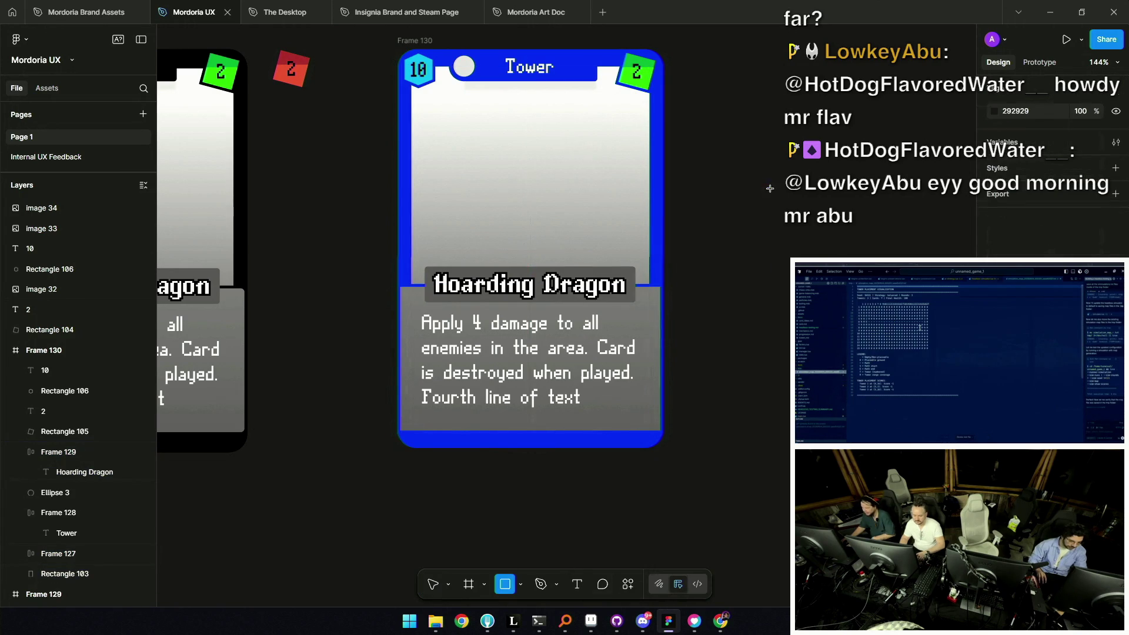
pyautogui.moveTo(684, 280); pyautogui.dragTo(844, 66)
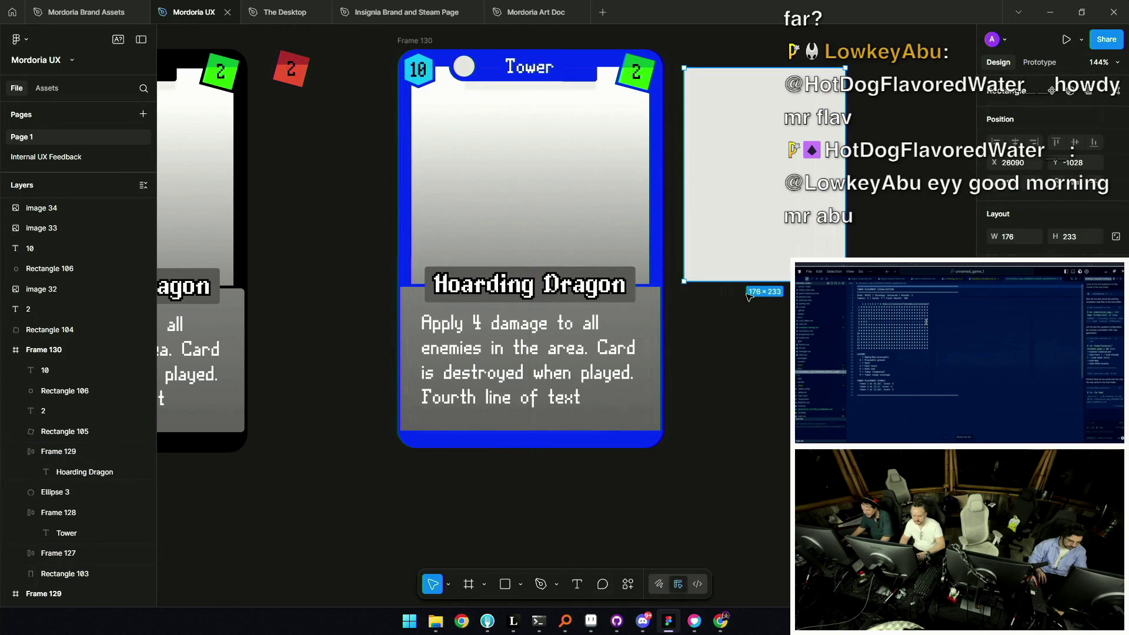
pyautogui.scroll(5, 740, 280)
pyautogui.moveTo(752, 285); pyautogui.dragTo(770, 282)
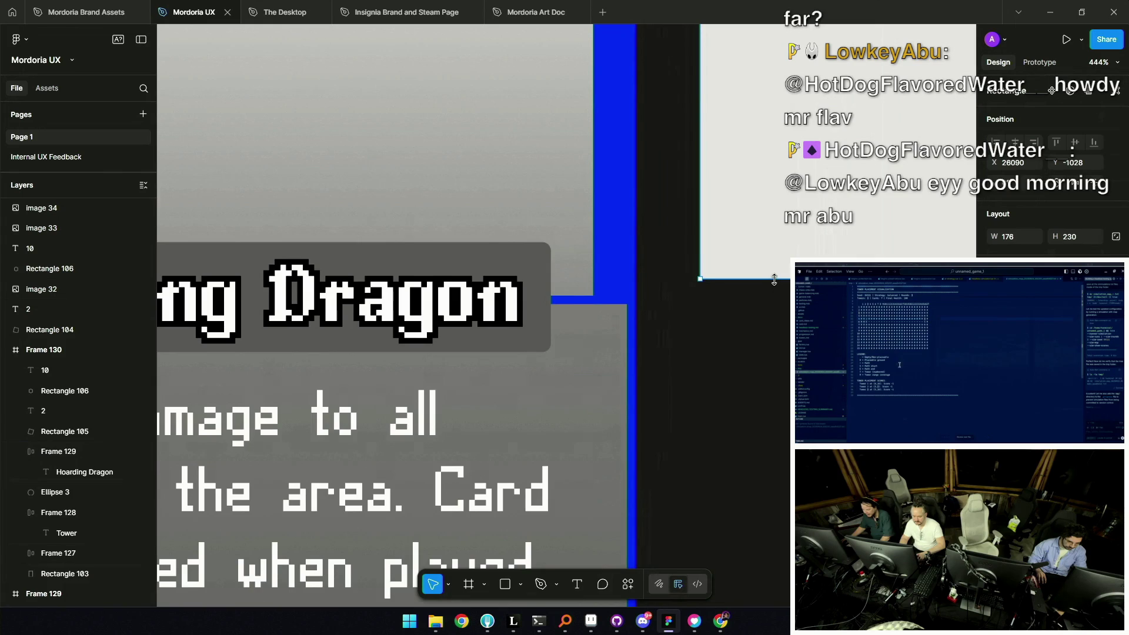
pyautogui.scroll(-3, 773, 281)
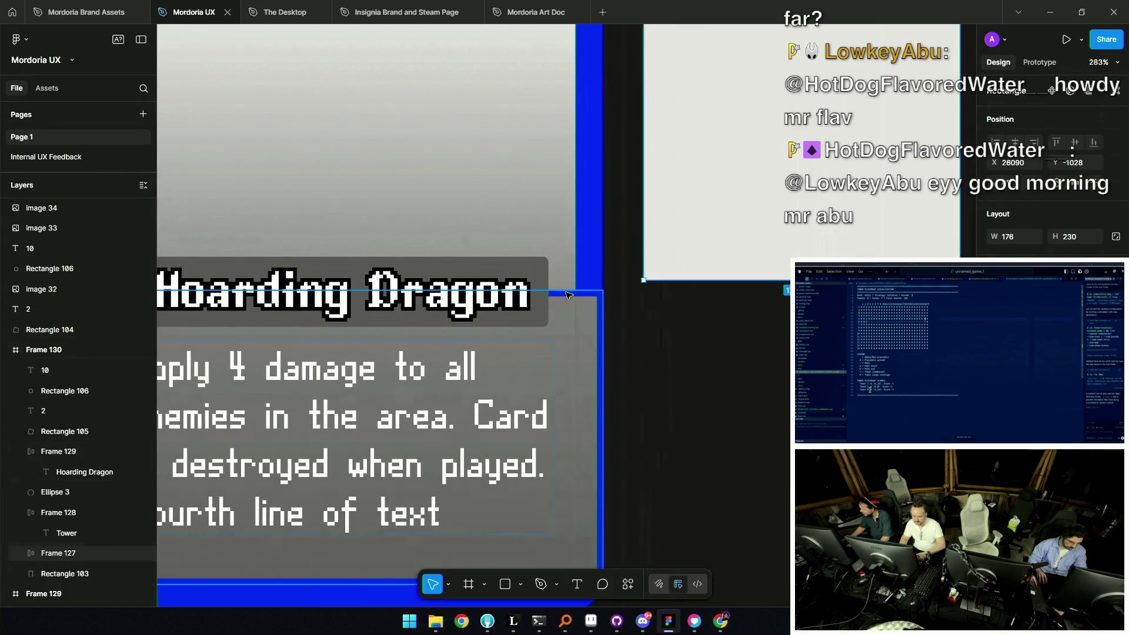
# Make the text panel 290×170 and duplicate the measuring rectangle below as 176×160
pyautogui.click(568, 294)
pyautogui.moveTo(573, 284); pyautogui.dragTo(576, 280)
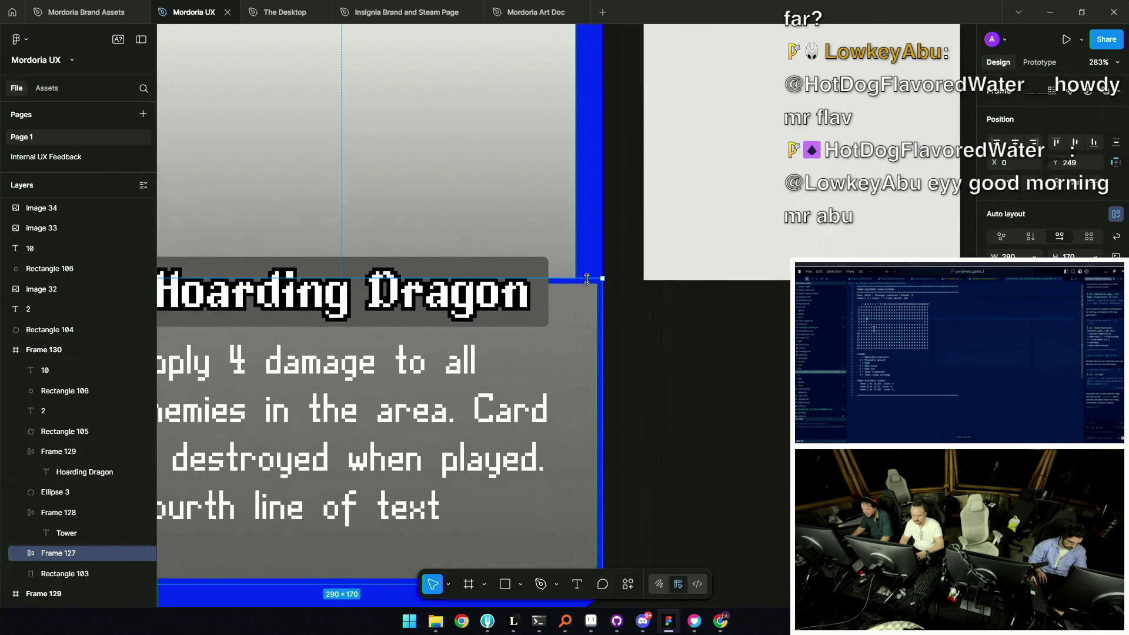
pyautogui.scroll(-8, 578, 275)
pyautogui.moveTo(643, 265)
pyautogui.mouseDown()
pyautogui.moveTo(635, 259)
pyautogui.moveTo(634, 402)
pyautogui.moveTo(624, 374)
pyautogui.moveTo(667, 348)
pyautogui.mouseUp()
pyautogui.scroll(10, 624, 374)
pyautogui.scroll(-3, 659, 359)
pyautogui.scroll(-2, 660, 353)
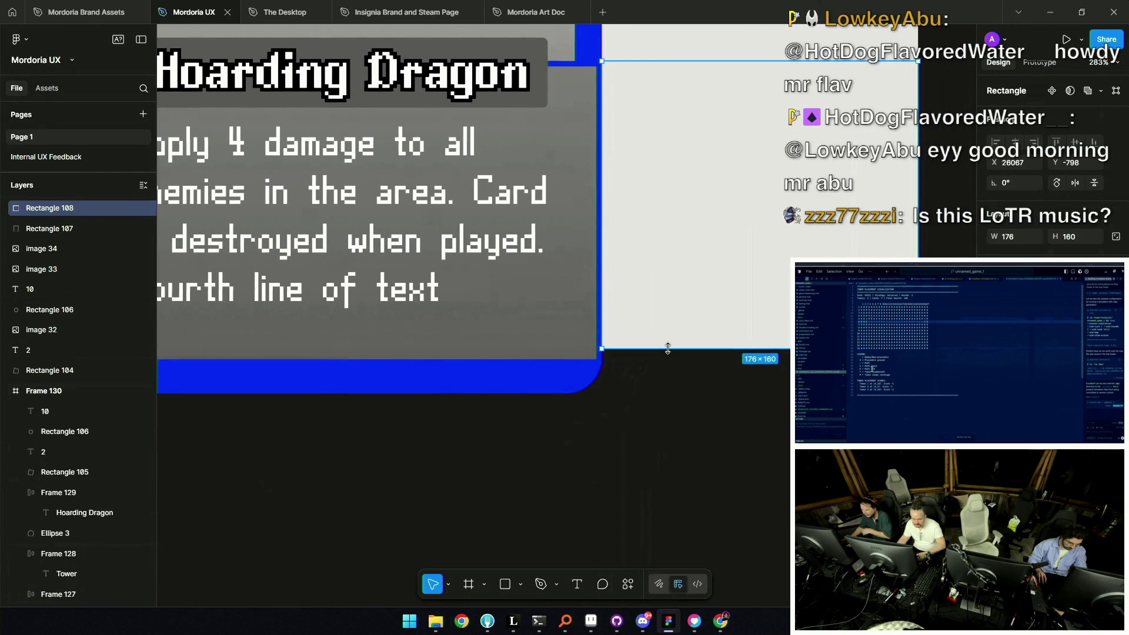
# Extend the text panel down to 290×163
pyautogui.click(565, 350)
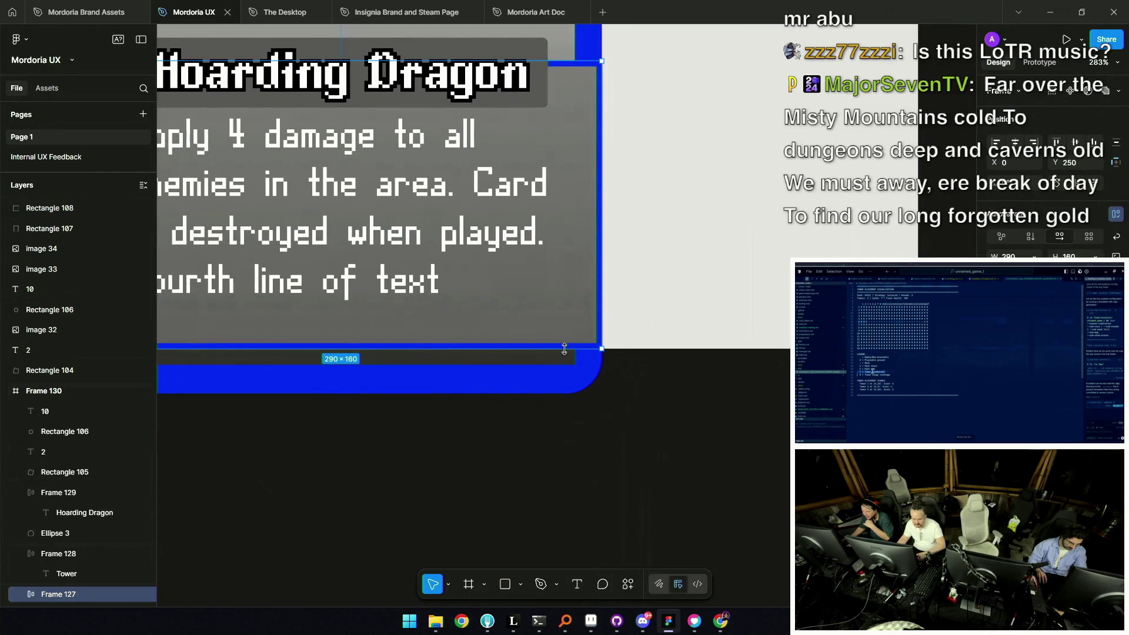
pyautogui.scroll(-3, 559, 345)
pyautogui.scroll(4, 551, 344)
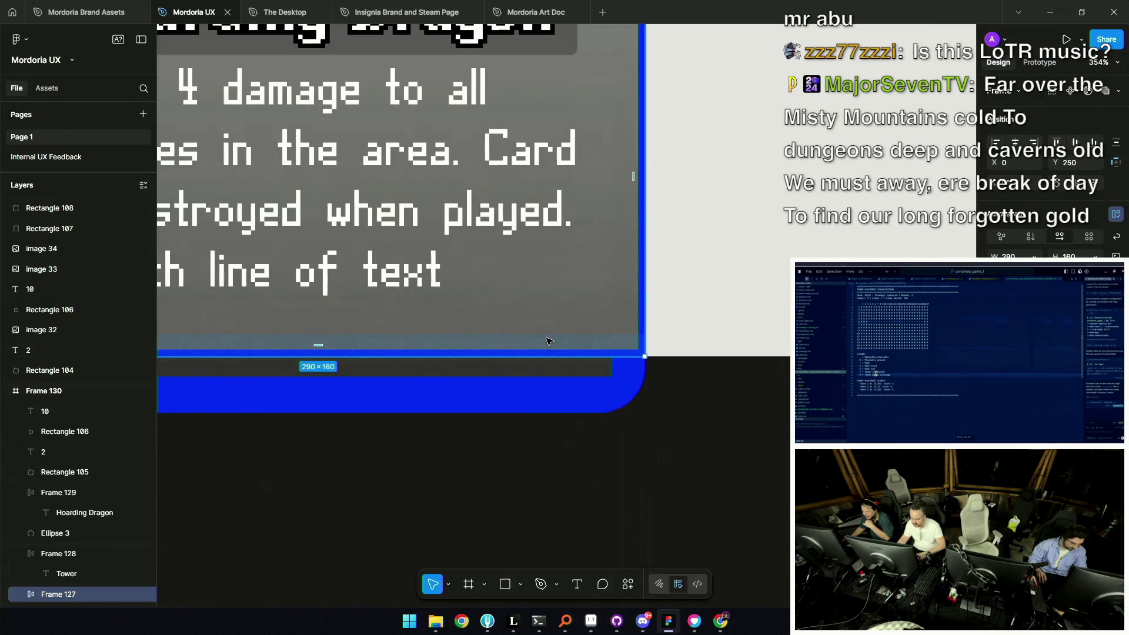
pyautogui.moveTo(551, 362); pyautogui.dragTo(552, 364)
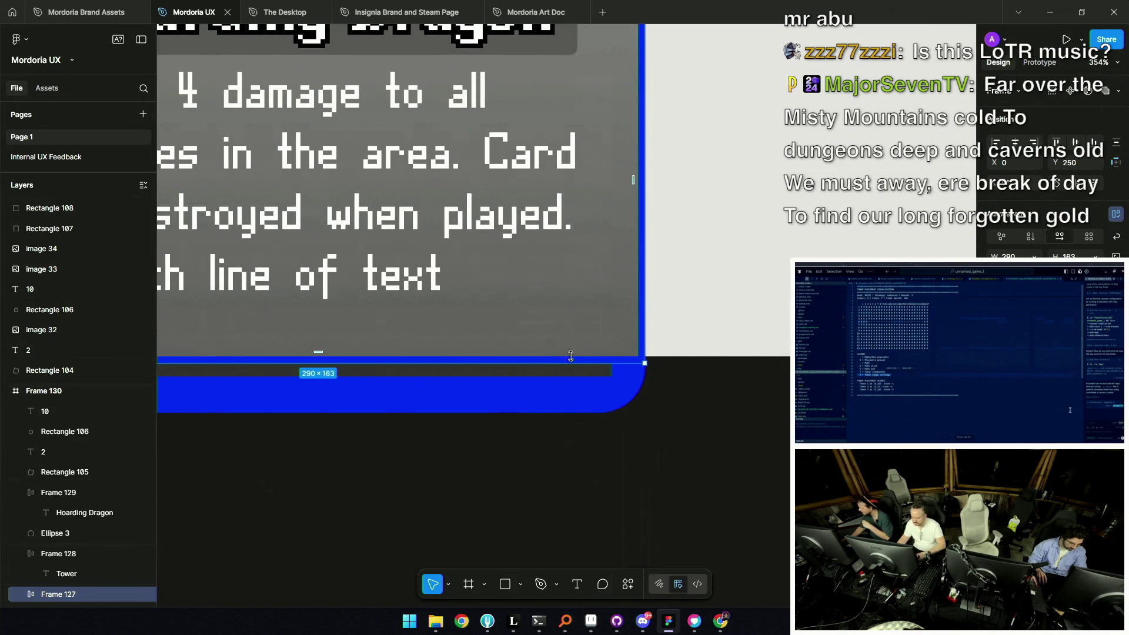
pyautogui.scroll(-3, 558, 360)
# Move Rectangle 108 to a new spot inside the text panel
pyautogui.click(596, 344)
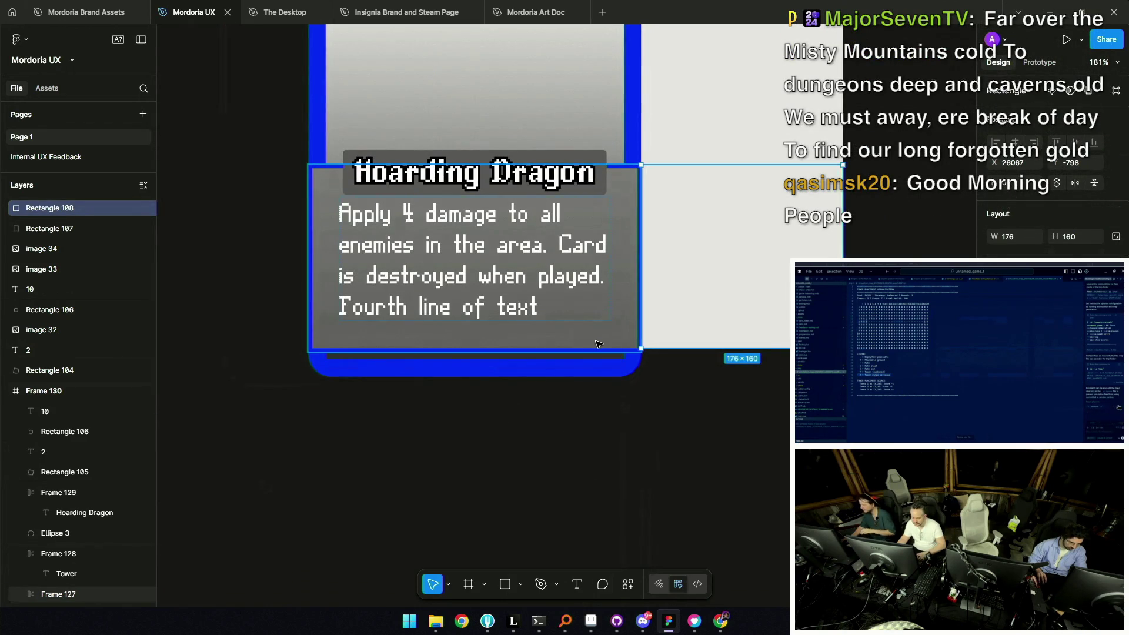
pyautogui.press('Escape')
pyautogui.scroll(2, 630, 145)
pyautogui.scroll(3, 631, 146)
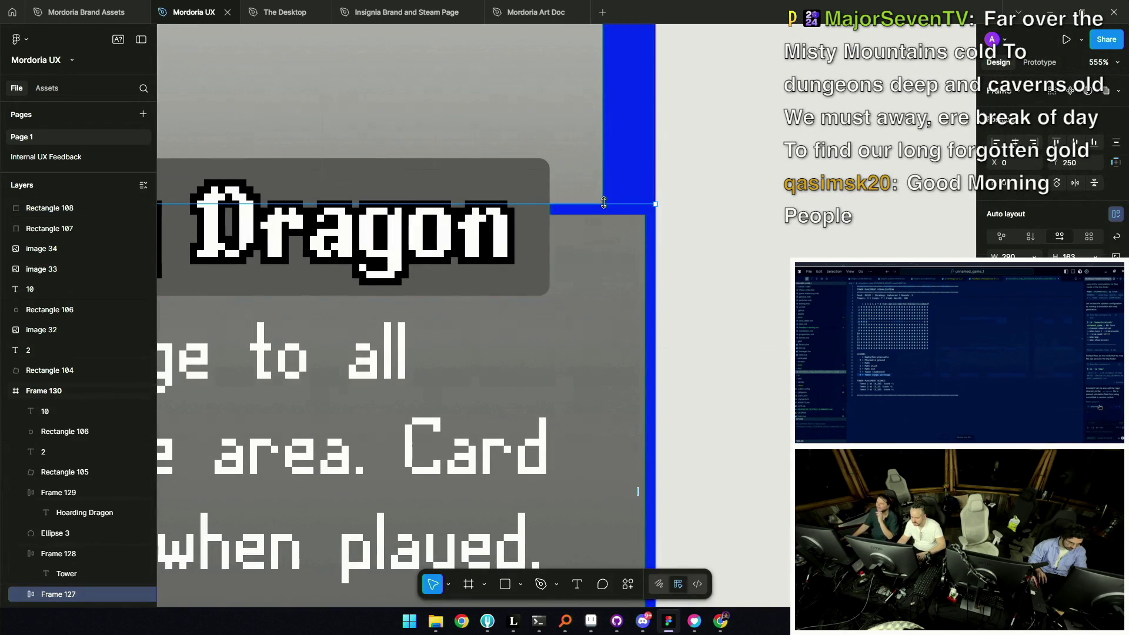
pyautogui.scroll(-3, 591, 243)
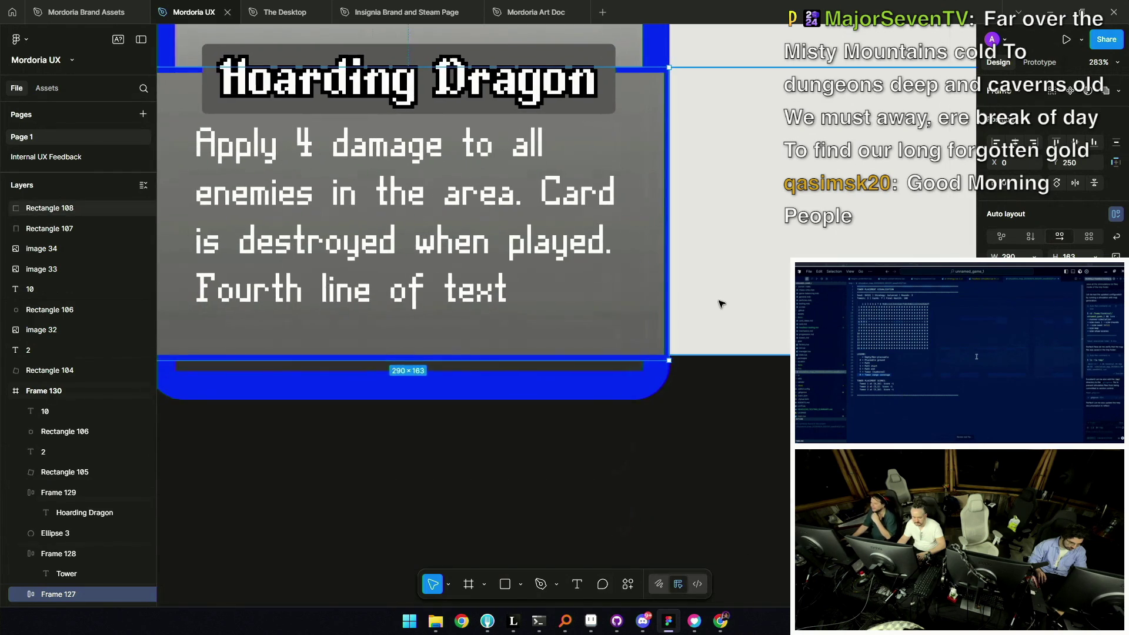
pyautogui.click(705, 316)
pyautogui.moveTo(706, 316); pyautogui.dragTo(638, 344)
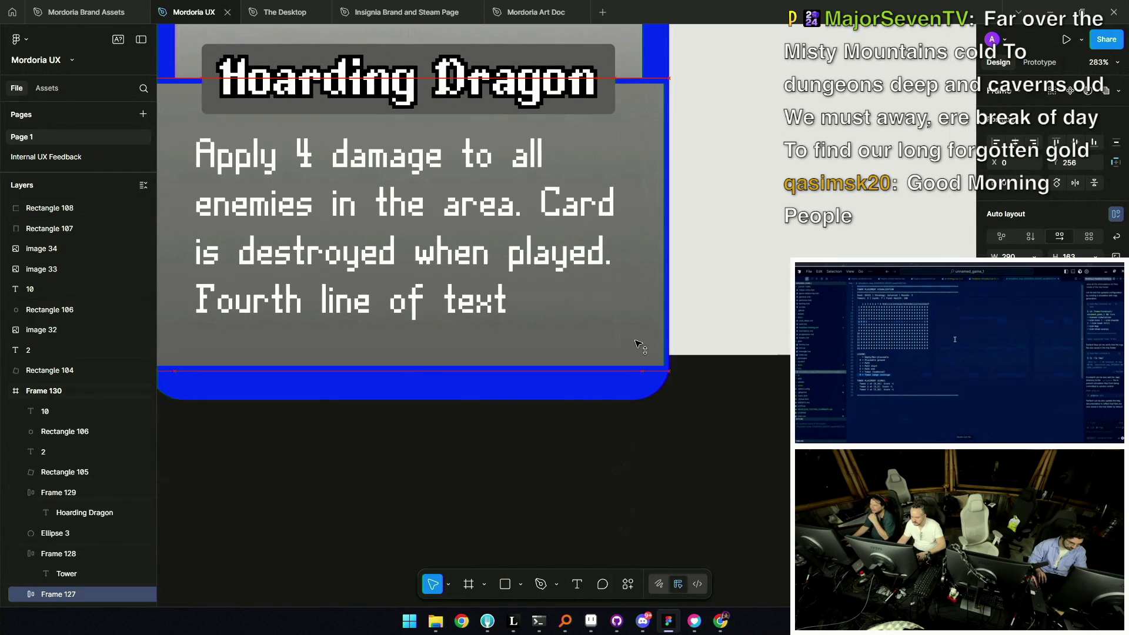
pyautogui.moveTo(639, 344); pyautogui.dragTo(628, 344)
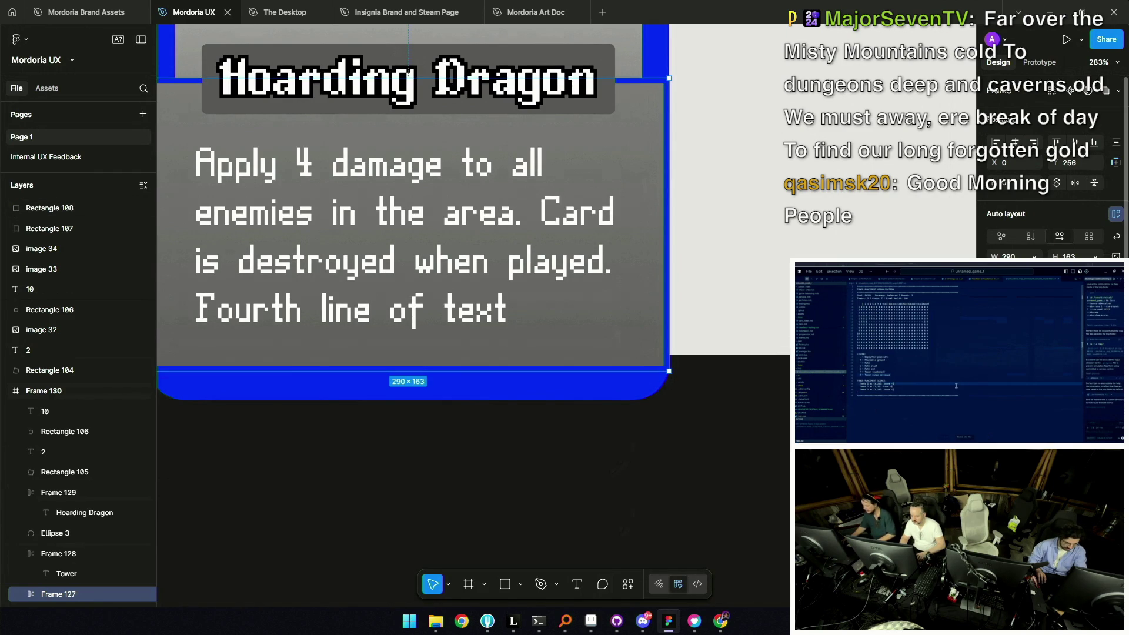
pyautogui.scroll(5, 548, 368)
# Keep the text panel at 290×163 and enable auto layout with 10-pixel padding
pyautogui.moveTo(549, 368); pyautogui.dragTo(553, 362)
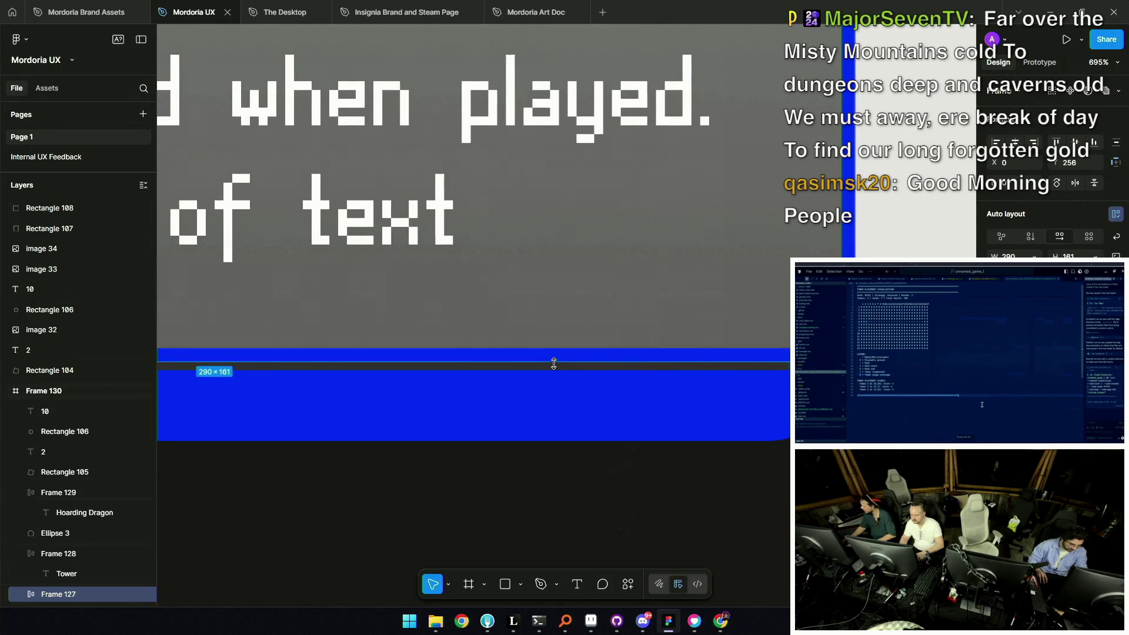
pyautogui.hotkey('ctrl', 'z')
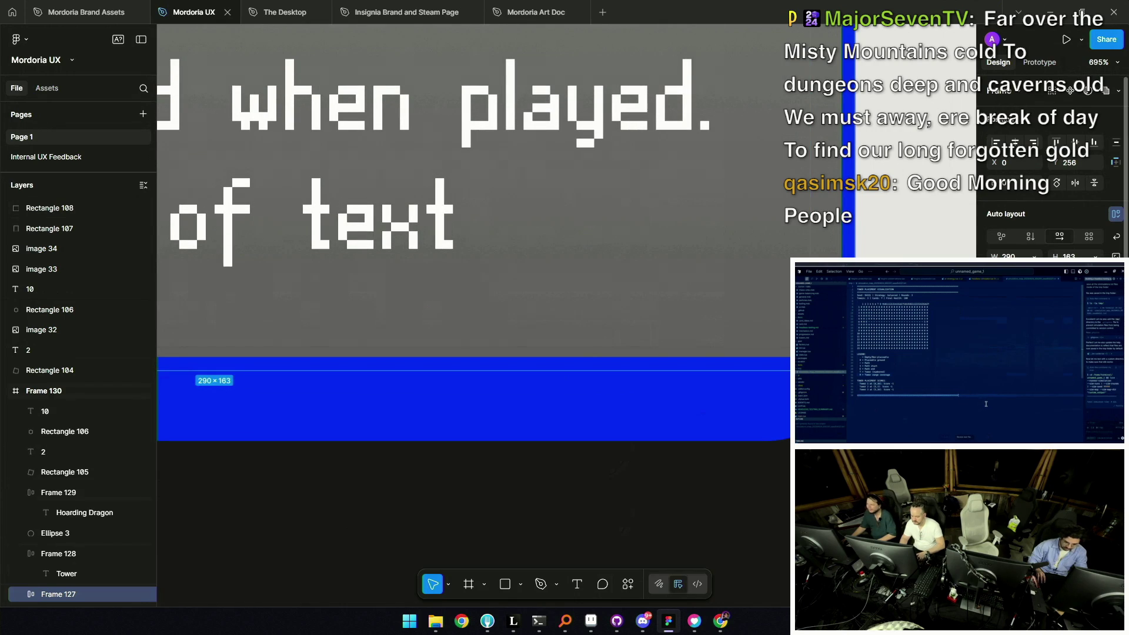
pyautogui.hotkey('ctrl', 'z')
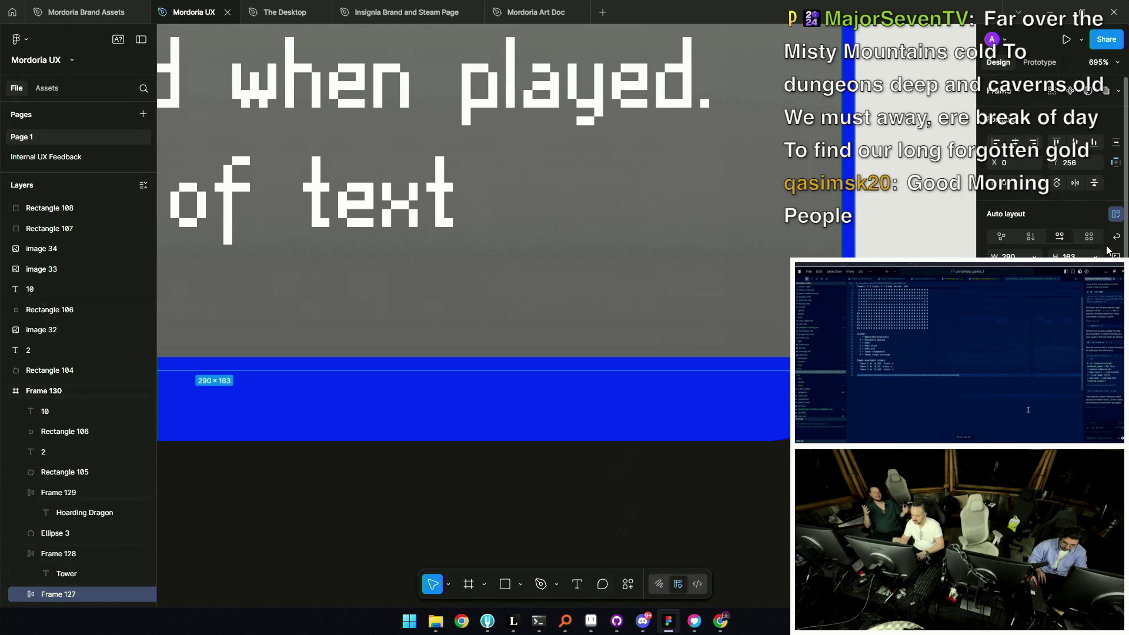
pyautogui.click(1116, 213)
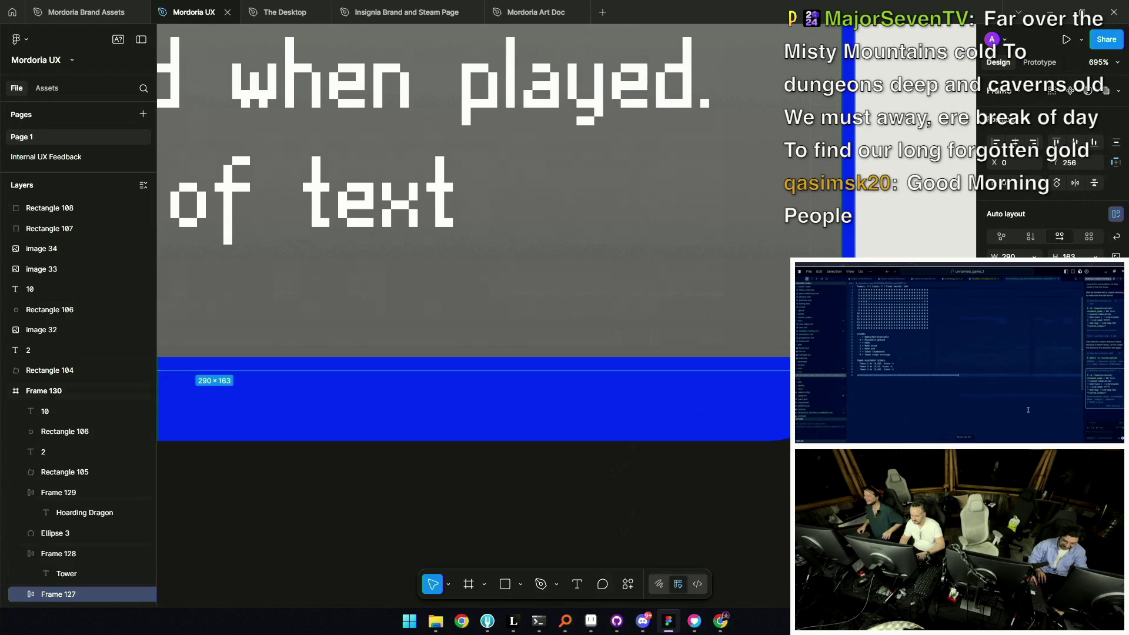
pyautogui.scroll(-2, 1049, 176)
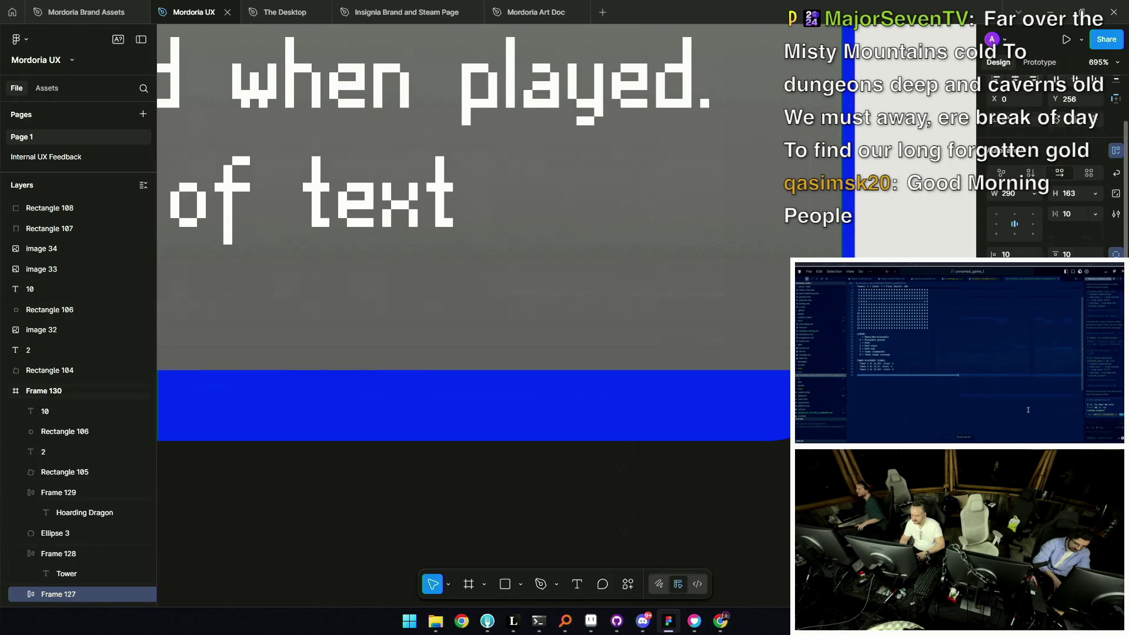
pyautogui.keyDown('ctrl'); pyautogui.scroll(-5, 768, 295); pyautogui.keyUp('ctrl')
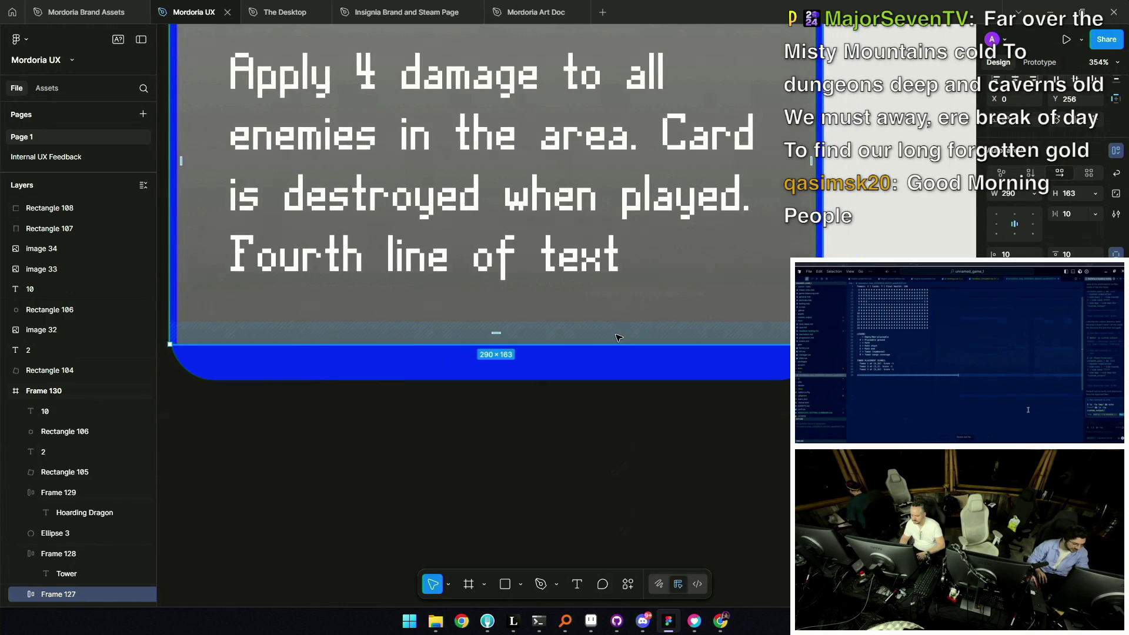
# Nudge the text panel to 286×163, inset 2 pixels from the card's left edge
pyautogui.moveTo(632, 341); pyautogui.dragTo(637, 340)
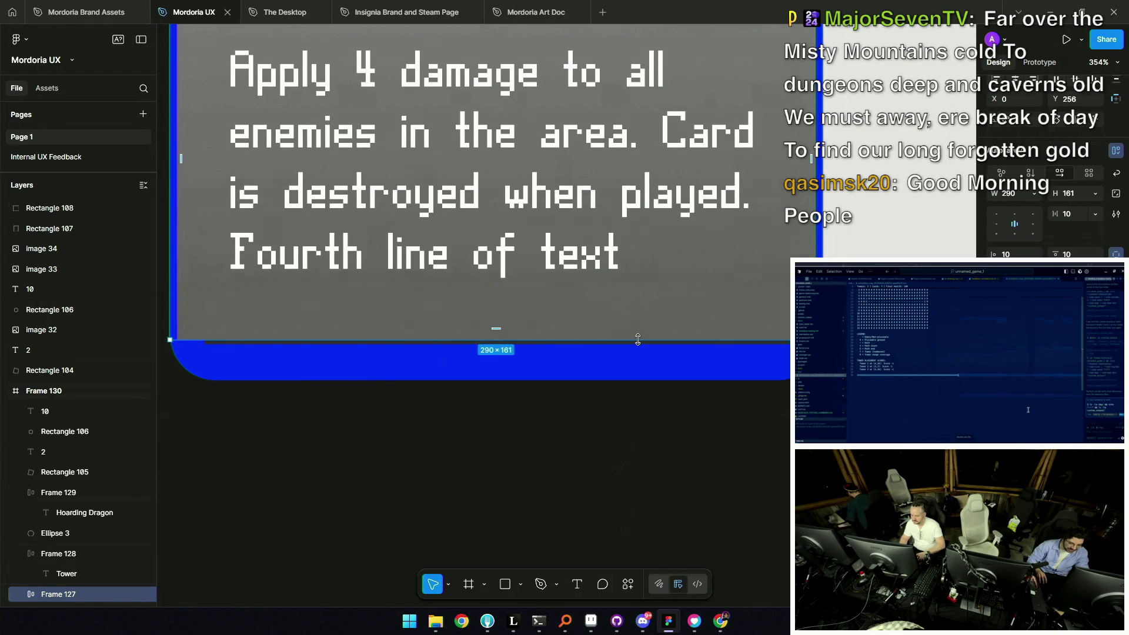
pyautogui.keyDown('ctrl'); pyautogui.scroll(5, 637, 340); pyautogui.keyUp('ctrl')
pyautogui.hotkey('ctrl', 'Down')
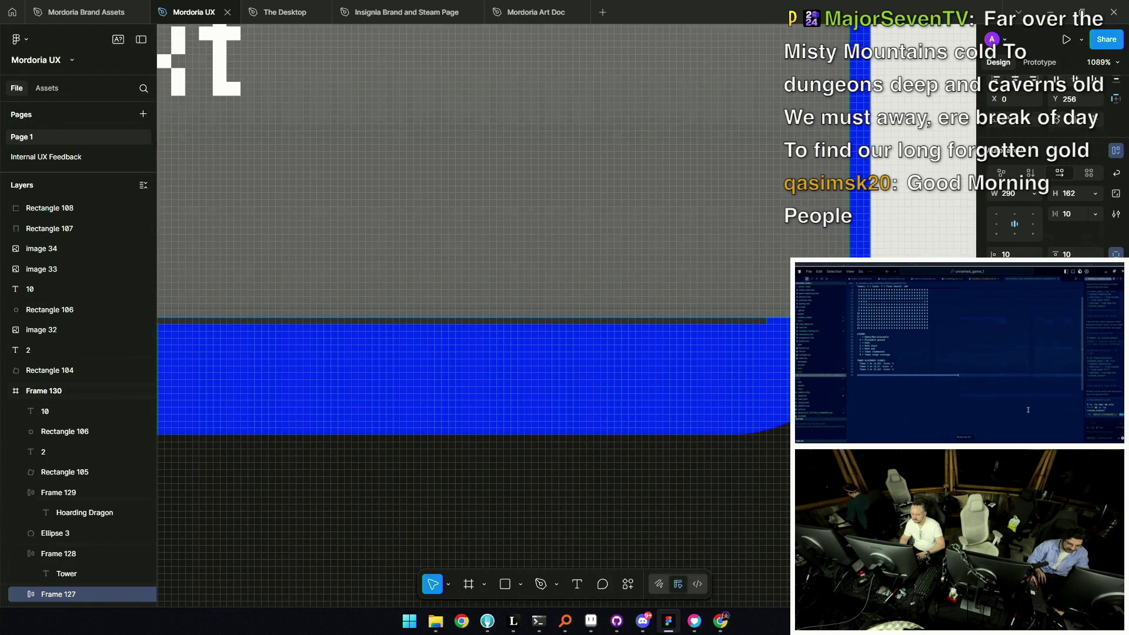
pyautogui.hotkey('ctrl', 'Down')
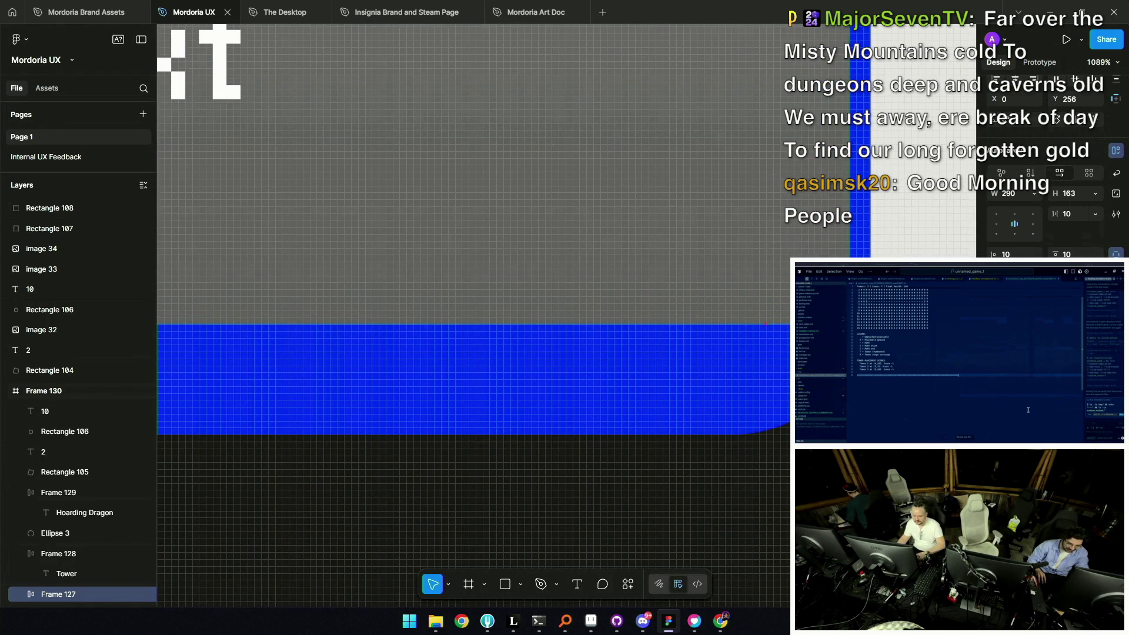
pyautogui.hotkey('ctrl', 'Left')
pyautogui.hotkey('ctrl', 'Left')
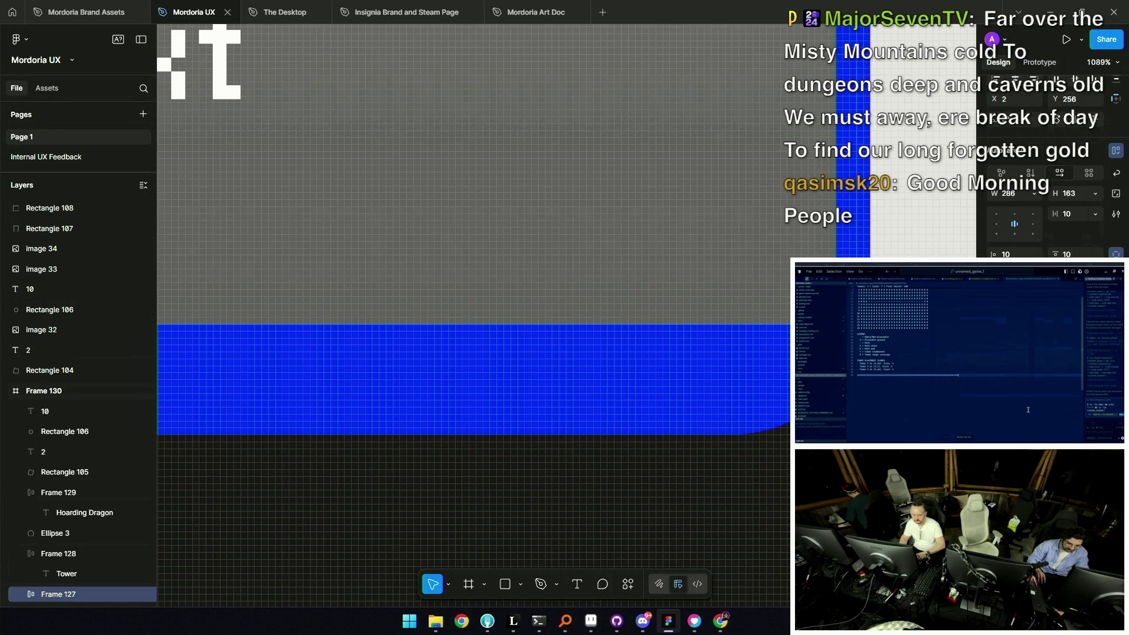
pyautogui.hotkey('shift', '2')
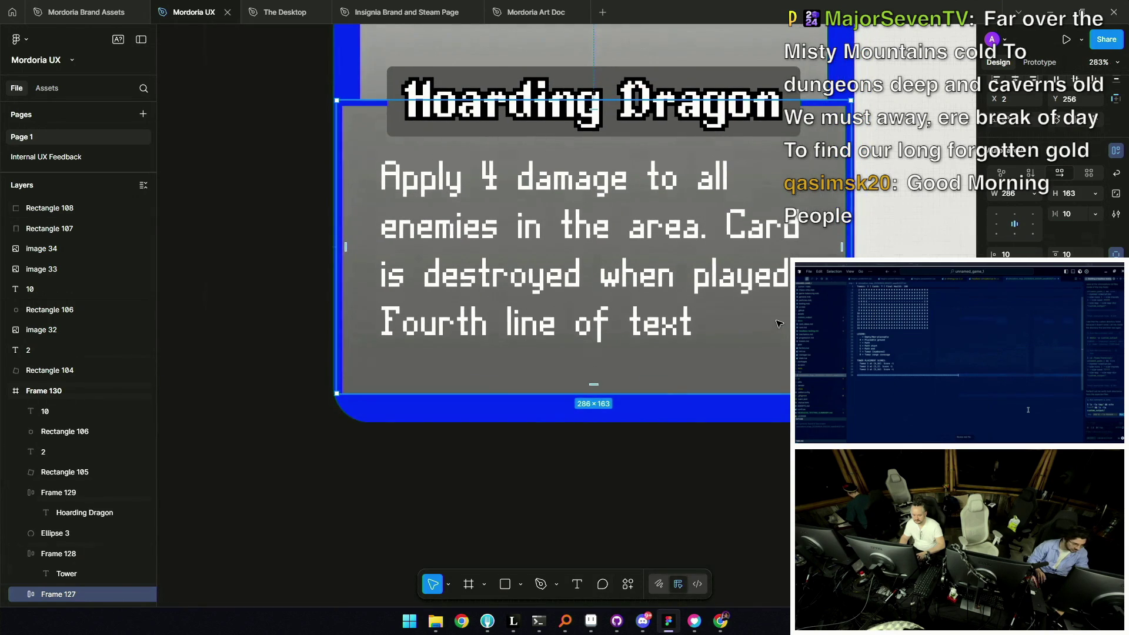
pyautogui.scroll(2, 809, 357)
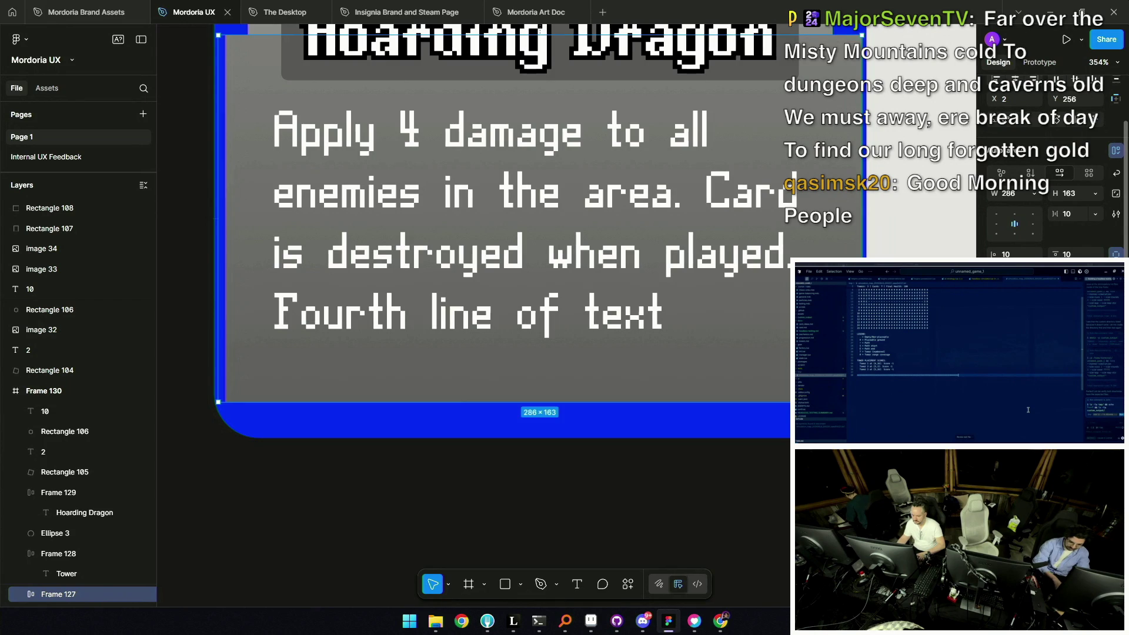
# Undo a stray width drag on the text panel, keeping it at 286 wide
pyautogui.press('Escape')
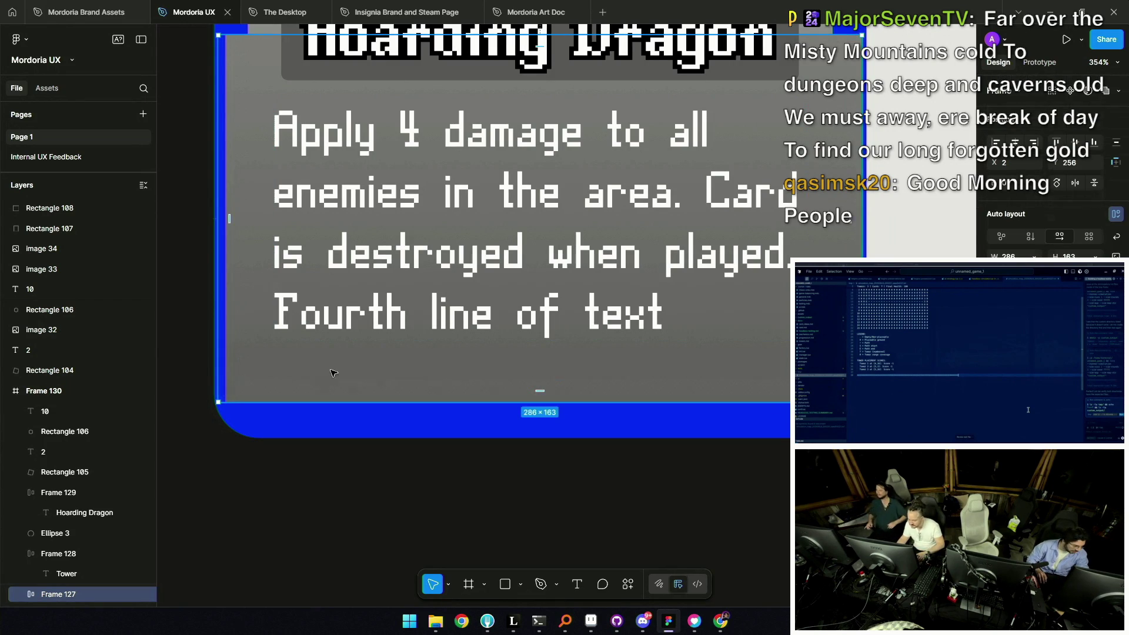
pyautogui.scroll(1, 320, 373)
pyautogui.hscroll(-3, 320, 373)
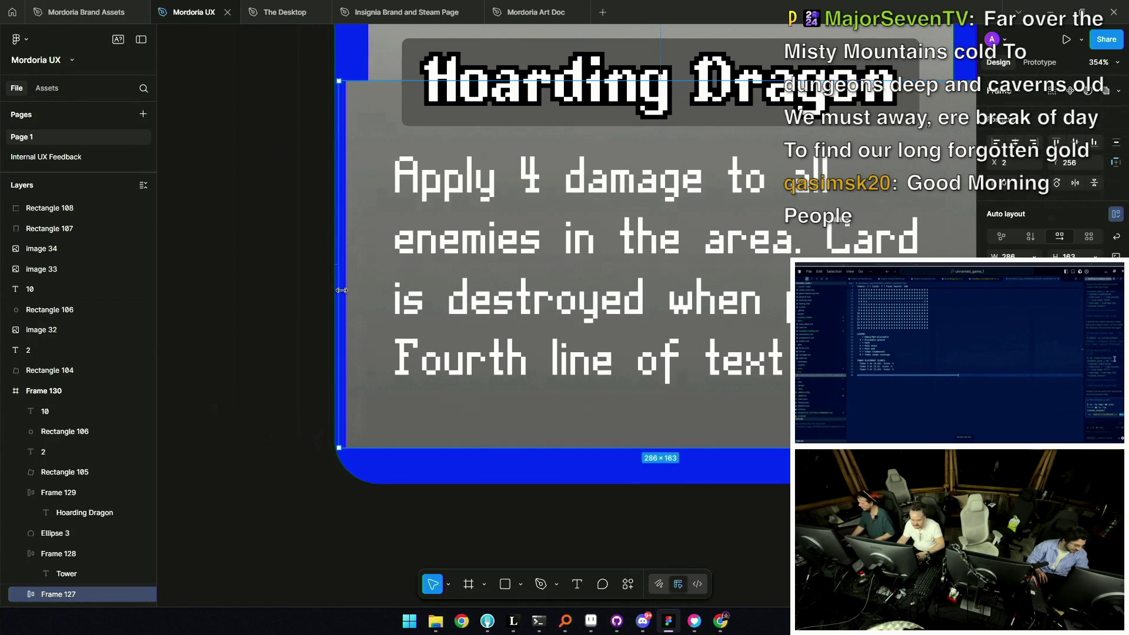
pyautogui.moveTo(341, 282); pyautogui.dragTo(352, 281)
pyautogui.hotkey('ctrl', 'z')
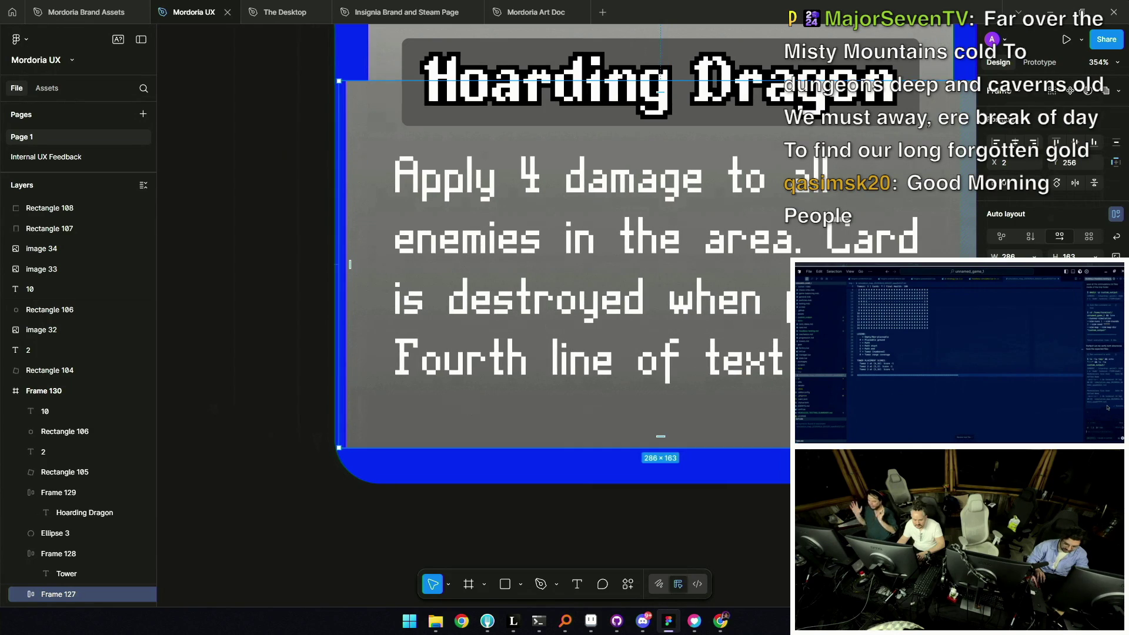
pyautogui.scroll(-5, 582, 412)
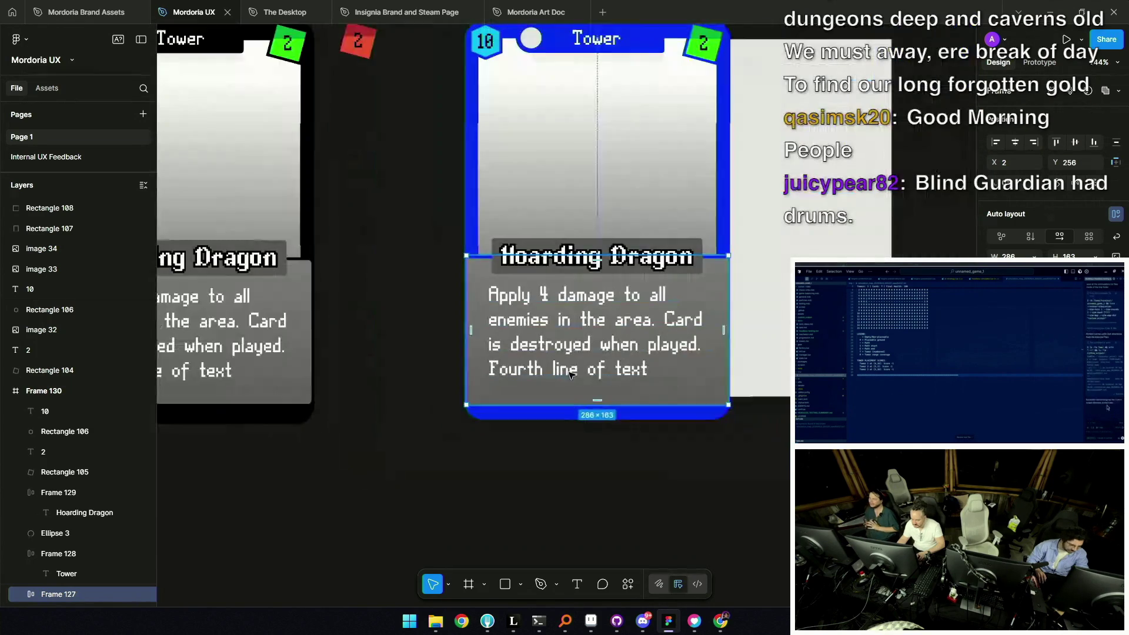
# Make the text panel 282×163, inset 4 pixels from the card's left edge
pyautogui.click(582, 411)
pyautogui.scroll(-2, 582, 412)
pyautogui.scroll(-2, 581, 412)
pyautogui.scroll(5, 509, 374)
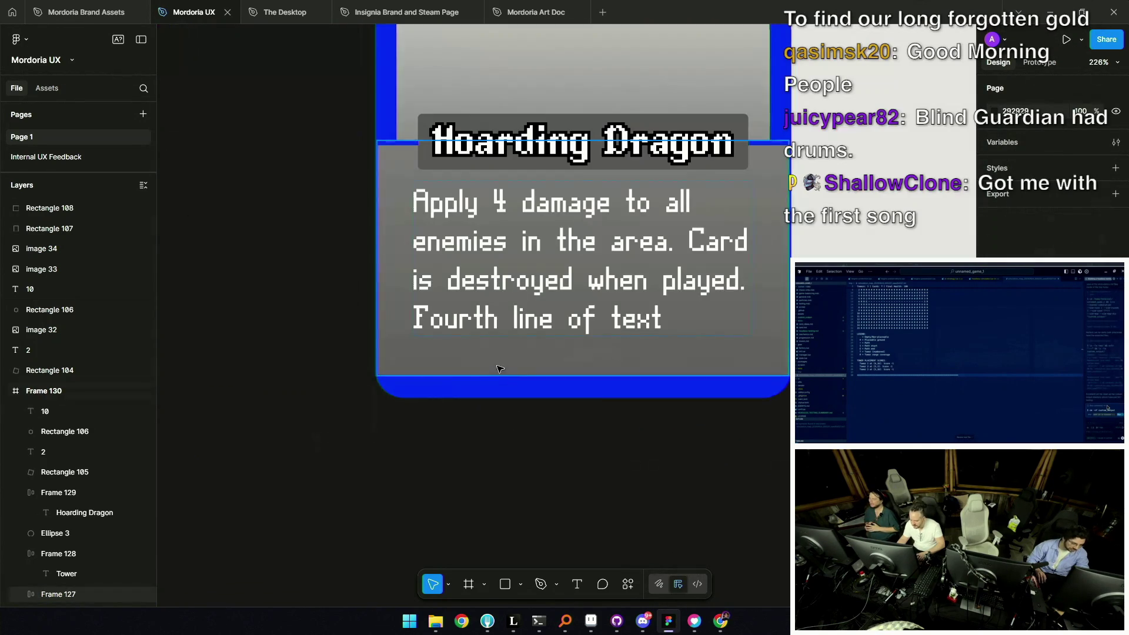
pyautogui.click(418, 358)
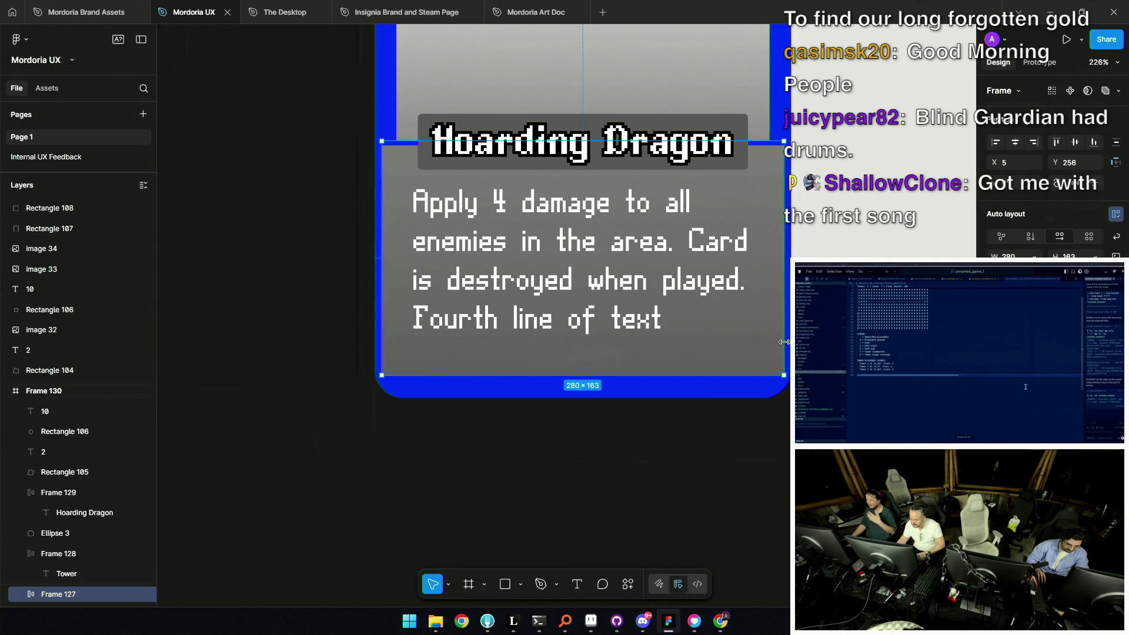
pyautogui.press('Escape')
pyautogui.scroll(-3, 538, 379)
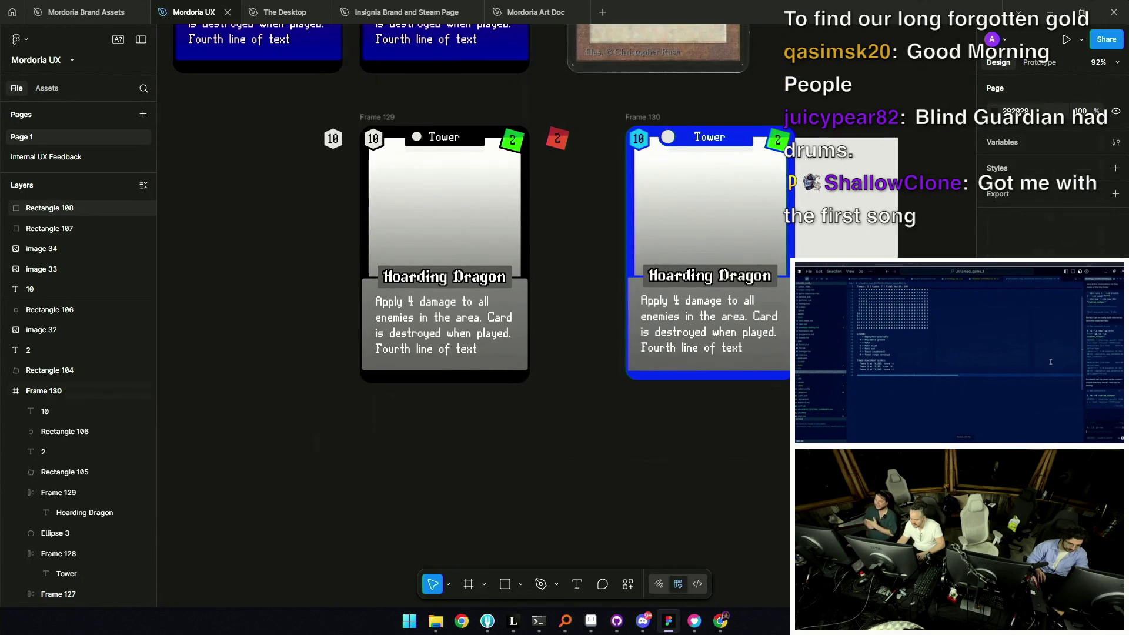
pyautogui.scroll(3, 539, 380)
pyautogui.scroll(2, 539, 379)
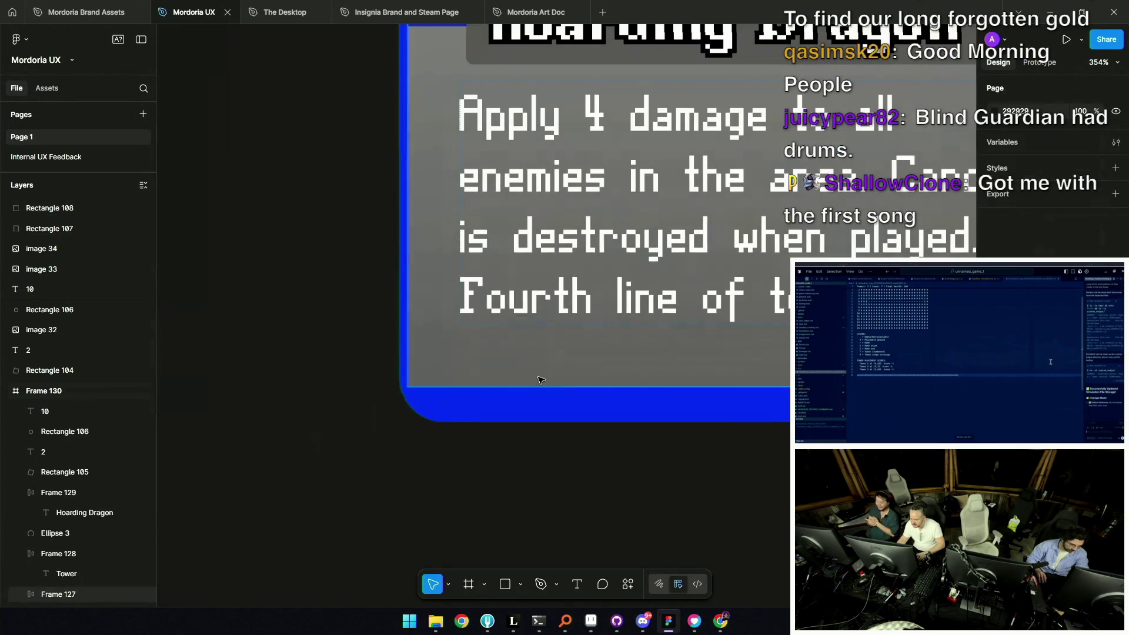
pyautogui.click(497, 385)
pyautogui.moveTo(500, 382); pyautogui.dragTo(500, 388)
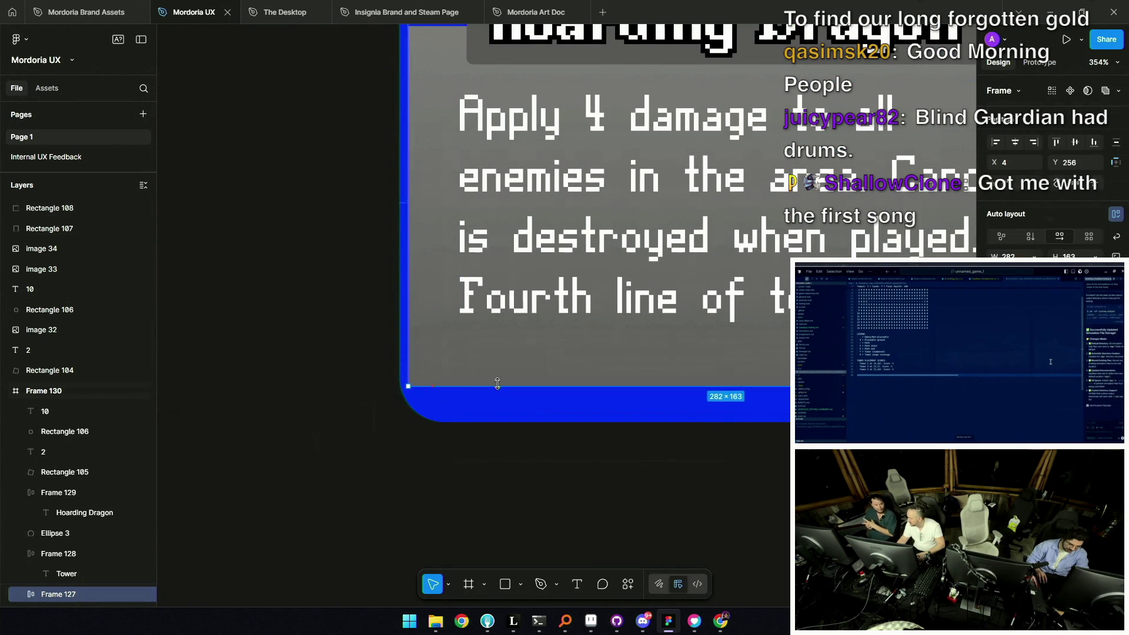
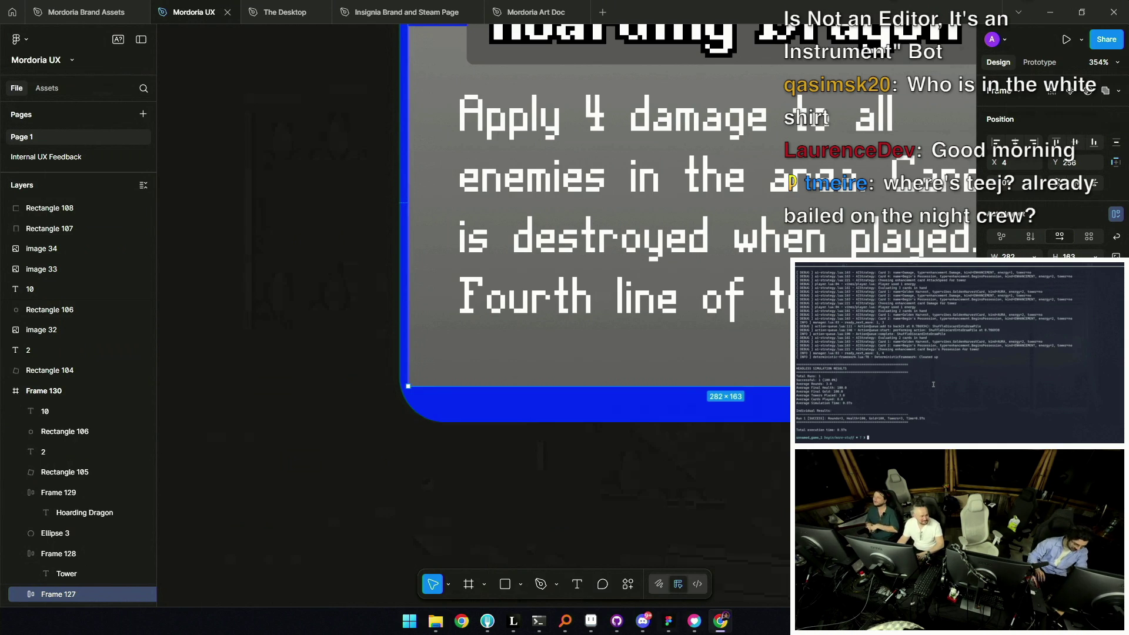
# Move the grey rectangles right and push the lower one flush beside the blue card
pyautogui.click(542, 440)
pyautogui.scroll(-5, 542, 439)
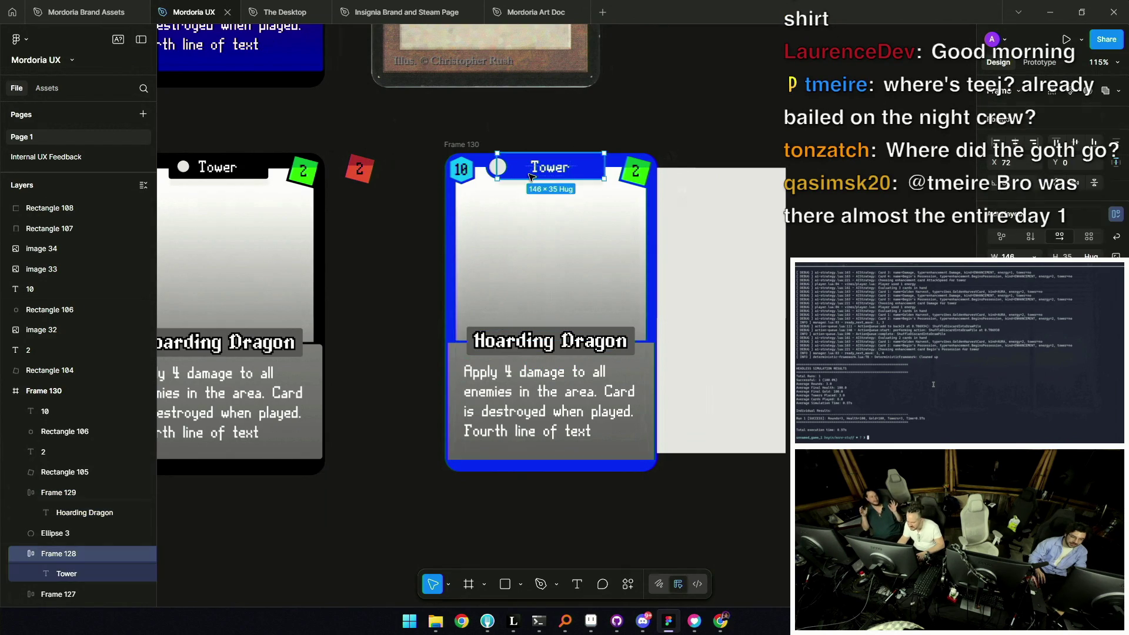
pyautogui.moveTo(707, 305); pyautogui.dragTo(744, 305)
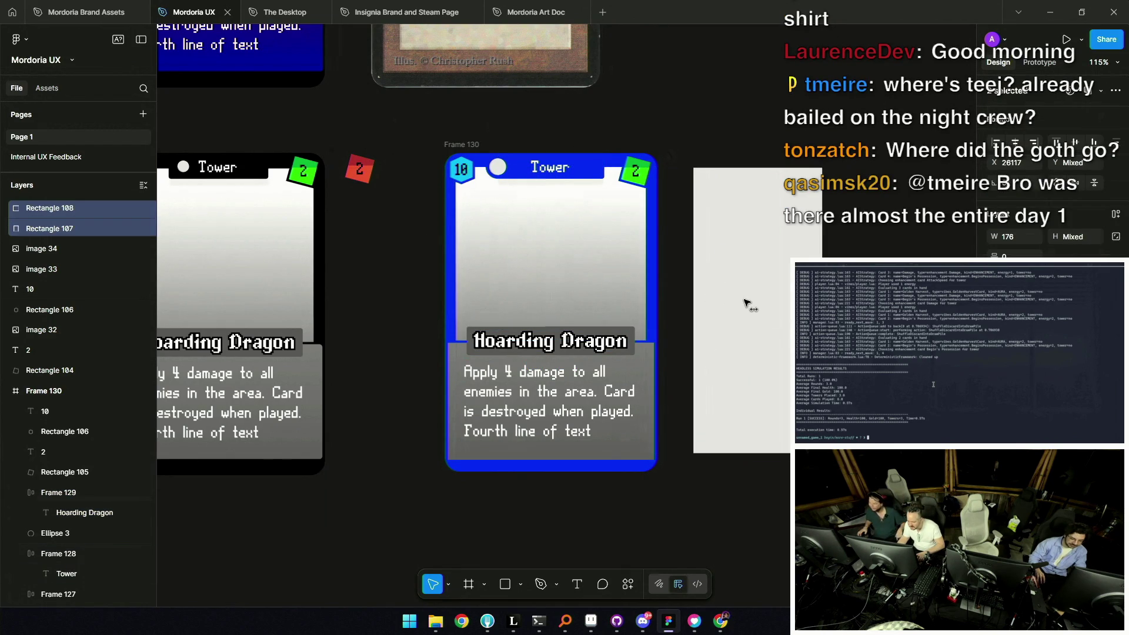
pyautogui.click(722, 366)
pyautogui.moveTo(743, 372)
pyautogui.mouseDown()
pyautogui.moveTo(709, 379)
pyautogui.moveTo(691, 428)
pyautogui.mouseUp()
pyautogui.scroll(5, 706, 388)
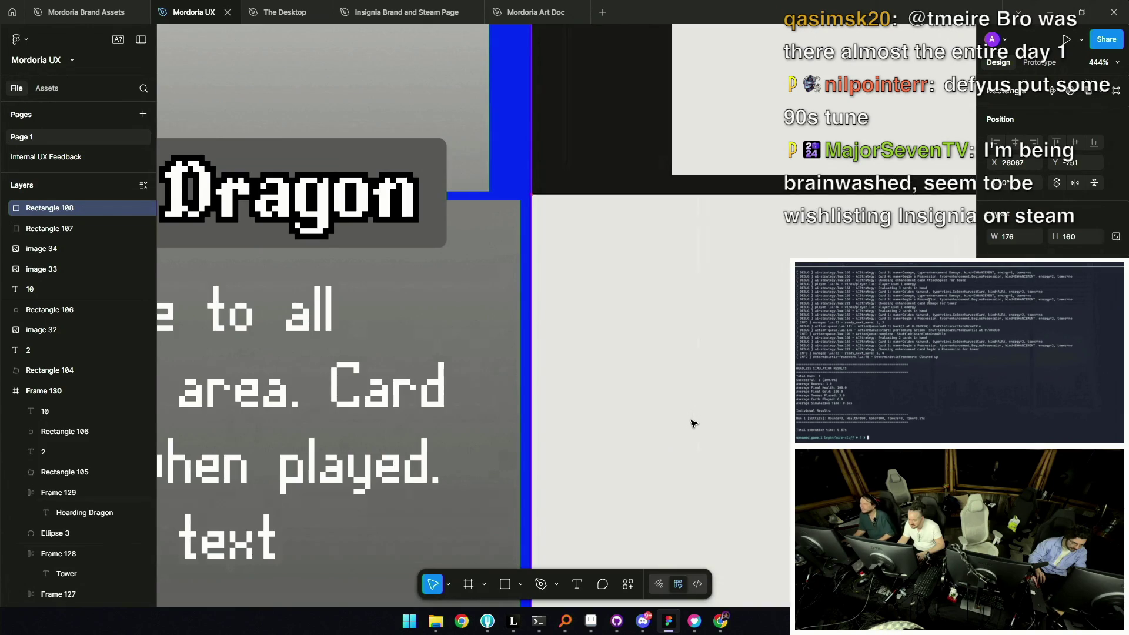
pyautogui.scroll(-3, 691, 428)
pyautogui.scroll(-3, 659, 372)
pyautogui.moveTo(635, 320); pyautogui.dragTo(680, 322)
# Snap the upper grey rectangle onto the lower one and stretch its top edge slightly taller
pyautogui.click(661, 245)
pyautogui.moveTo(662, 244); pyautogui.dragTo(657, 244)
pyautogui.scroll(5, 656, 253)
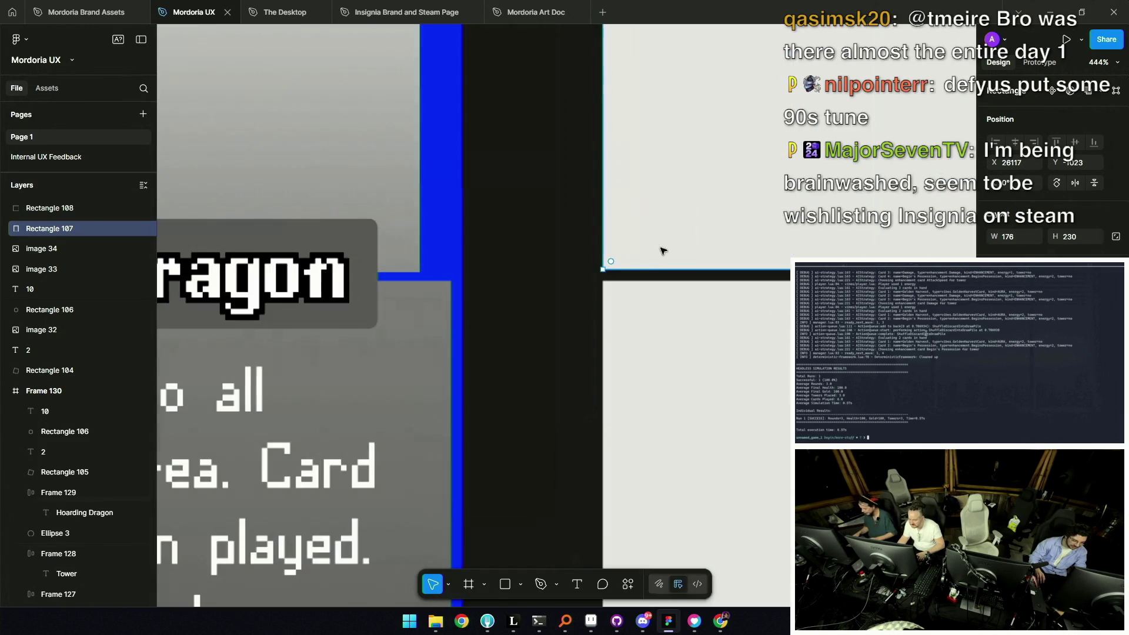
pyautogui.scroll(-3, 657, 249)
pyautogui.scroll(-1, 617, 258)
pyautogui.moveTo(592, 107); pyautogui.dragTo(593, 105)
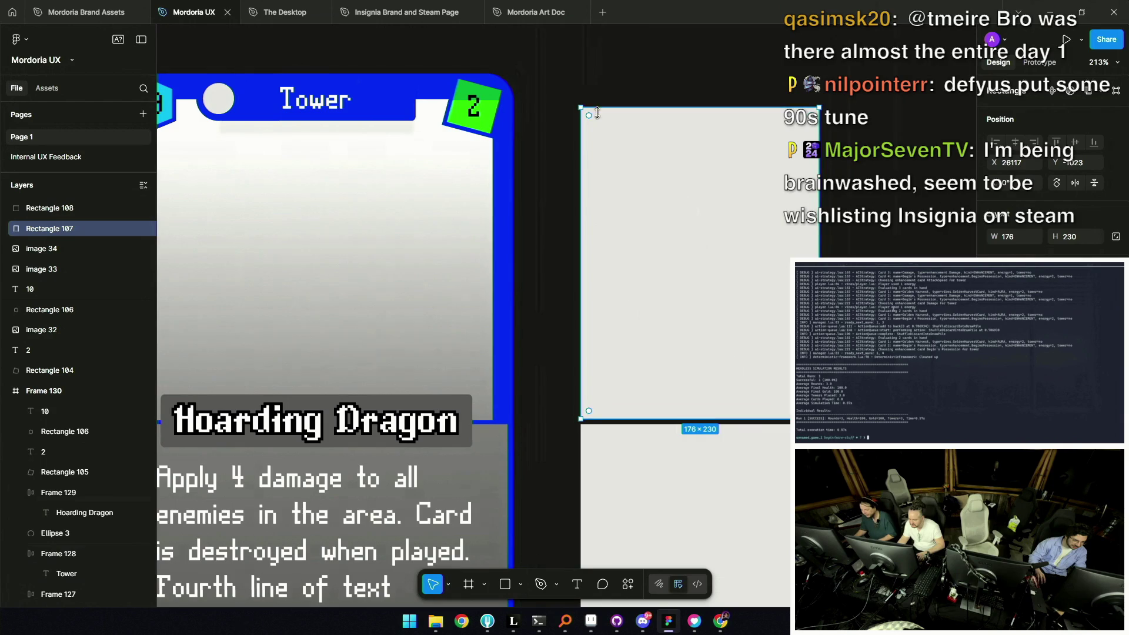
pyautogui.moveTo(645, 137)
pyautogui.mouseDown()
pyautogui.moveTo(536, 164)
pyautogui.moveTo(554, 164)
pyautogui.mouseUp()
pyautogui.hotkey('ctrl', 'z')
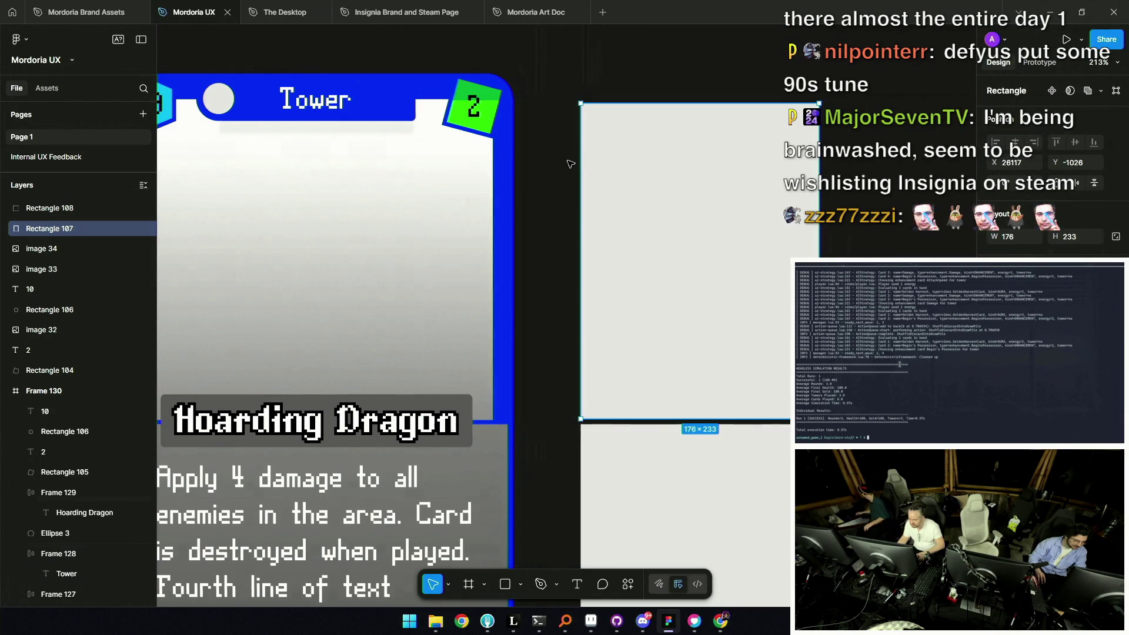
pyautogui.moveTo(652, 103); pyautogui.dragTo(502, 142)
pyautogui.hotkey('ctrl', 'z')
pyautogui.keyDown('ctrl'); pyautogui.scroll(-5, 609, 195); pyautogui.keyUp('ctrl')
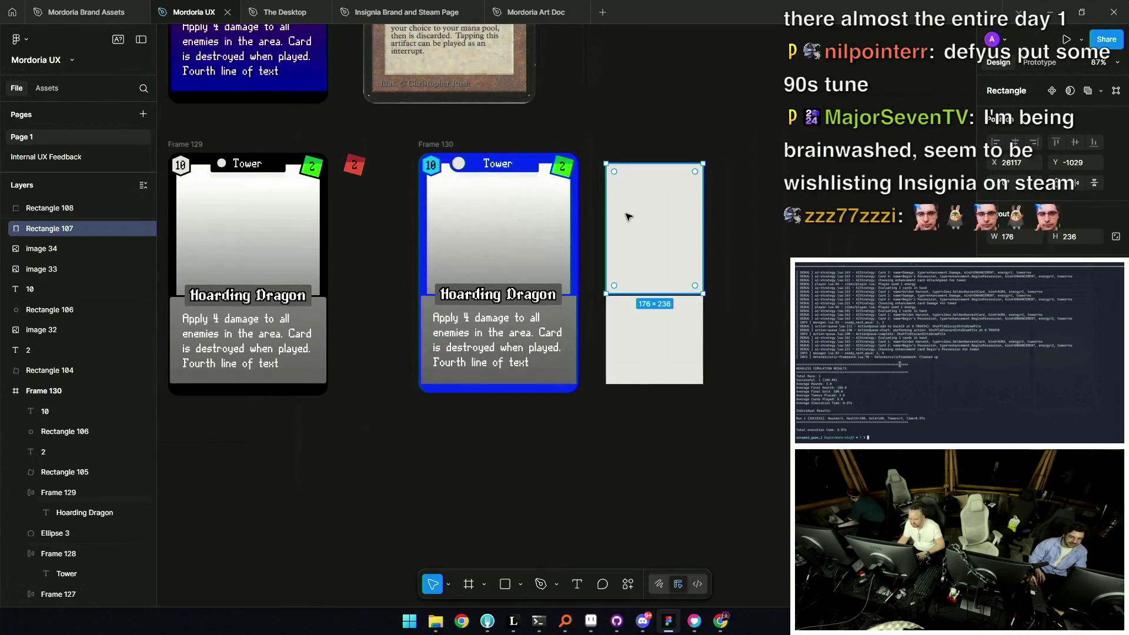
pyautogui.click(595, 206)
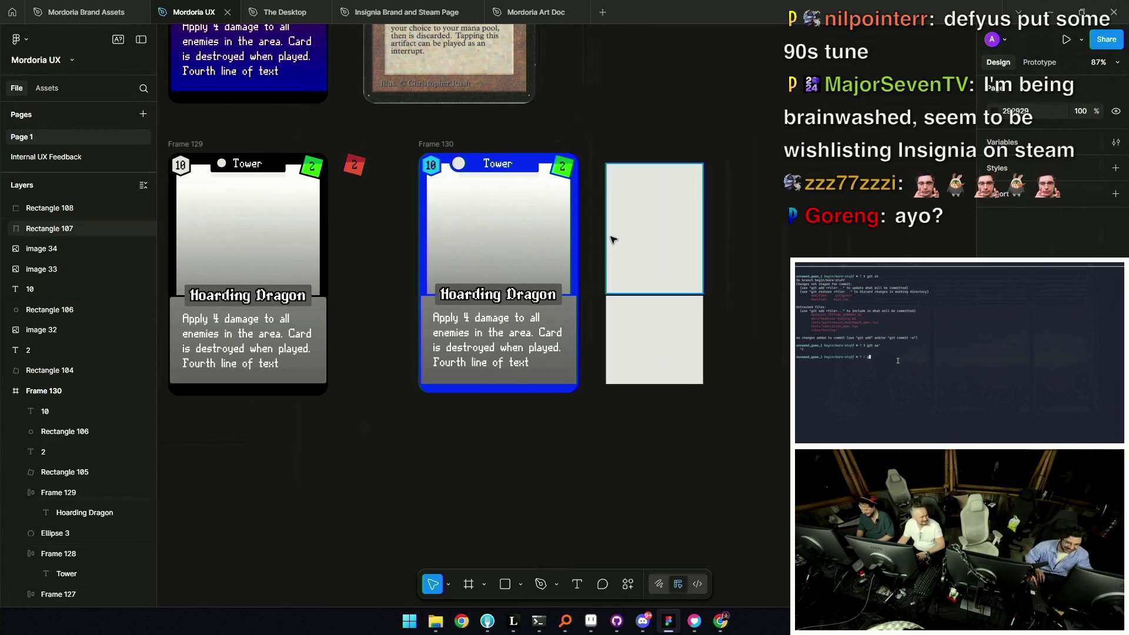
pyautogui.keyDown('ctrl'); pyautogui.scroll(-3, 618, 247); pyautogui.keyUp('ctrl')
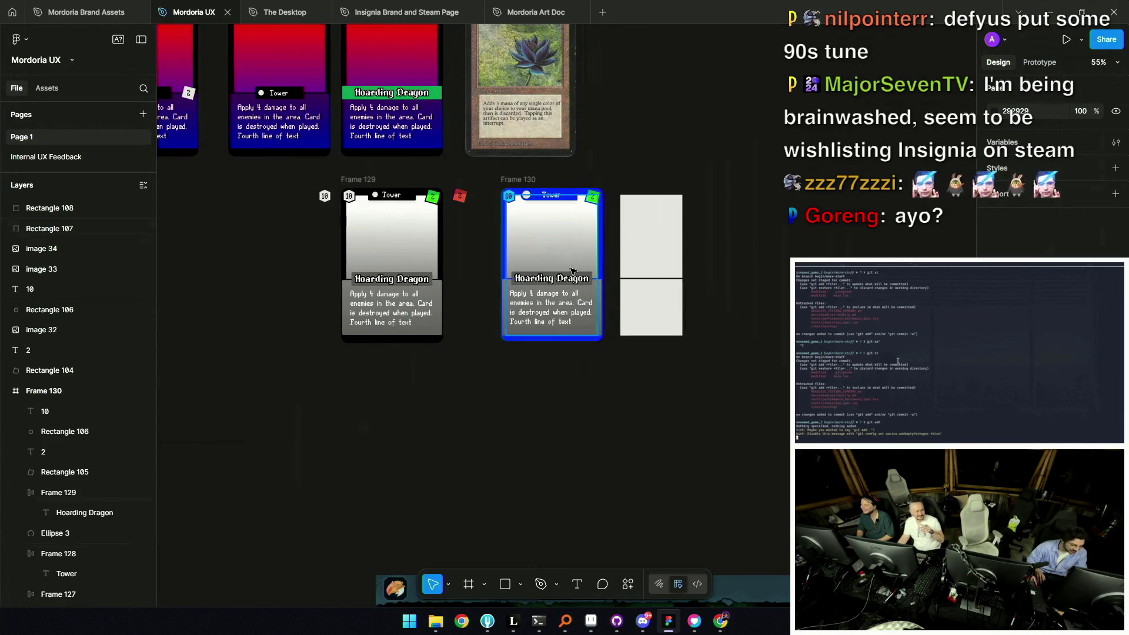
pyautogui.keyDown('ctrl'); pyautogui.scroll(3, 503, 220); pyautogui.keyUp('ctrl')
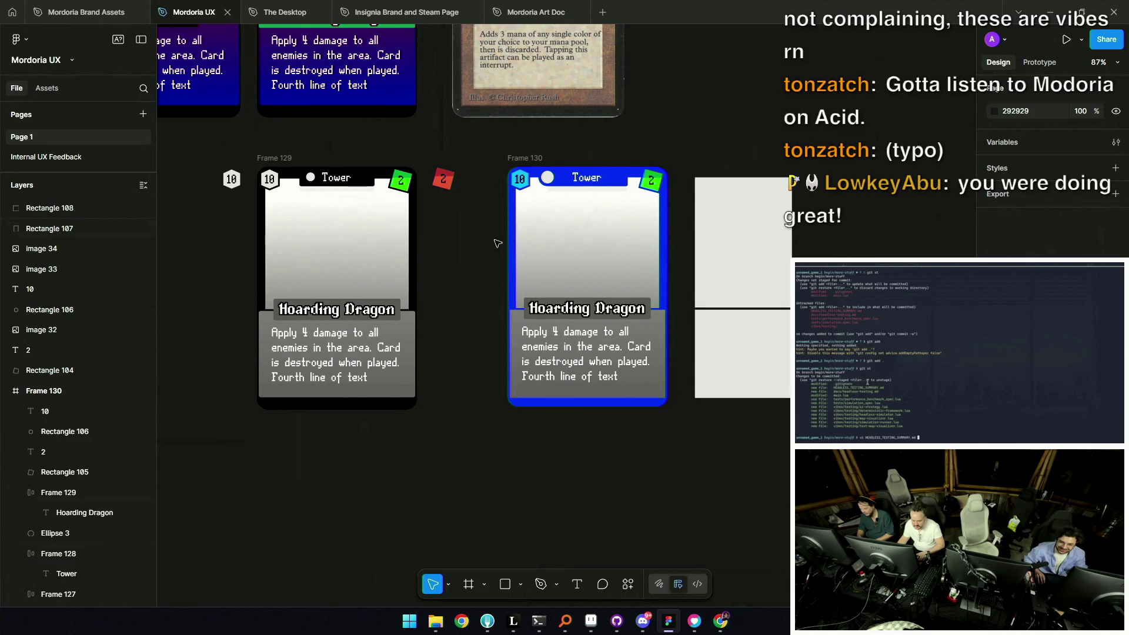
# Delete Rectangle 107 and Rectangle 108, leaving the blue Hoarding Dragon card selected
pyautogui.click(625, 234)
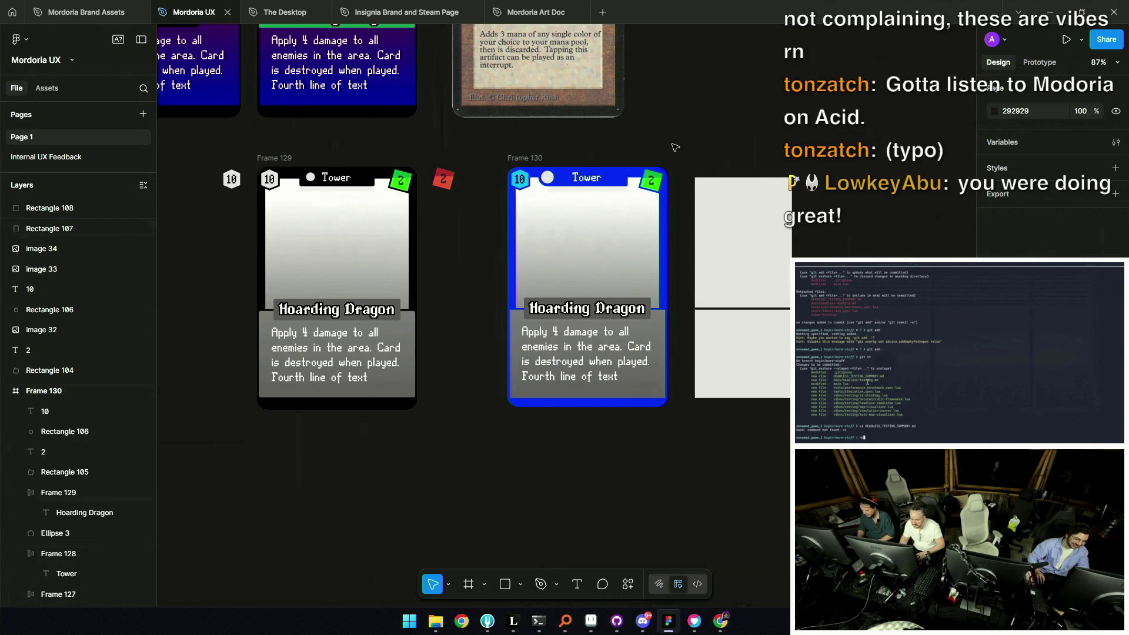
pyautogui.keyDown('ctrl'); pyautogui.scroll(-3, 668, 167); pyautogui.keyUp('ctrl')
pyautogui.click(693, 254)
pyautogui.keyDown('shift'); pyautogui.click(702, 301); pyautogui.keyUp('shift')
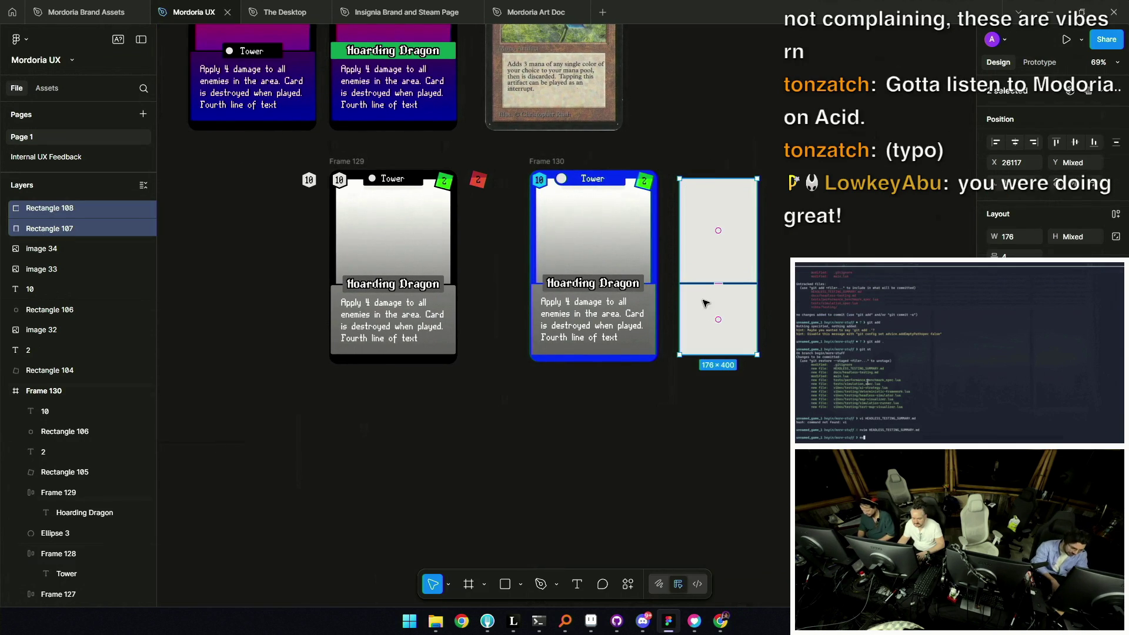
pyautogui.press('Delete')
pyautogui.scroll(2, 703, 305)
pyautogui.scroll(3, 694, 316)
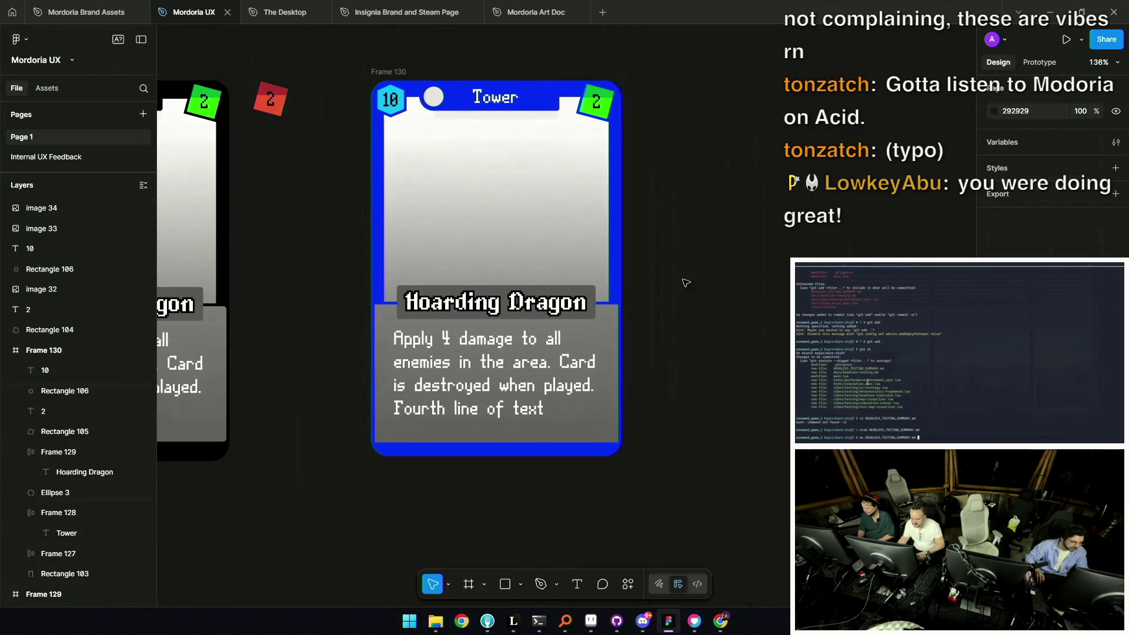
pyautogui.click(609, 124)
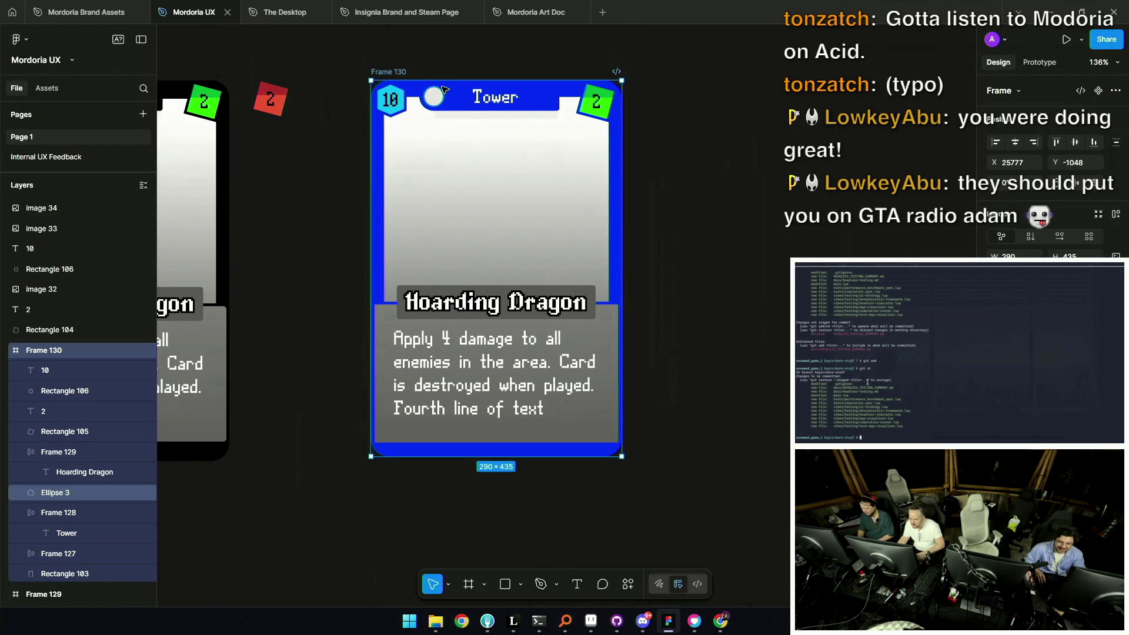
pyautogui.scroll(-3, 447, 92)
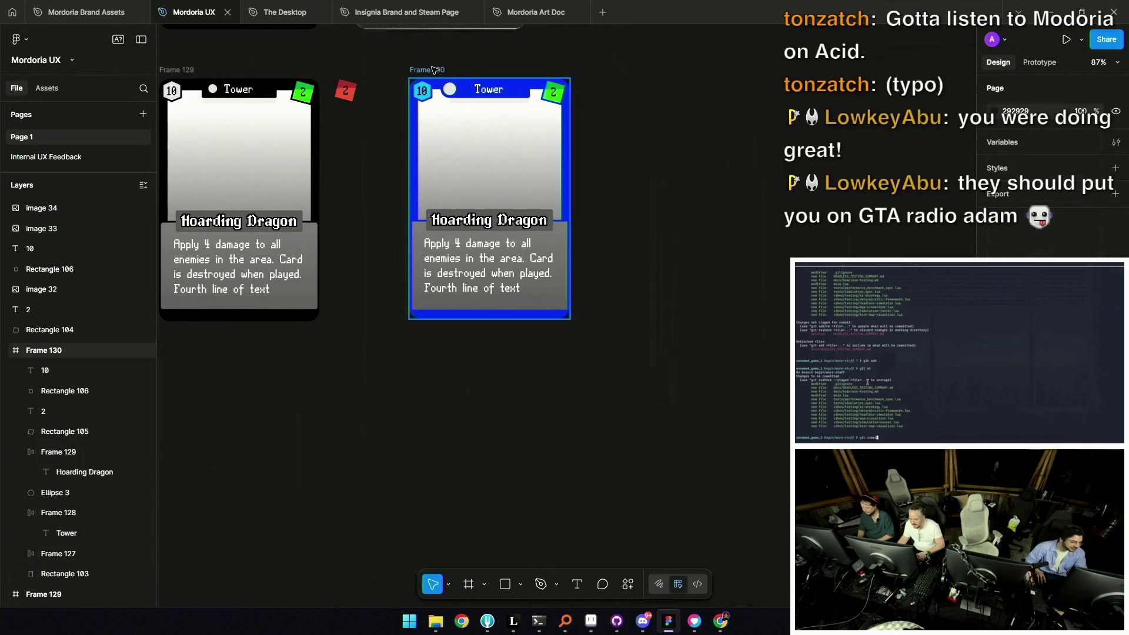
pyautogui.scroll(2, 420, 71)
pyautogui.scroll(4, 420, 72)
# Enlarge the 10 hexagon badge and nudge it with its number one step right and down
pyautogui.click(449, 122)
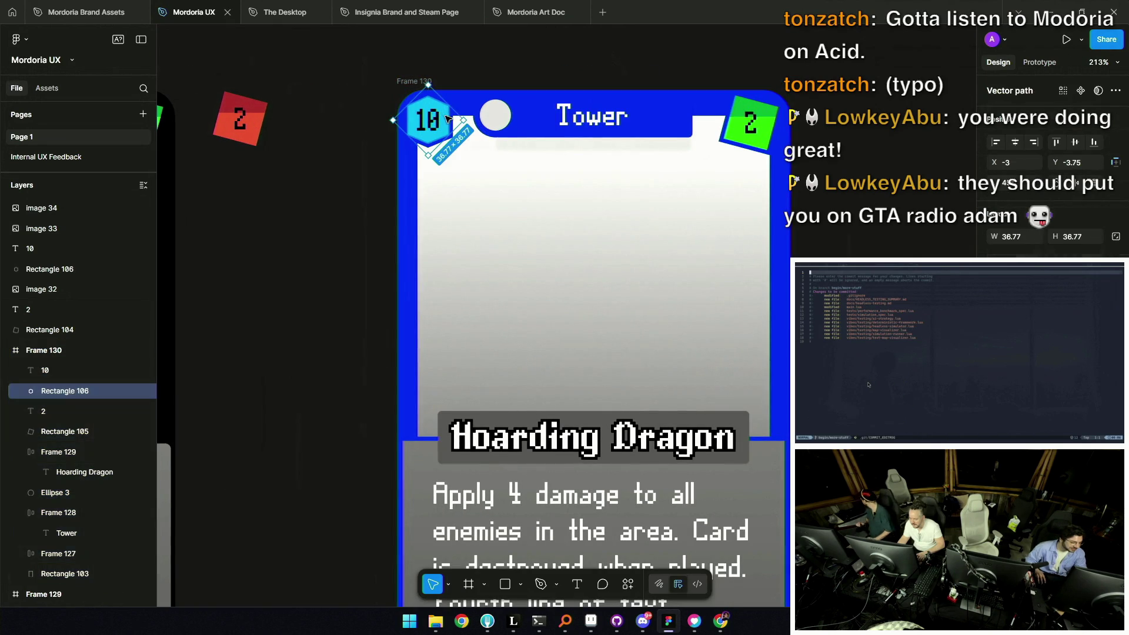
pyautogui.moveTo(444, 130); pyautogui.dragTo(464, 119)
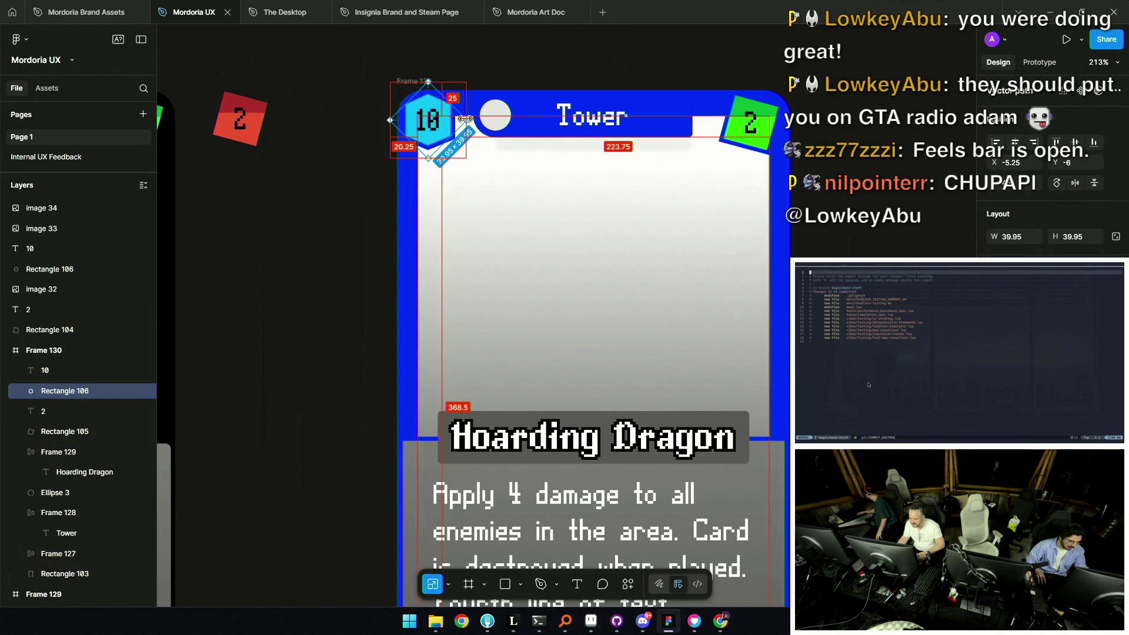
pyautogui.click(431, 118)
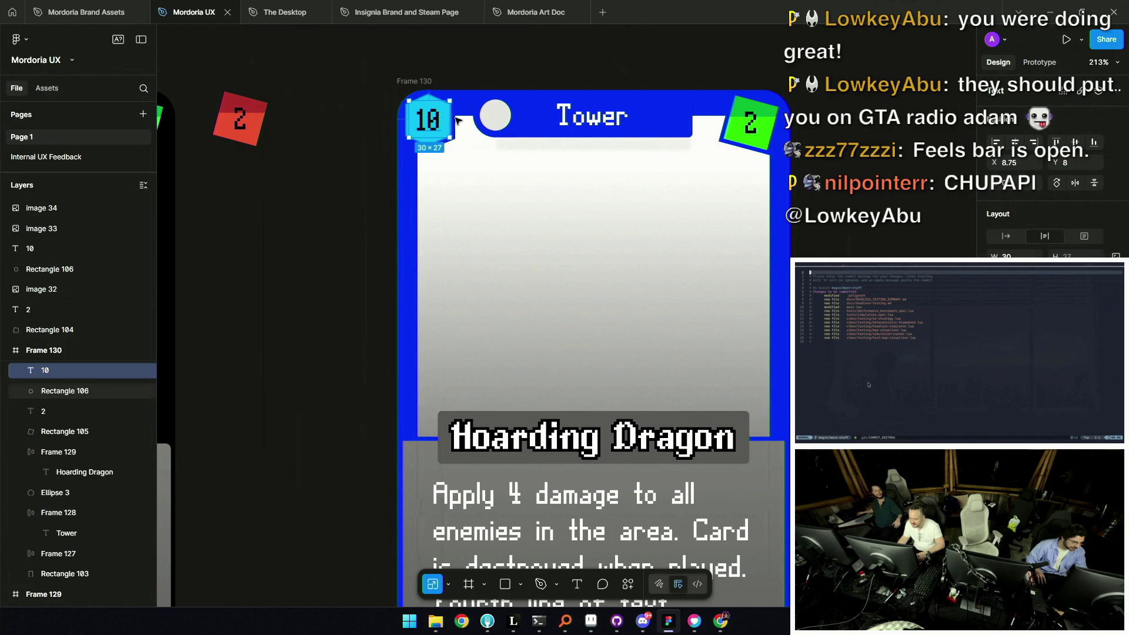
pyautogui.keyDown('shift'); pyautogui.click(448, 122); pyautogui.keyUp('shift')
pyautogui.press('Right')
pyautogui.press('Right')
pyautogui.press('Down')
pyautogui.press('Down')
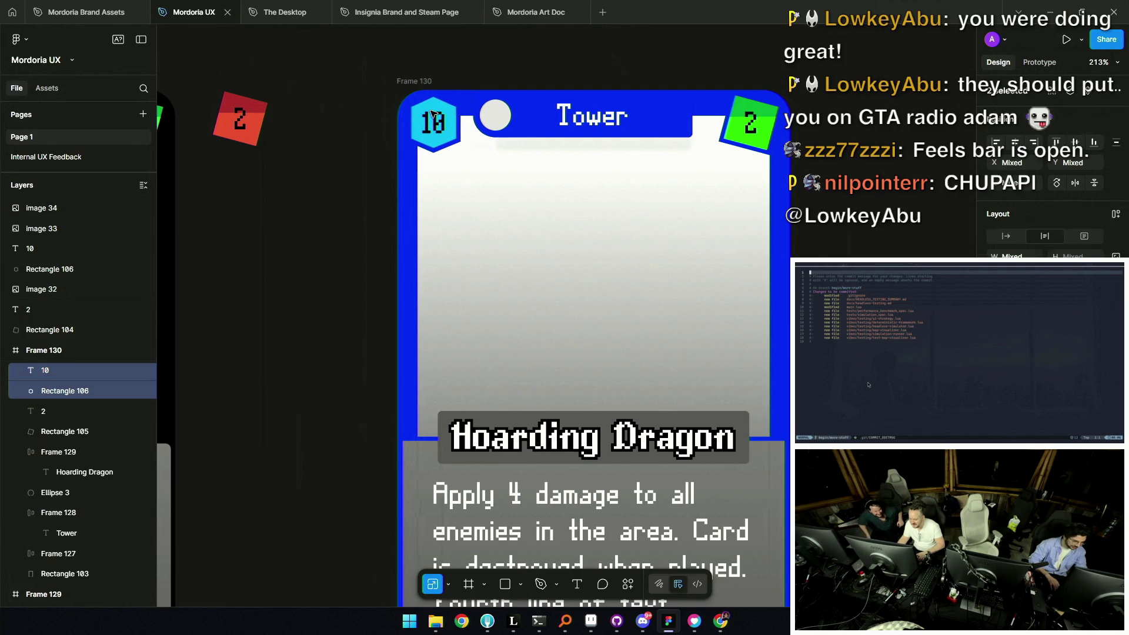
pyautogui.keyDown('ctrl'); pyautogui.scroll(-5, 432, 116); pyautogui.keyUp('ctrl')
# Copy the whole blue card frame as a PNG and switch to Aseprite
pyautogui.click(505, 124)
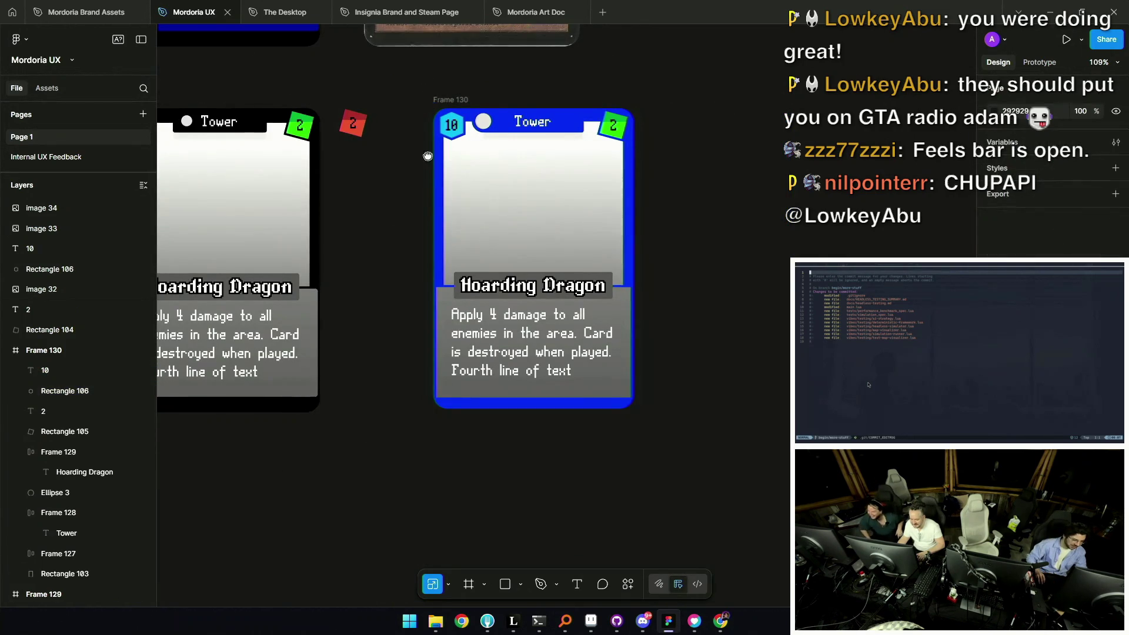
pyautogui.scroll(1, 505, 124)
pyautogui.click(504, 125)
pyautogui.keyDown('ctrl'); pyautogui.scroll(-5, 642, 118); pyautogui.keyUp('ctrl')
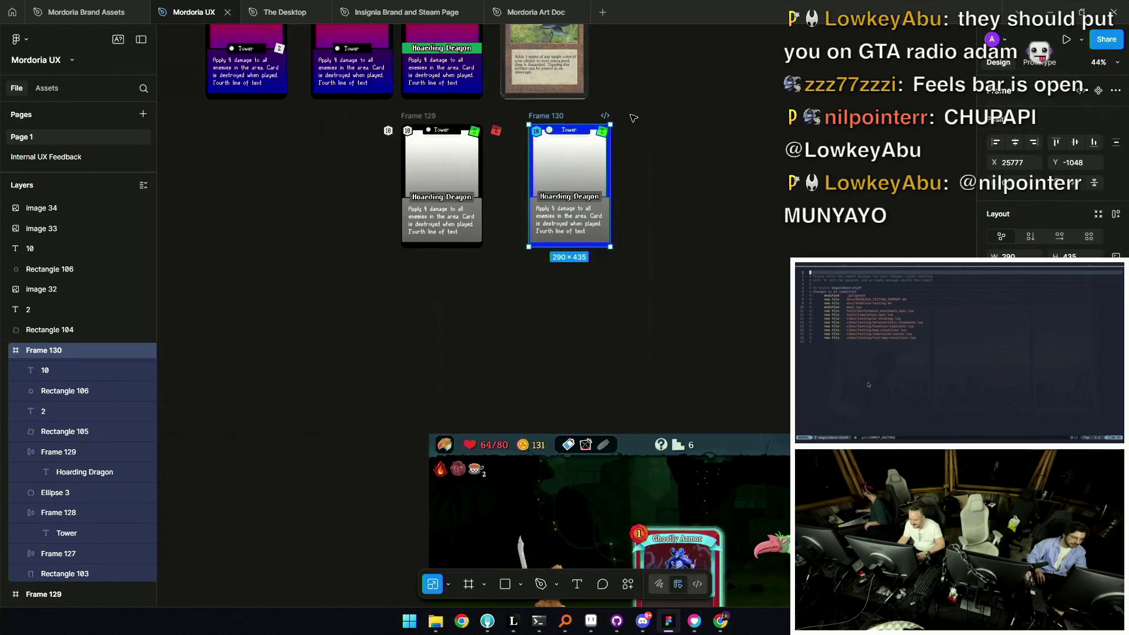
pyautogui.click(598, 123)
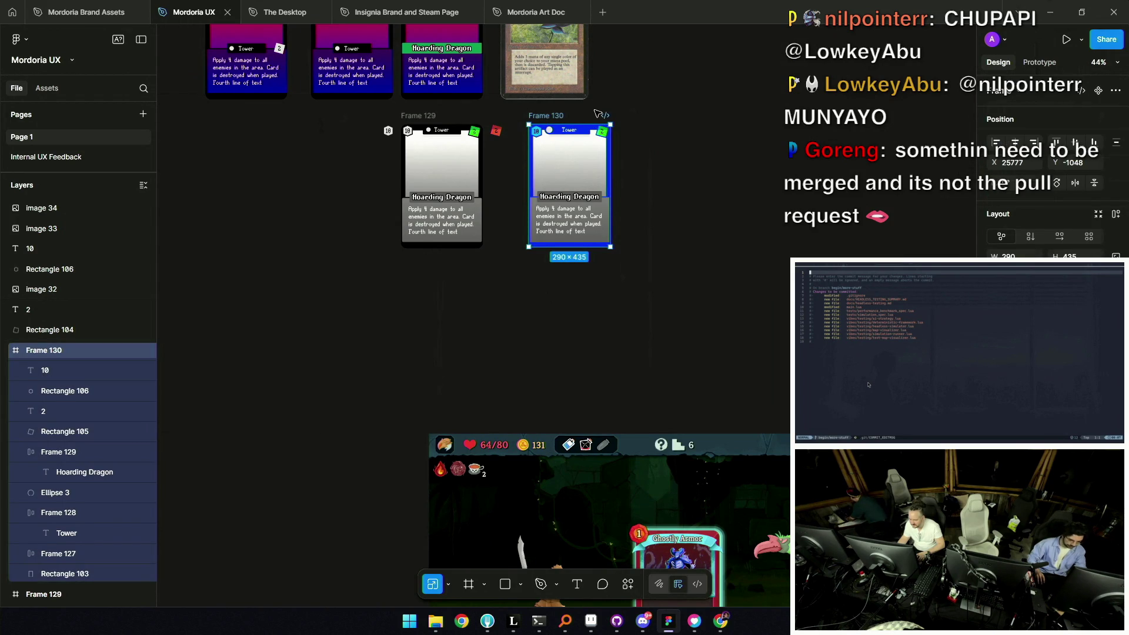
pyautogui.hotkey('ctrl', 'shift', 'c')
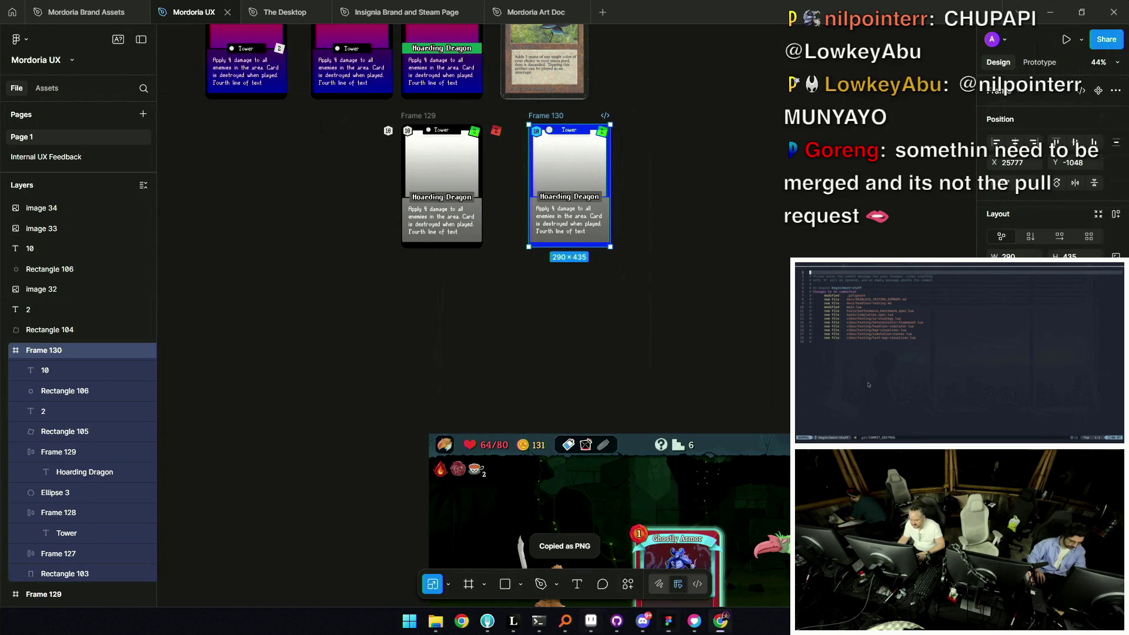
pyautogui.click(601, 621)
pyautogui.scroll(-1, 568, 230)
# Paste the copied card into the cleared sprite and shrink it to 145×218
pyautogui.press('Delete')
pyautogui.hotkey('ctrl', 'v')
pyautogui.scroll(-1, 550, 169)
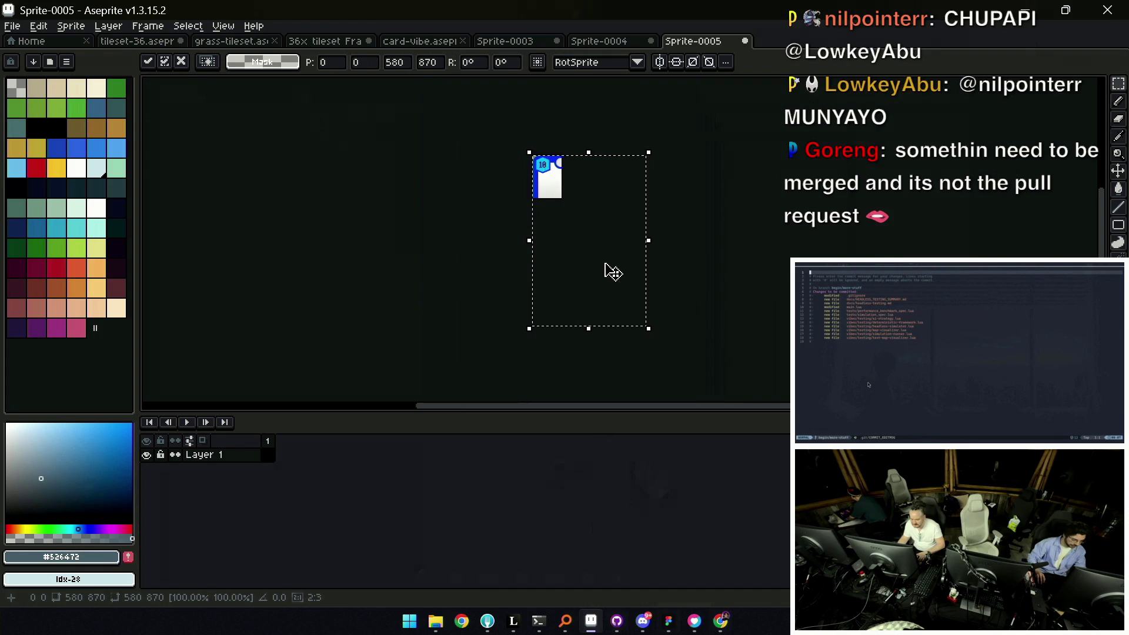
pyautogui.moveTo(646, 327)
pyautogui.mouseDown()
pyautogui.moveTo(553, 202)
pyautogui.moveTo(568, 209)
pyautogui.mouseUp()
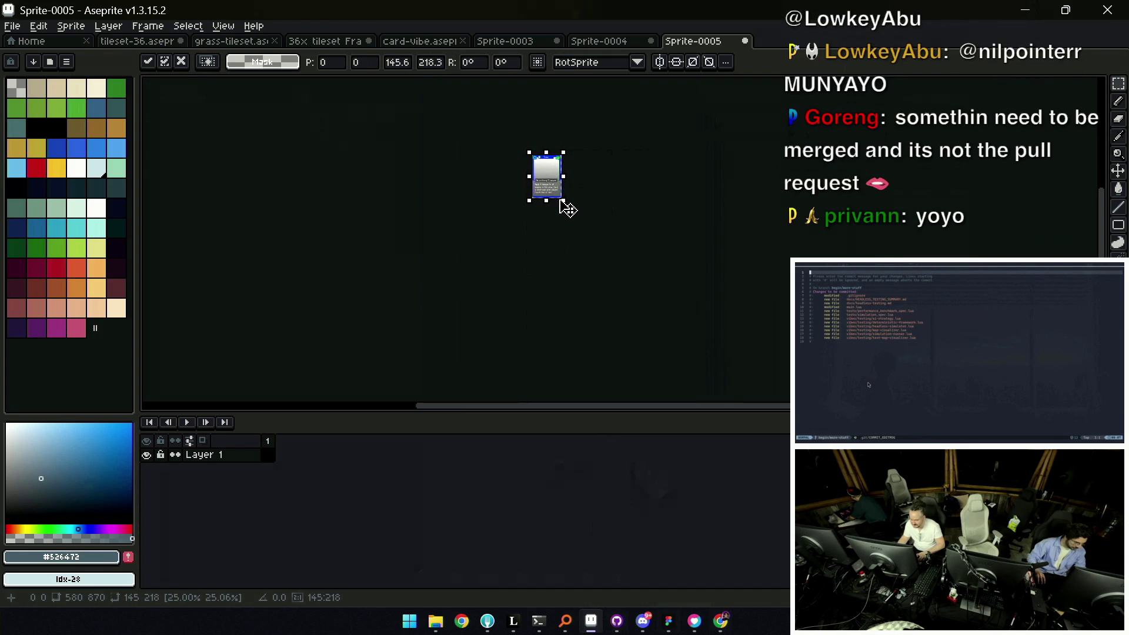
pyautogui.scroll(2, 564, 205)
pyautogui.scroll(2, 554, 191)
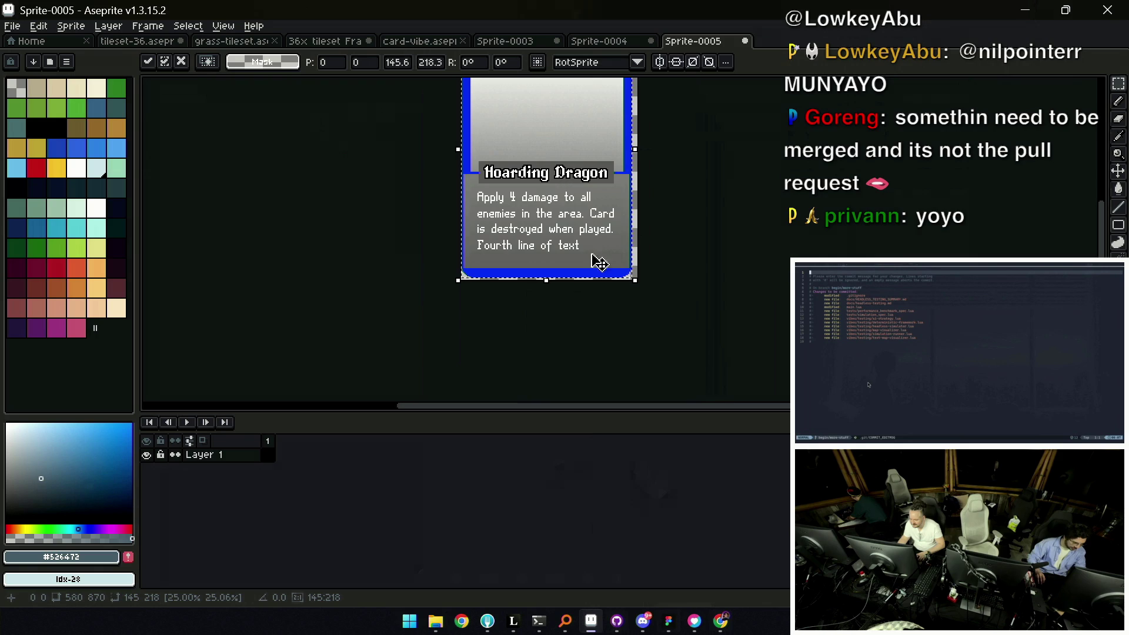
pyautogui.scroll(1, 605, 270)
pyautogui.scroll(1, 605, 230)
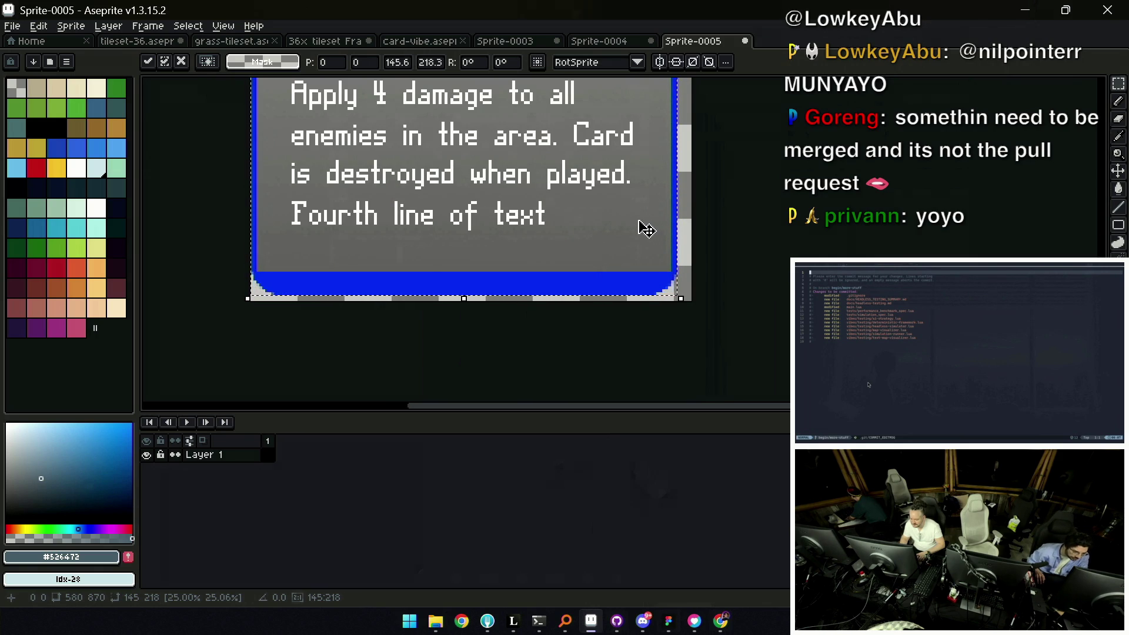
pyautogui.scroll(-2, 643, 229)
pyautogui.scroll(-1, 618, 265)
pyautogui.scroll(3, 553, 294)
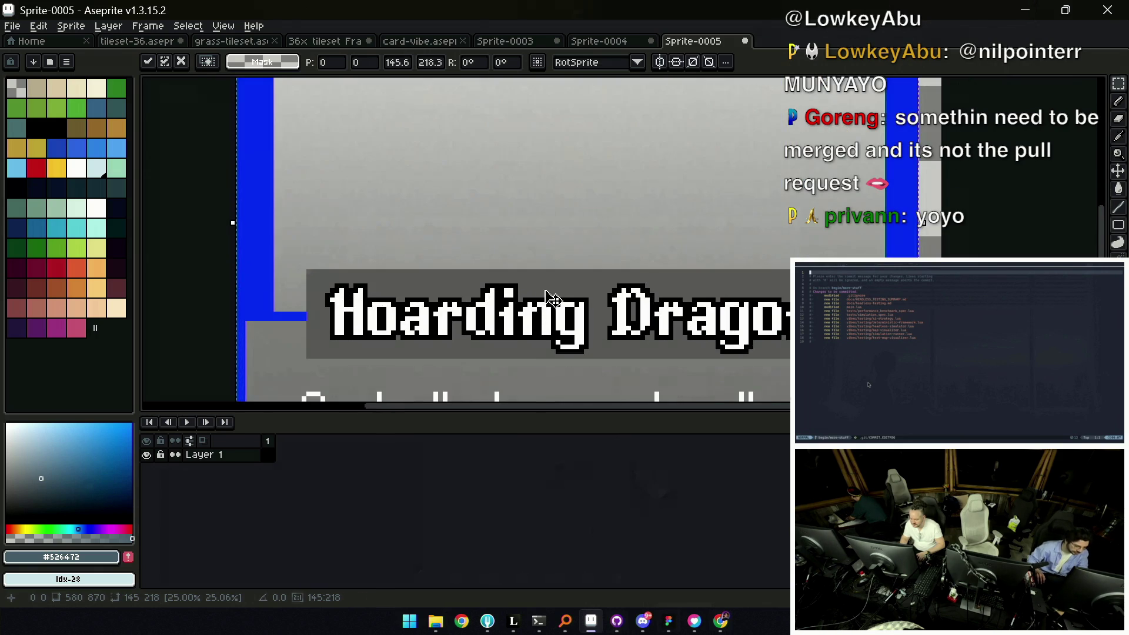
pyautogui.scroll(1, 618, 308)
pyautogui.scroll(1, 656, 301)
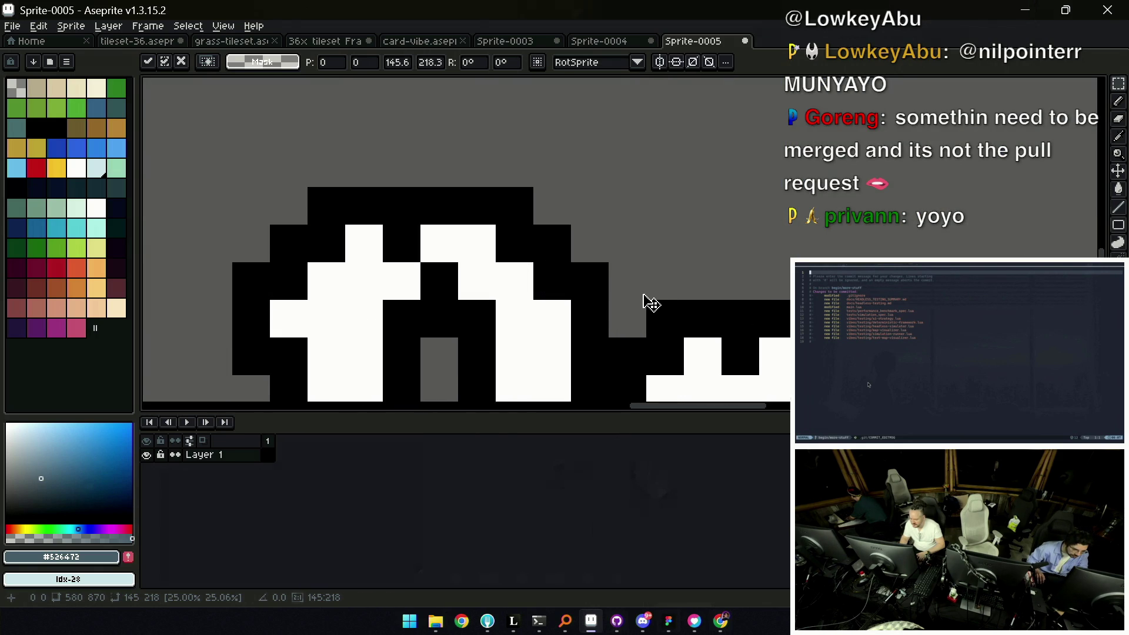
pyautogui.press('Return')
pyautogui.scroll(-2, 618, 265)
pyautogui.scroll(-1, 529, 177)
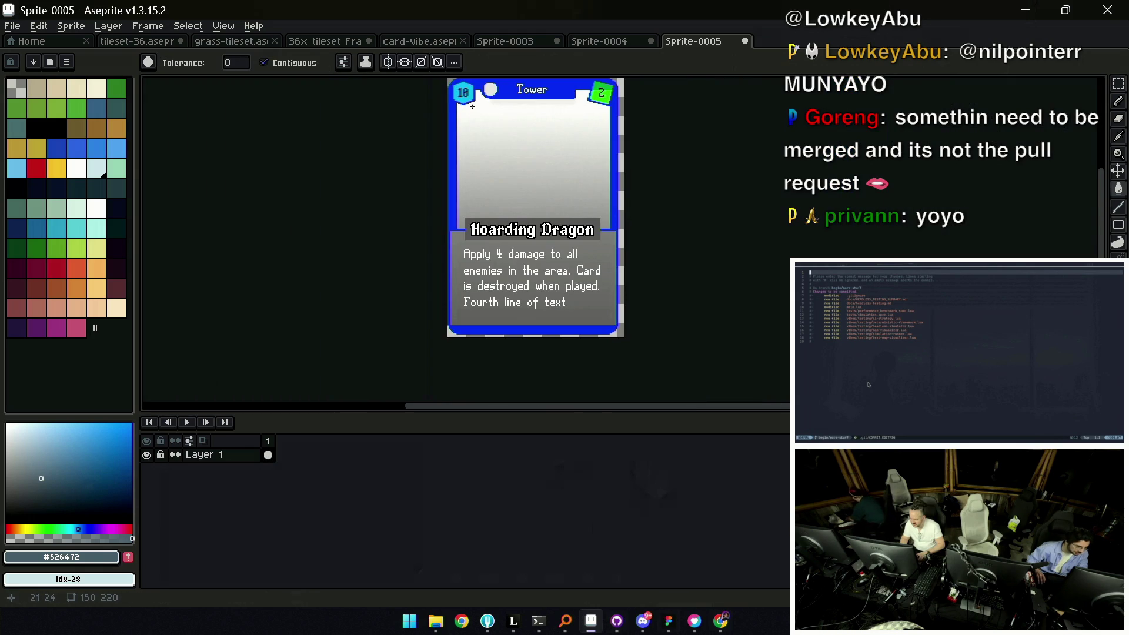
# Check the Sprite > Canvas Size dialog and close it without changes
pyautogui.click(71, 26)
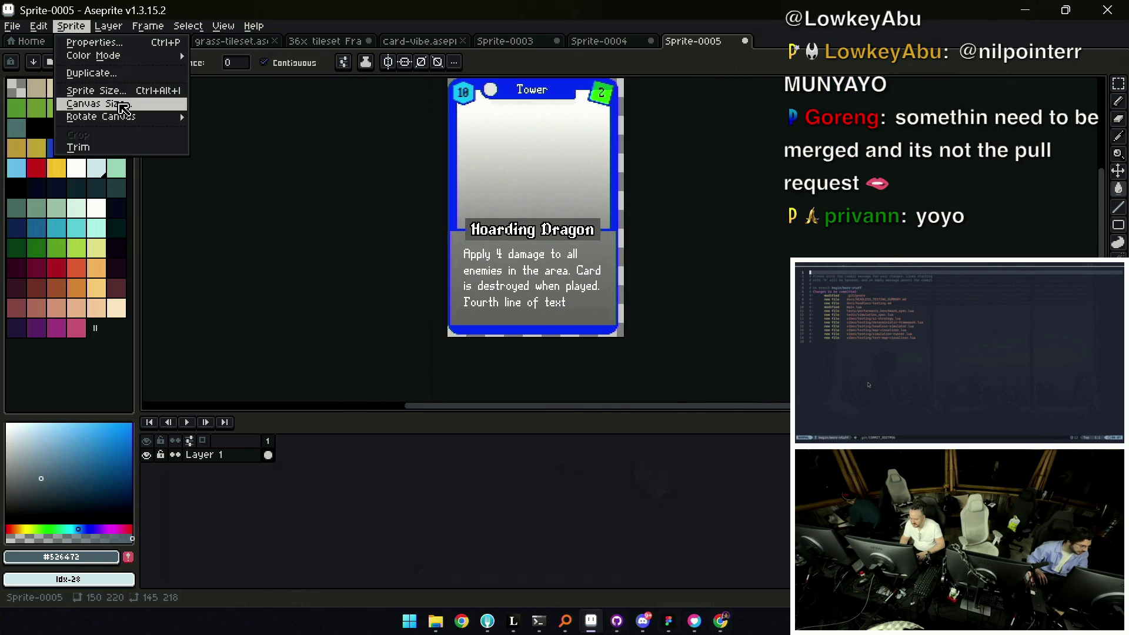
pyautogui.click(122, 105)
pyautogui.press('Escape')
pyautogui.click(71, 25)
pyautogui.press('Escape')
pyautogui.moveTo(510, 190); pyautogui.dragTo(496, 211)
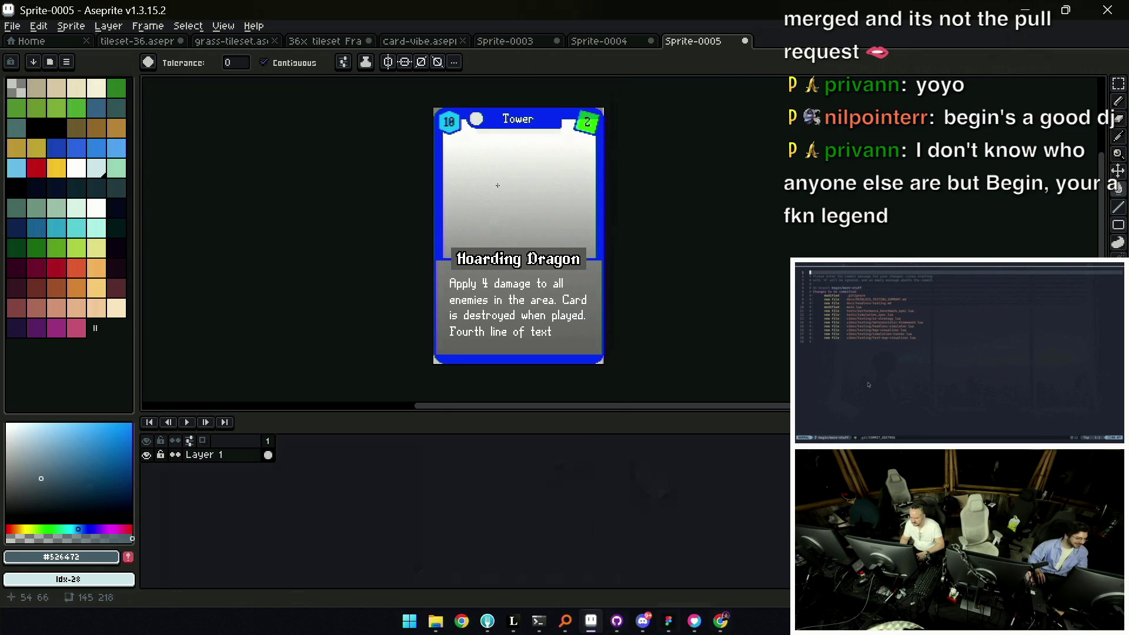
# Copy the whole card, paste it into Figma and move it toward the game screenshots
pyautogui.hotkey('ctrl', 'a')
pyautogui.press('Delete')
pyautogui.hotkey('ctrl', 'z')
pyautogui.scroll(-2, 470, 181)
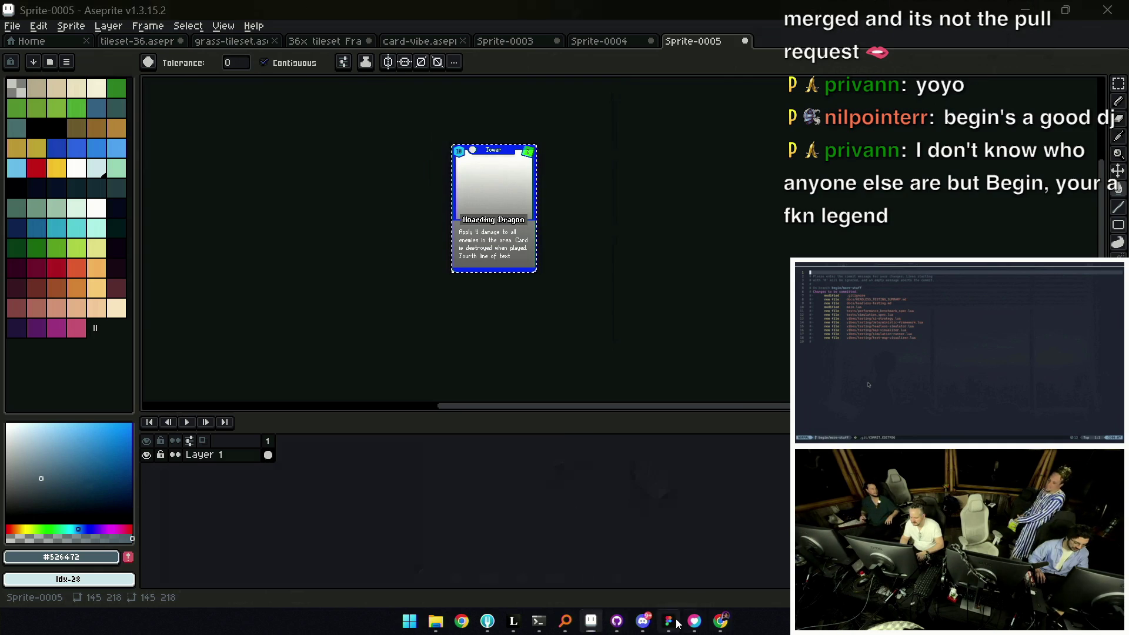
pyautogui.hotkey('alt', 'Tab')
pyautogui.scroll(-5, 592, 310)
pyautogui.scroll(5, 635, 371)
pyautogui.hscroll(5, 565, 326)
pyautogui.scroll(1, 566, 327)
pyautogui.hotkey('ctrl', 'v')
pyautogui.scroll(5, 566, 318)
pyautogui.moveTo(542, 315)
pyautogui.mouseDown()
pyautogui.moveTo(703, 443)
pyautogui.moveTo(1027, 408)
pyautogui.mouseUp()
pyautogui.hscroll(5, 533, 314)
pyautogui.scroll(-5, 534, 313)
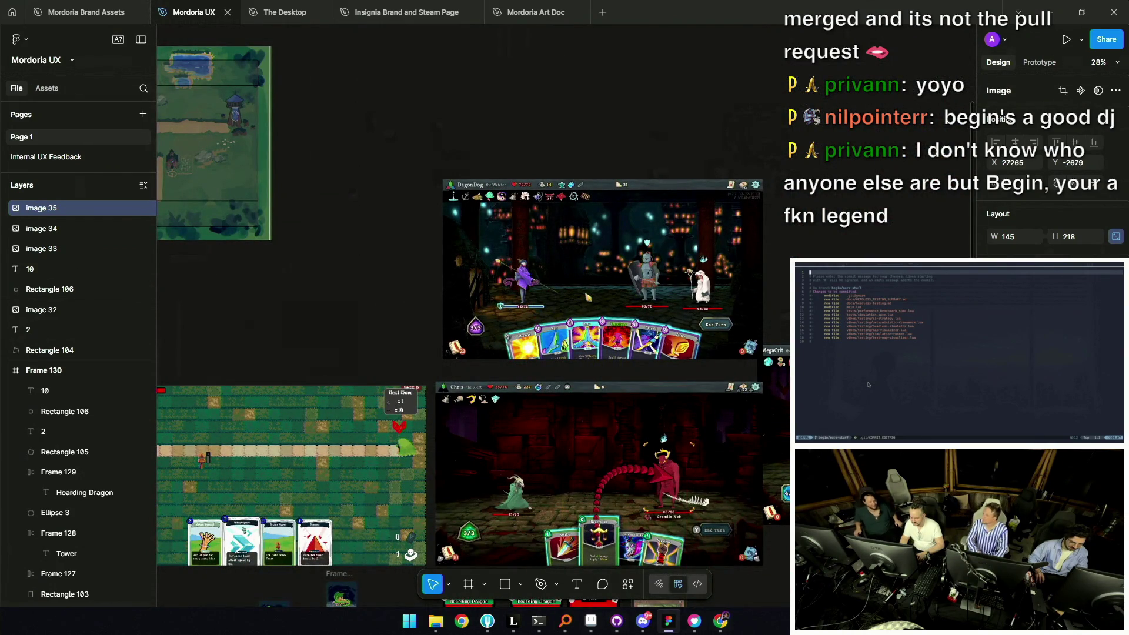
pyautogui.scroll(5, 1027, 408)
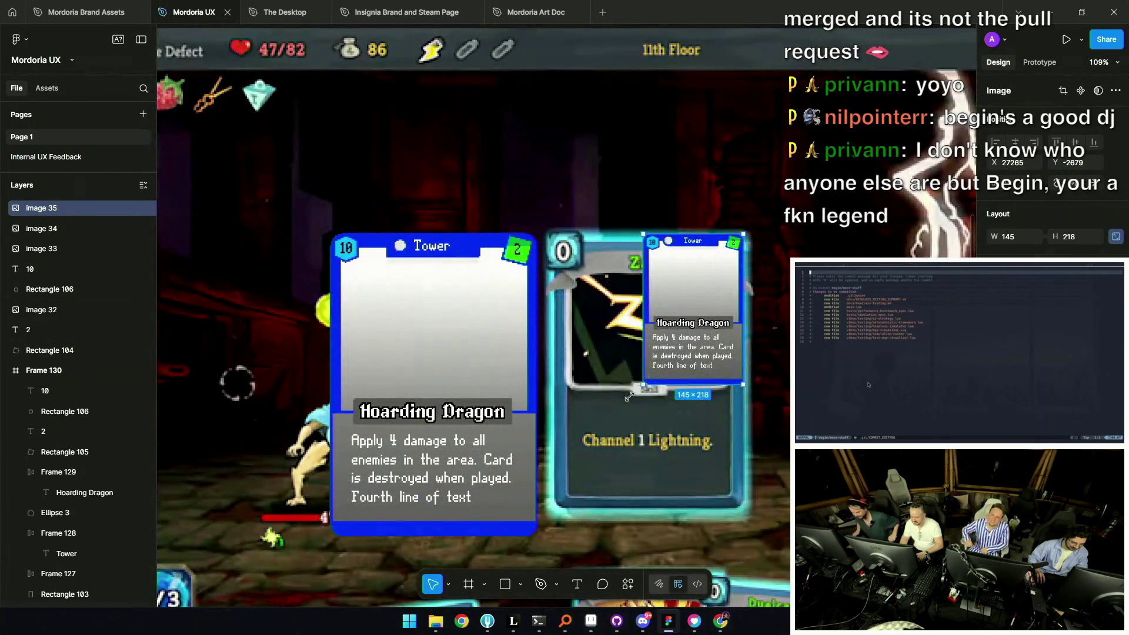
# Enlarge the pasted card to 290×436 and place it over the lightning card
pyautogui.moveTo(643, 385); pyautogui.dragTo(562, 501)
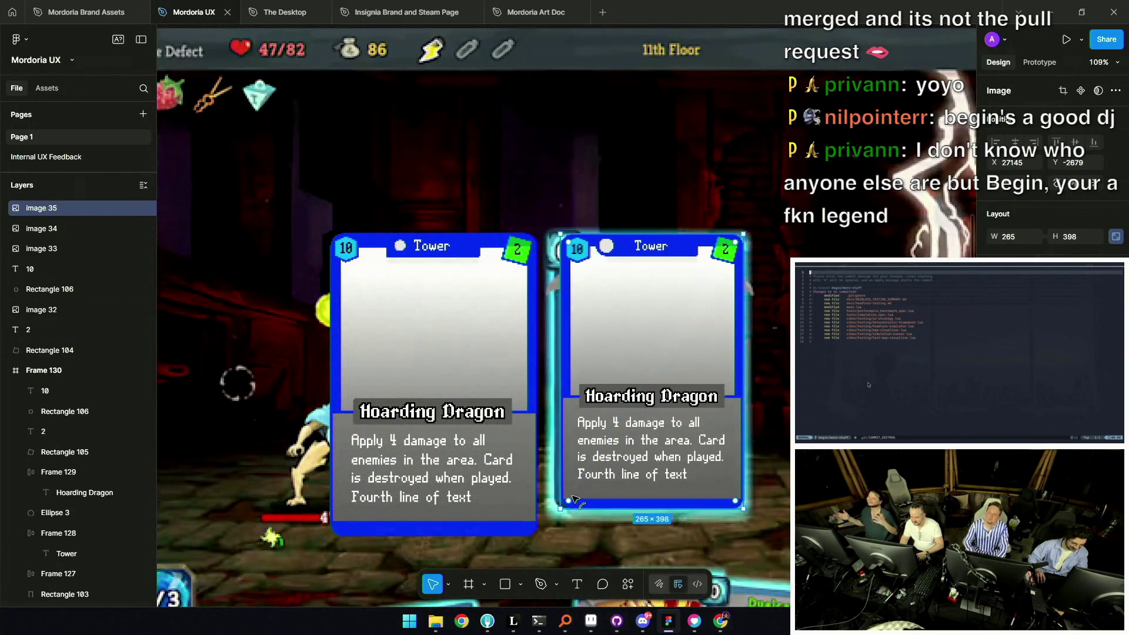
pyautogui.hotkey('ctrl', 'z')
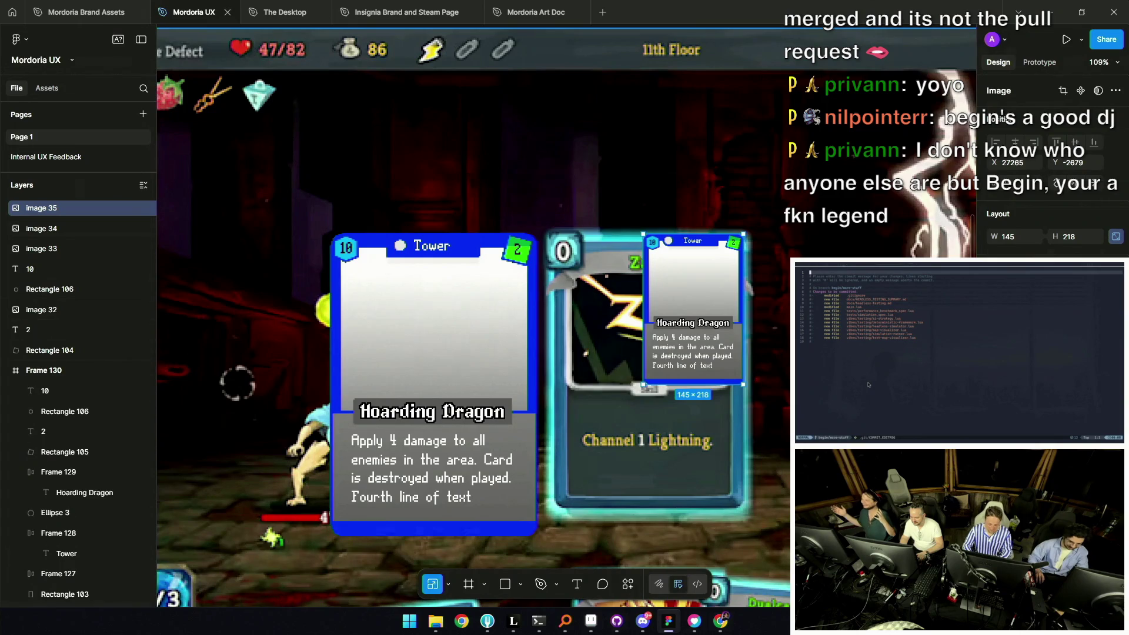
pyautogui.moveTo(743, 234); pyautogui.dragTo(778, 156)
pyautogui.moveTo(681, 290); pyautogui.dragTo(665, 321)
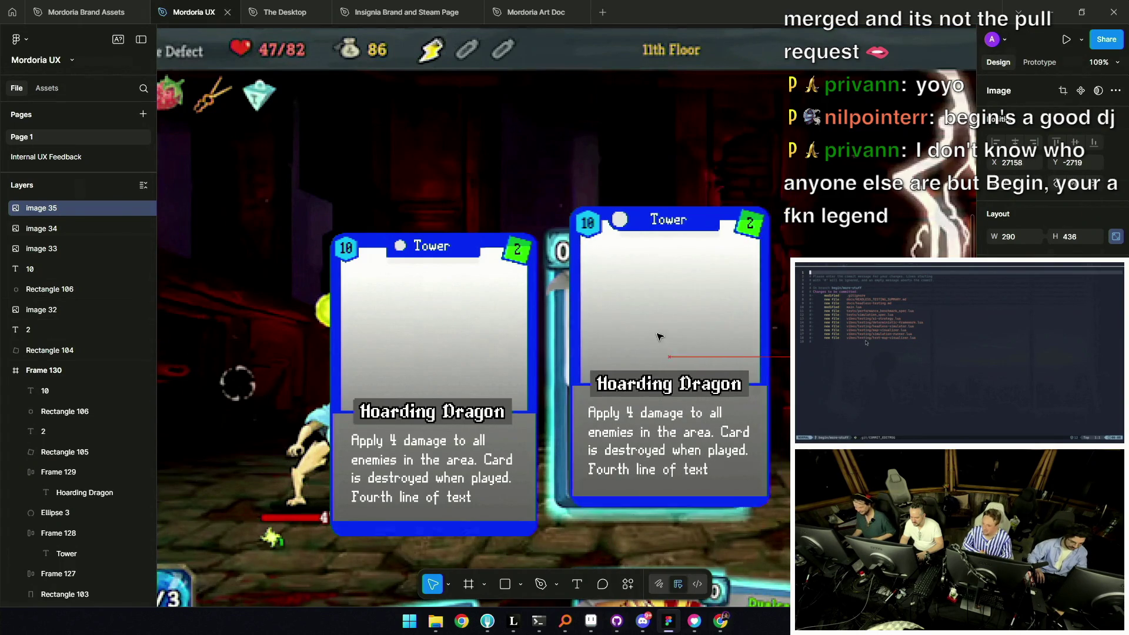
pyautogui.keyDown('ctrl'); pyautogui.scroll(-5, 662, 335); pyautogui.keyUp('ctrl')
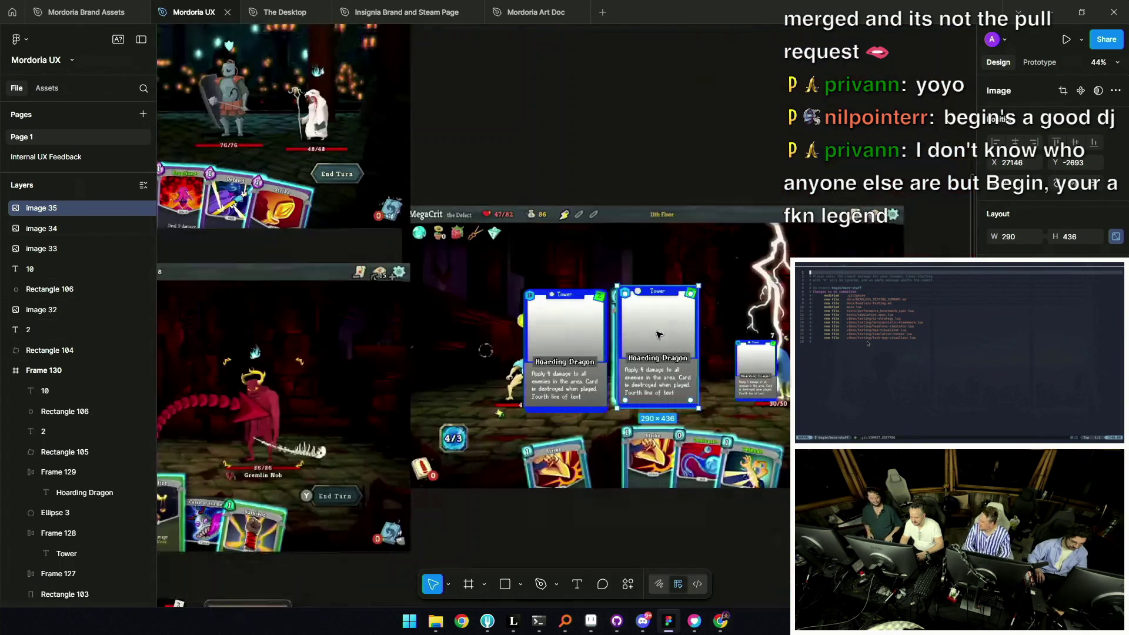
# Delete the two older card copies, images 33 and 34
pyautogui.click(751, 352)
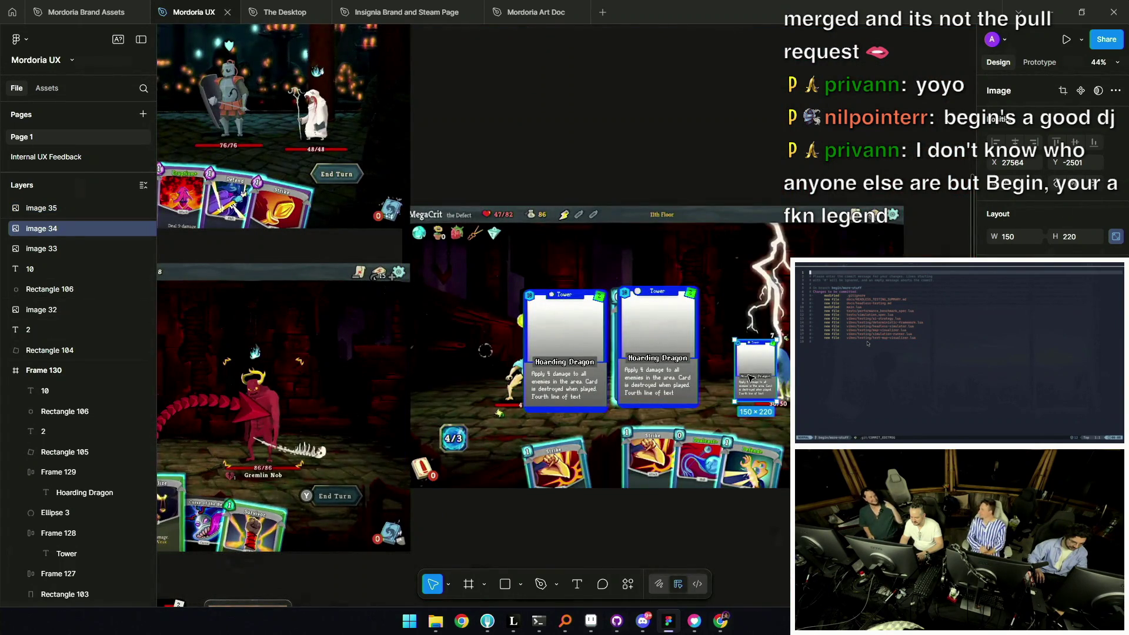
pyautogui.click(547, 351)
pyautogui.keyDown('shift'); pyautogui.click(745, 368); pyautogui.keyUp('shift')
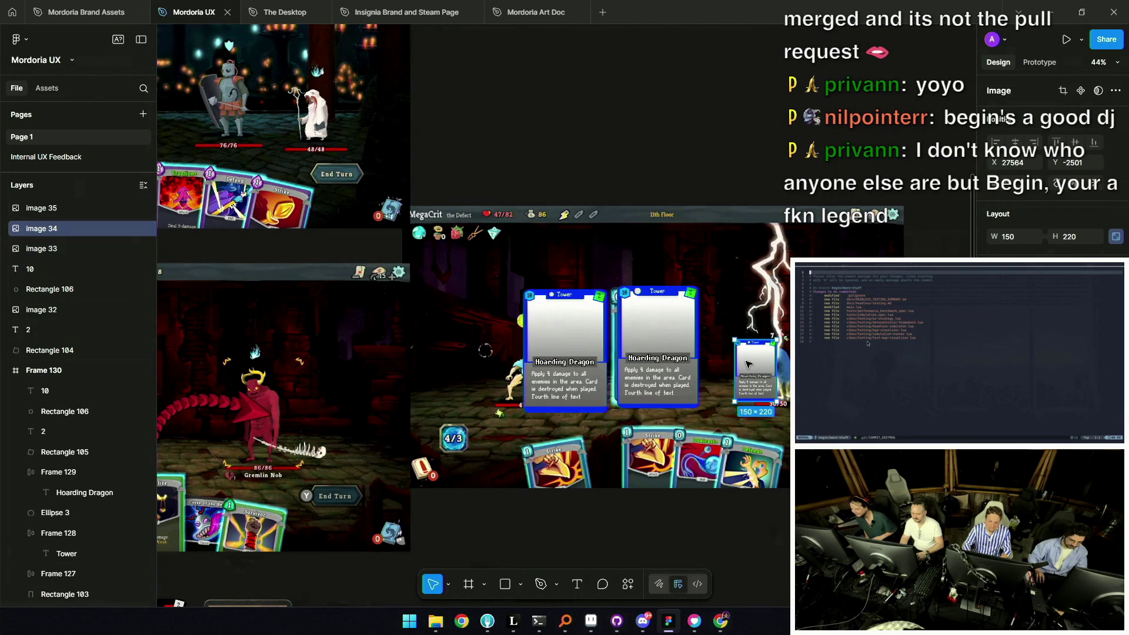
pyautogui.press('Delete')
pyautogui.click(653, 353)
pyautogui.keyDown('ctrl'); pyautogui.scroll(3, 644, 363); pyautogui.keyUp('ctrl')
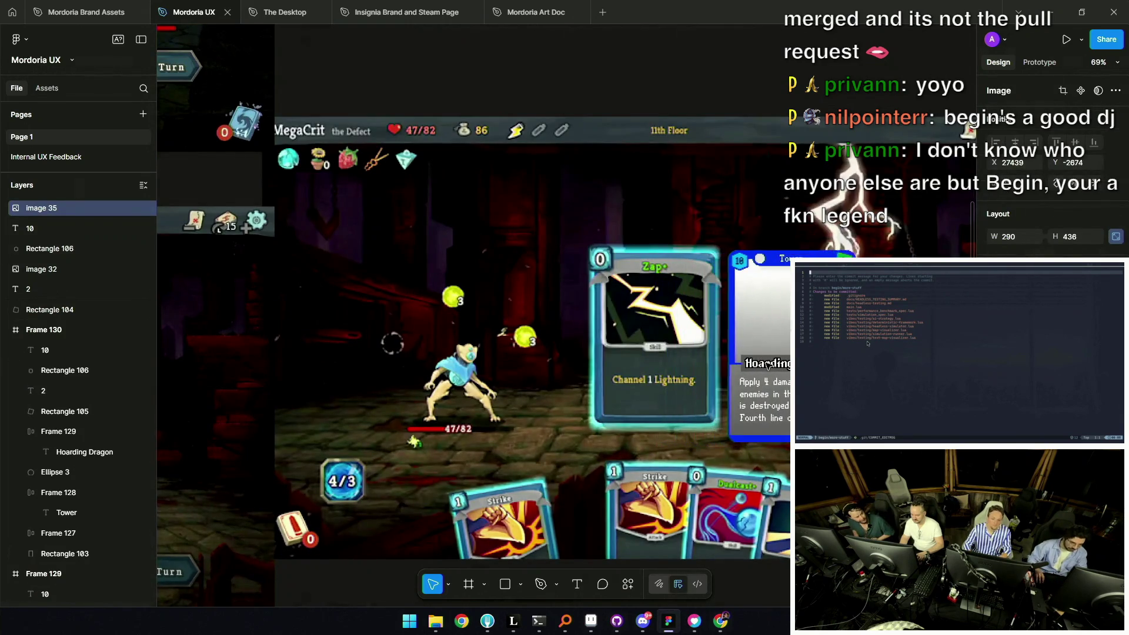
pyautogui.keyDown('ctrl'); pyautogui.scroll(-2, 597, 323); pyautogui.keyUp('ctrl')
# Move the new card onto the middle screenshot beside the Ghostly Armor card
pyautogui.click(723, 305)
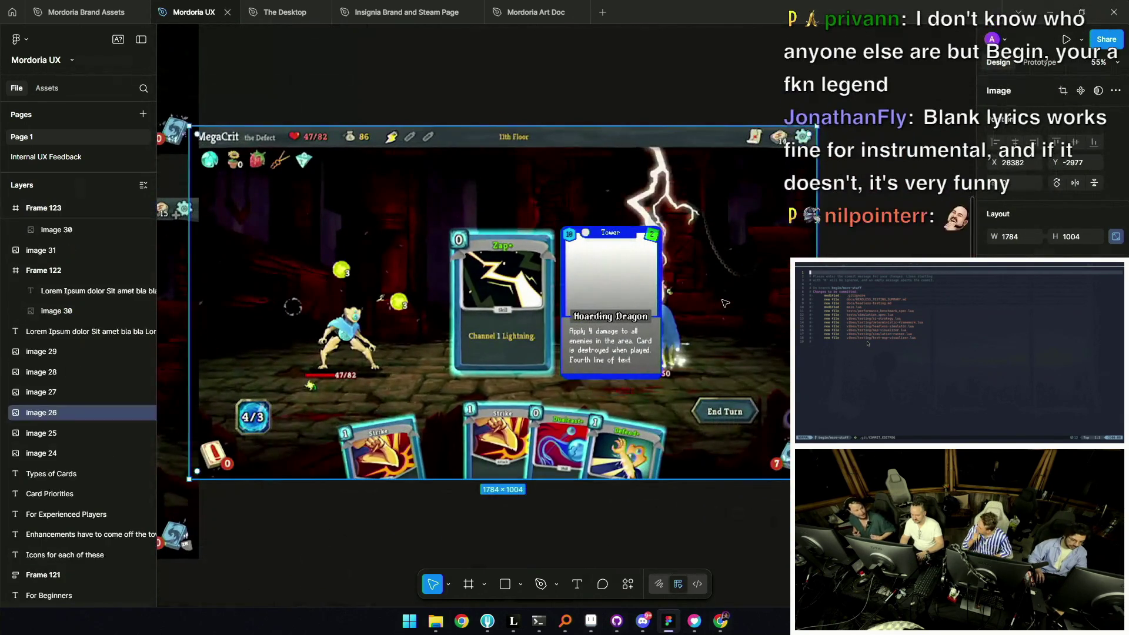
pyautogui.keyDown('ctrl'); pyautogui.scroll(-3, 784, 247); pyautogui.keyUp('ctrl')
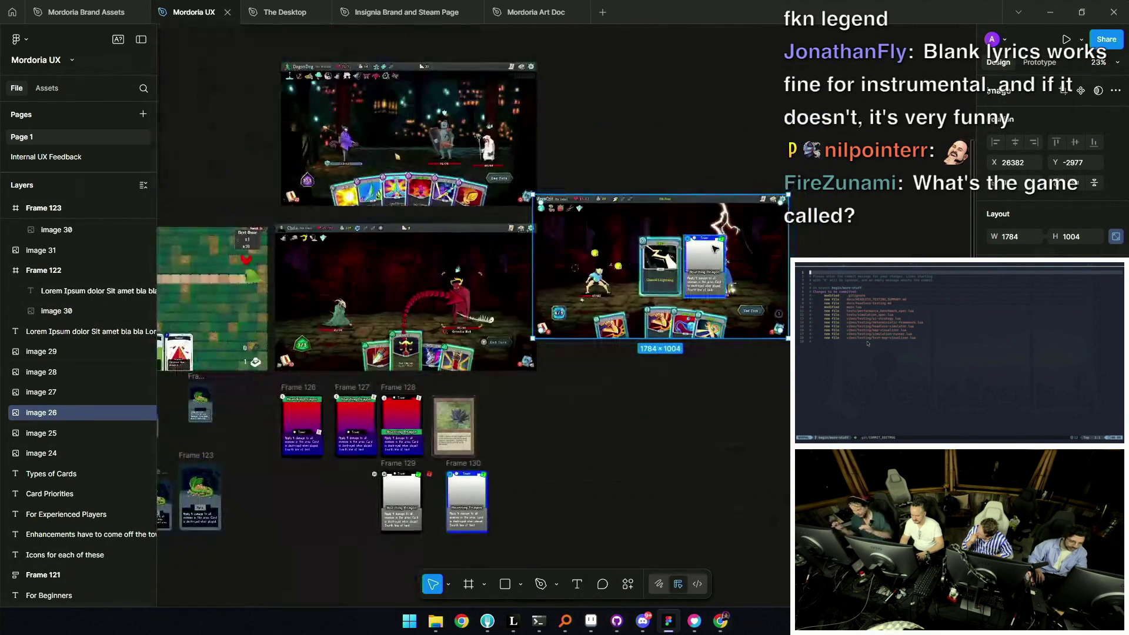
pyautogui.click(710, 251)
pyautogui.moveTo(708, 256)
pyautogui.mouseDown()
pyautogui.moveTo(471, 259)
pyautogui.moveTo(614, 252)
pyautogui.mouseUp()
pyautogui.hscroll(-3, 472, 260)
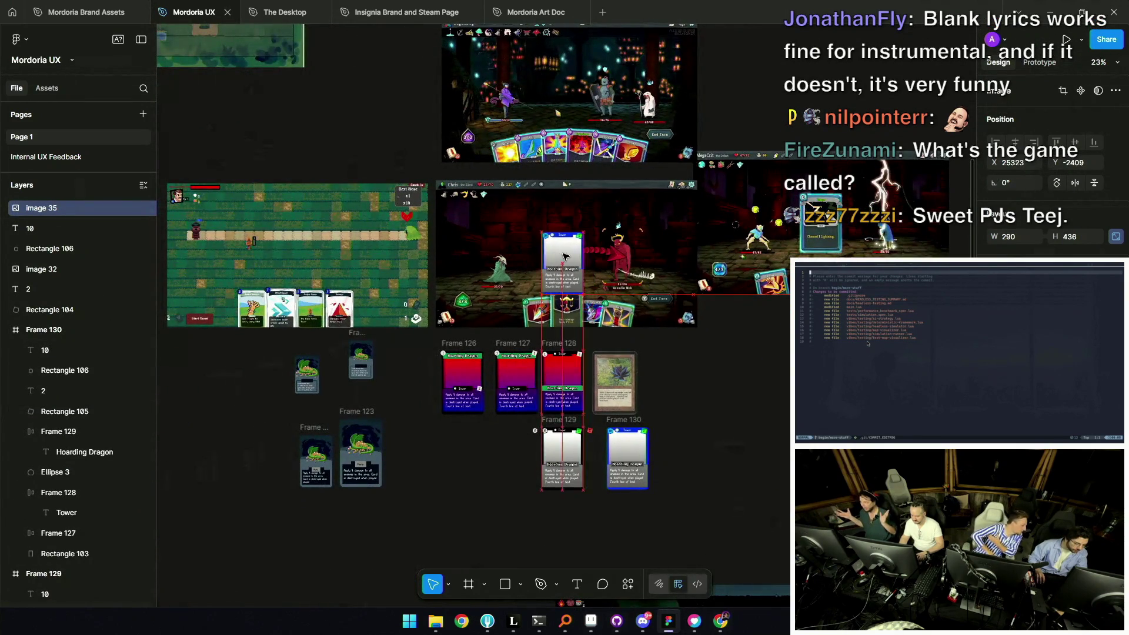
pyautogui.moveTo(733, 212); pyautogui.dragTo(790, 202)
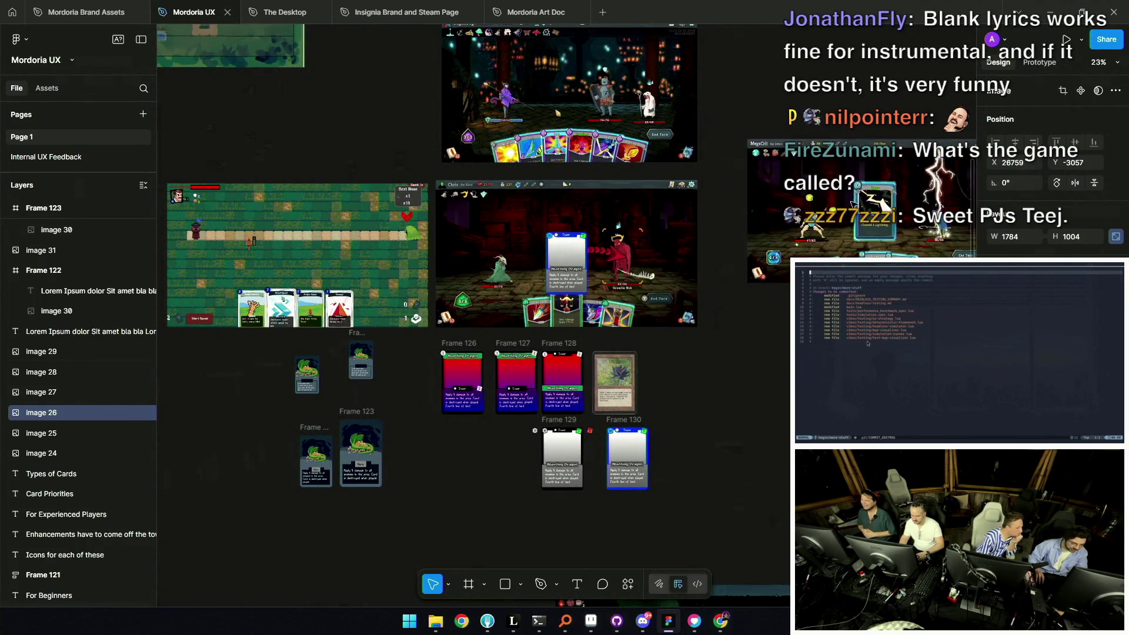
pyautogui.click(618, 266)
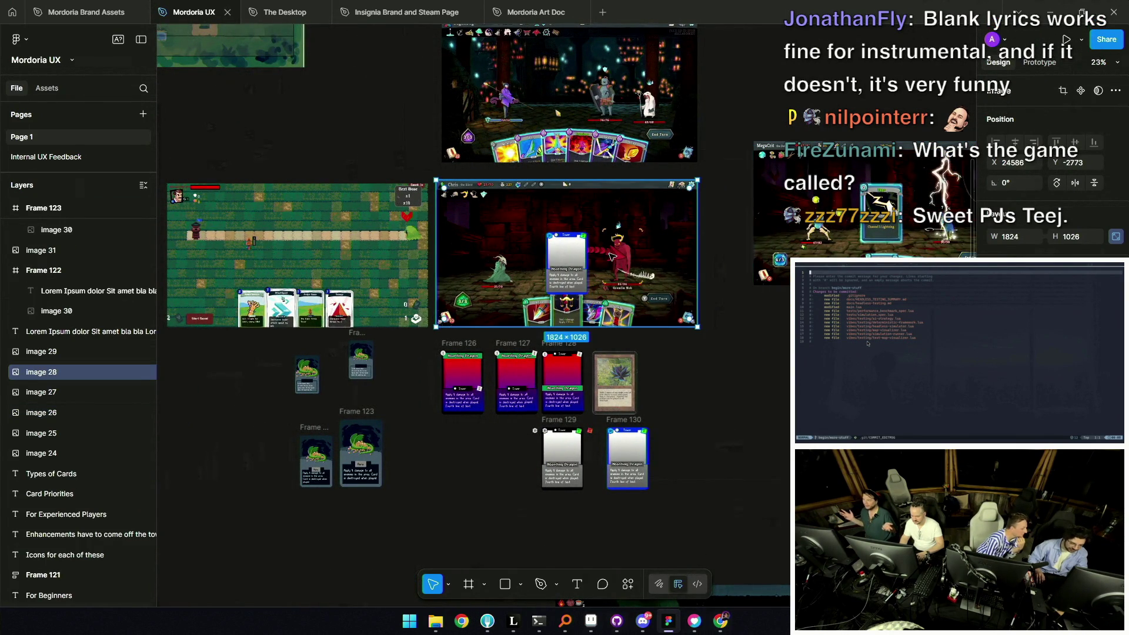
pyautogui.scroll(-5, 617, 260)
pyautogui.click(663, 406)
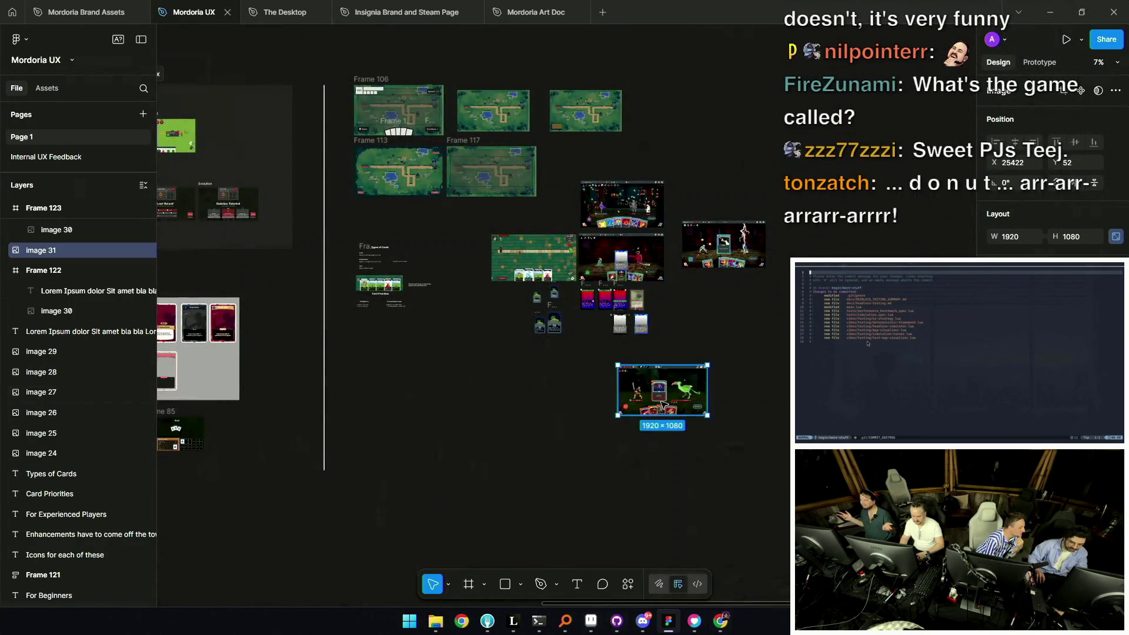
pyautogui.click(675, 394)
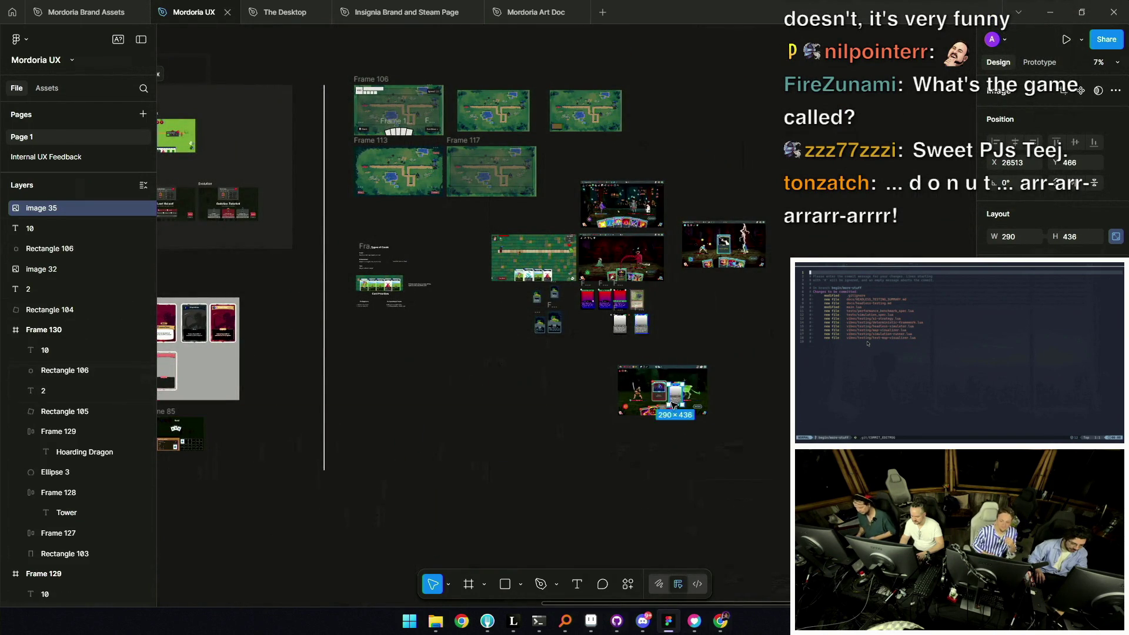
pyautogui.scroll(10, 676, 402)
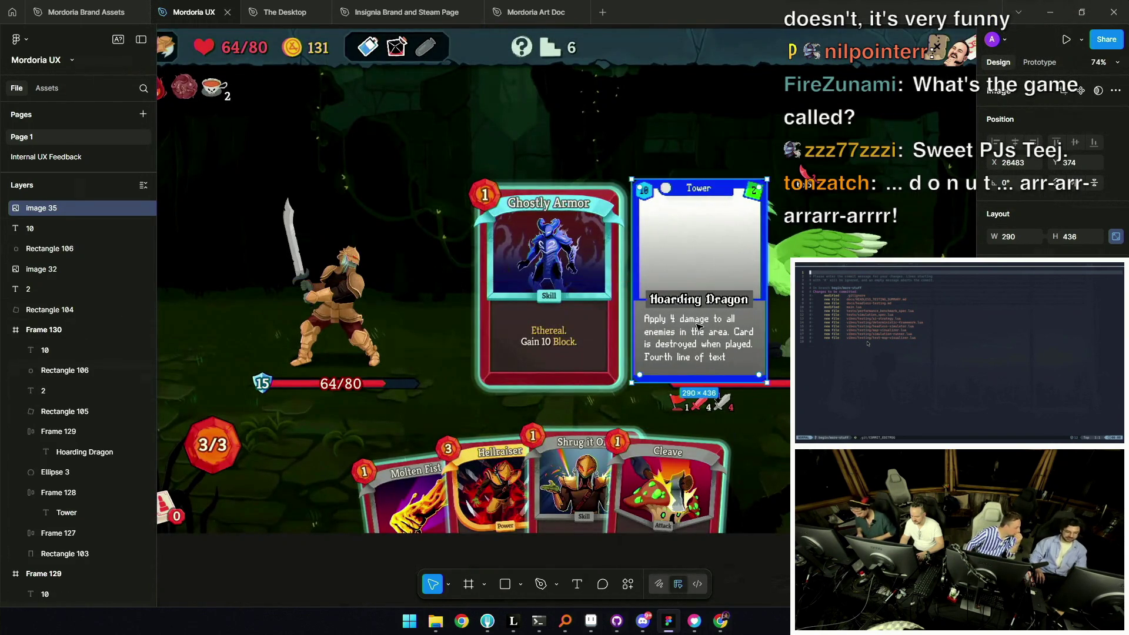
pyautogui.moveTo(696, 265); pyautogui.dragTo(720, 271)
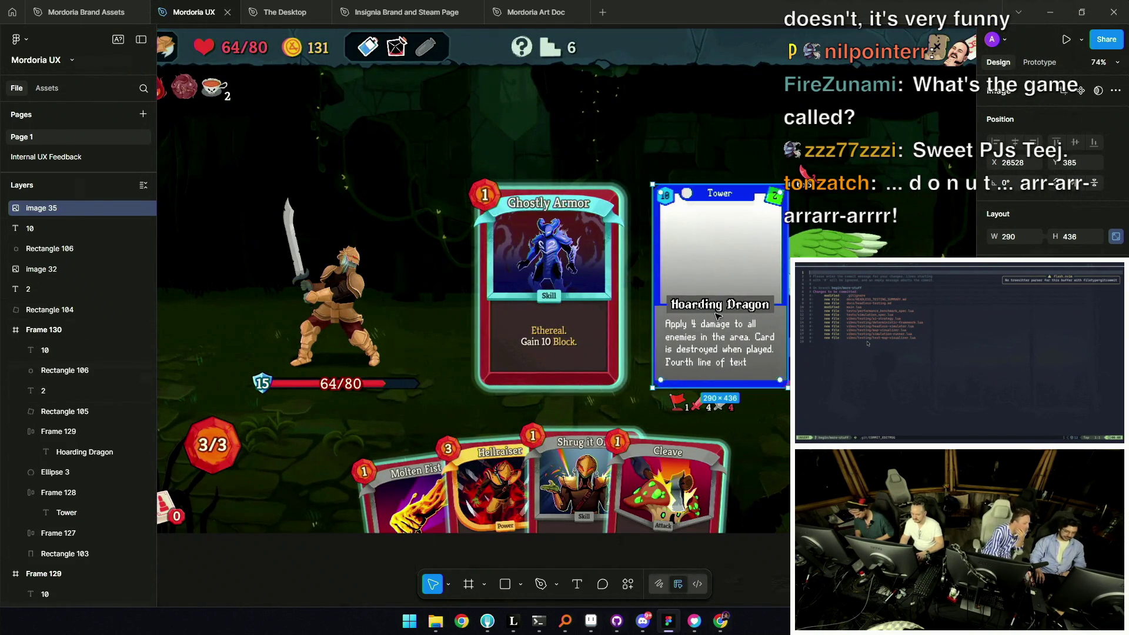
pyautogui.click(297, 577)
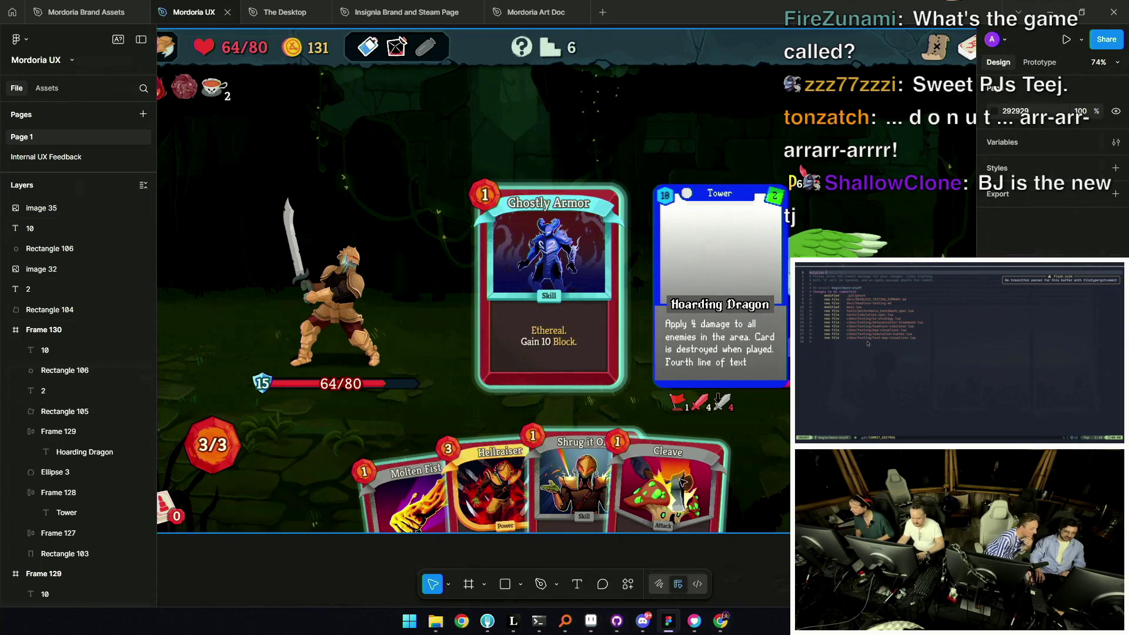
pyautogui.scroll(-2, 628, 335)
pyautogui.scroll(-1, 633, 329)
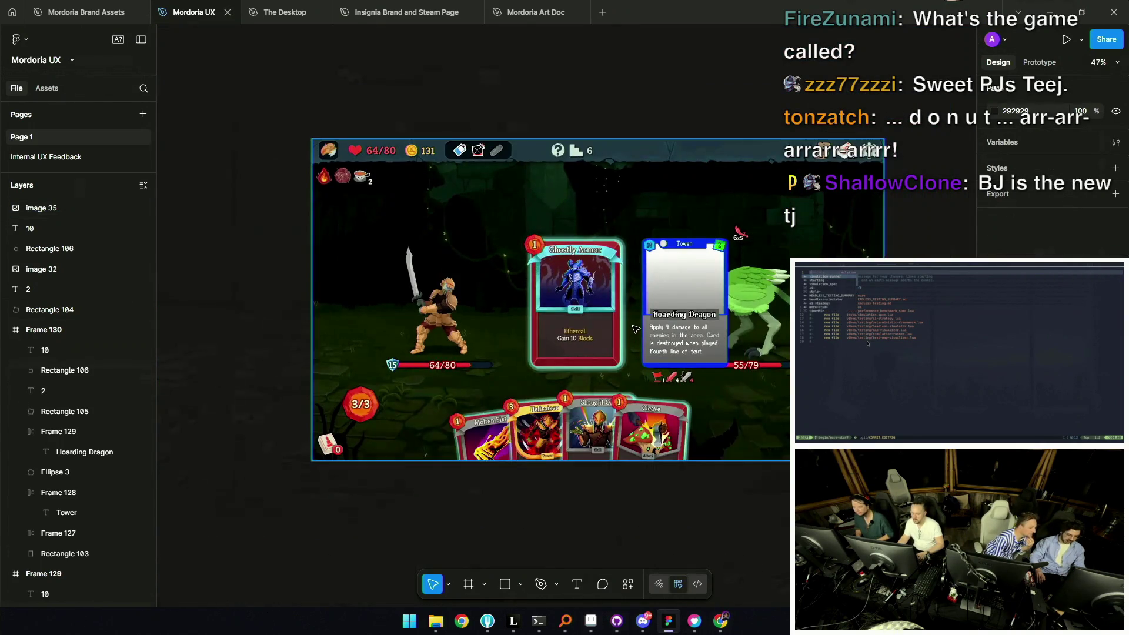
pyautogui.scroll(3, 649, 265)
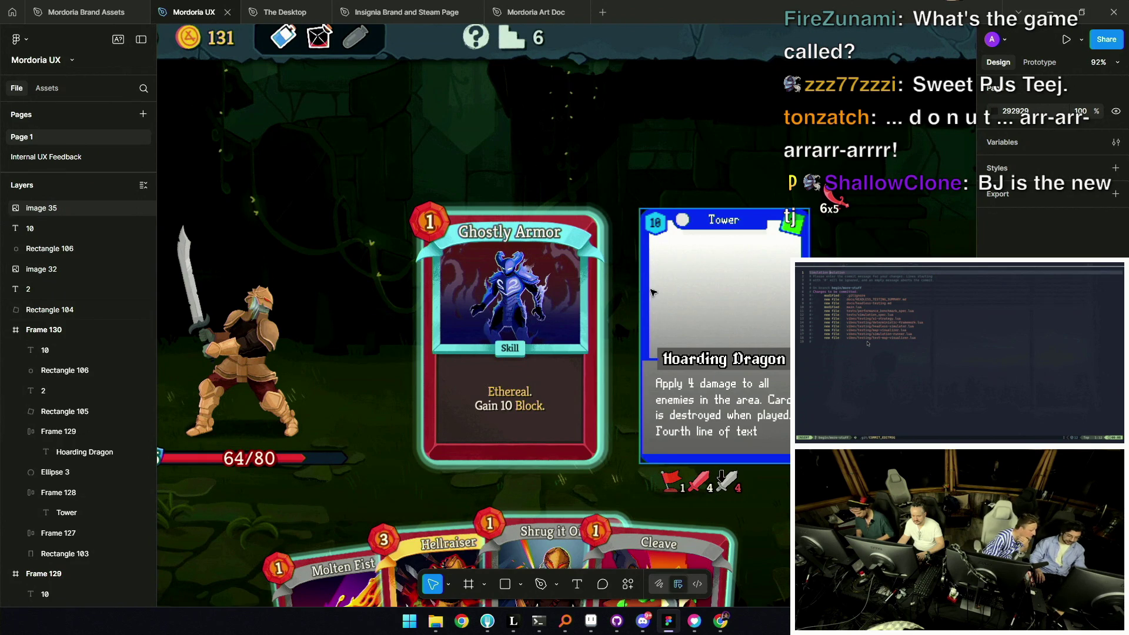
pyautogui.scroll(5, 794, 228)
pyautogui.scroll(3, 799, 233)
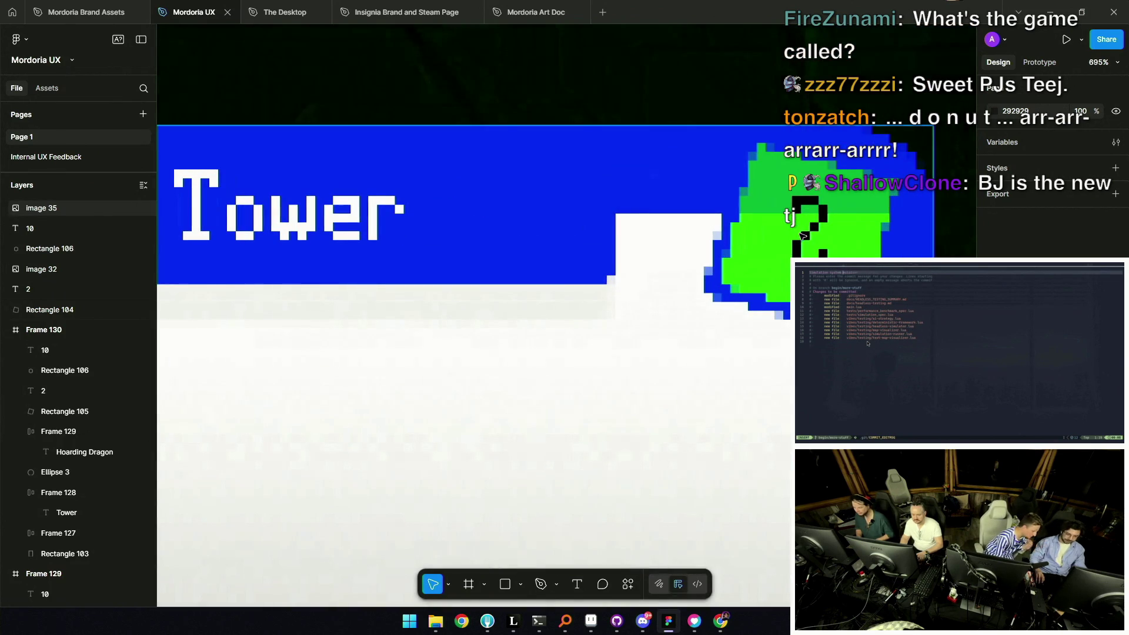
pyautogui.scroll(-6, 799, 235)
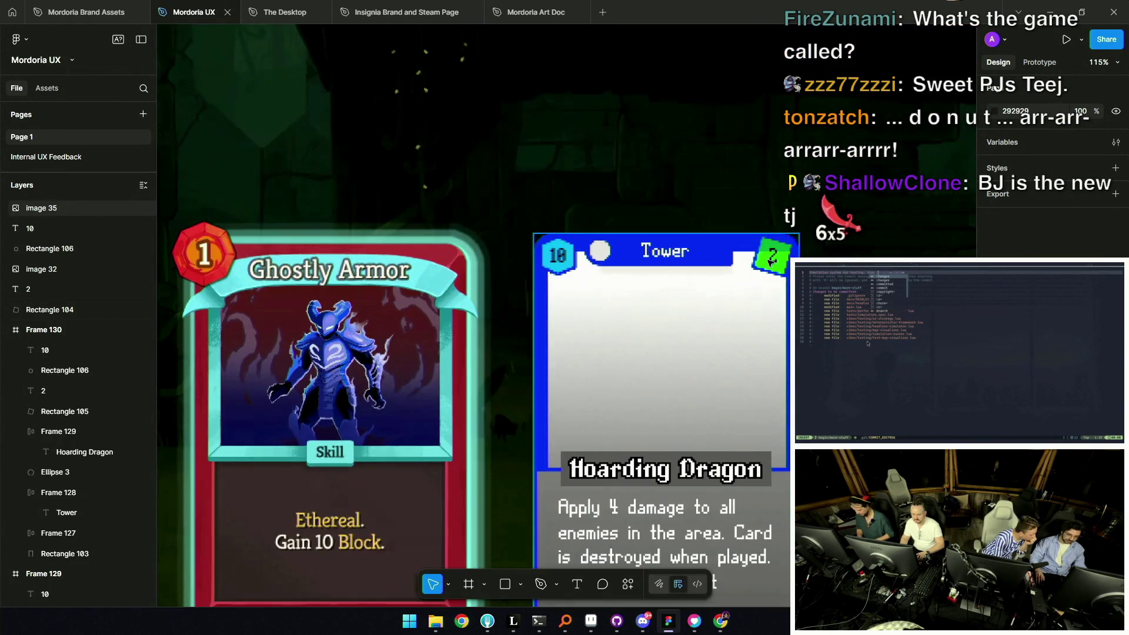
pyautogui.scroll(6, 759, 274)
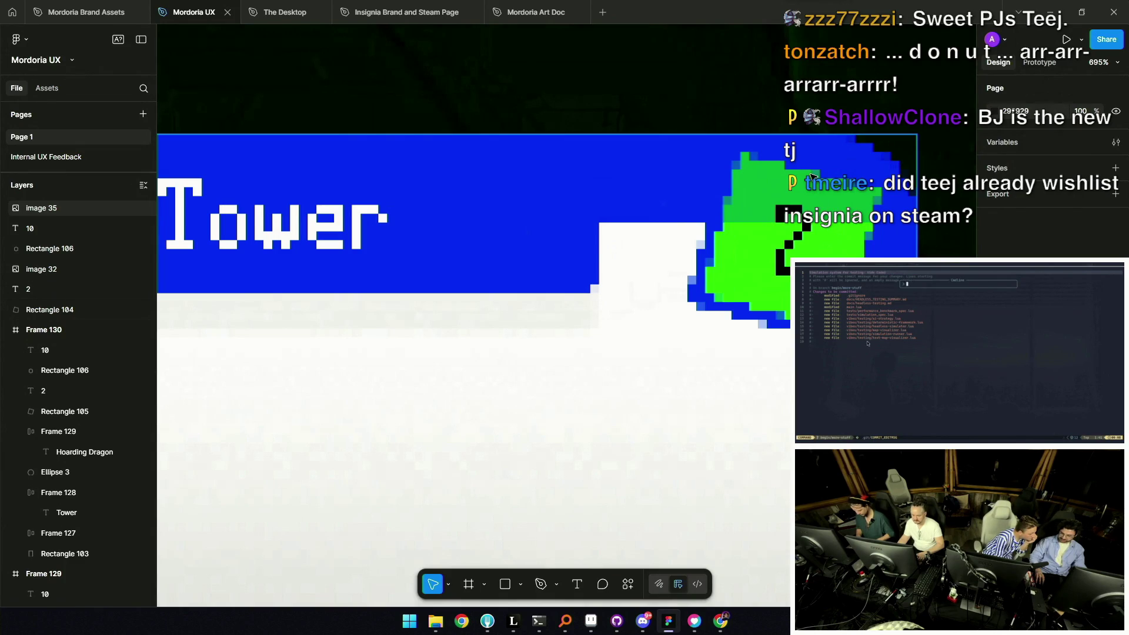
pyautogui.scroll(-1, 811, 176)
pyautogui.scroll(-3, 706, 177)
pyautogui.scroll(-1, 574, 181)
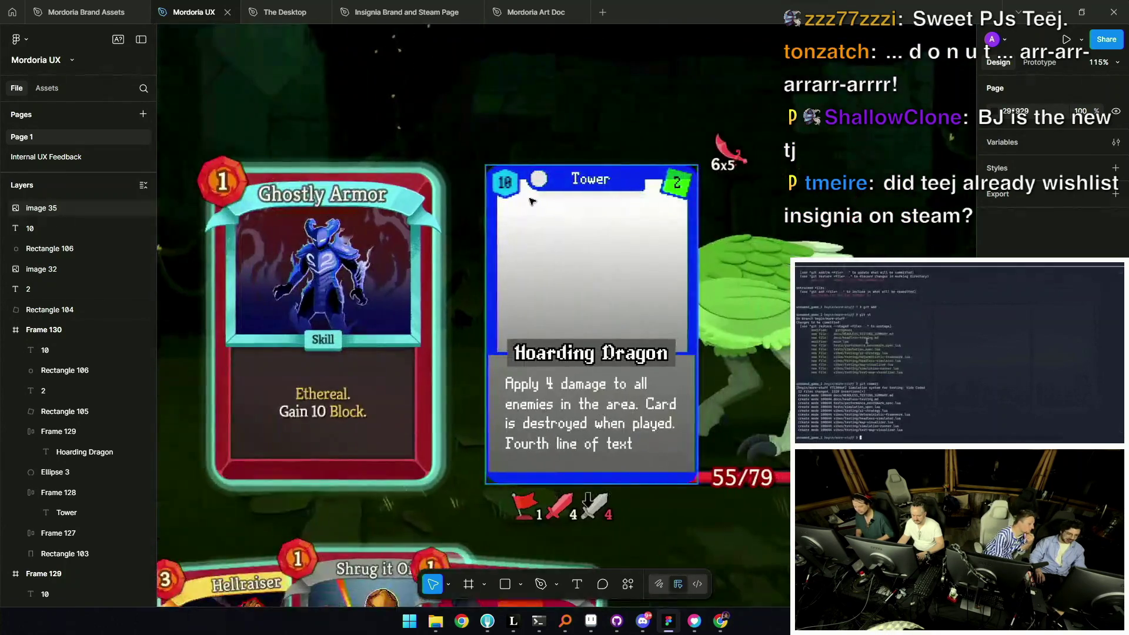
pyautogui.scroll(-1, 508, 181)
pyautogui.scroll(-1, 529, 186)
pyautogui.scroll(2, 633, 196)
pyautogui.scroll(1, 633, 195)
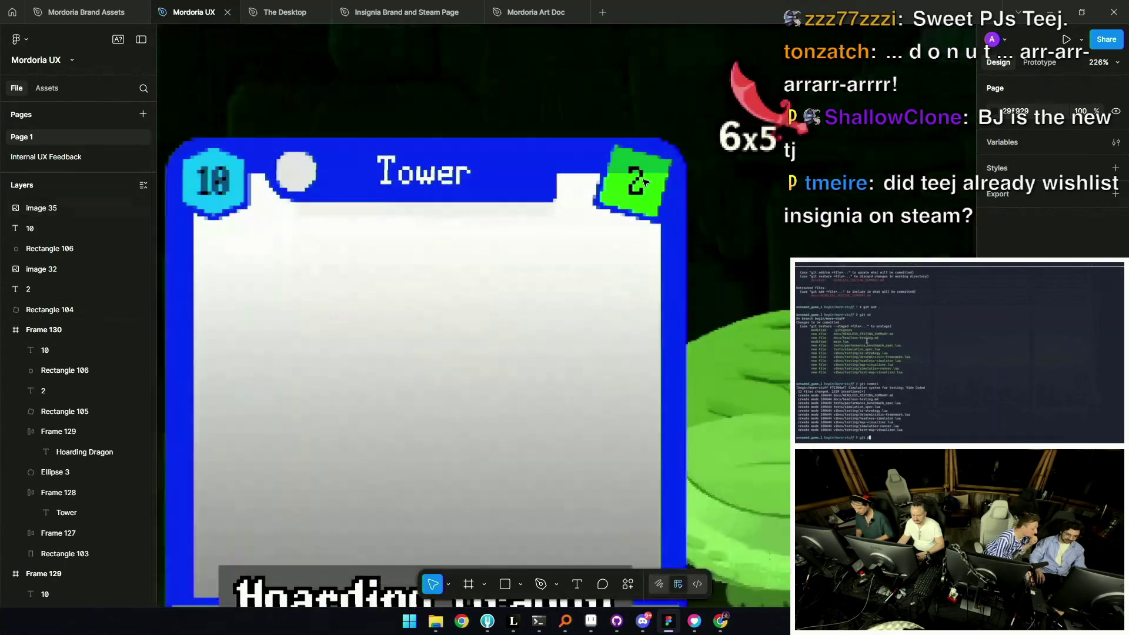
pyautogui.scroll(-4, 633, 198)
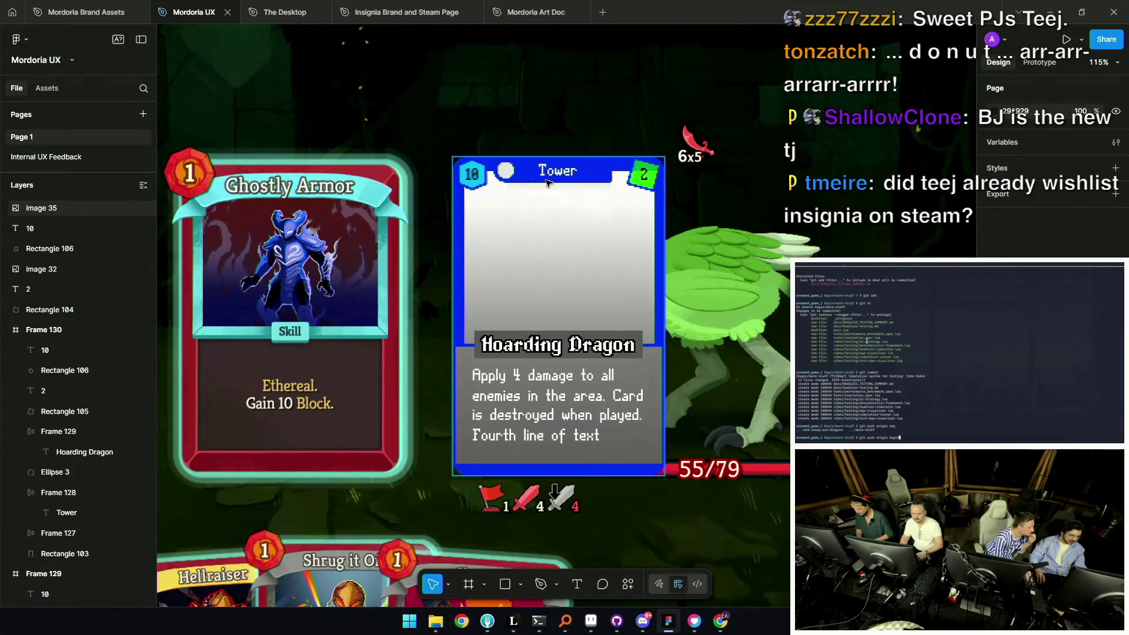
pyautogui.scroll(5, 504, 171)
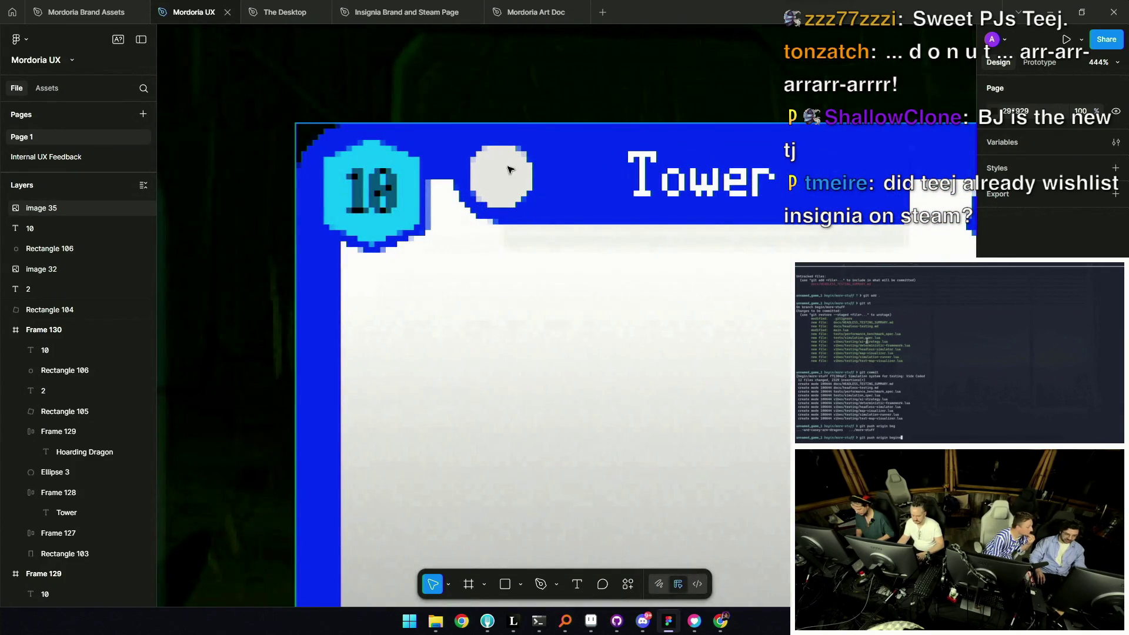
pyautogui.scroll(-5, 703, 194)
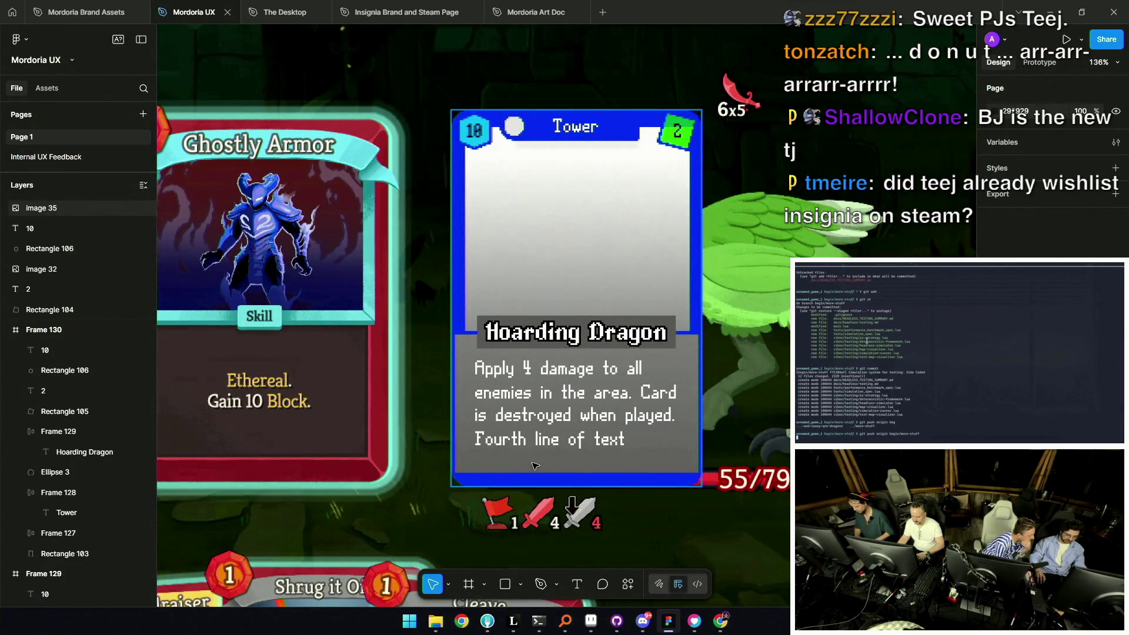
pyautogui.scroll(-2, 576, 419)
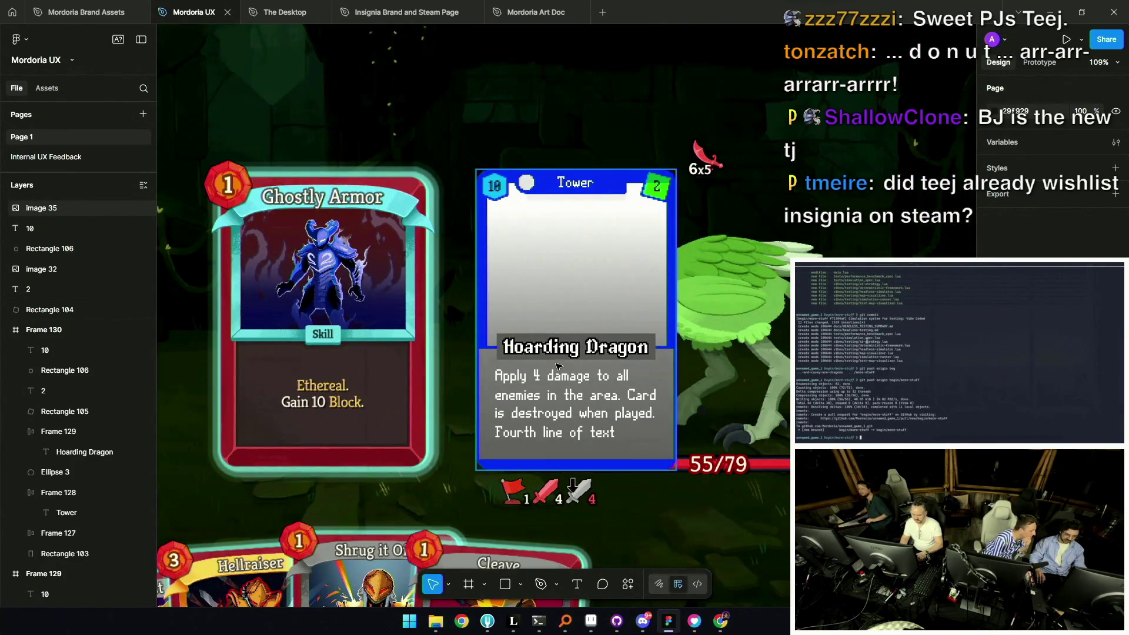
pyautogui.scroll(-3, 574, 352)
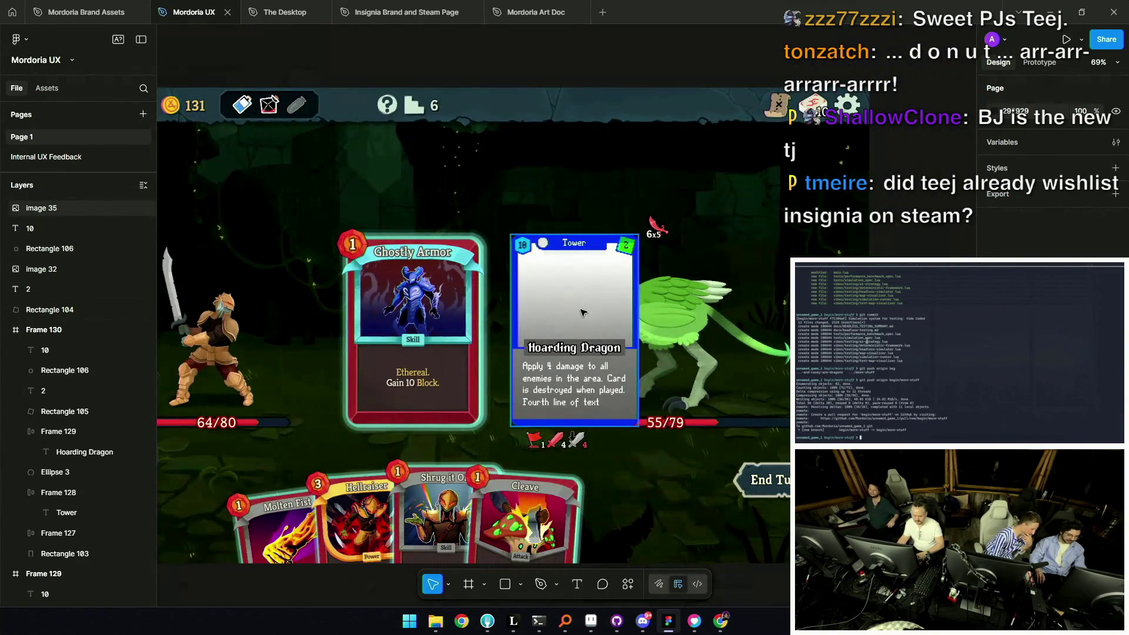
# Select the Hoarding Dragon card image (Image 35) in the battle mockup
pyautogui.click(581, 311)
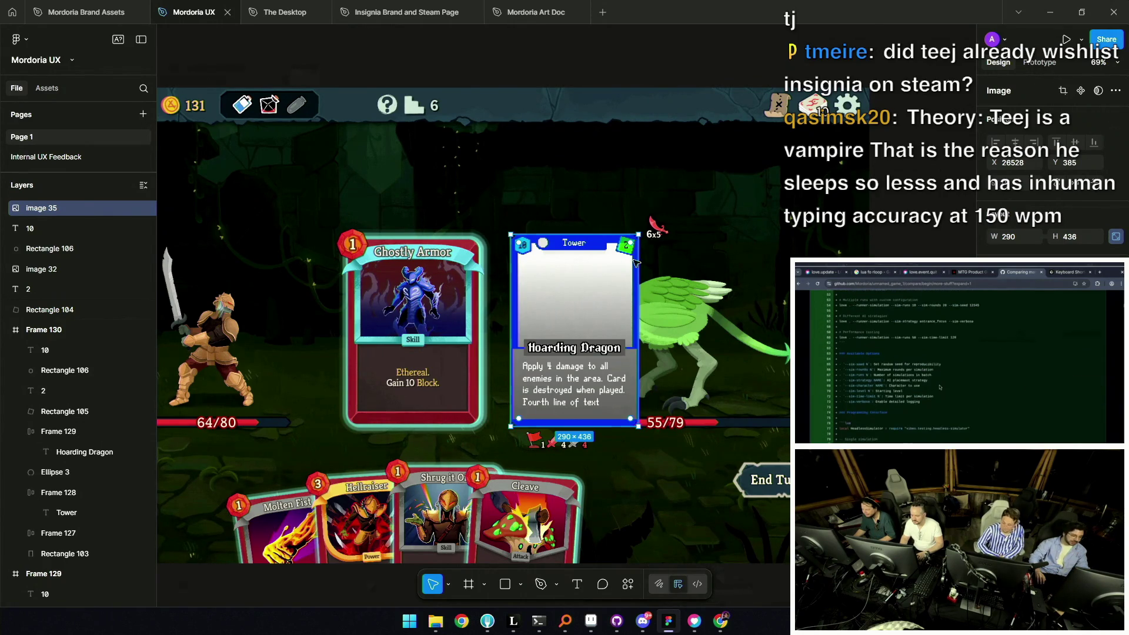
pyautogui.scroll(-5, 629, 264)
# Pan across the card frames and screenshots, then bring the Leonardo mockup forward
pyautogui.moveTo(605, 172)
pyautogui.mouseDown()
pyautogui.moveTo(661, 386)
pyautogui.moveTo(703, 410)
pyautogui.mouseUp()
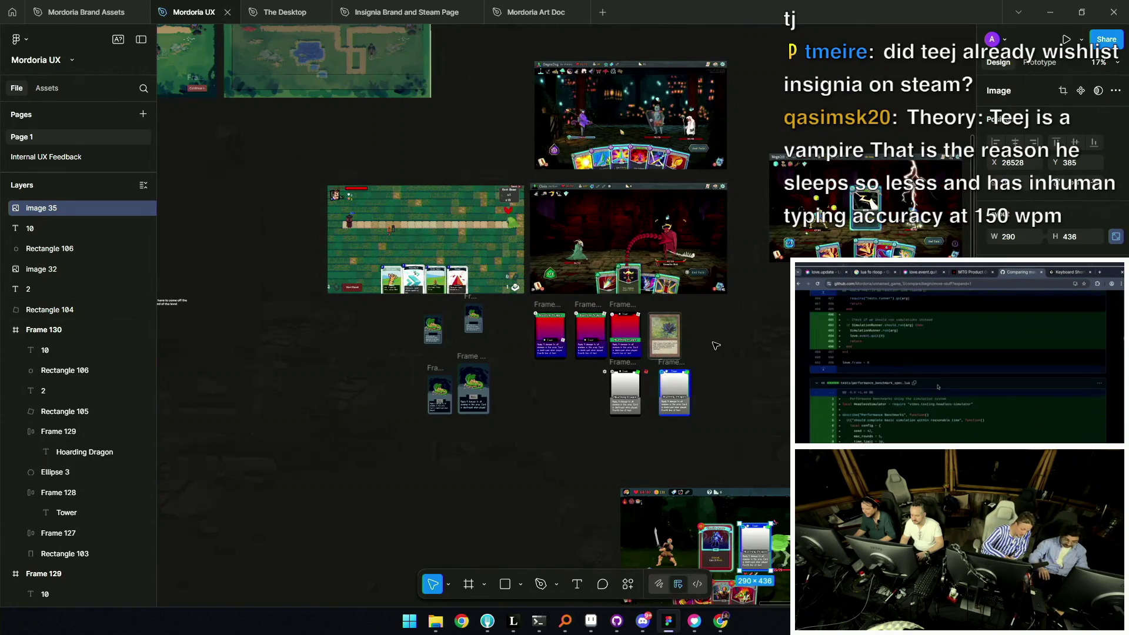
pyautogui.scroll(5, 676, 344)
pyautogui.scroll(4, 508, 369)
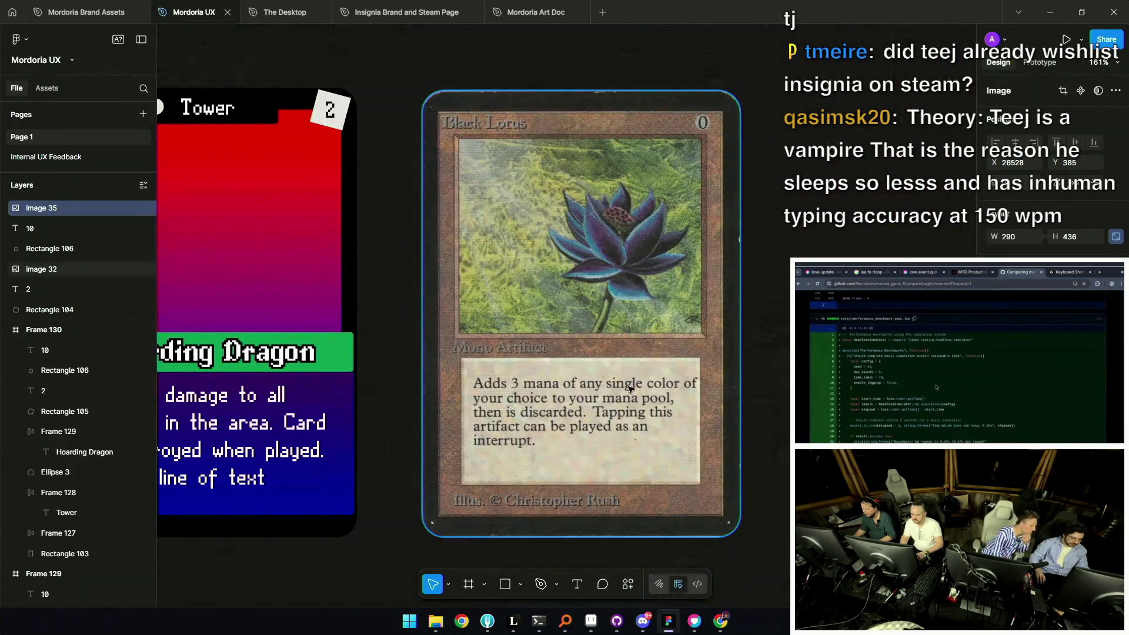
pyautogui.scroll(-3, 645, 418)
pyautogui.scroll(-2, 645, 418)
pyautogui.moveTo(644, 419); pyautogui.dragTo(616, 405)
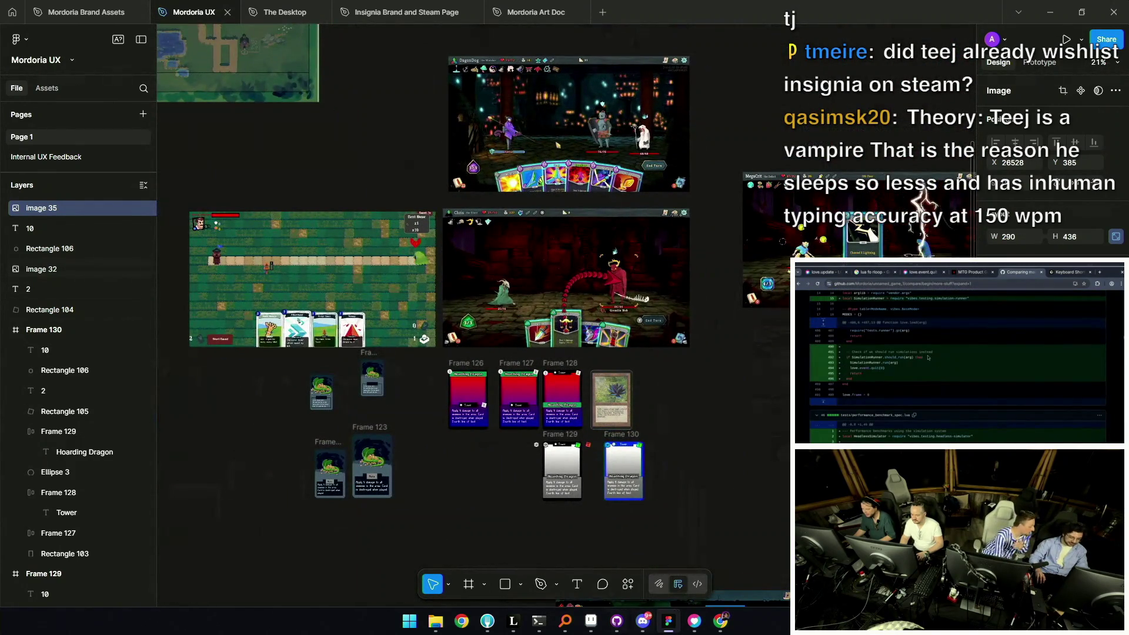
pyautogui.moveTo(513, 620)
pyautogui.click(564, 569)
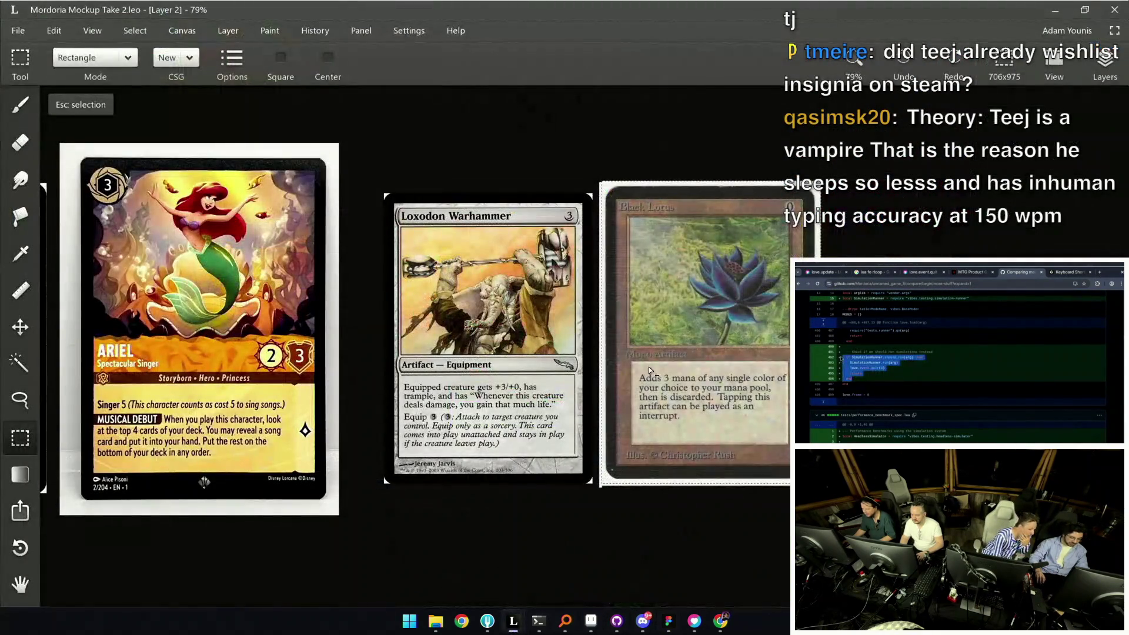
pyautogui.scroll(2, 401, 381)
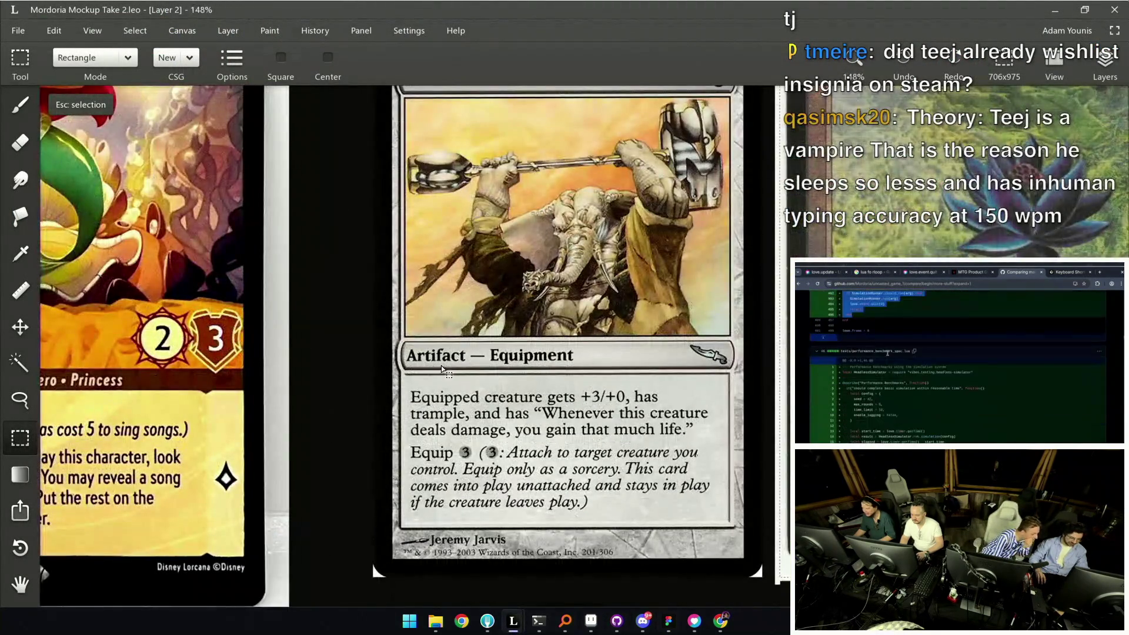
pyautogui.scroll(-2, 727, 369)
pyautogui.scroll(-2, 728, 368)
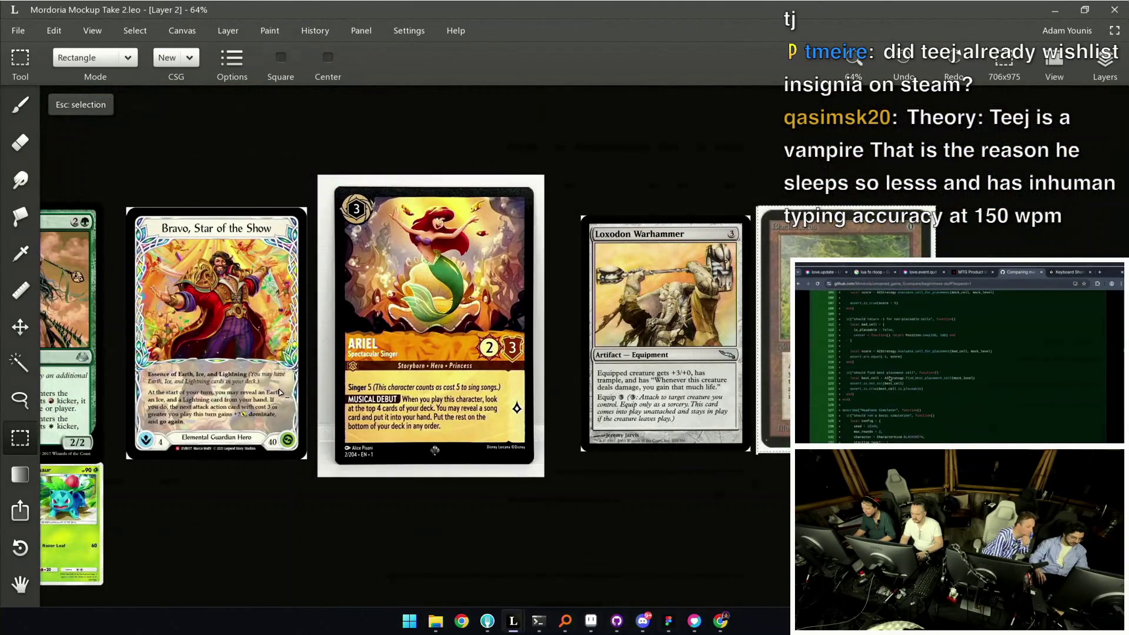
pyautogui.scroll(3, 250, 396)
pyautogui.scroll(3, 251, 395)
pyautogui.scroll(1, 265, 406)
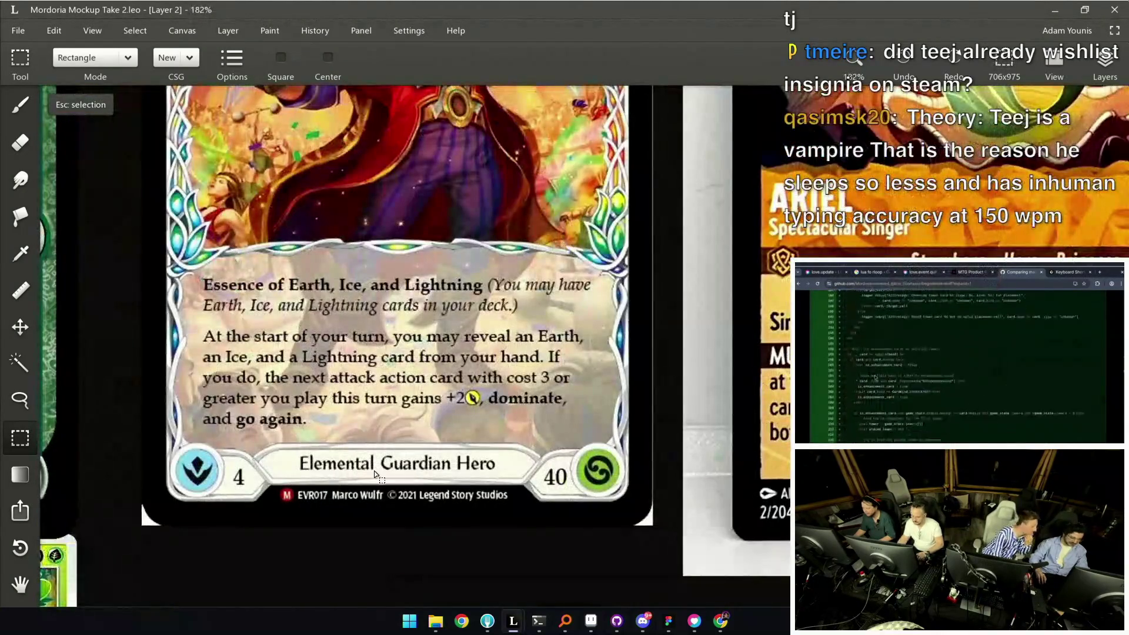
pyautogui.scroll(-4, 521, 477)
pyautogui.scroll(1, 501, 482)
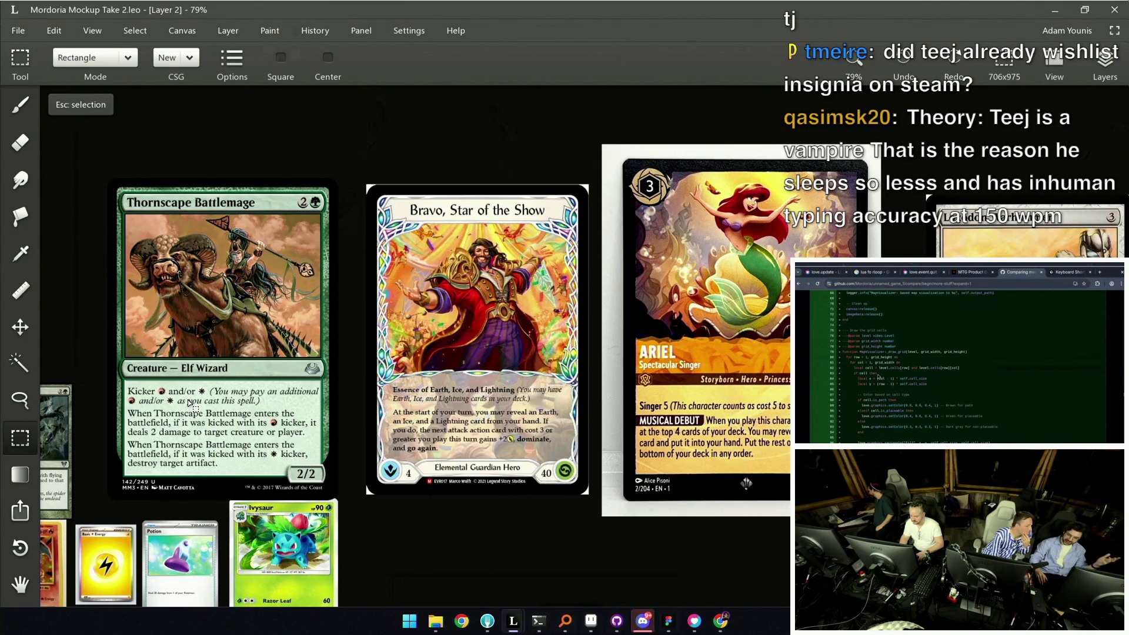
pyautogui.scroll(-2, 819, 302)
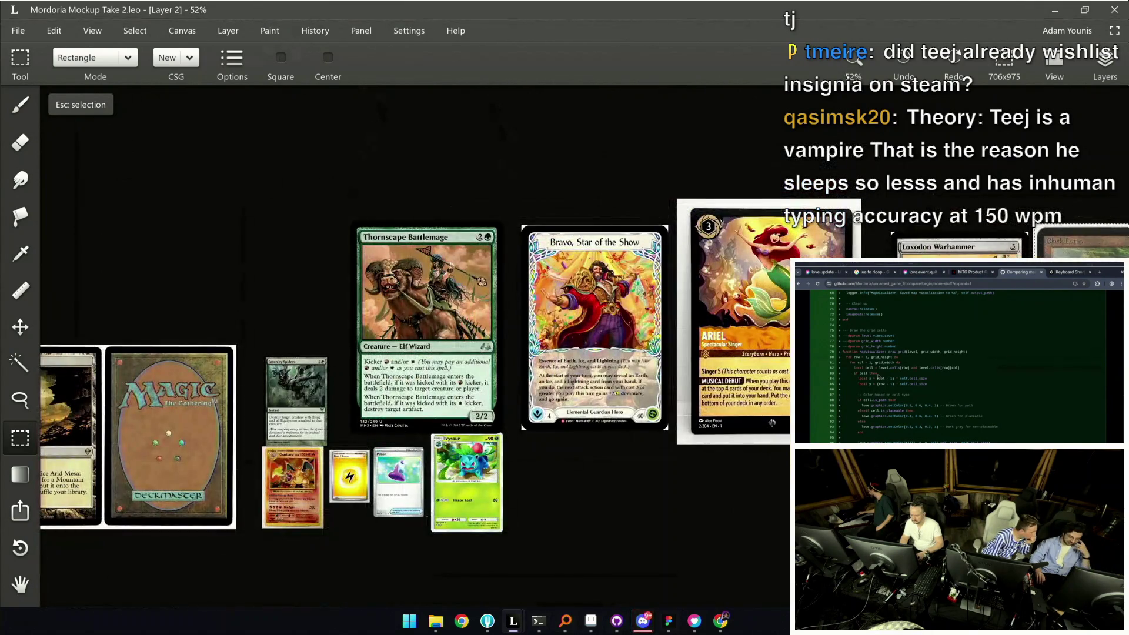
pyautogui.scroll(5, 442, 487)
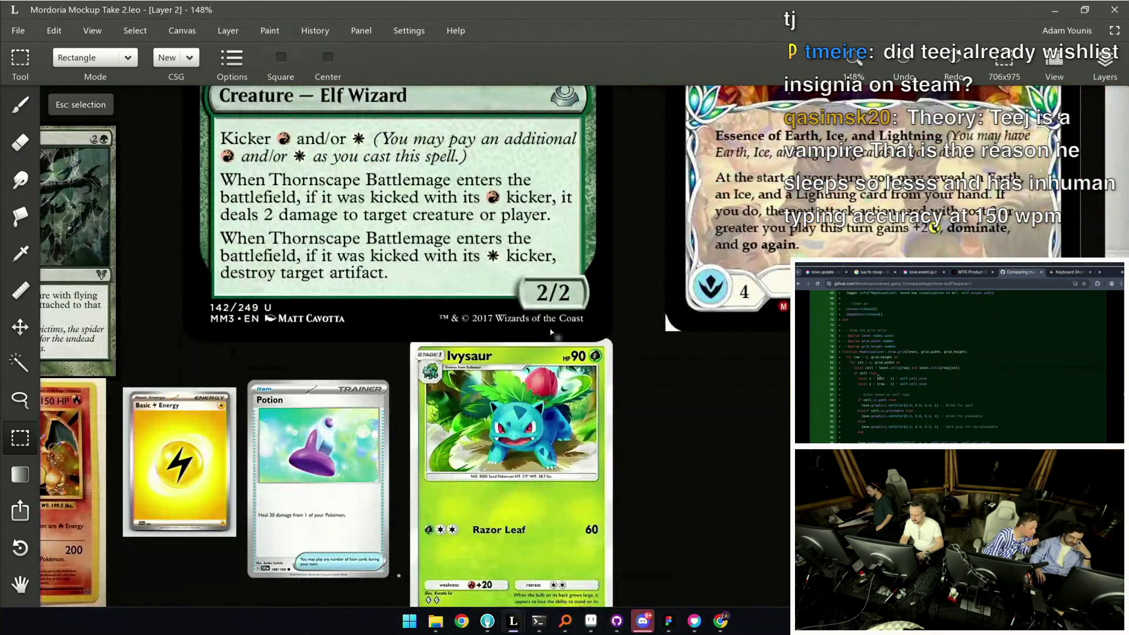
pyautogui.scroll(-3, 578, 321)
pyautogui.scroll(4, 516, 526)
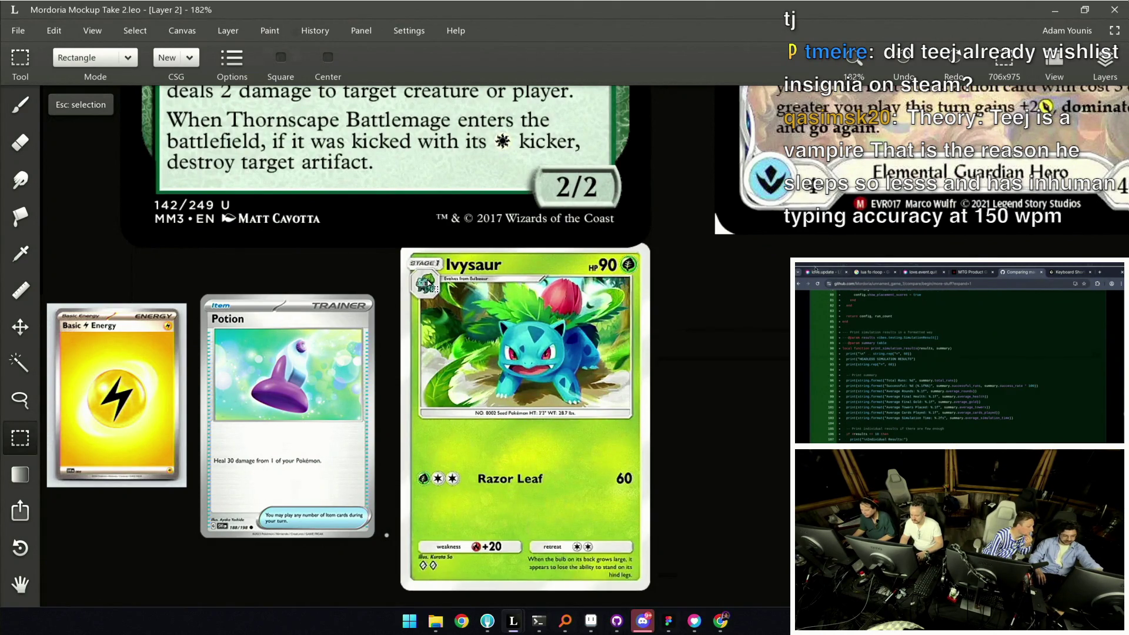
pyautogui.scroll(5, 67, 320)
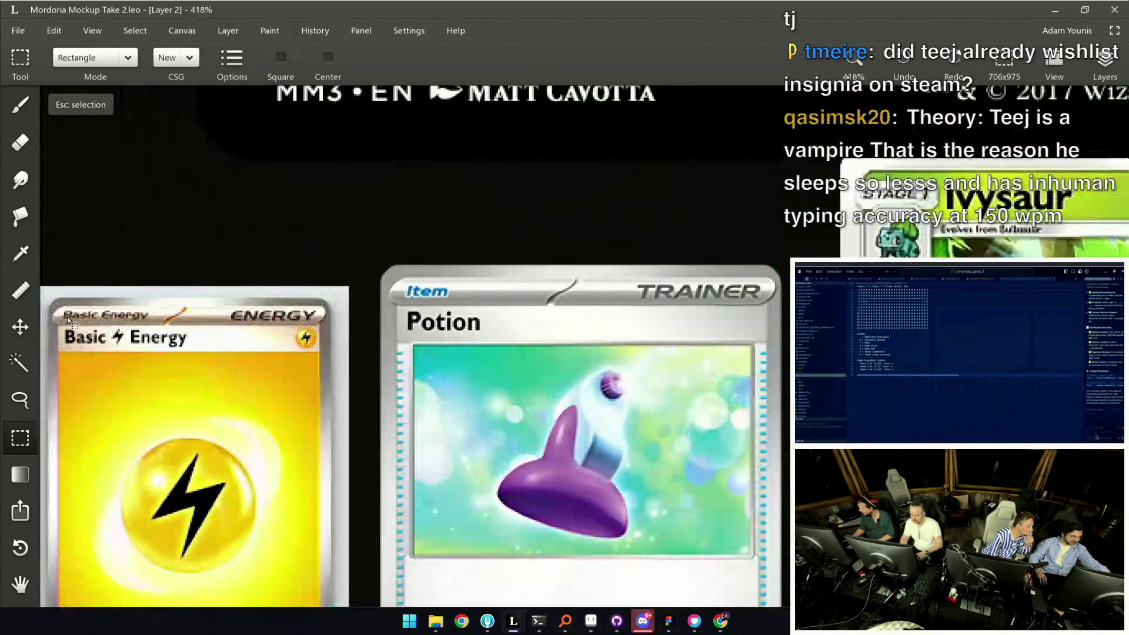
pyautogui.scroll(-5, 313, 308)
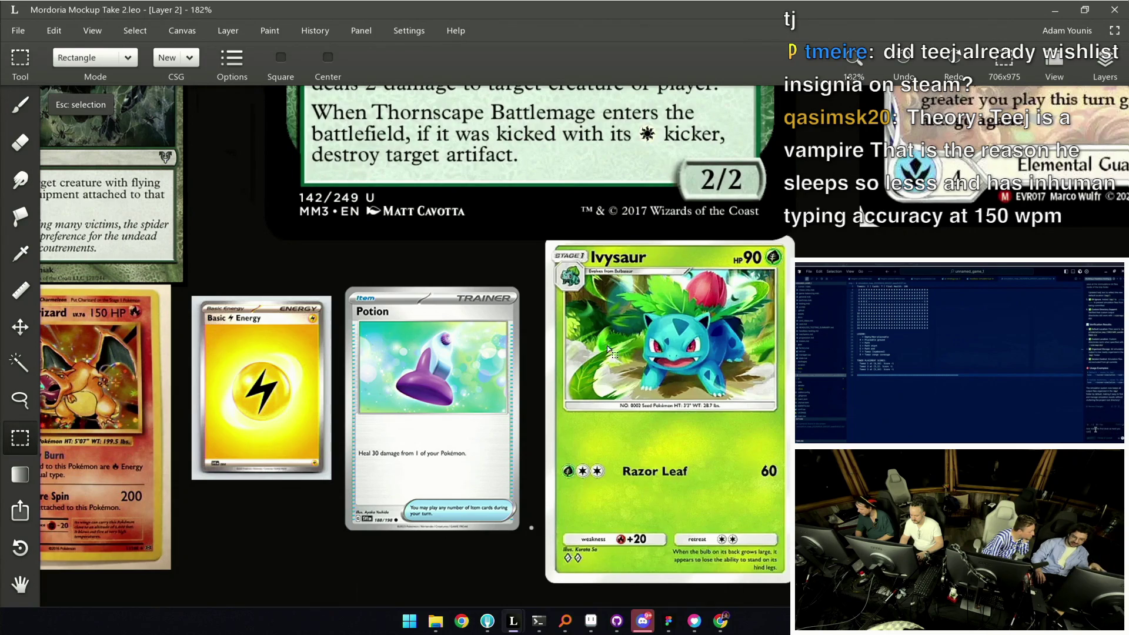
# Return from the reference cards to the Figma card layout
pyautogui.click(668, 621)
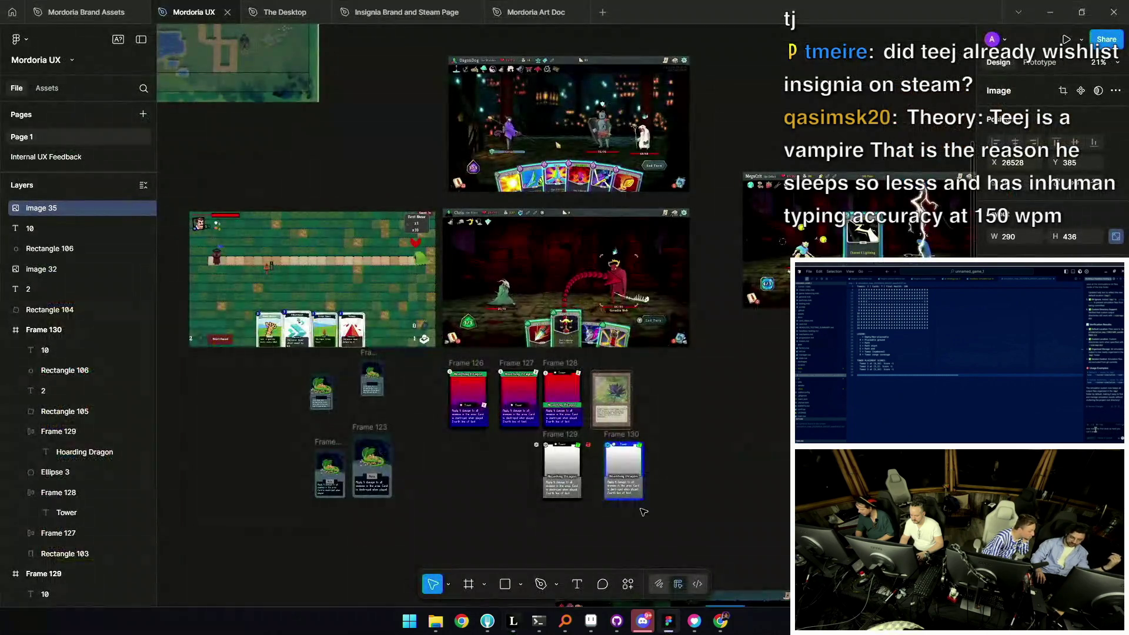
pyautogui.scroll(-2, 608, 397)
pyautogui.scroll(5, 609, 397)
pyautogui.scroll(5, 620, 368)
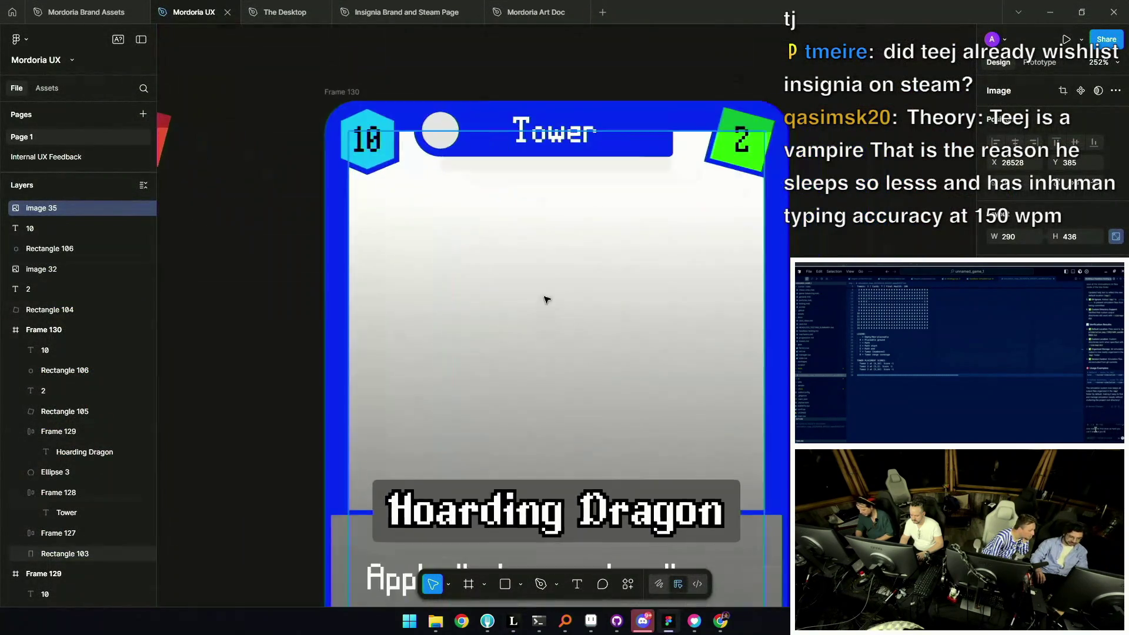
pyautogui.scroll(-3, 542, 320)
# Duplicate Frame 130 as Frame 131 beside the original, then switch to Leonardo
pyautogui.click(543, 190)
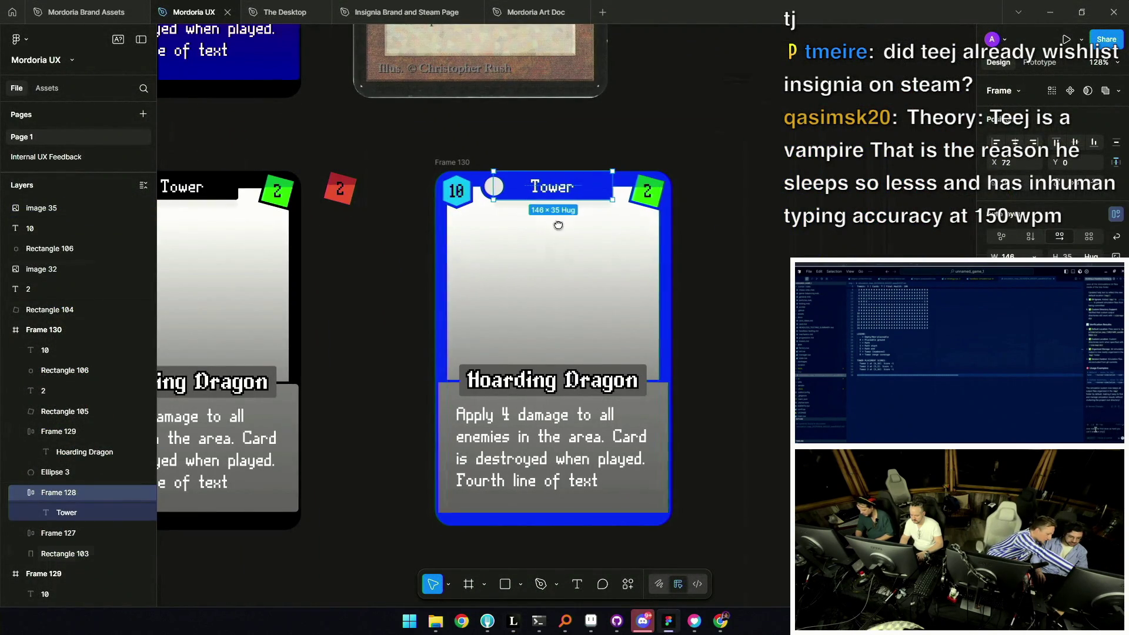
pyautogui.scroll(1, 635, 221)
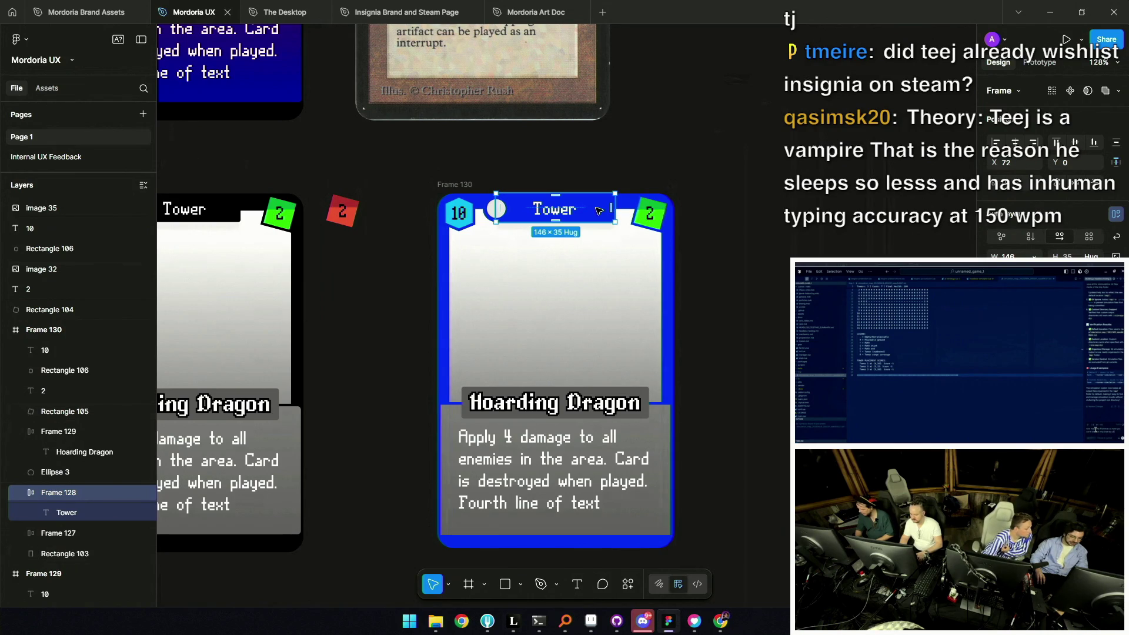
pyautogui.scroll(-5, 569, 213)
pyautogui.click(496, 240)
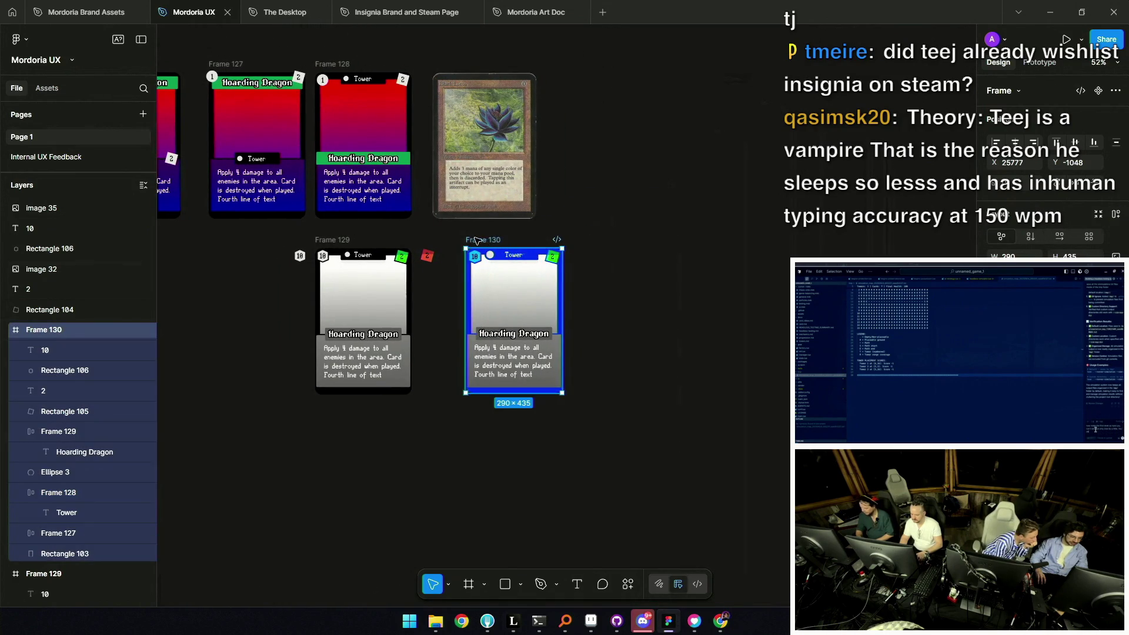
pyautogui.hotkey('ctrl', 'd')
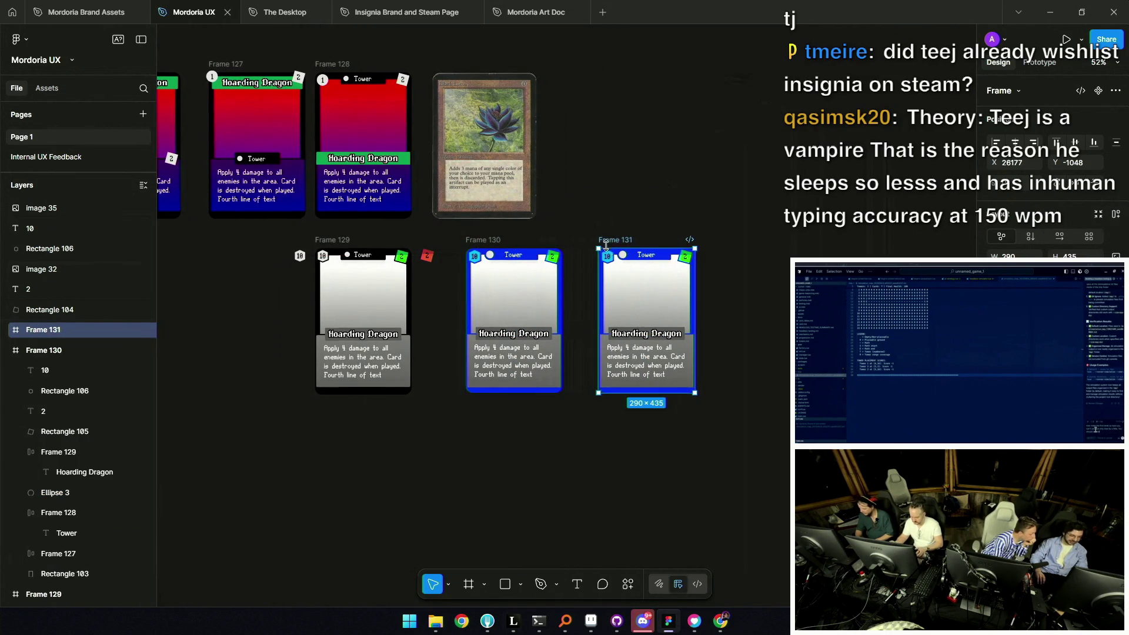
pyautogui.scroll(4, 689, 302)
pyautogui.moveTo(688, 302); pyautogui.dragTo(592, 287)
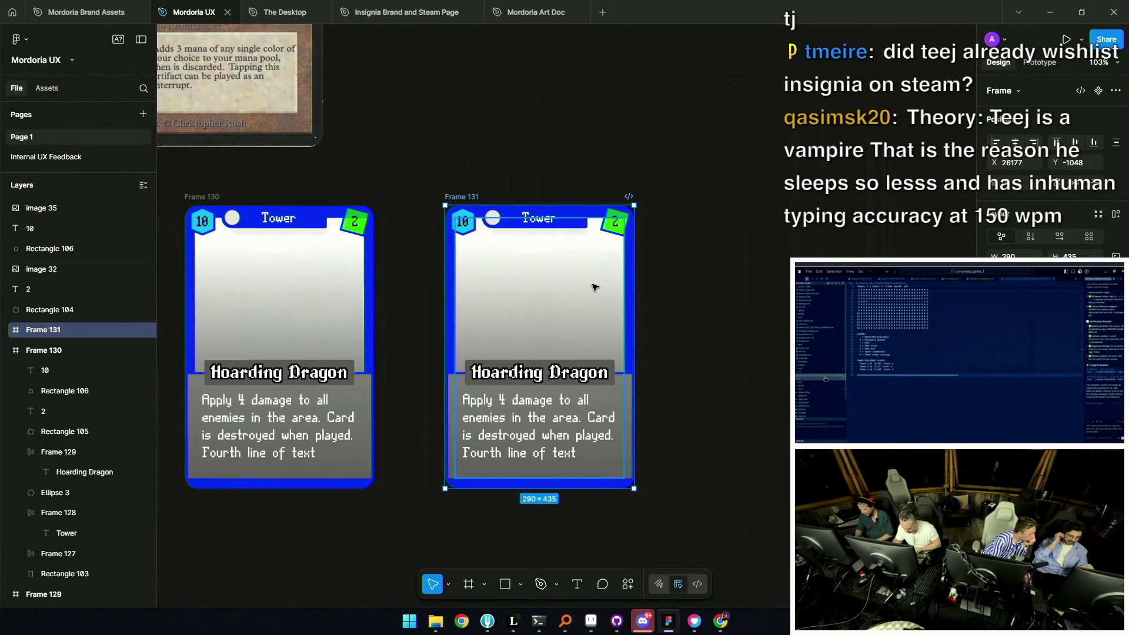
pyautogui.scroll(-3, 594, 288)
pyautogui.scroll(-3, 609, 304)
pyautogui.scroll(-3, 635, 331)
pyautogui.scroll(2, 657, 351)
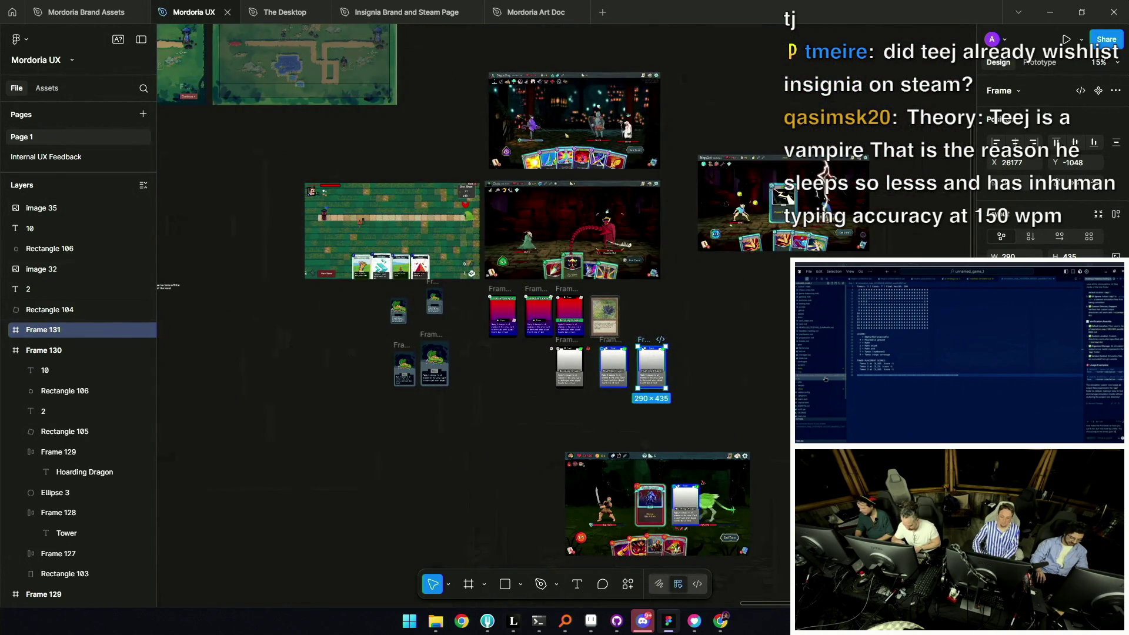
pyautogui.hotkey('alt', 'Tab')
pyautogui.scroll(-3, 698, 369)
pyautogui.scroll(-3, 699, 369)
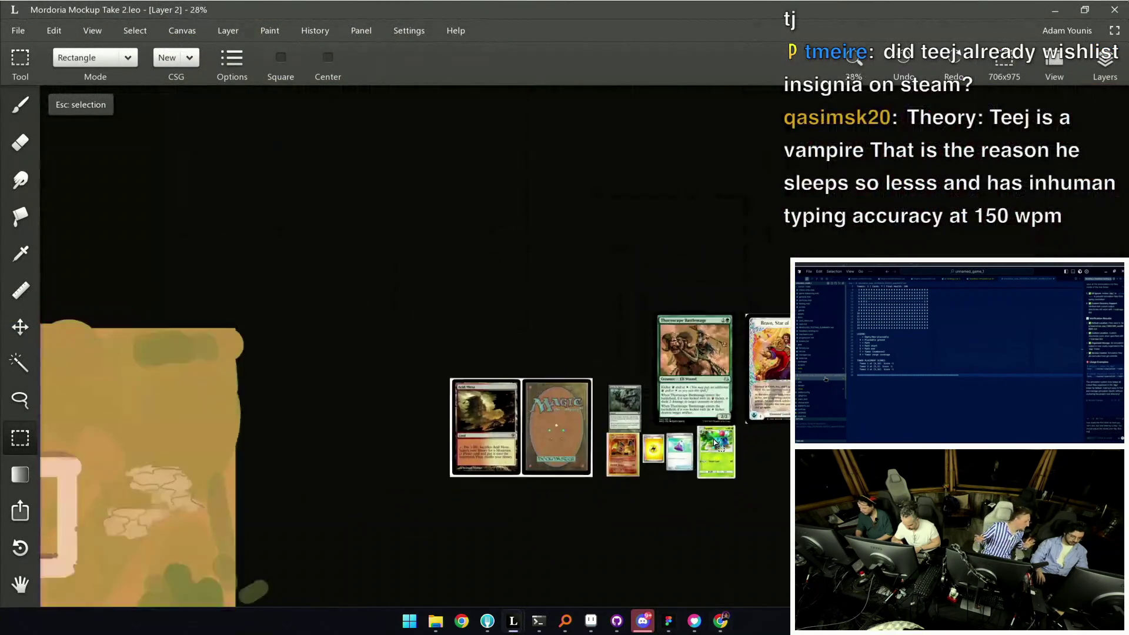
pyautogui.scroll(-3, 698, 369)
pyautogui.scroll(1, 698, 369)
pyautogui.scroll(2, 671, 388)
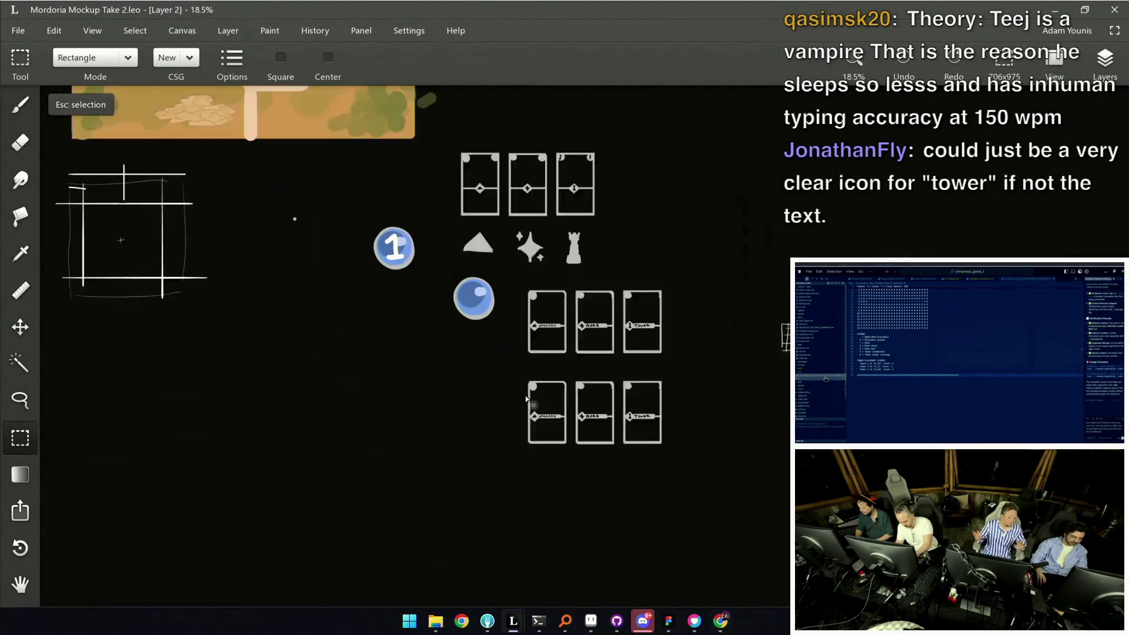
pyautogui.scroll(2, 635, 408)
pyautogui.scroll(-1, 635, 444)
pyautogui.scroll(-1, 618, 345)
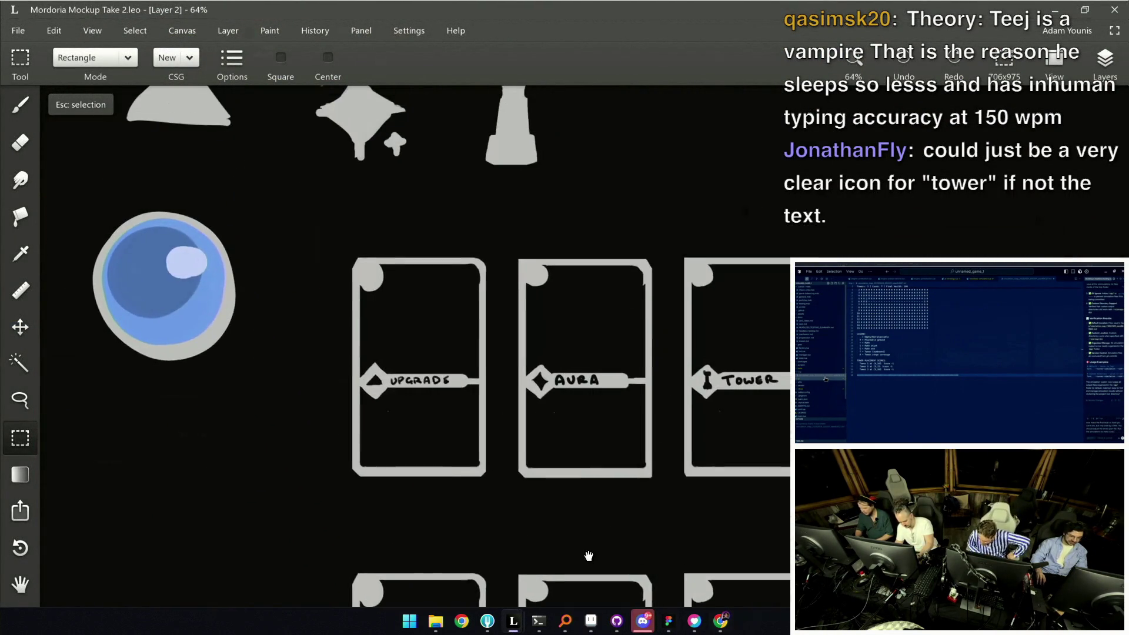
pyautogui.scroll(-1, 590, 547)
pyautogui.scroll(-1, 585, 497)
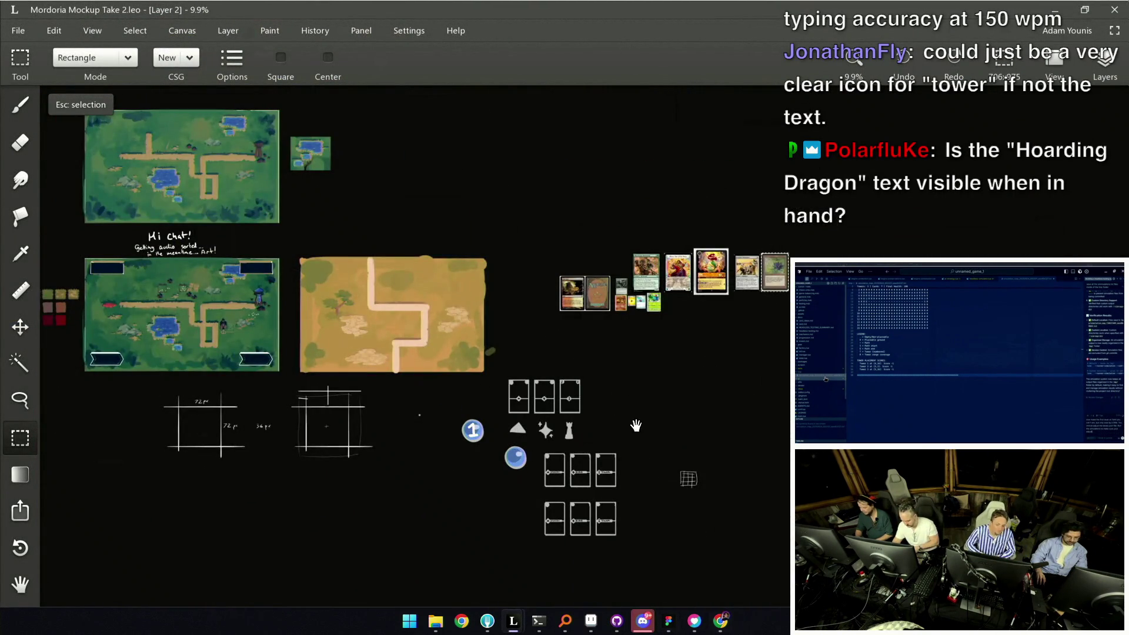
pyautogui.scroll(1, 588, 436)
pyautogui.scroll(1, 593, 390)
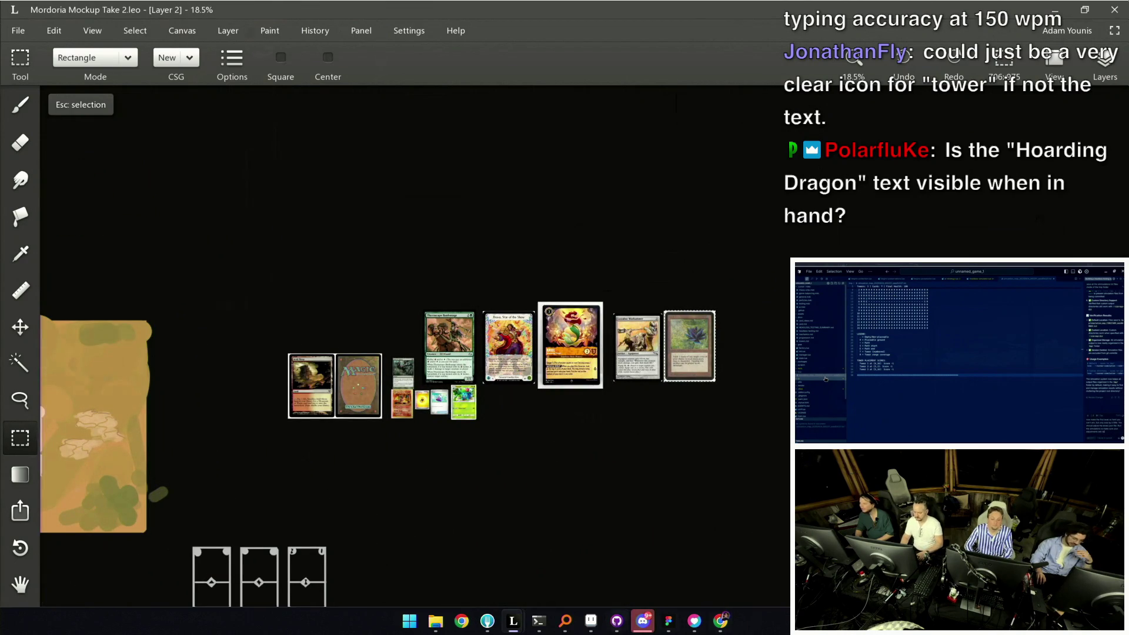
pyautogui.moveTo(590, 621)
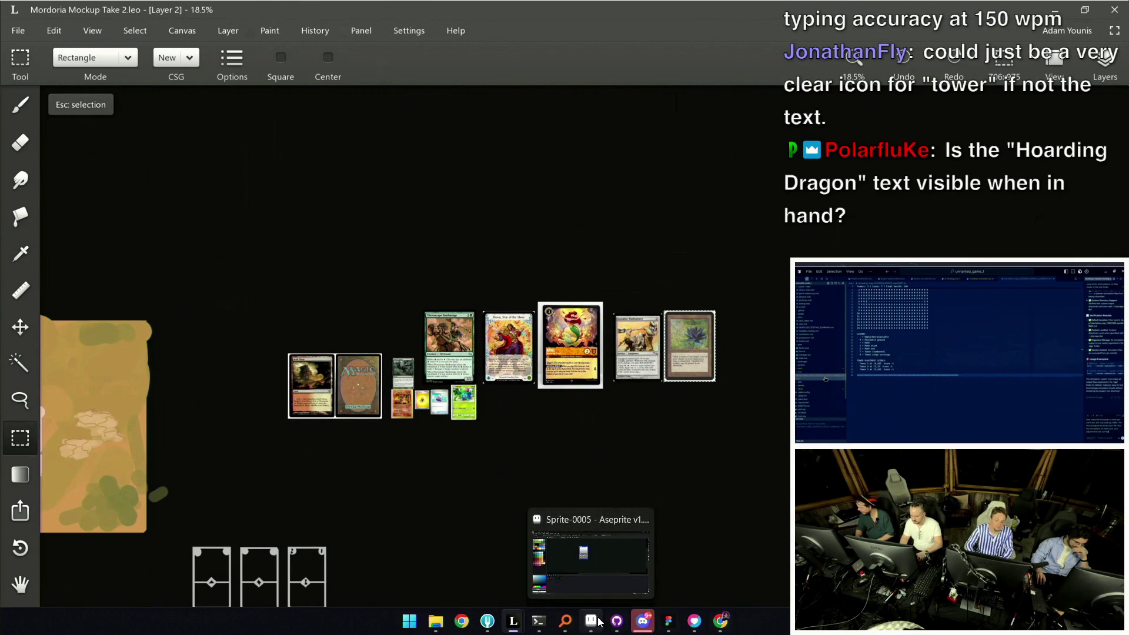
# Glance at the 145×218 Sprite-0005 card in Aseprite and return to Figma
pyautogui.click(598, 585)
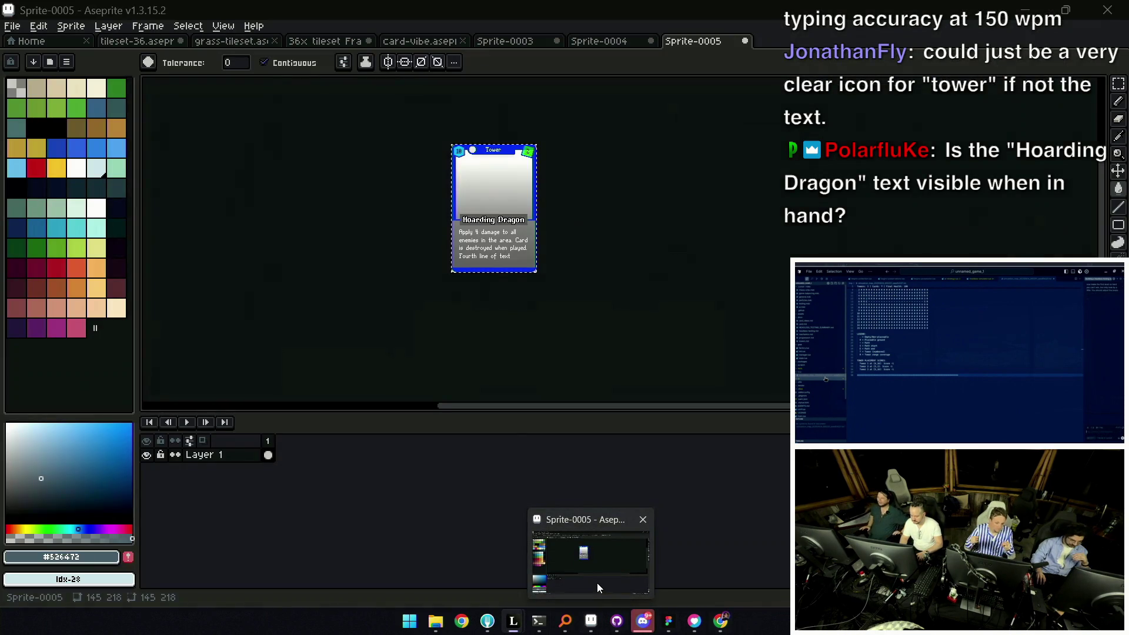
pyautogui.moveTo(537, 221); pyautogui.dragTo(556, 350)
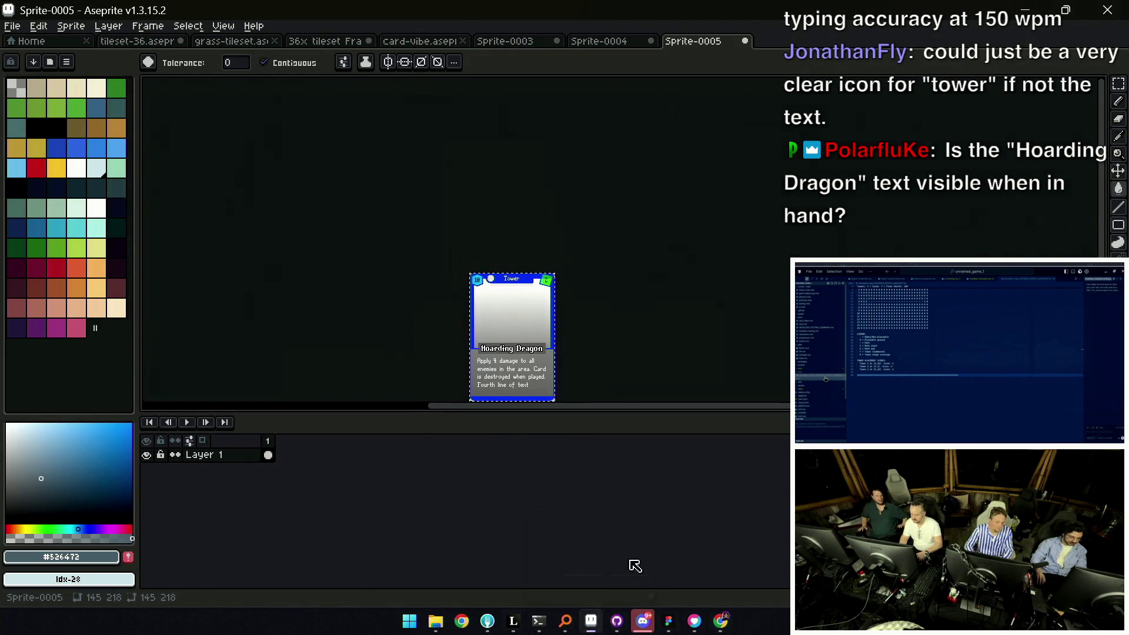
pyautogui.click(680, 622)
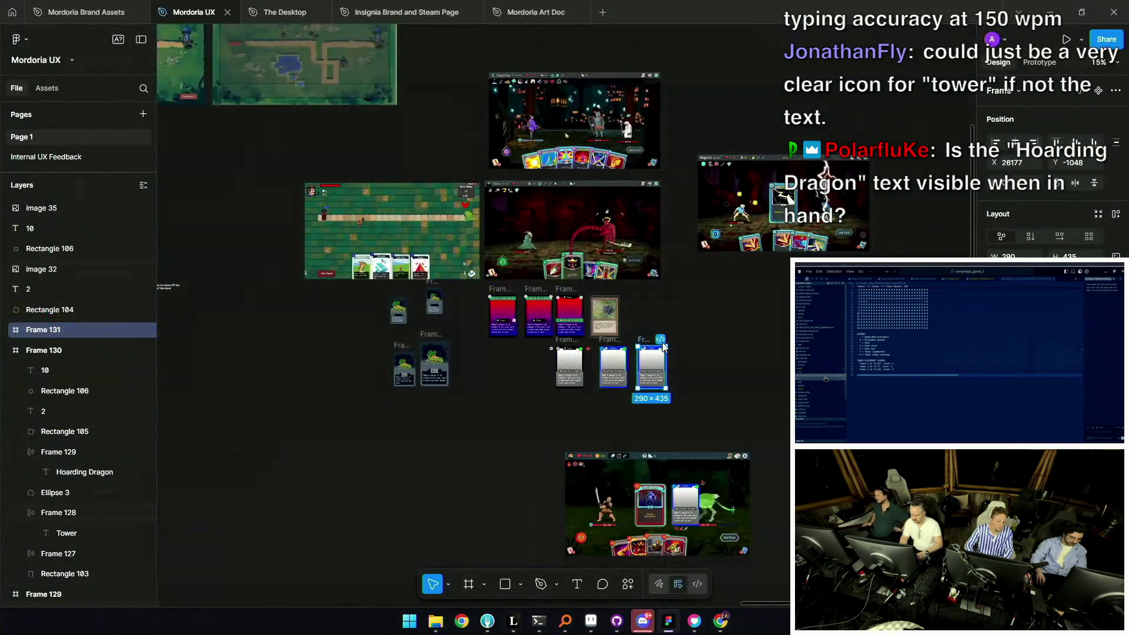
pyautogui.scroll(5, 547, 400)
pyautogui.hscroll(2, 547, 399)
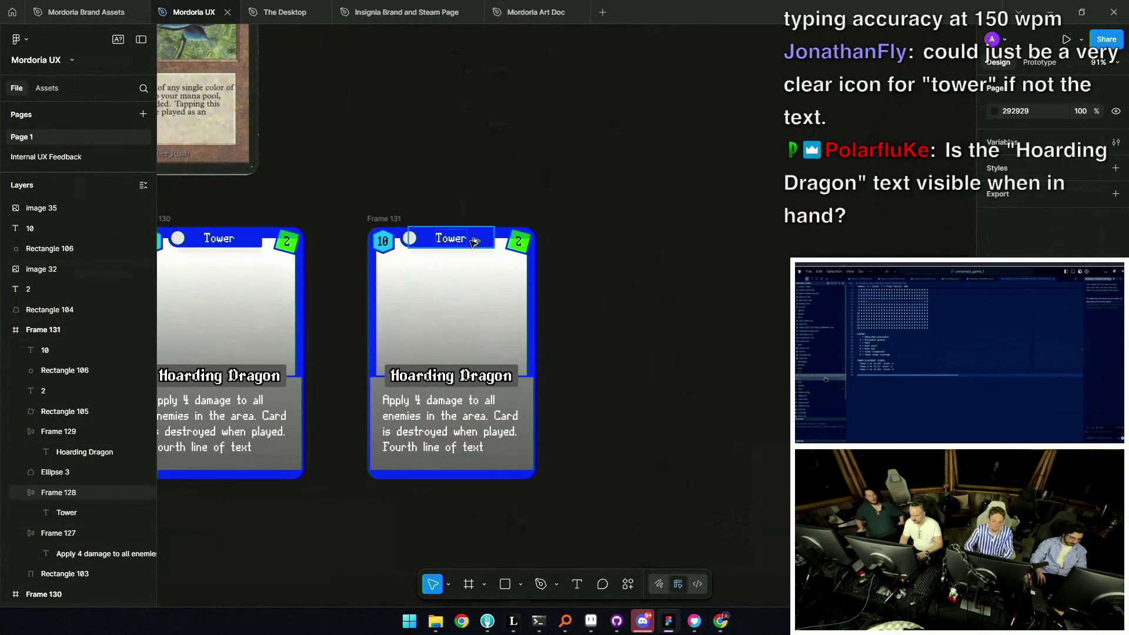
# Alt-drag Frame 131 into a Frame 132 copy, then duplicate that card as Frame 133
pyautogui.moveTo(404, 234)
pyautogui.keyDown('alt'); pyautogui.mouseDown()
pyautogui.moveTo(716, 234)
pyautogui.moveTo(404, 234)
pyautogui.mouseUp(); pyautogui.keyUp('alt')
pyautogui.scroll(4, 451, 339)
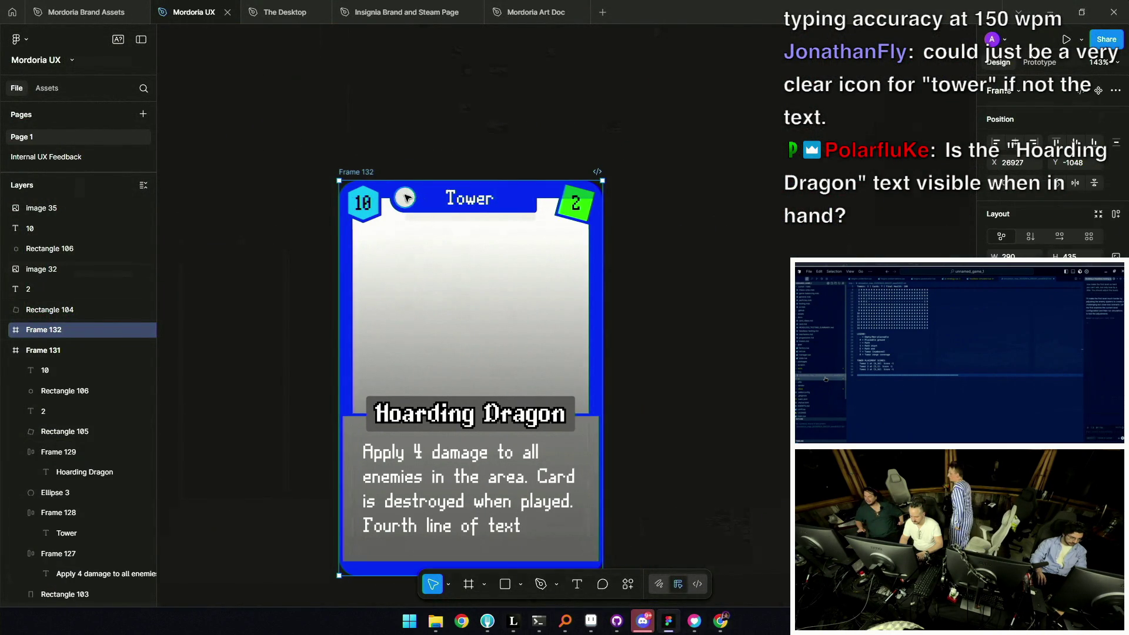
pyautogui.click(407, 199)
pyautogui.click(444, 201)
pyautogui.press('Escape')
pyautogui.hotkey('ctrl', 'd')
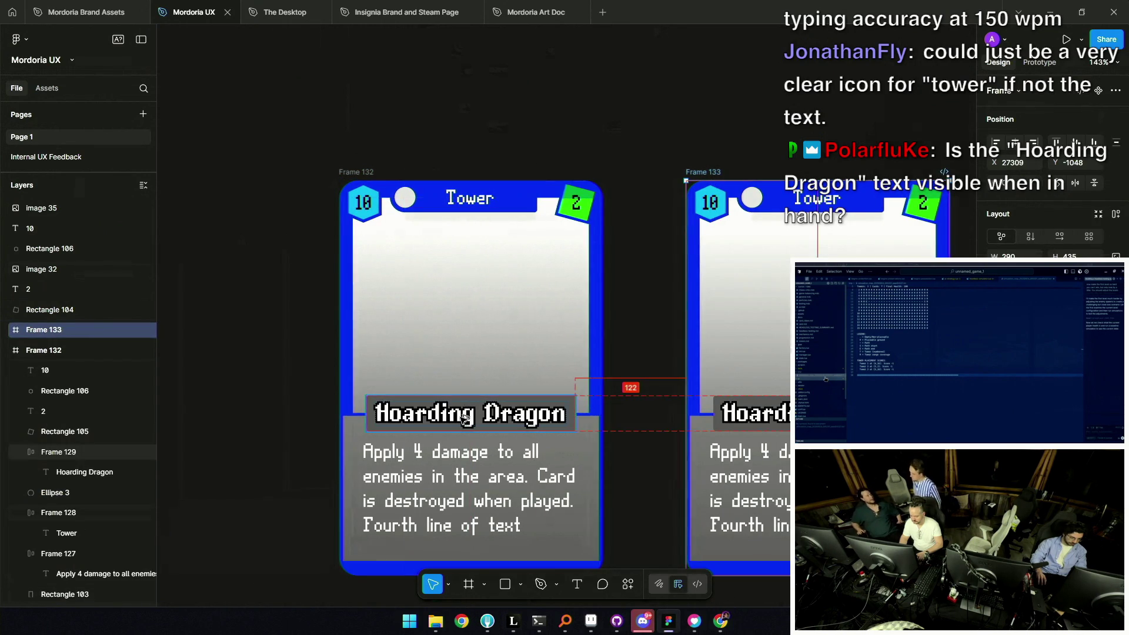
pyautogui.scroll(-5, 670, 303)
pyautogui.scroll(-3, 670, 302)
pyautogui.scroll(-3, 671, 303)
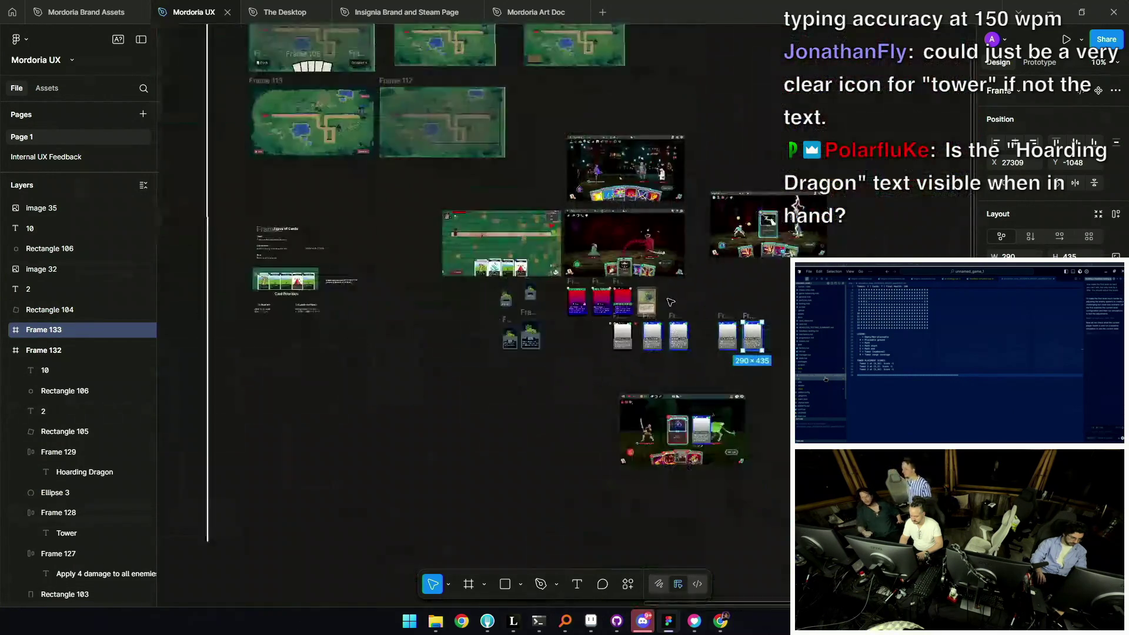
pyautogui.click(732, 307)
pyautogui.scroll(3, 742, 320)
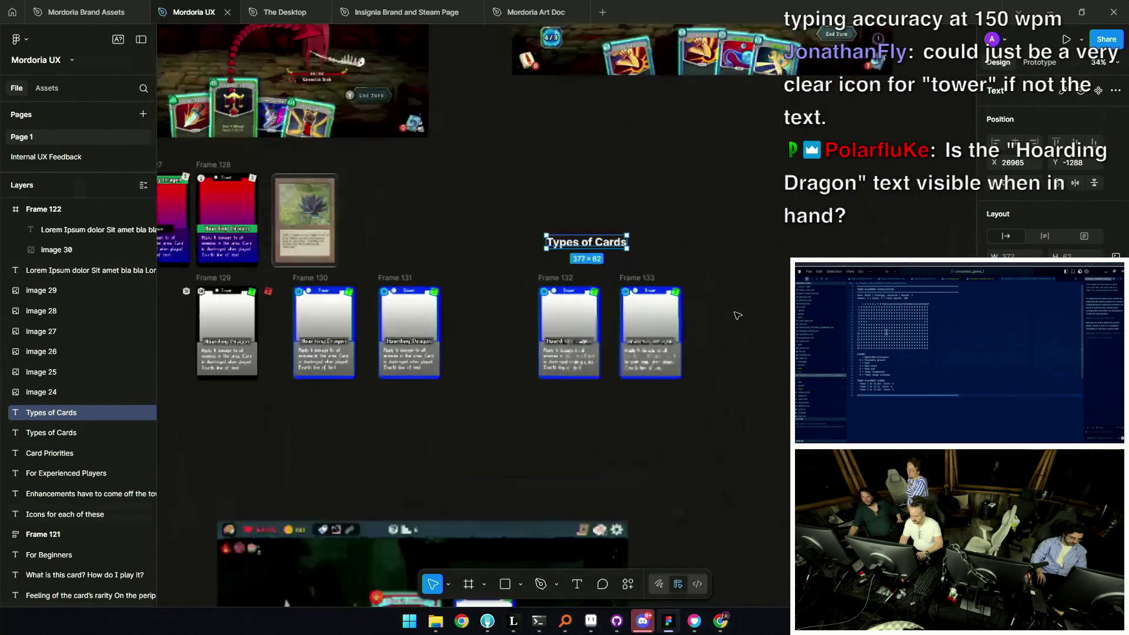
pyautogui.scroll(5, 742, 321)
# Retype the Types of Cards heading as Tower and copy it rightward twice as Enhance and Aura
pyautogui.doubleClick(481, 163)
pyautogui.write('Tower')
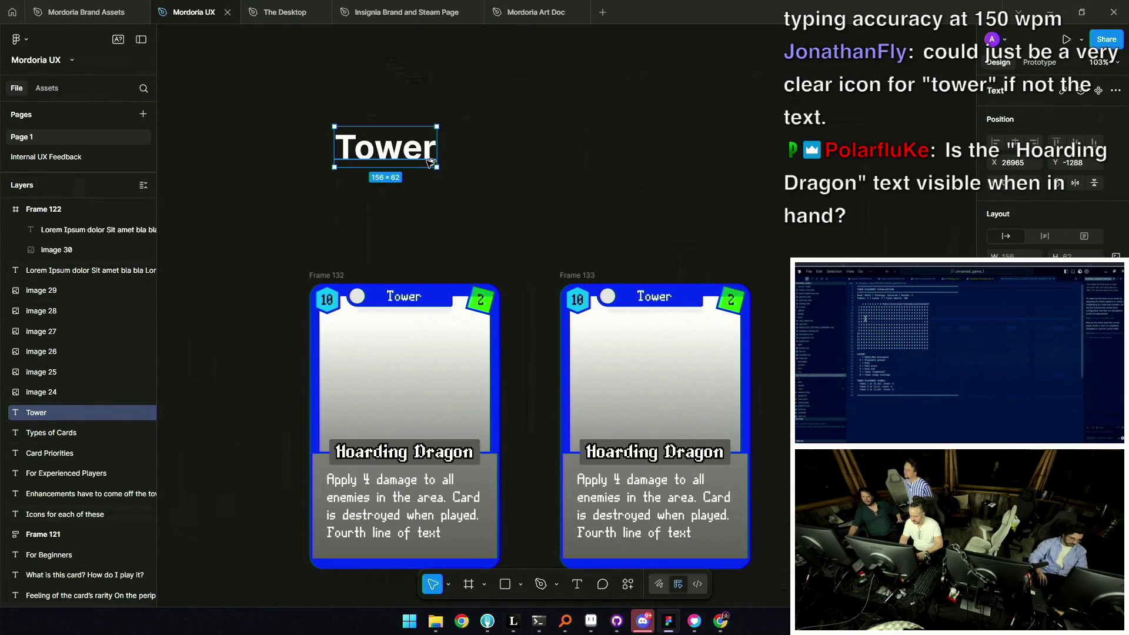
pyautogui.keyDown('alt'); pyautogui.moveTo(409, 156); pyautogui.dragTo(624, 156); pyautogui.keyUp('alt')
pyautogui.doubleClick(638, 166)
pyautogui.write('En')
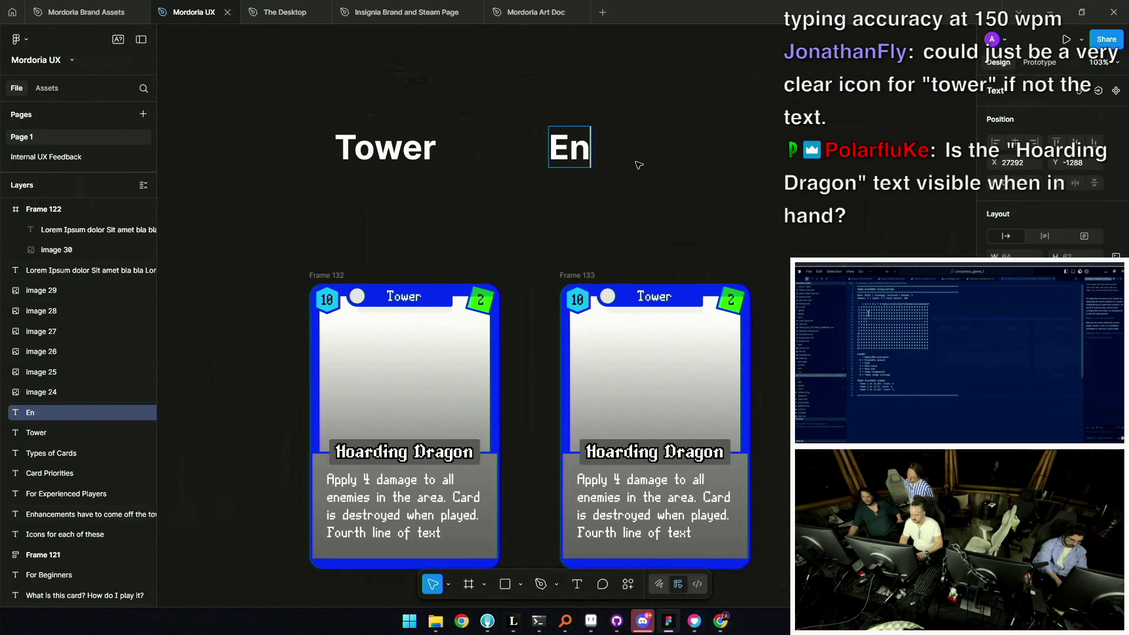
pyautogui.write('hance')
pyautogui.press('Escape')
pyautogui.keyDown('alt'); pyautogui.moveTo(638, 165); pyautogui.dragTo(847, 165); pyautogui.keyUp('alt')
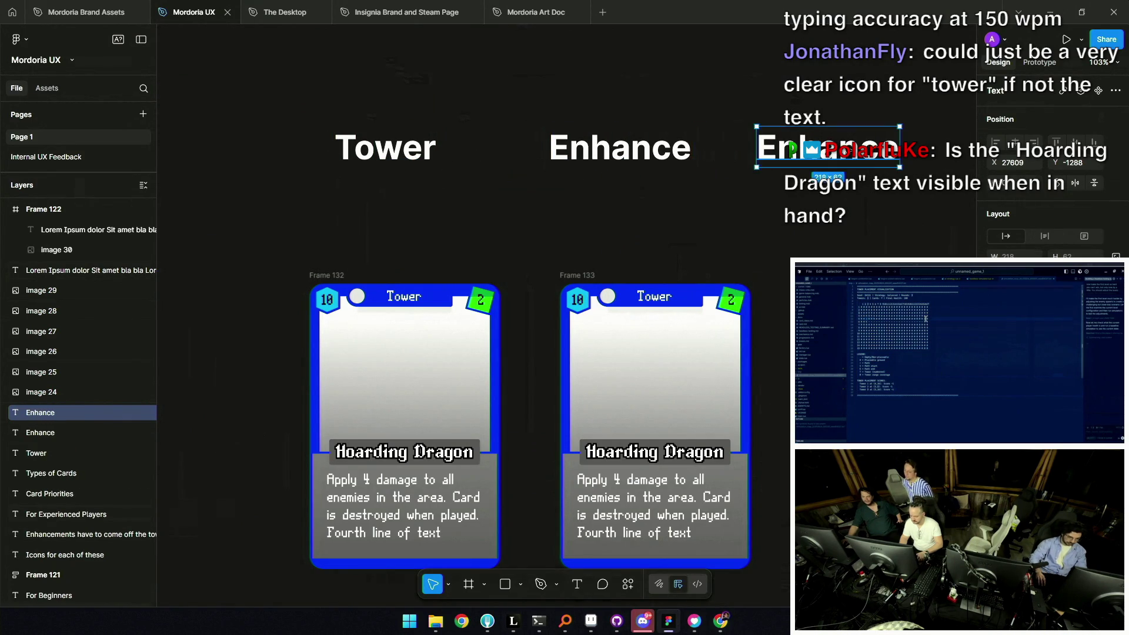
pyautogui.doubleClick(837, 147)
pyautogui.hscroll(-3, 546, 354)
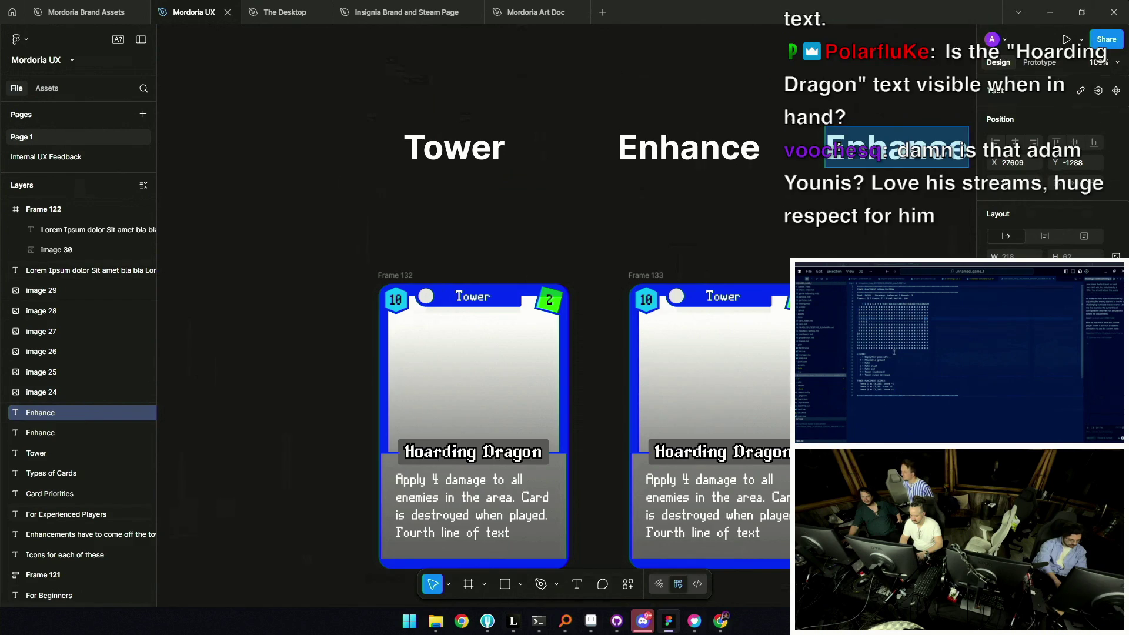
pyautogui.write('Aura')
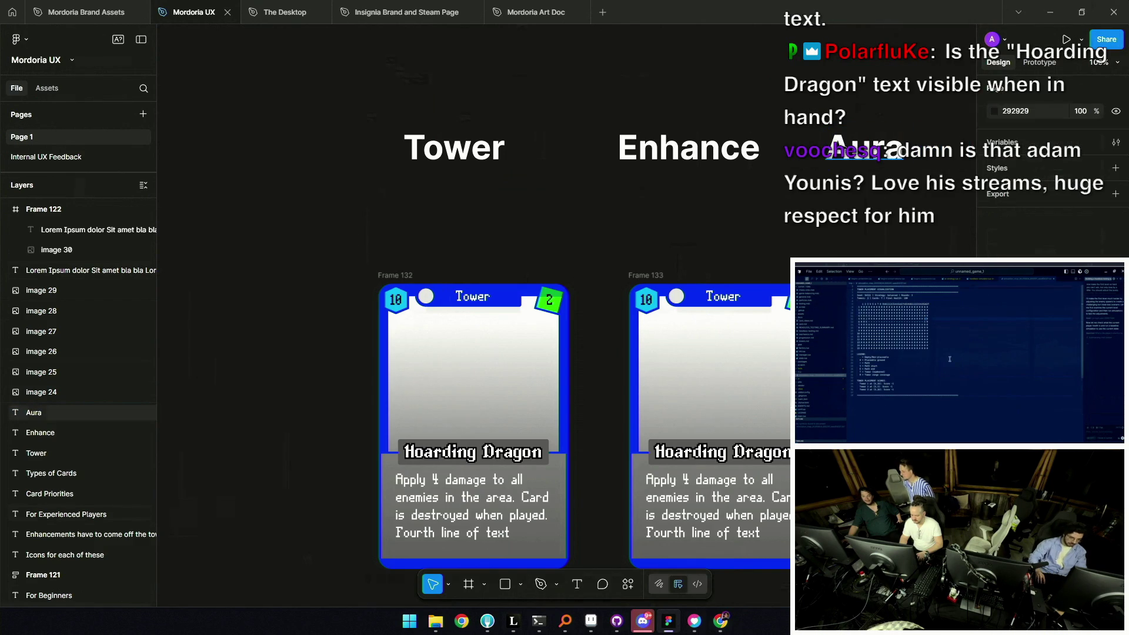
pyautogui.moveTo(885, 93); pyautogui.dragTo(737, 162)
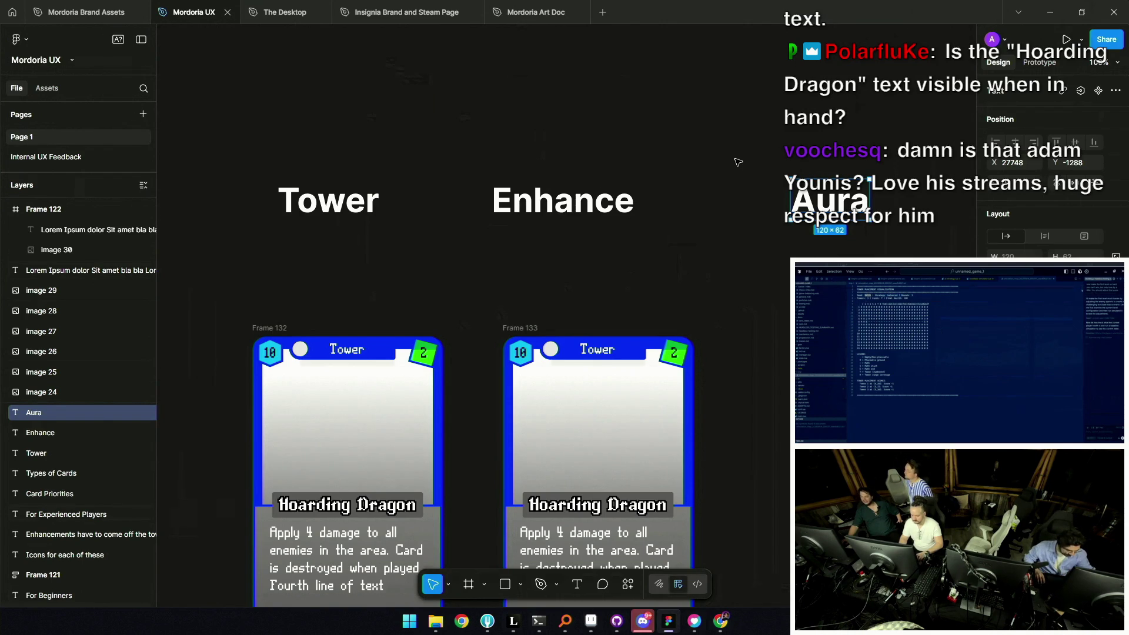
pyautogui.scroll(-5, 675, 186)
pyautogui.scroll(2, 675, 186)
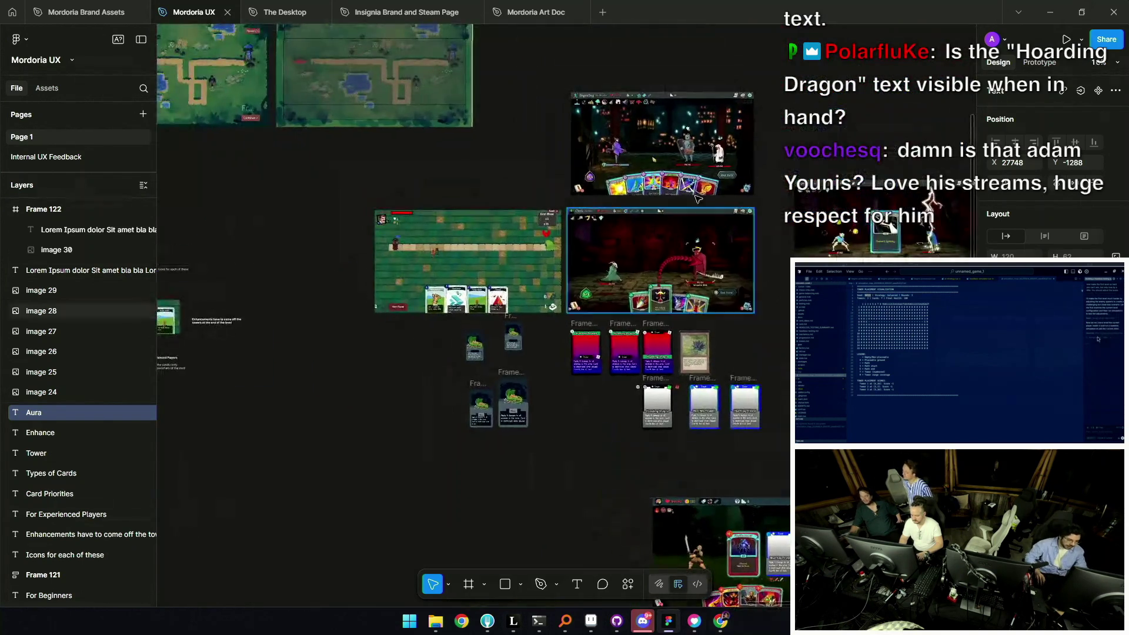
pyautogui.scroll(3, 675, 185)
pyautogui.scroll(4, 675, 186)
pyautogui.scroll(-5, 856, 225)
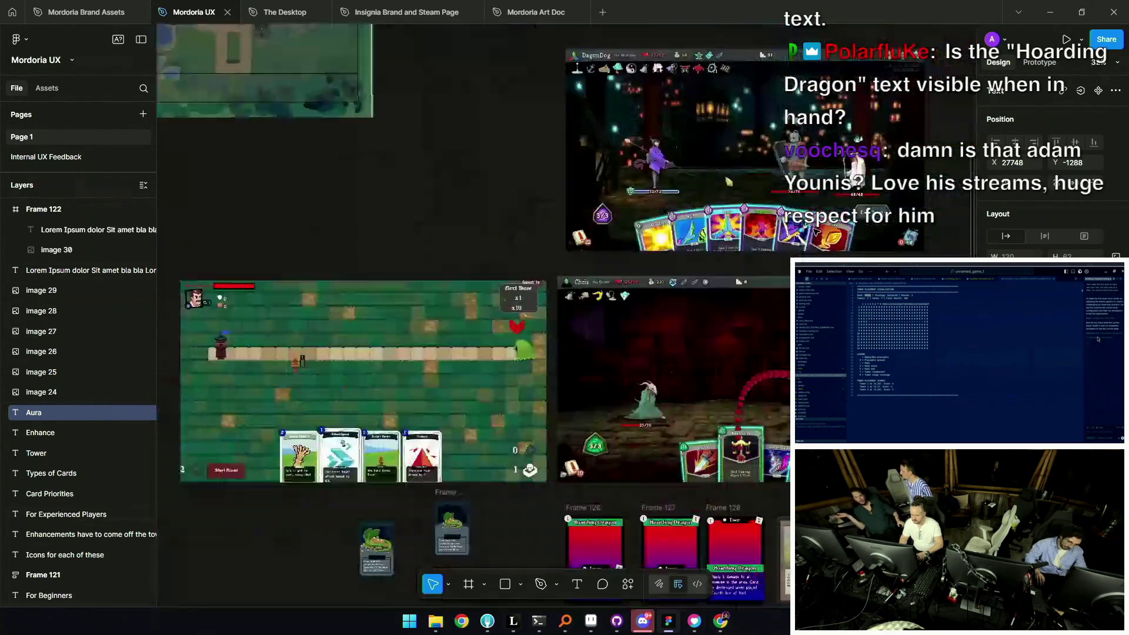
pyautogui.scroll(1, 855, 225)
pyautogui.scroll(-2, 793, 304)
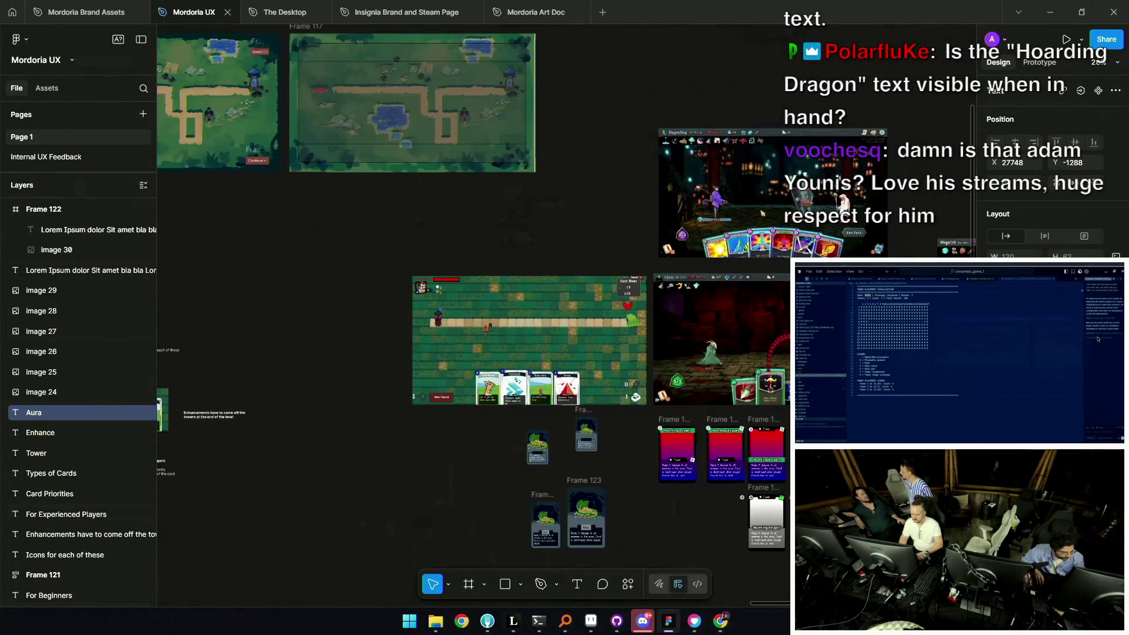
pyautogui.scroll(4, 633, 404)
pyautogui.scroll(-2, 703, 400)
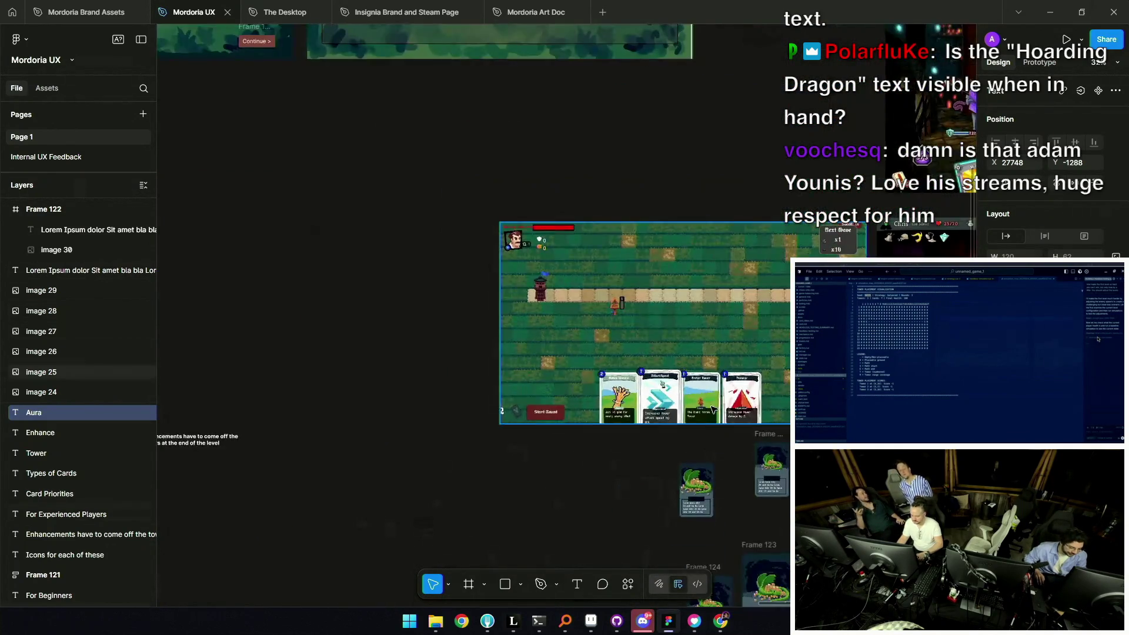
pyautogui.scroll(5, 727, 377)
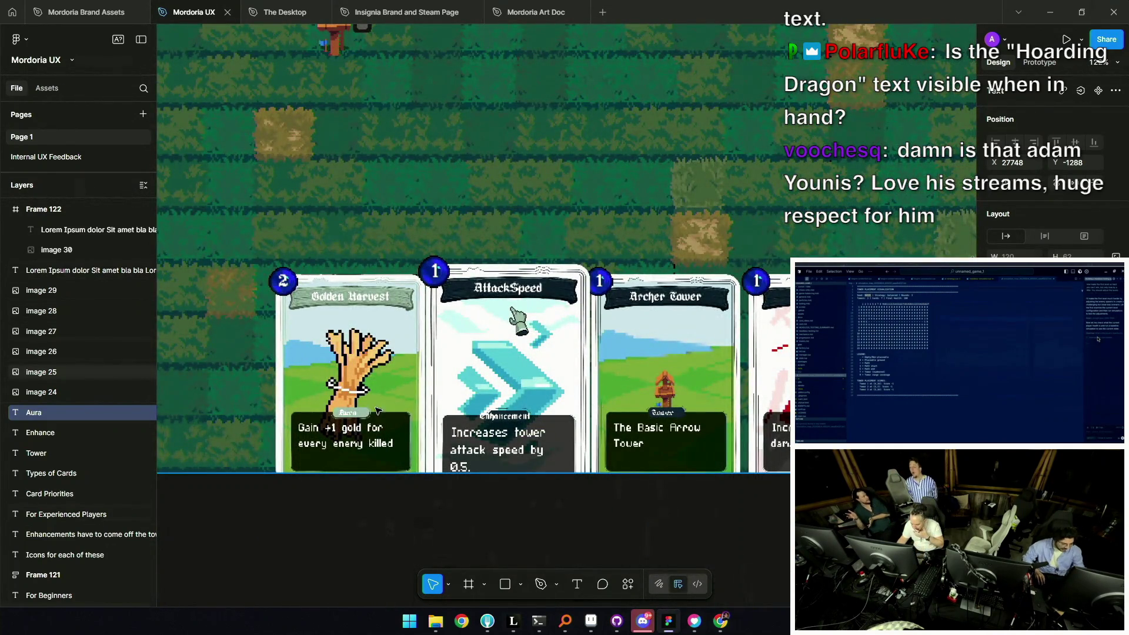
pyautogui.scroll(-5, 706, 389)
pyautogui.scroll(-2, 706, 389)
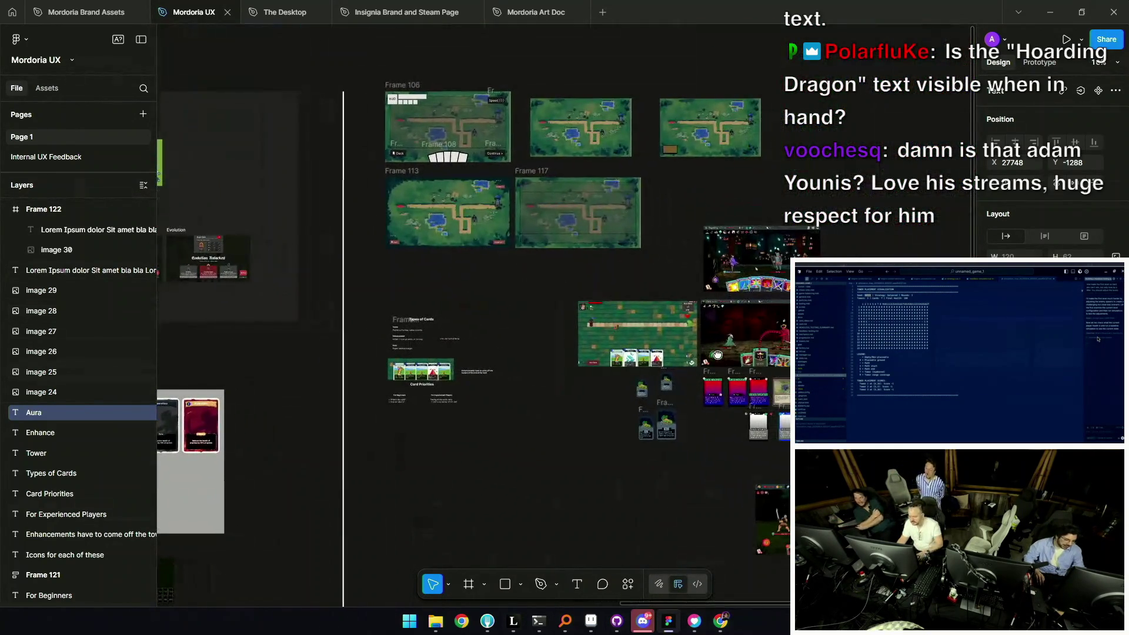
pyautogui.scroll(2, 706, 389)
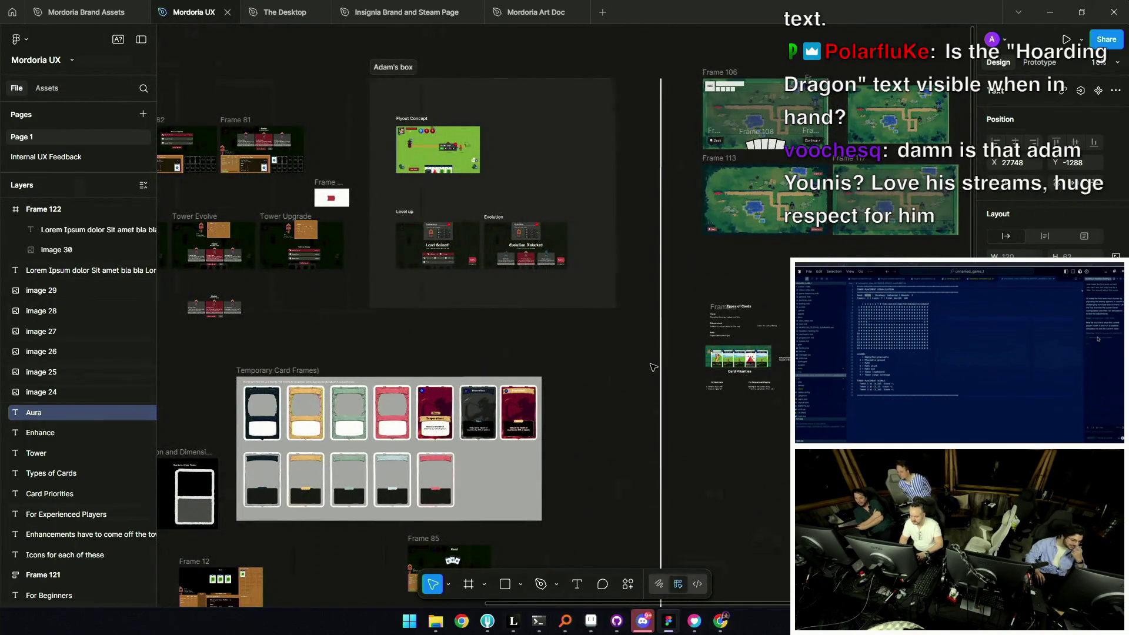
pyautogui.moveTo(499, 383); pyautogui.dragTo(455, 414)
pyautogui.scroll(3, 427, 412)
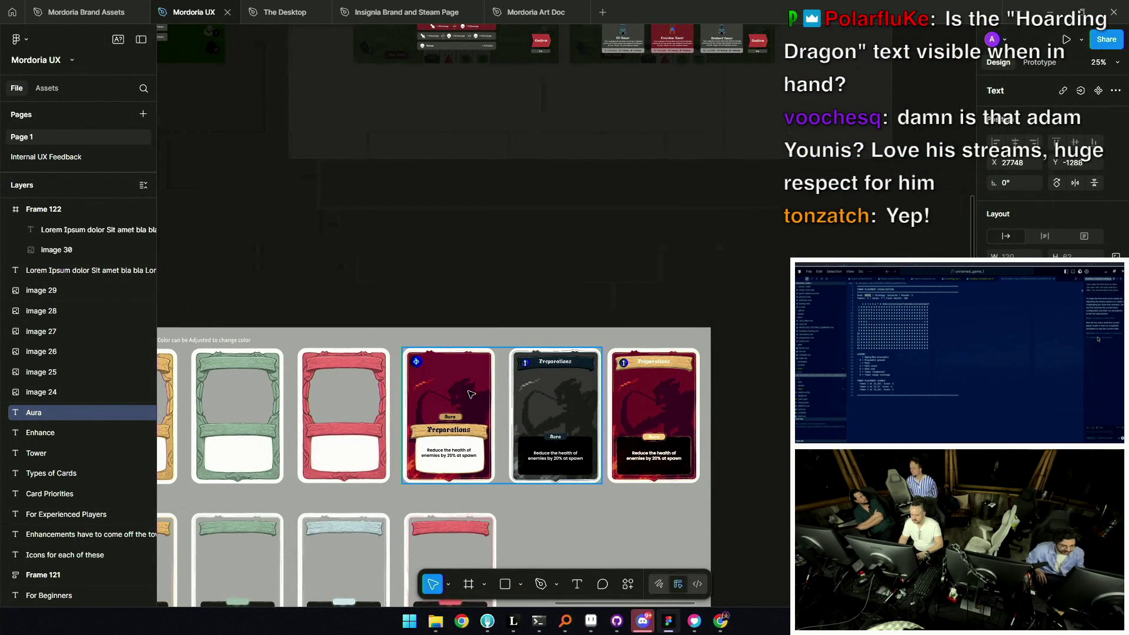
pyautogui.scroll(-5, 468, 396)
pyautogui.moveTo(715, 353); pyautogui.dragTo(358, 352)
pyautogui.scroll(10, 773, 340)
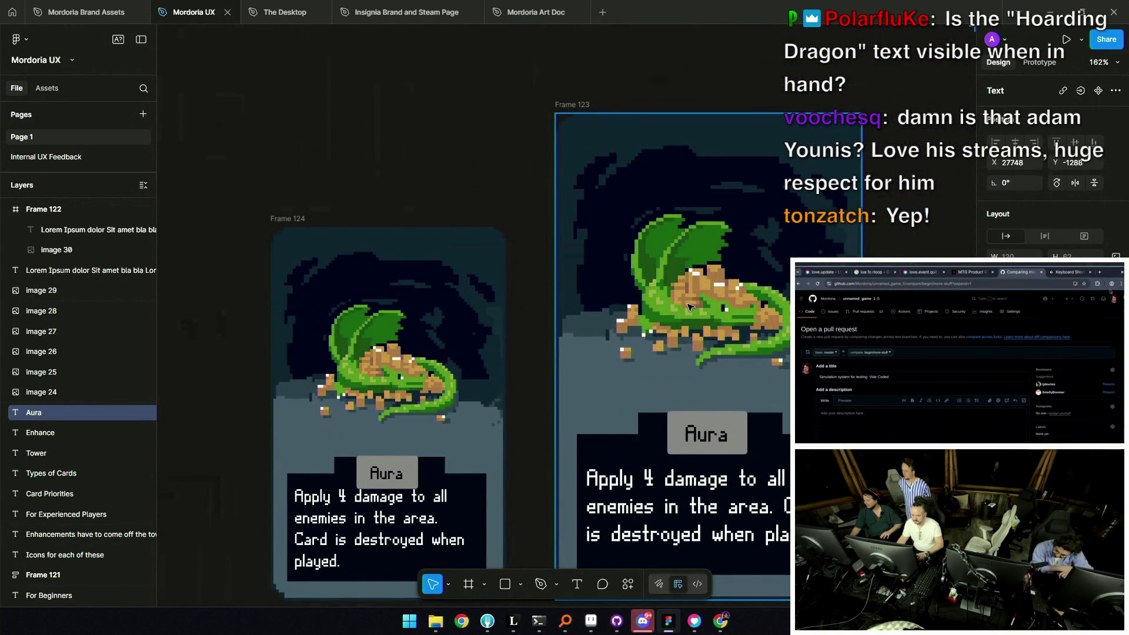
pyautogui.scroll(-10, 493, 279)
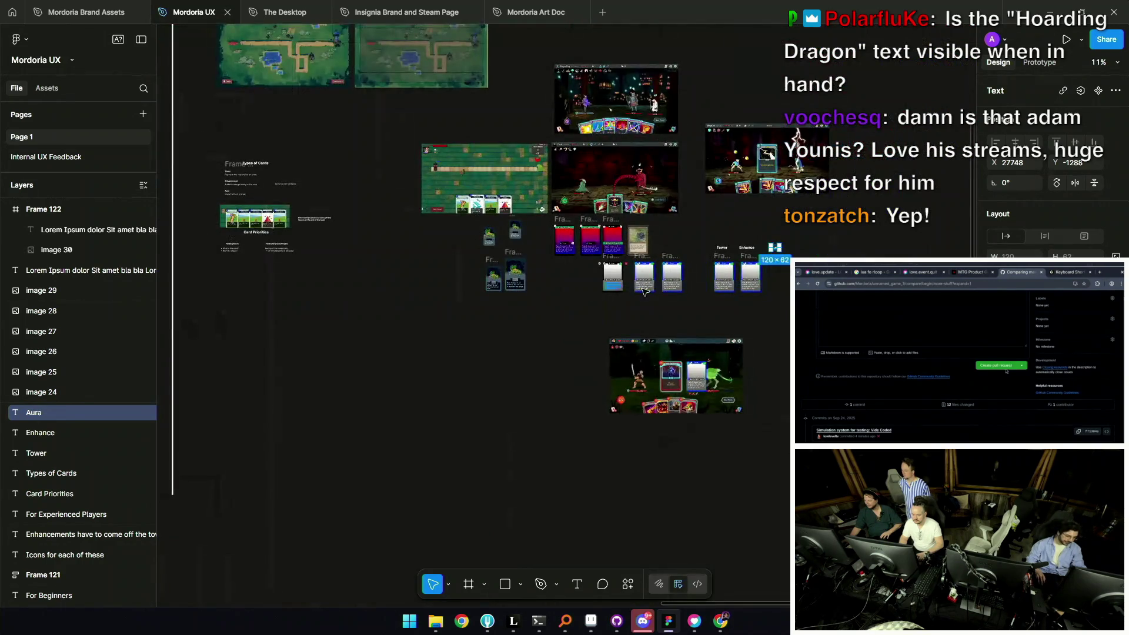
pyautogui.scroll(3, 653, 299)
pyautogui.scroll(4, 692, 310)
pyautogui.hscroll(-2, 693, 310)
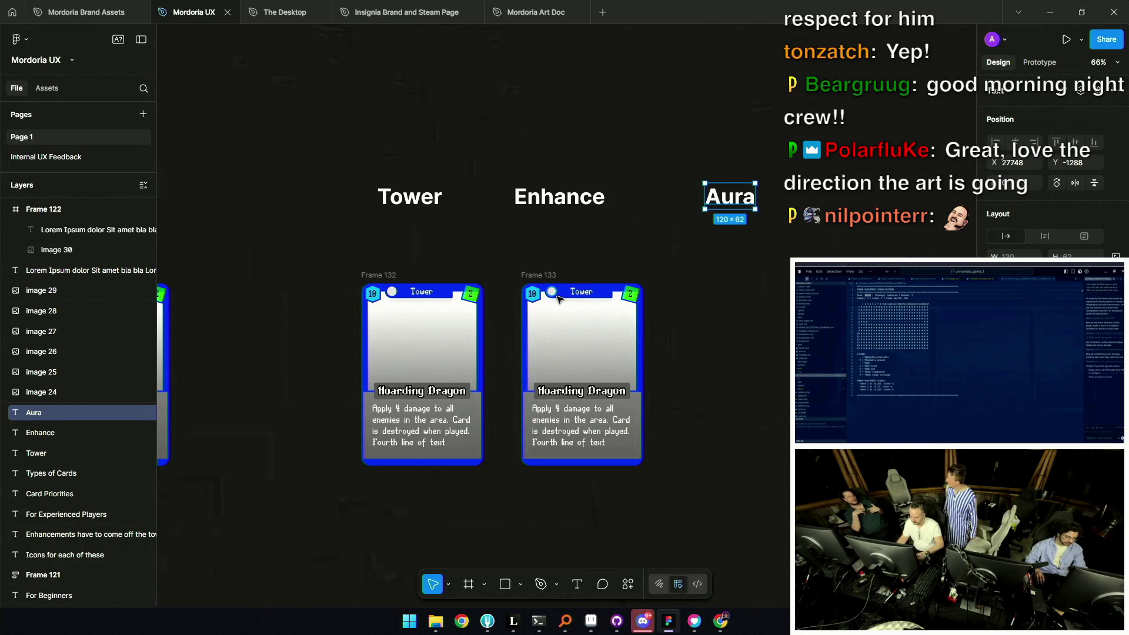
pyautogui.scroll(3, 611, 324)
pyautogui.scroll(3, 564, 283)
pyautogui.scroll(-2, 510, 247)
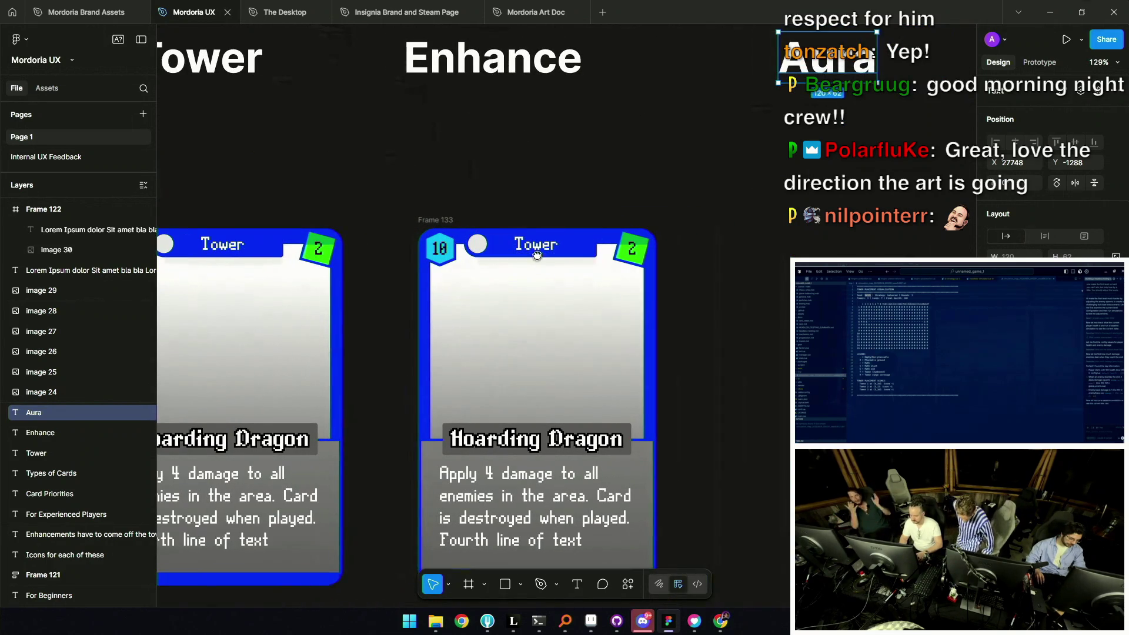
# Place a copy of the Frame 133 card under the Aura heading
pyautogui.click(488, 249)
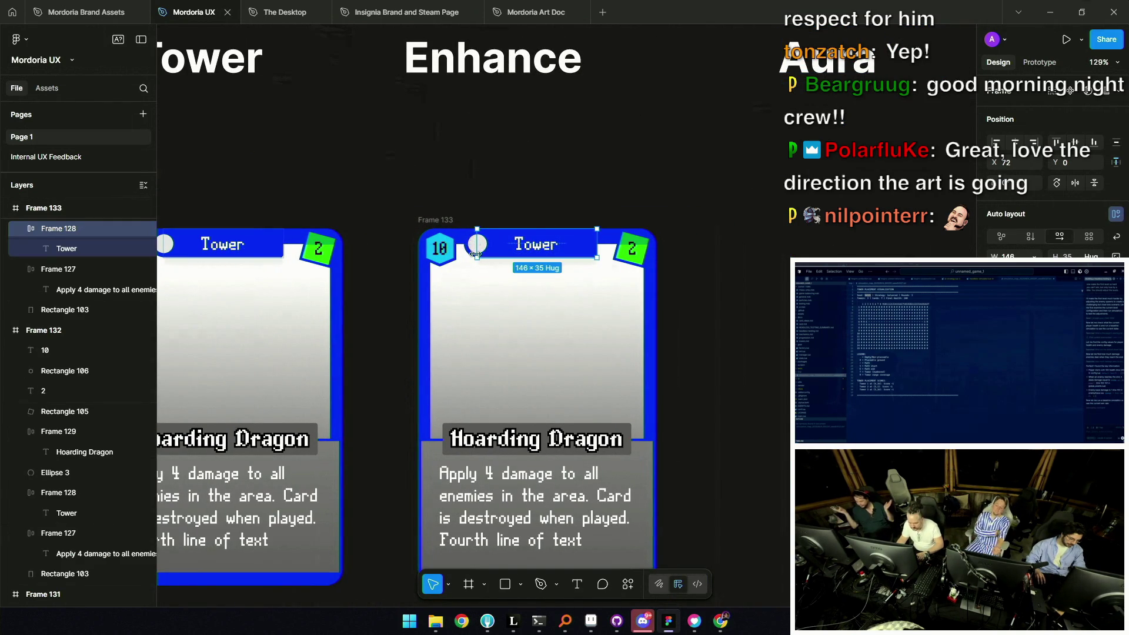
pyautogui.scroll(-3, 476, 245)
pyautogui.click(480, 256)
pyautogui.moveTo(481, 256); pyautogui.dragTo(660, 262)
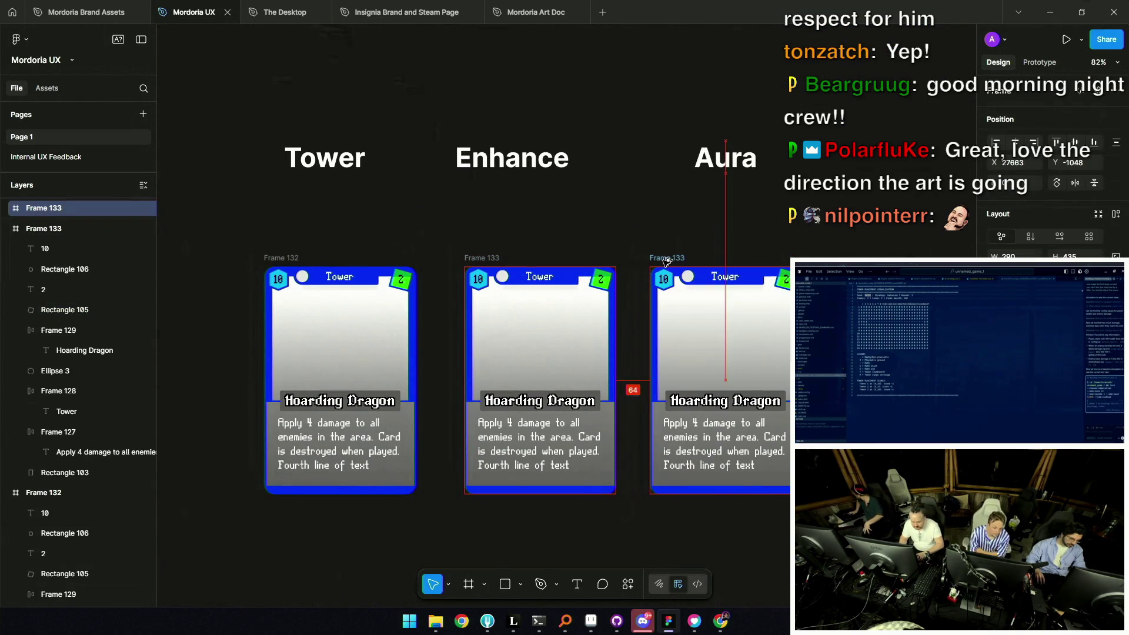
pyautogui.hscroll(-1, 400, 276)
pyautogui.scroll(2, 402, 276)
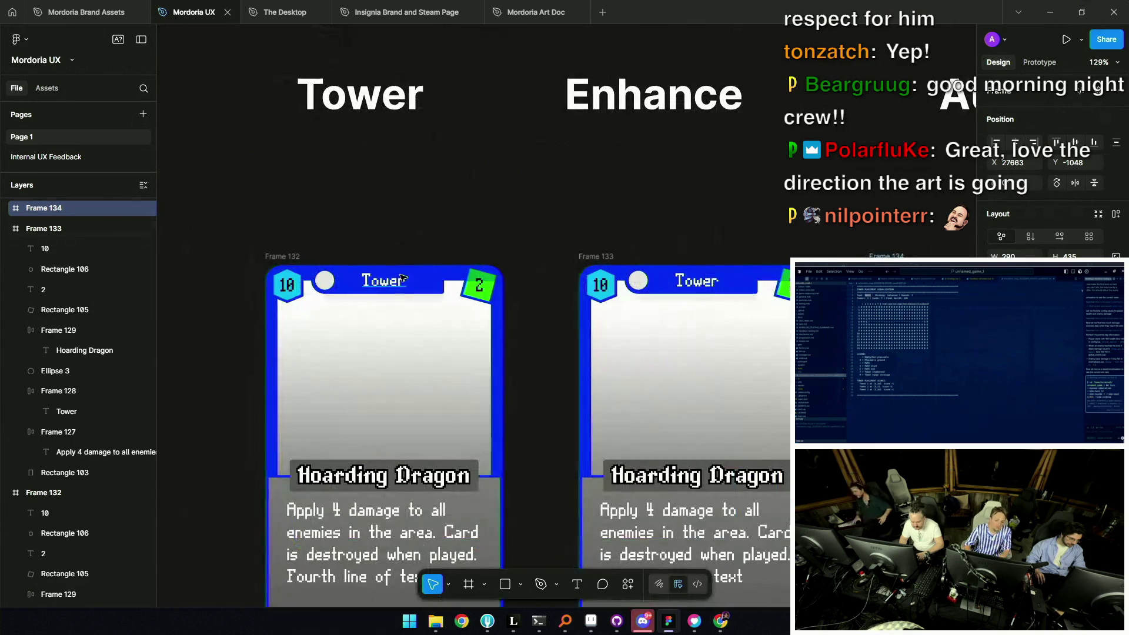
# Delete the Tower title tab from the left card and enlarge its top circle
pyautogui.click(401, 276)
pyautogui.press('Delete')
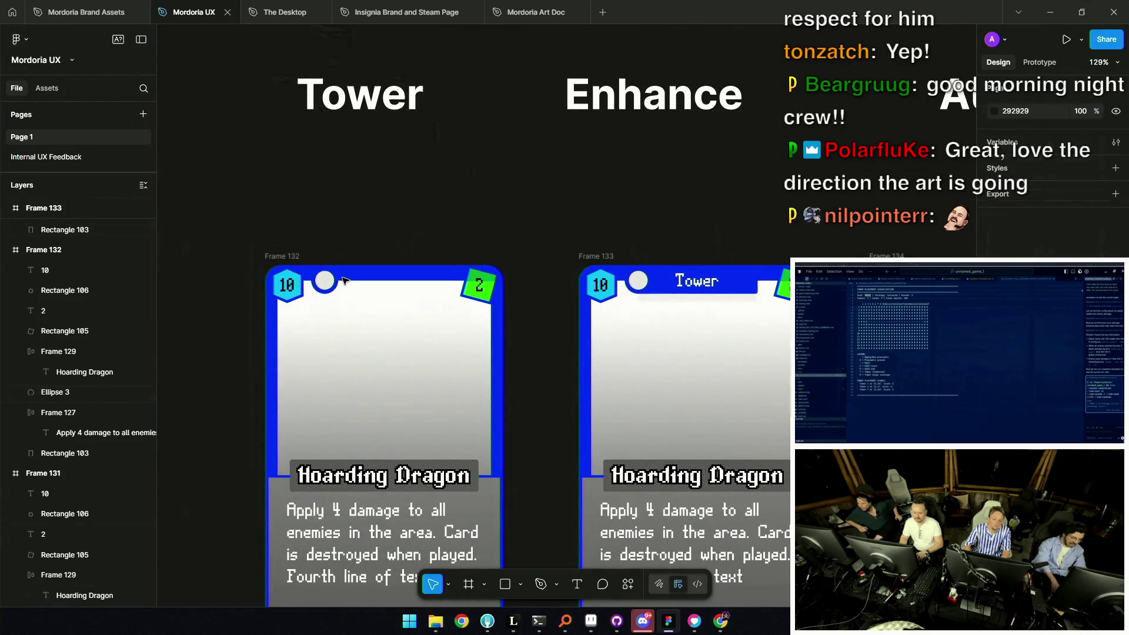
pyautogui.click(325, 281)
pyautogui.moveTo(336, 291); pyautogui.dragTo(386, 300)
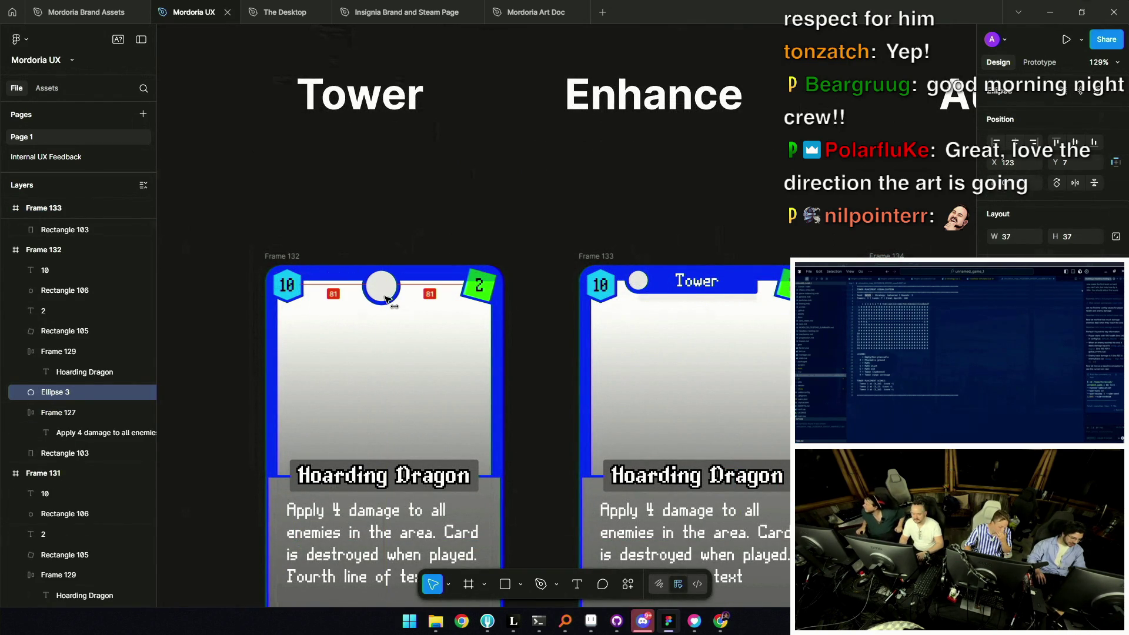
pyautogui.scroll(-3, 428, 243)
pyautogui.click(429, 239)
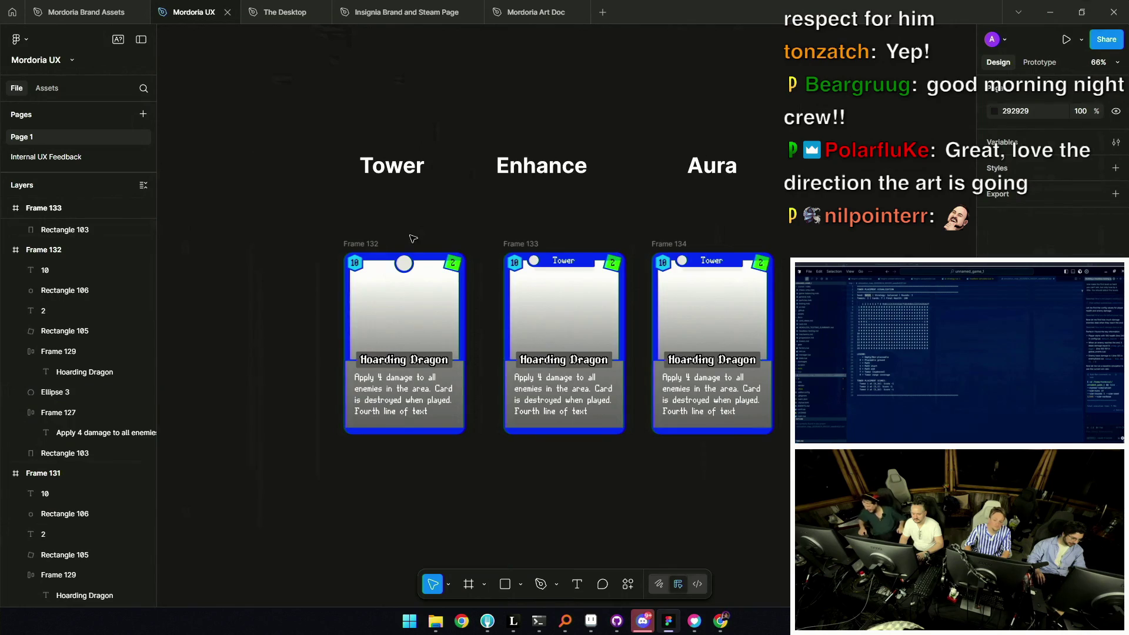
pyautogui.scroll(3, 379, 277)
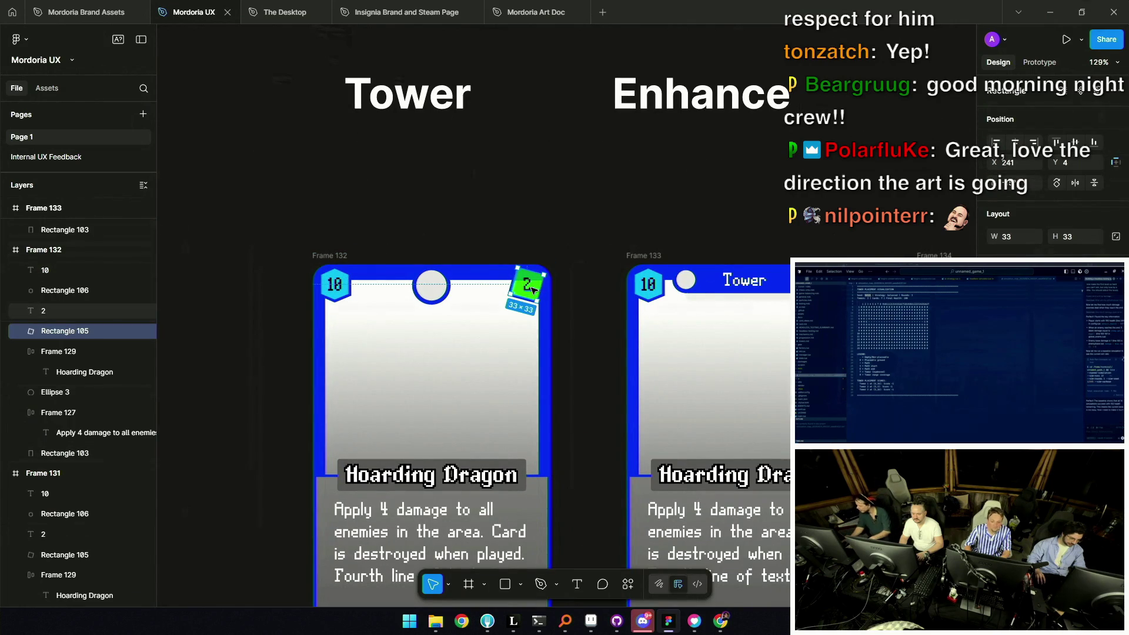
# Delete the green 2 badge from the left card and move its circle into the top-right corner
pyautogui.moveTo(526, 284); pyautogui.dragTo(524, 231)
pyautogui.hotkey('ctrl', 'z')
pyautogui.hscroll(2, 476, 247)
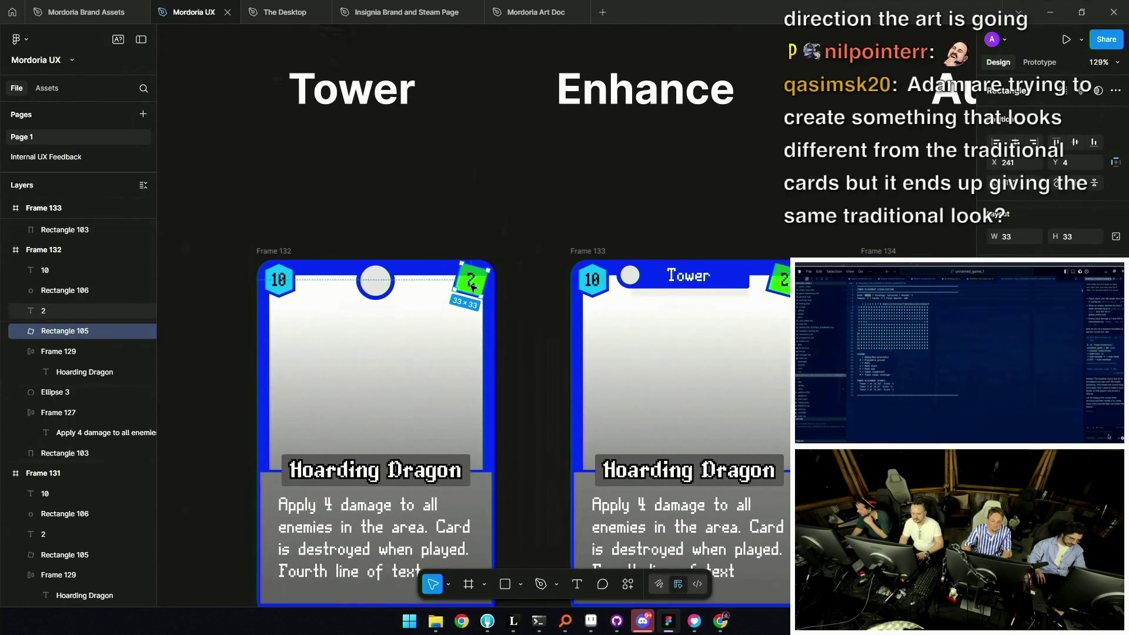
pyautogui.moveTo(454, 298); pyautogui.dragTo(499, 261)
pyautogui.press('Delete')
pyautogui.moveTo(375, 288); pyautogui.dragTo(472, 292)
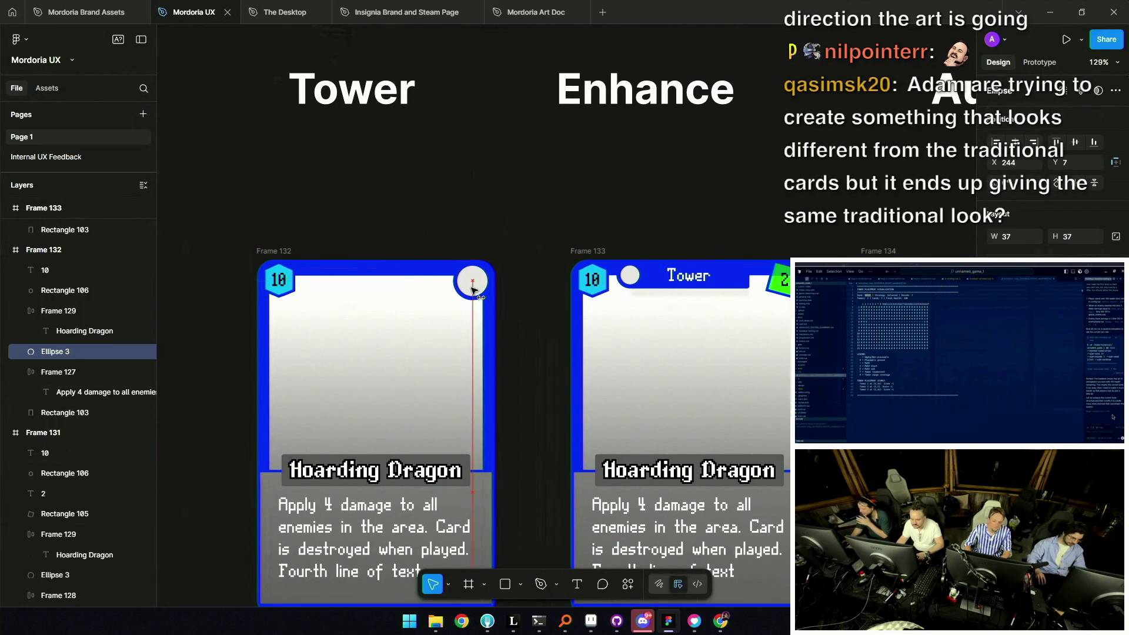
pyautogui.hscroll(3, 477, 291)
pyautogui.click(899, 261)
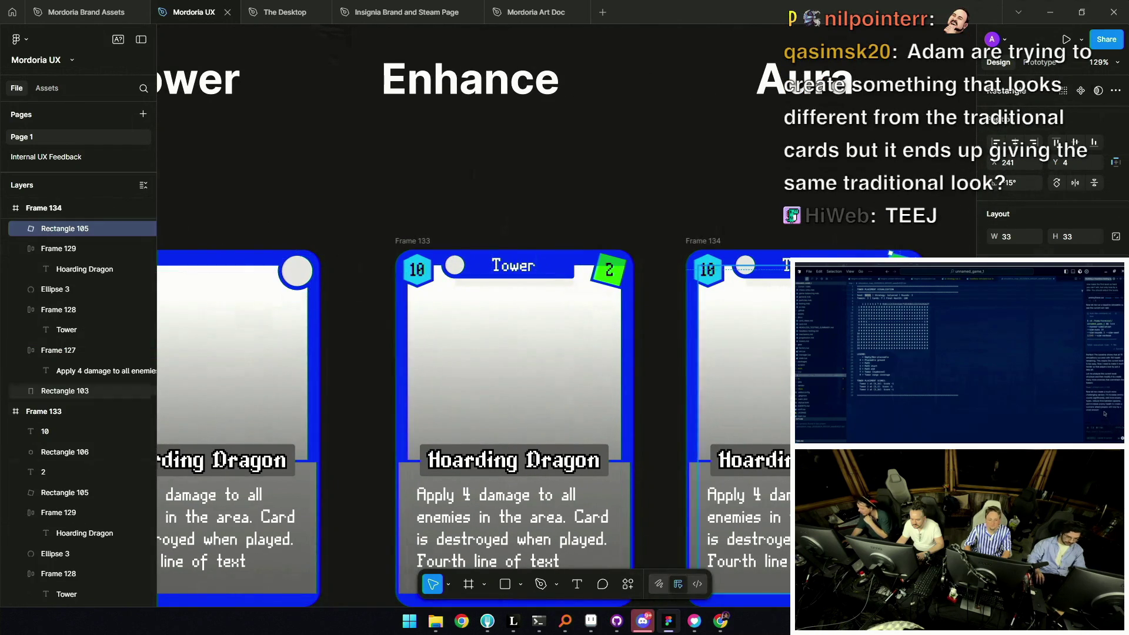
pyautogui.hscroll(-3, 900, 261)
# Bring back the green 2 badge and place it at the left card's top centre
pyautogui.hotkey('ctrl', 'z')
pyautogui.hotkey('ctrl', 'z')
pyautogui.hotkey('ctrl', 'shift', 'z')
pyautogui.keyDown('shift'); pyautogui.click(42, 472); pyautogui.keyUp('shift')
pyautogui.moveTo(640, 271)
pyautogui.mouseDown()
pyautogui.moveTo(460, 281)
pyautogui.moveTo(462, 263)
pyautogui.moveTo(446, 273)
pyautogui.mouseUp()
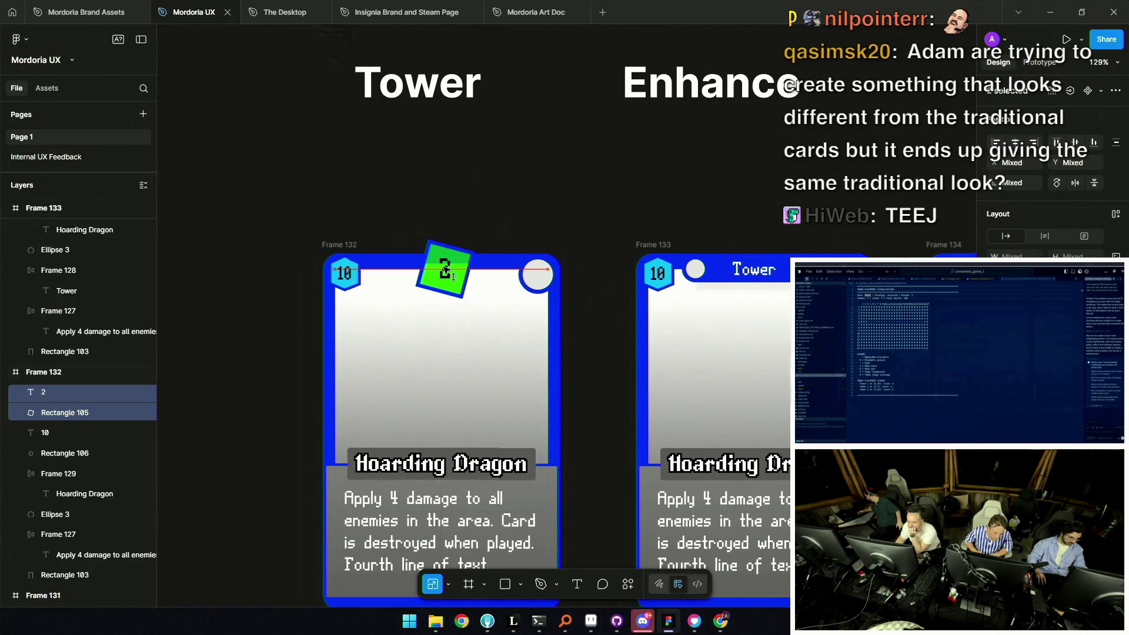
pyautogui.keyDown('ctrl'); pyautogui.scroll(-3, 445, 273); pyautogui.keyUp('ctrl')
pyautogui.keyDown('ctrl'); pyautogui.scroll(-3, 445, 272); pyautogui.keyUp('ctrl')
pyautogui.hscroll(-3, 549, 250)
pyautogui.keyDown('ctrl'); pyautogui.scroll(5, 549, 250); pyautogui.keyUp('ctrl')
# Copy the left card's circle into the middle card and delete the right card's green 2 badge
pyautogui.click(491, 244)
pyautogui.keyDown('ctrl'); pyautogui.scroll(-5, 495, 230); pyautogui.keyUp('ctrl')
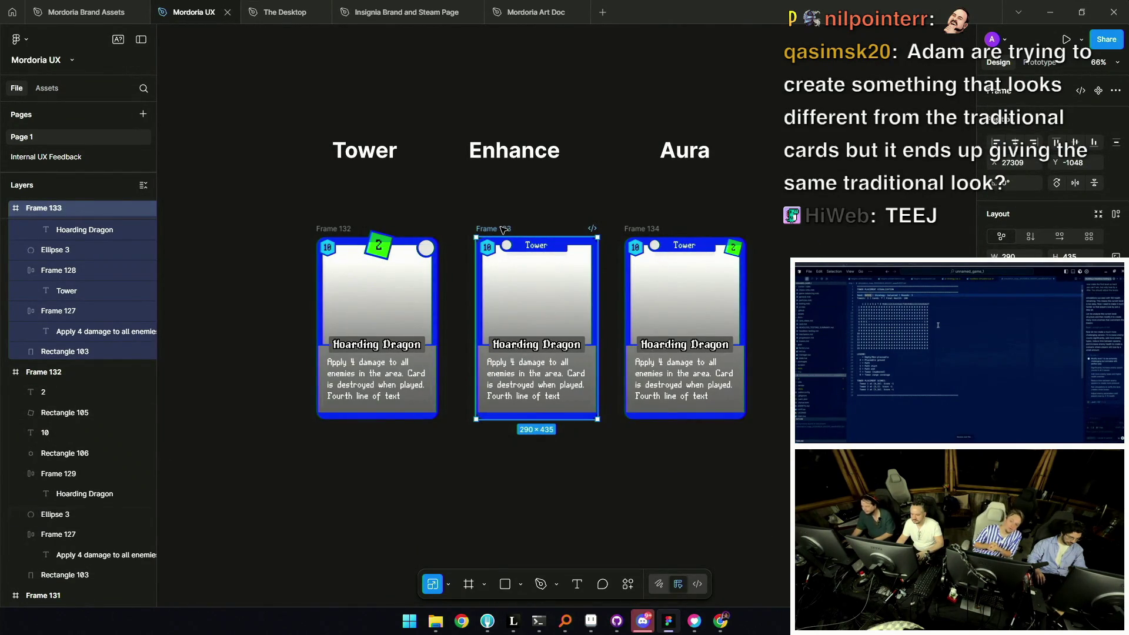
pyautogui.keyDown('ctrl'); pyautogui.scroll(5, 529, 236); pyautogui.keyUp('ctrl')
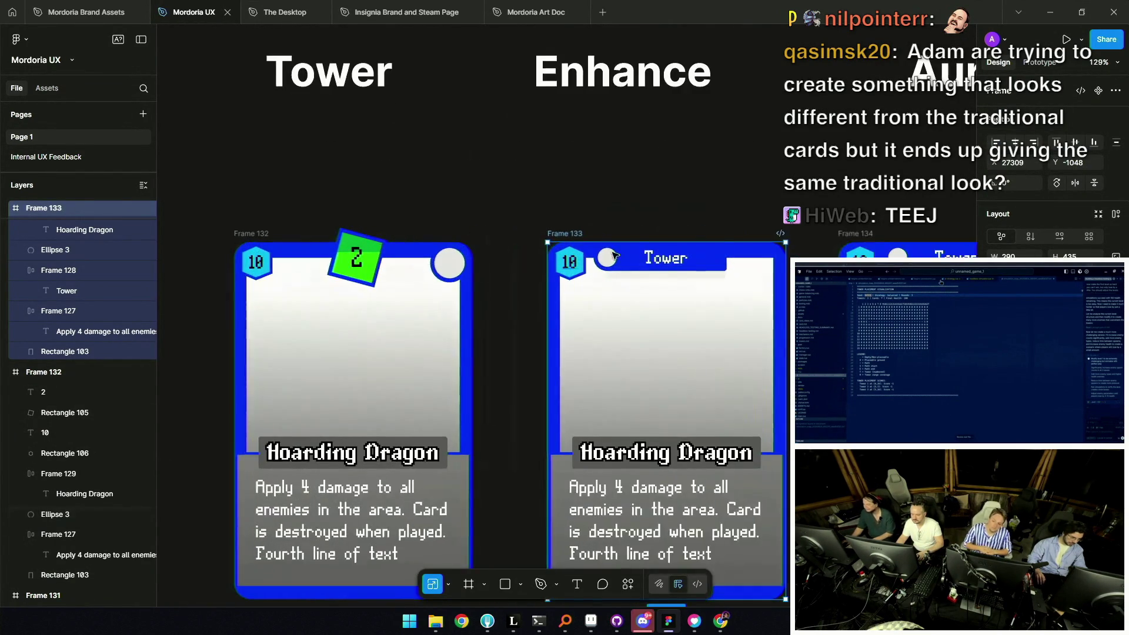
pyautogui.scroll(3, 522, 253)
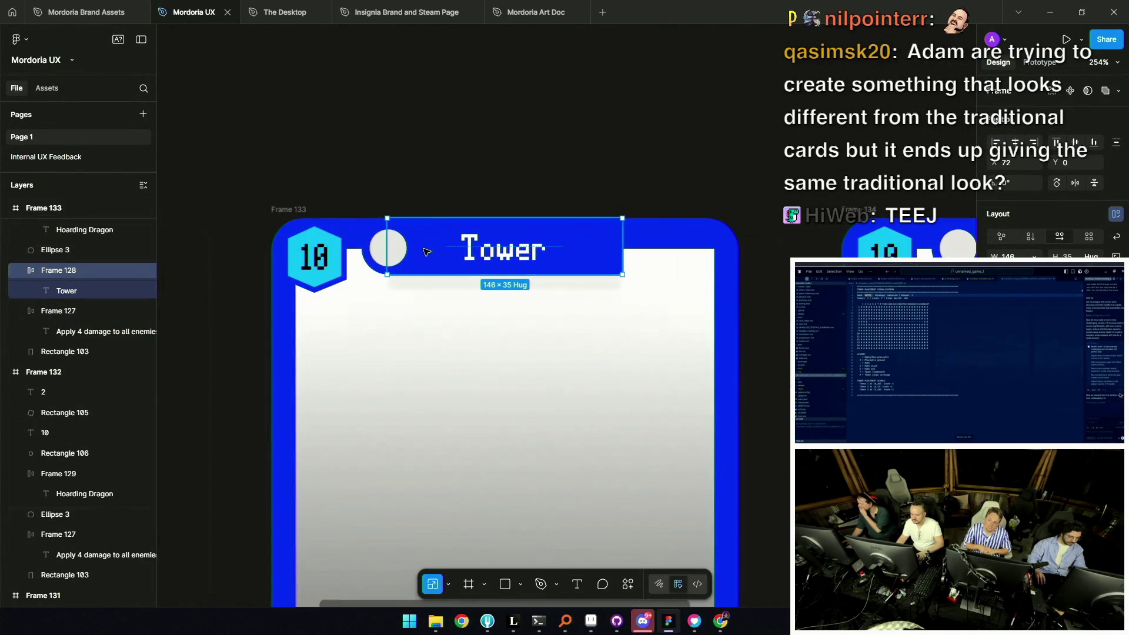
pyautogui.scroll(-5, 386, 251)
pyautogui.click(306, 253)
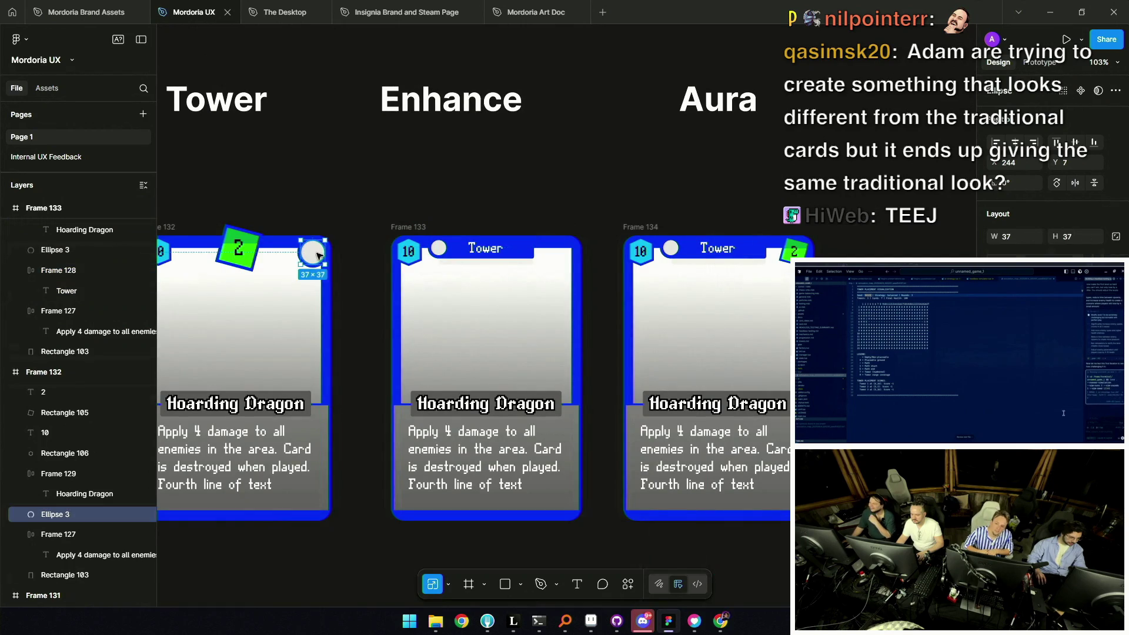
pyautogui.hotkey('ctrl', 'c')
pyautogui.click(422, 253)
pyautogui.hotkey('ctrl', 'v')
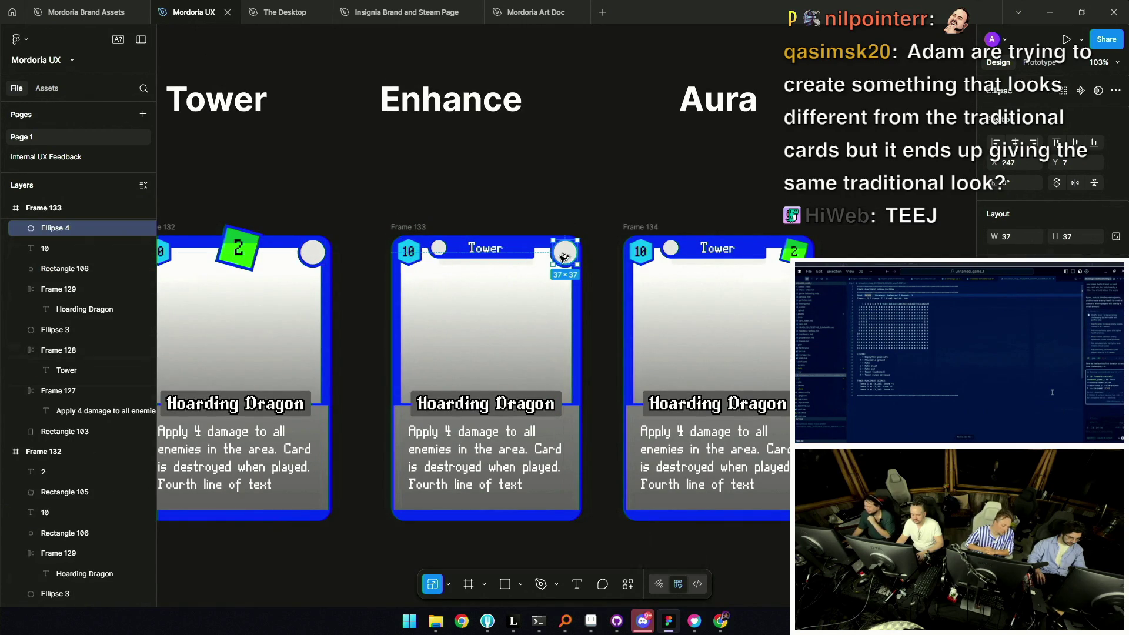
pyautogui.click(793, 250)
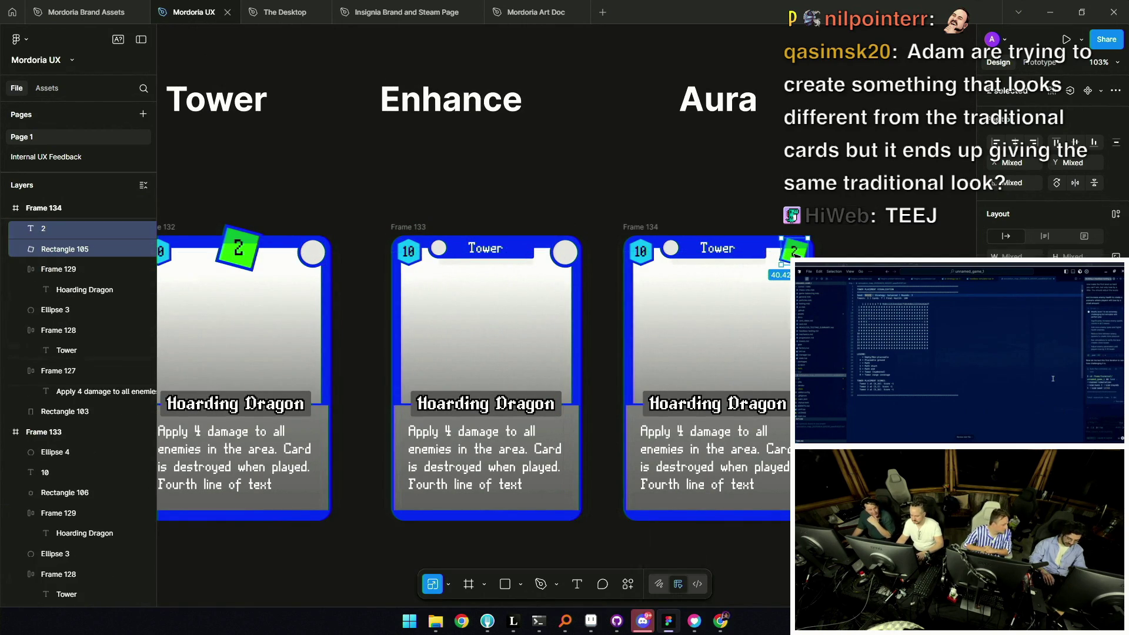
pyautogui.press('Delete')
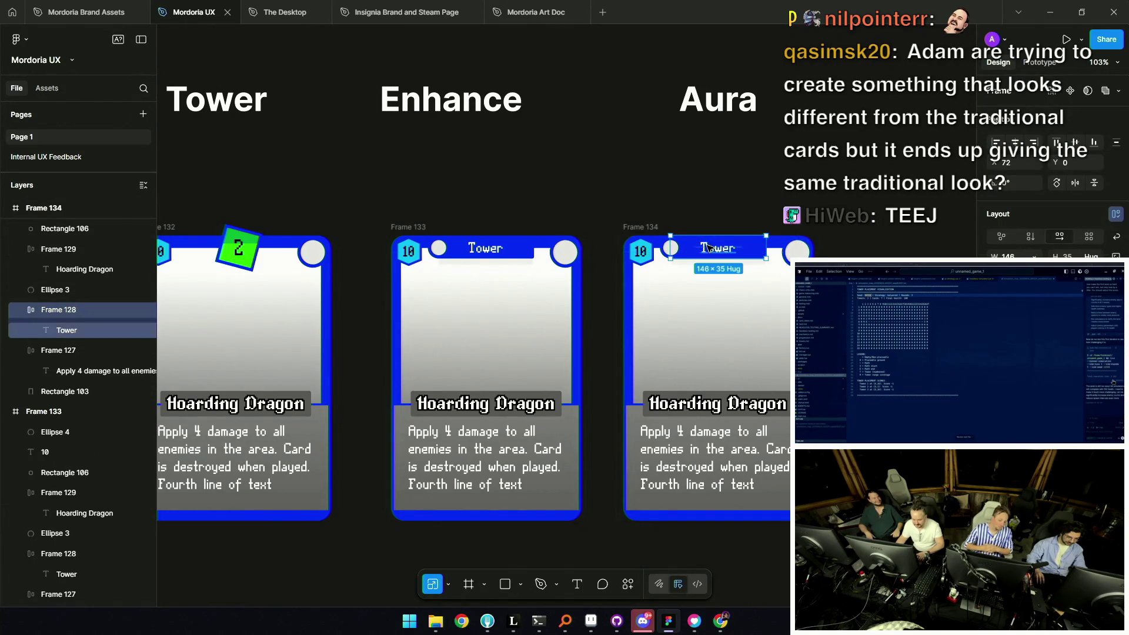
pyautogui.scroll(5, 704, 249)
# Delete the right card's small circle and retype its title tab as Aura beside the top-right circle
pyautogui.click(632, 256)
pyautogui.press('Delete')
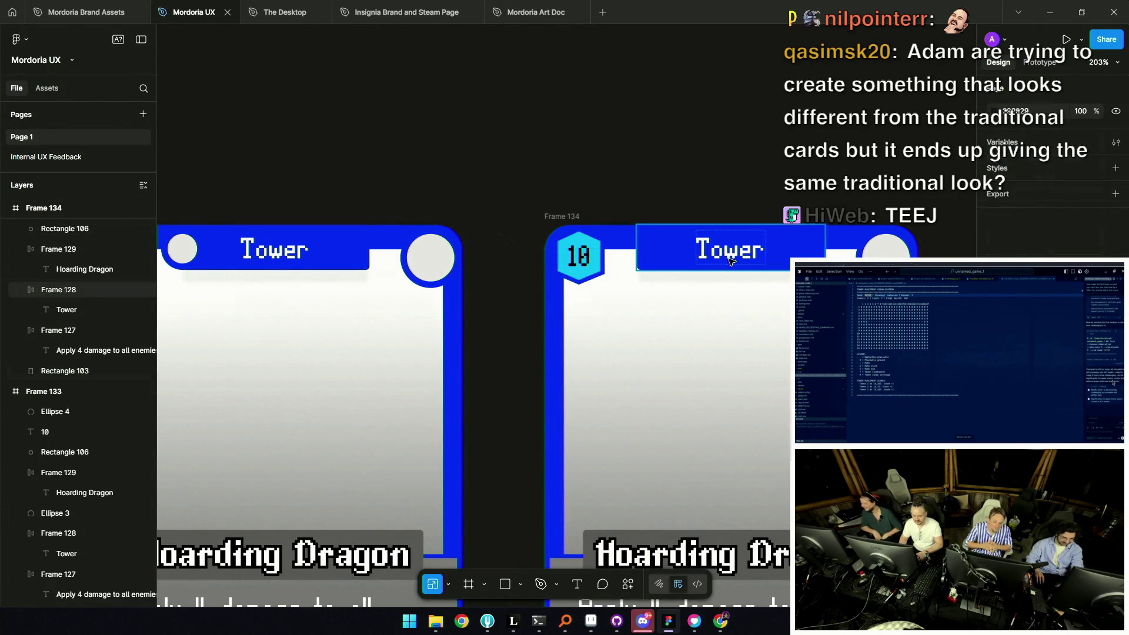
pyautogui.click(693, 256)
pyautogui.moveTo(715, 249)
pyautogui.mouseDown()
pyautogui.moveTo(785, 247)
pyautogui.moveTo(783, 264)
pyautogui.mouseUp()
pyautogui.doubleClick(783, 265)
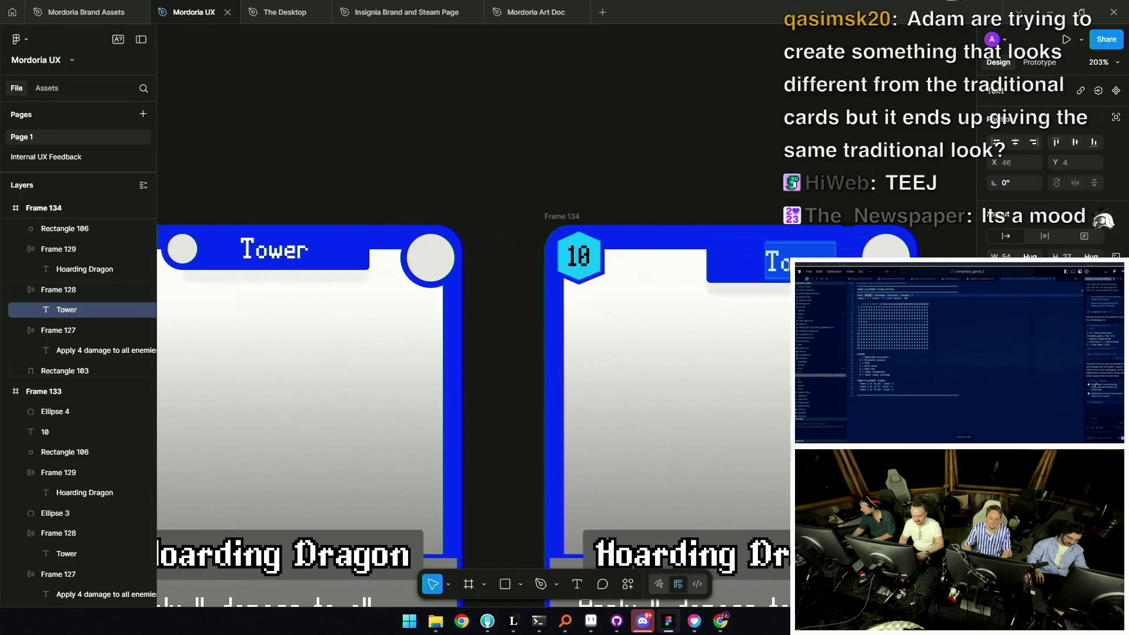
pyautogui.scroll(-5, 776, 269)
pyautogui.write('S')
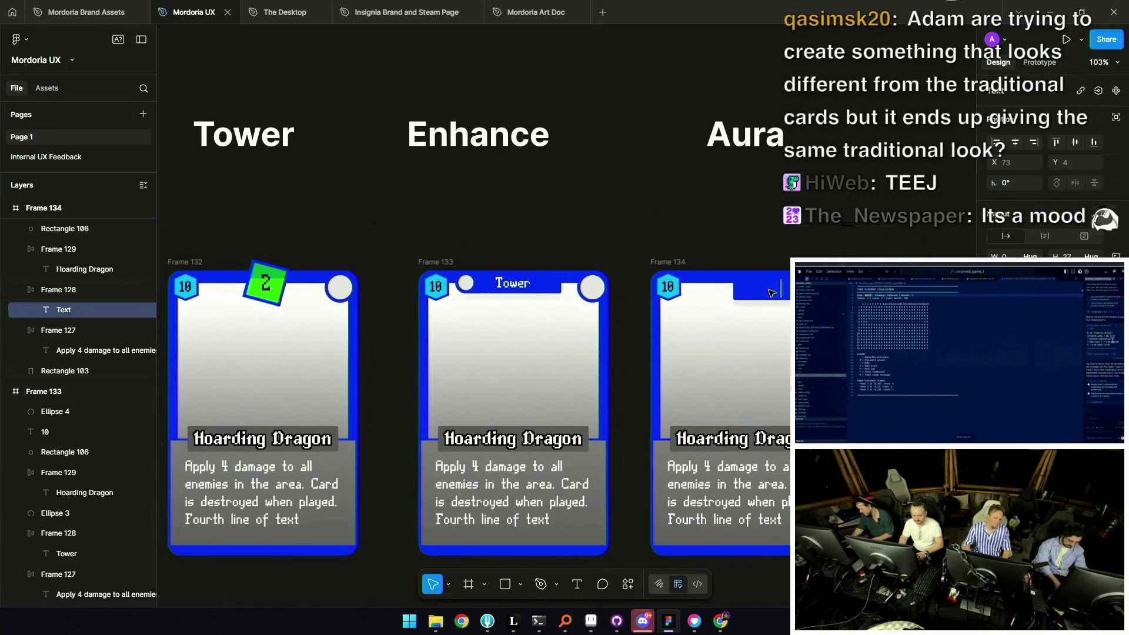
pyautogui.write('Aura')
pyautogui.press('Escape')
pyautogui.press('Escape')
# Shift the Aura tab right and adjust its width from the left edge
pyautogui.moveTo(731, 290); pyautogui.dragTo(785, 290)
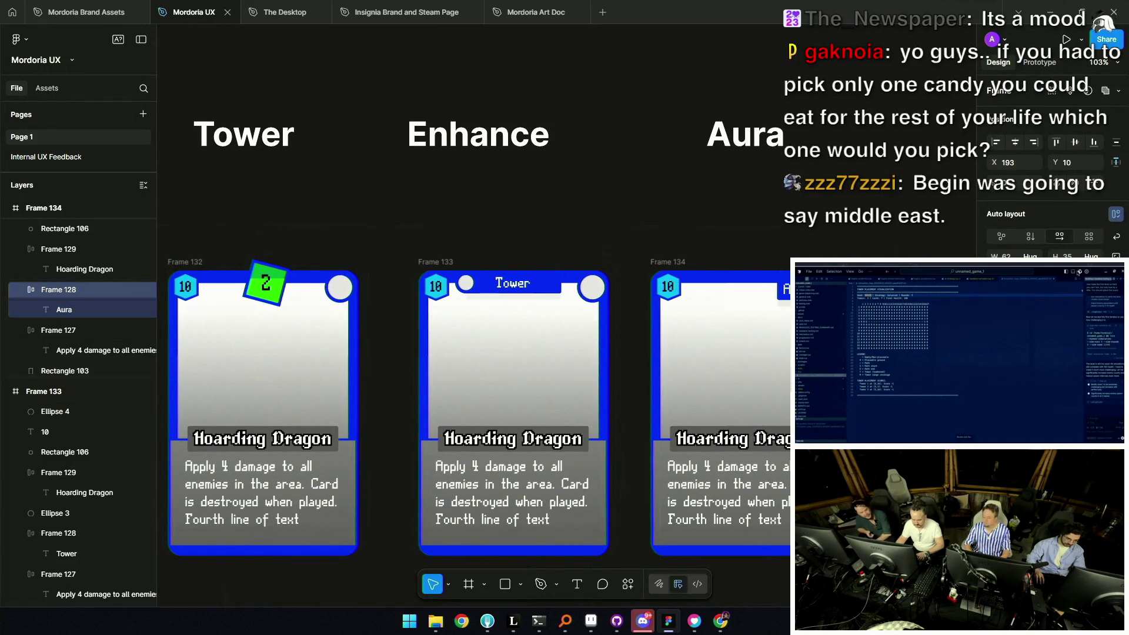
pyautogui.keyDown('ctrl'); pyautogui.scroll(5, 795, 286); pyautogui.keyUp('ctrl')
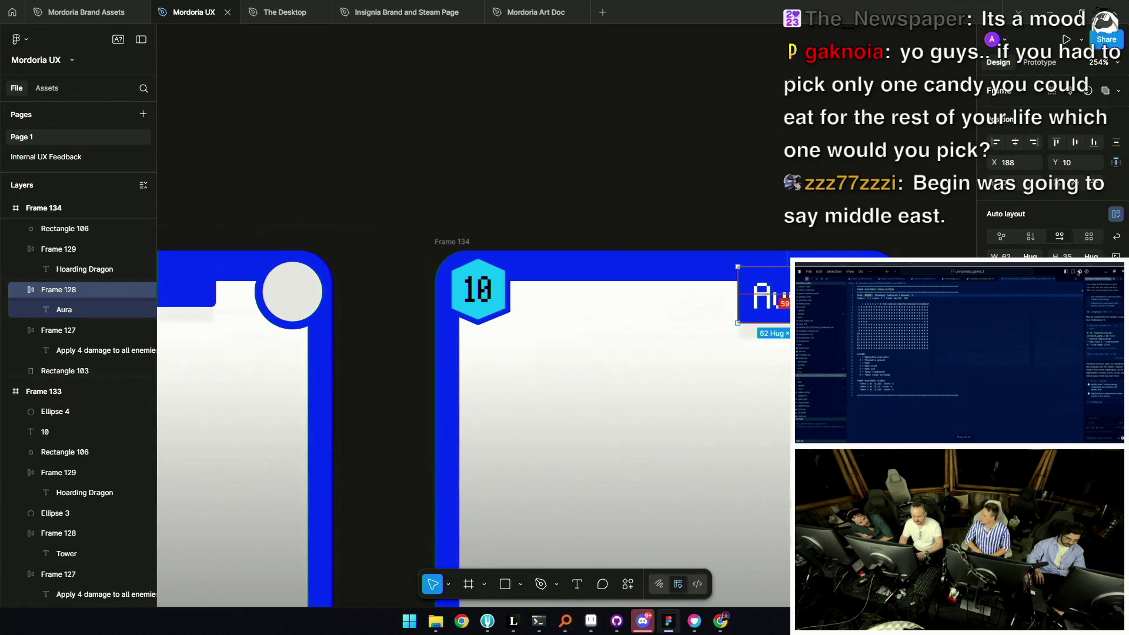
pyautogui.moveTo(737, 293); pyautogui.dragTo(722, 293)
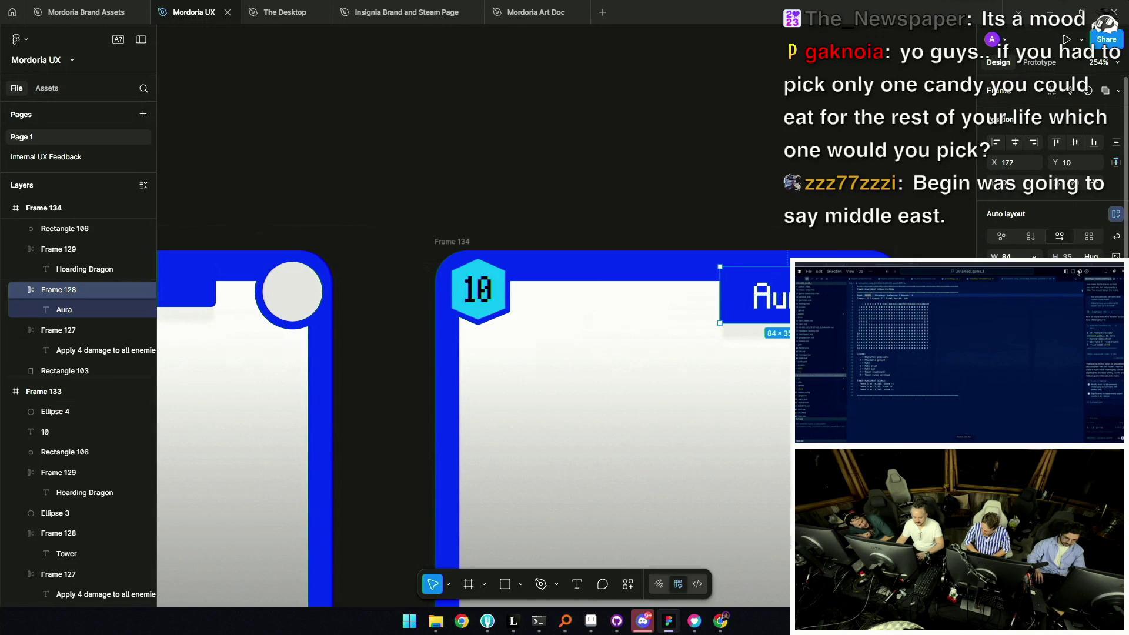
pyautogui.click(688, 253)
pyautogui.hscroll(2, 688, 254)
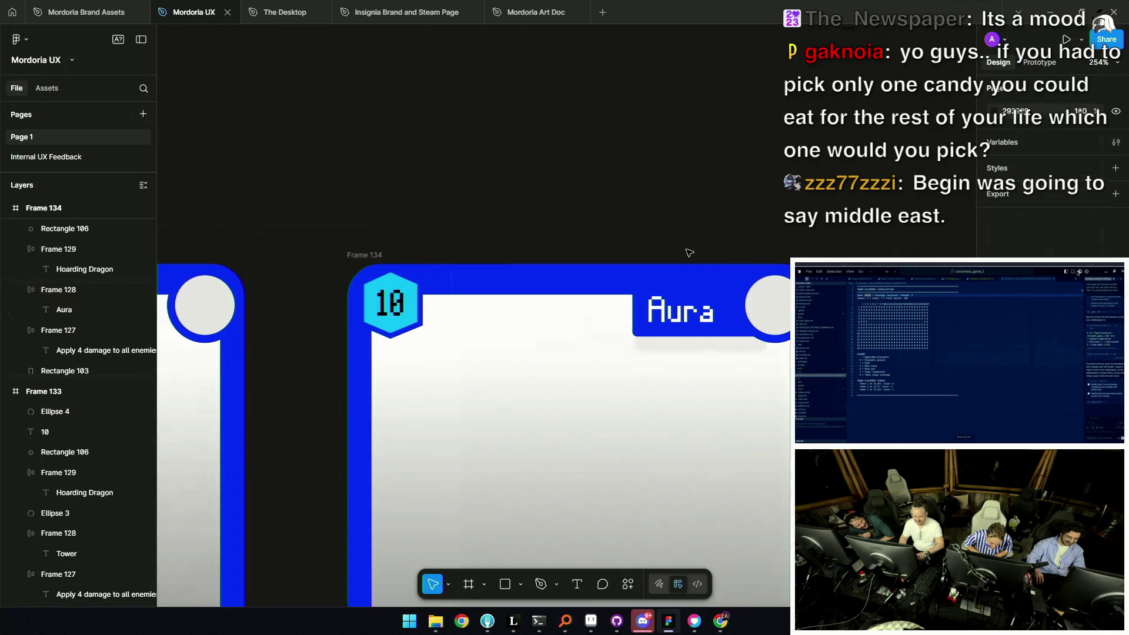
pyautogui.scroll(2, 689, 253)
pyautogui.click(622, 283)
pyautogui.moveTo(622, 282); pyautogui.dragTo(640, 282)
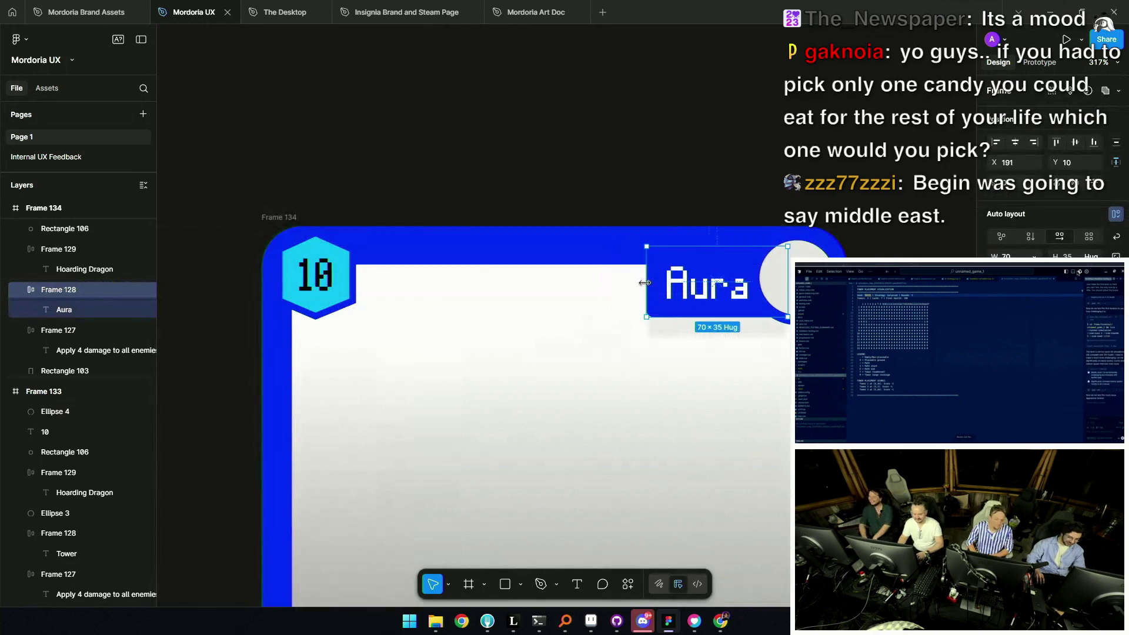
pyautogui.press('Escape')
pyautogui.scroll(-5, 639, 282)
pyautogui.scroll(-3, 705, 265)
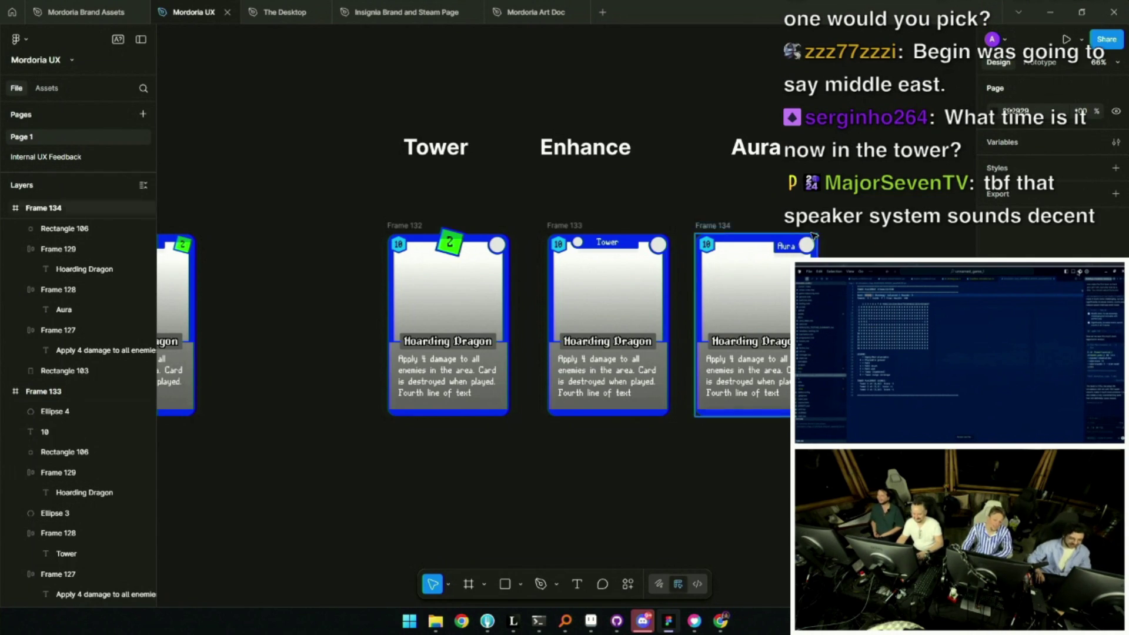
pyautogui.scroll(5, 794, 247)
pyautogui.scroll(-2, 794, 247)
# Resize the Aura tab's height and width, undoing an over-wide stretch
pyautogui.click(723, 277)
pyautogui.moveTo(725, 284); pyautogui.dragTo(721, 284)
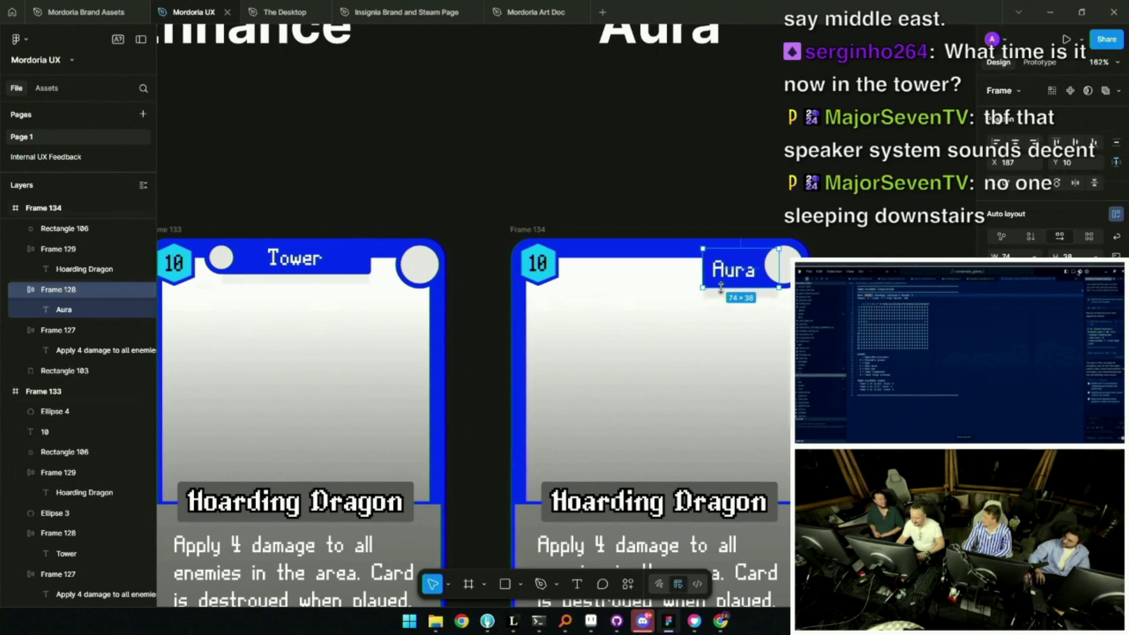
pyautogui.scroll(5, 722, 287)
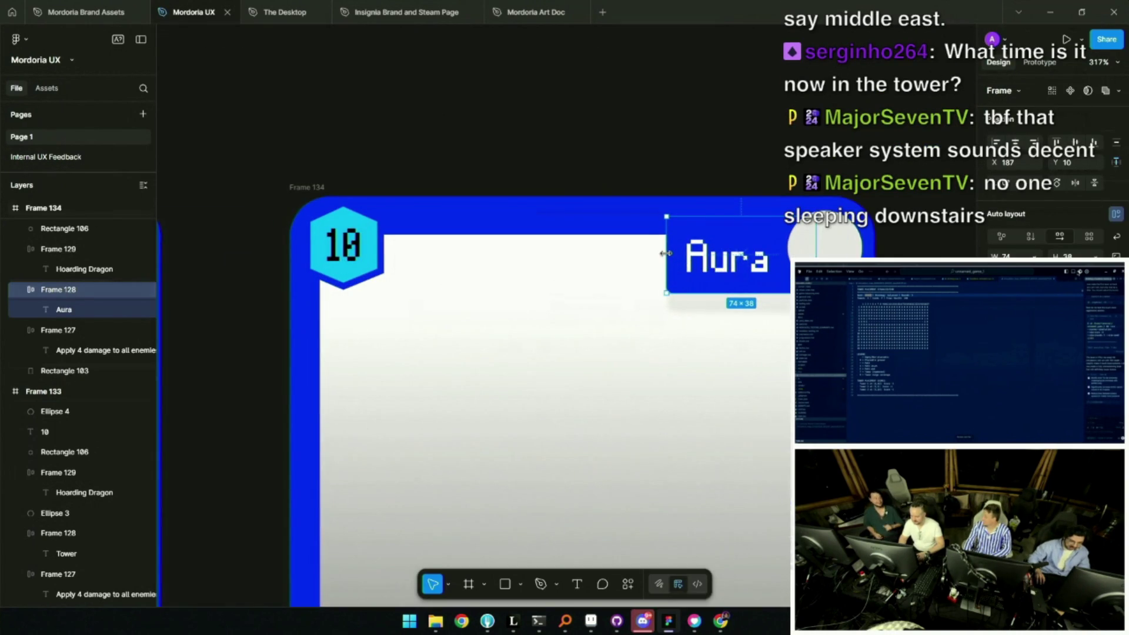
pyautogui.moveTo(668, 253); pyautogui.dragTo(654, 254)
pyautogui.scroll(-5, 704, 141)
pyautogui.scroll(6, 713, 260)
pyautogui.moveTo(721, 263); pyautogui.dragTo(725, 267)
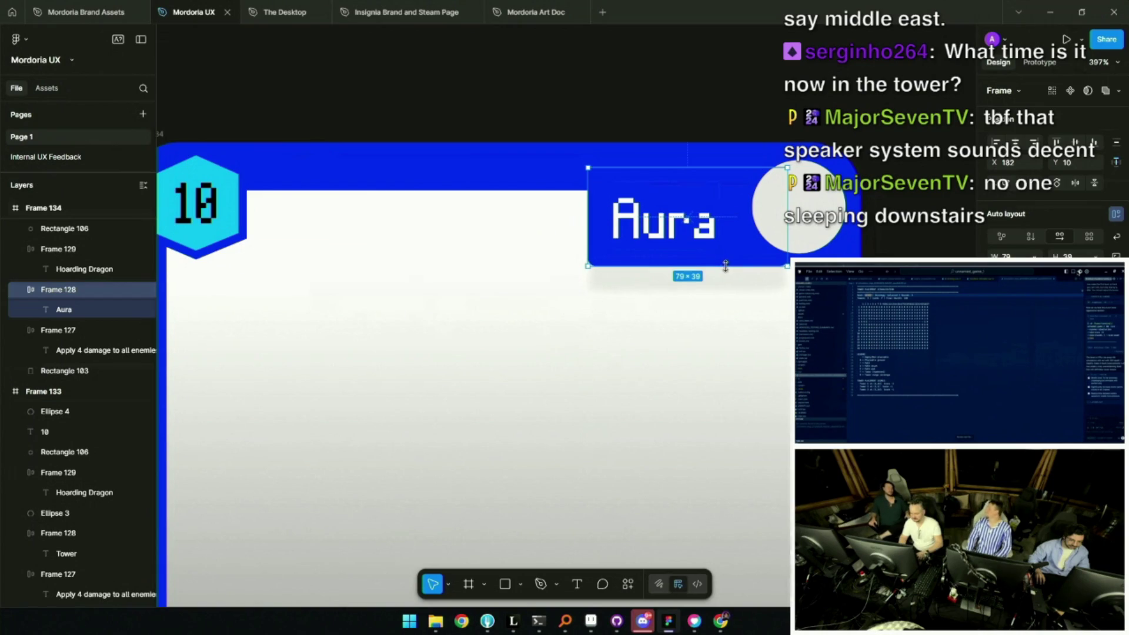
pyautogui.moveTo(786, 230); pyautogui.dragTo(829, 228)
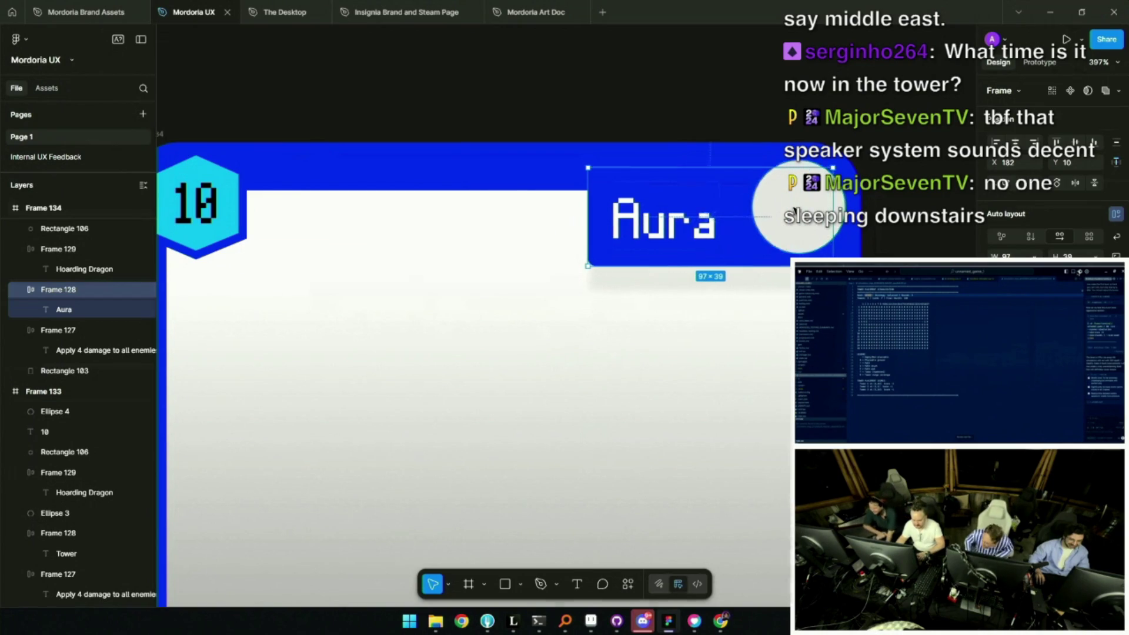
pyautogui.hotkey('ctrl', 'z')
pyautogui.hotkey('ctrl', 'z')
pyautogui.hotkey('ctrl', 'z')
pyautogui.scroll(-5, 803, 206)
pyautogui.scroll(4, 781, 170)
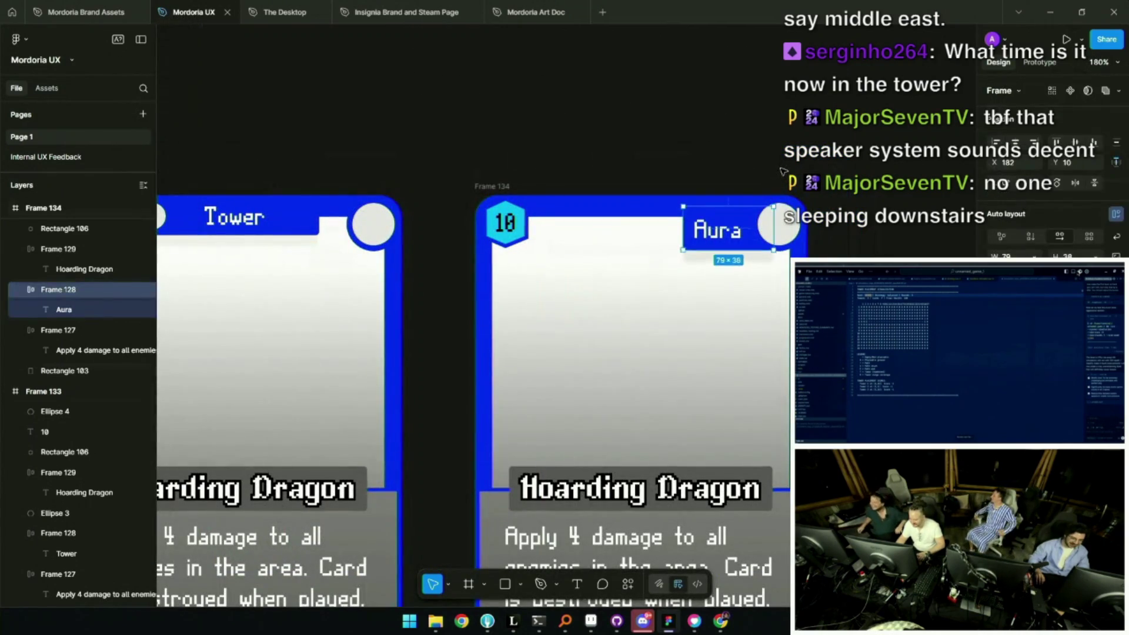
pyautogui.moveTo(729, 249); pyautogui.dragTo(726, 242)
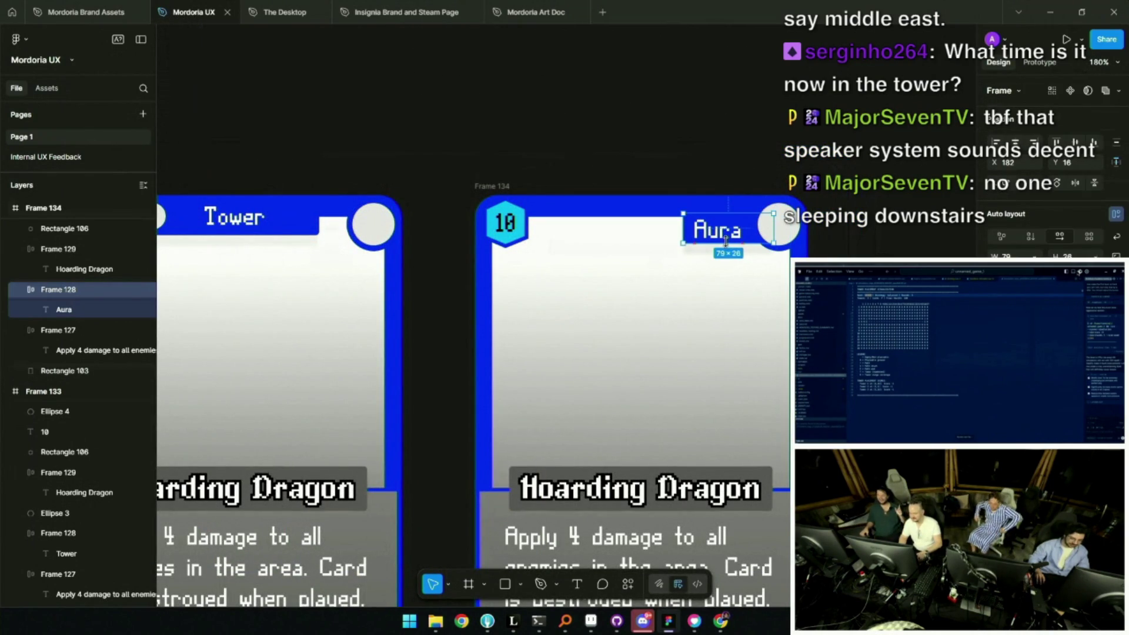
pyautogui.scroll(3, 727, 231)
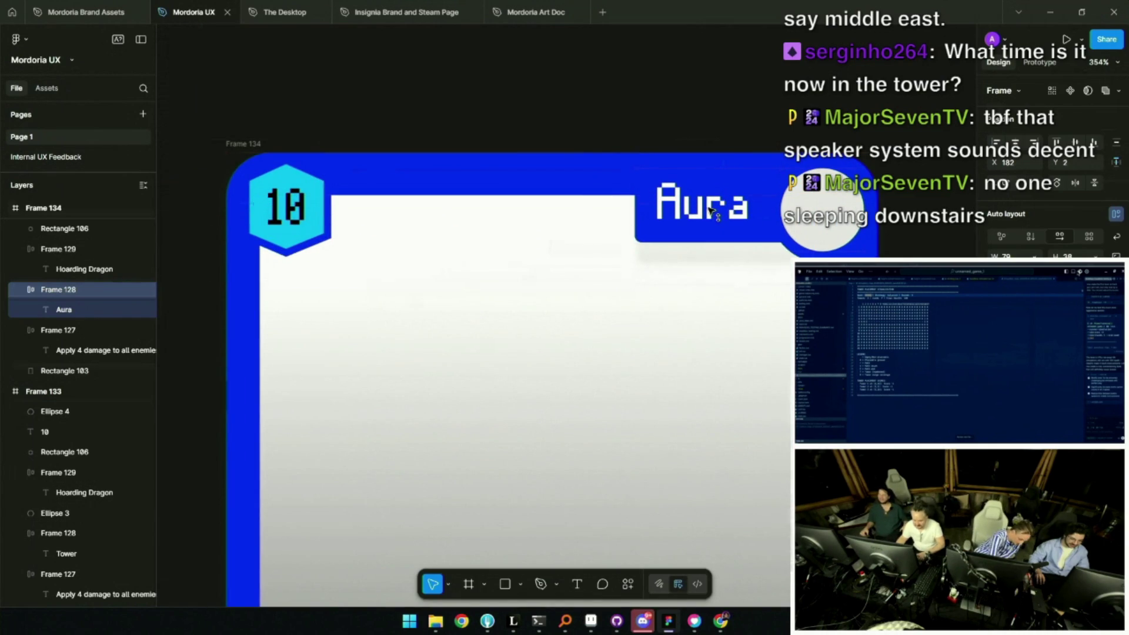
pyautogui.scroll(-5, 712, 209)
pyautogui.scroll(-2, 750, 186)
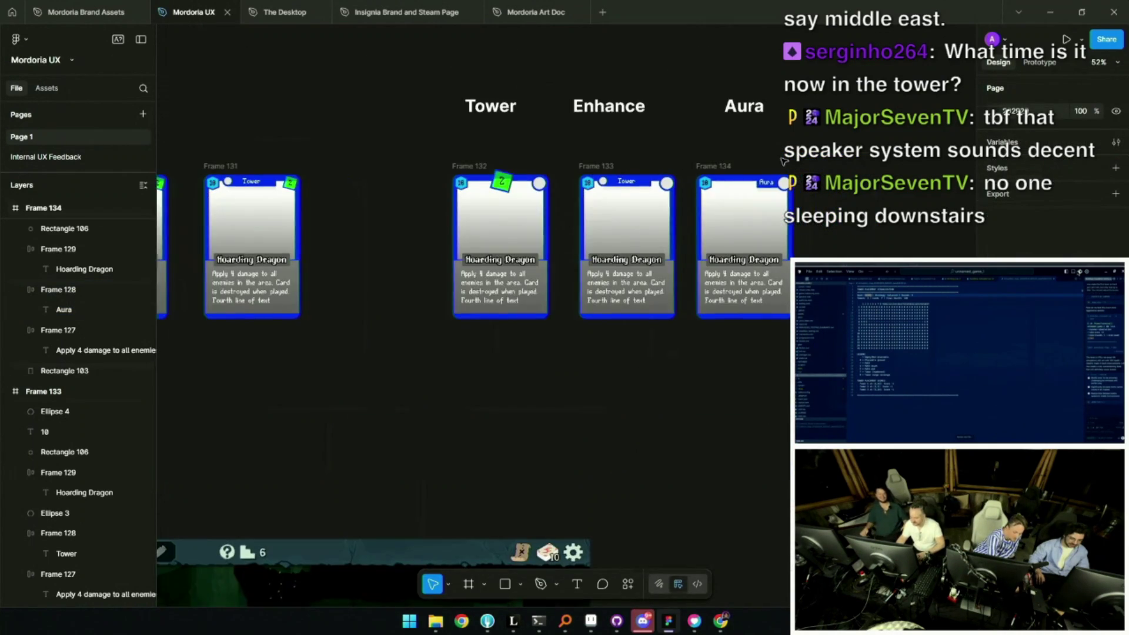
pyautogui.scroll(4, 778, 180)
pyautogui.scroll(2, 778, 179)
# Check the Aura label and its tag frame, then view all three cards together
pyautogui.doubleClick(730, 212)
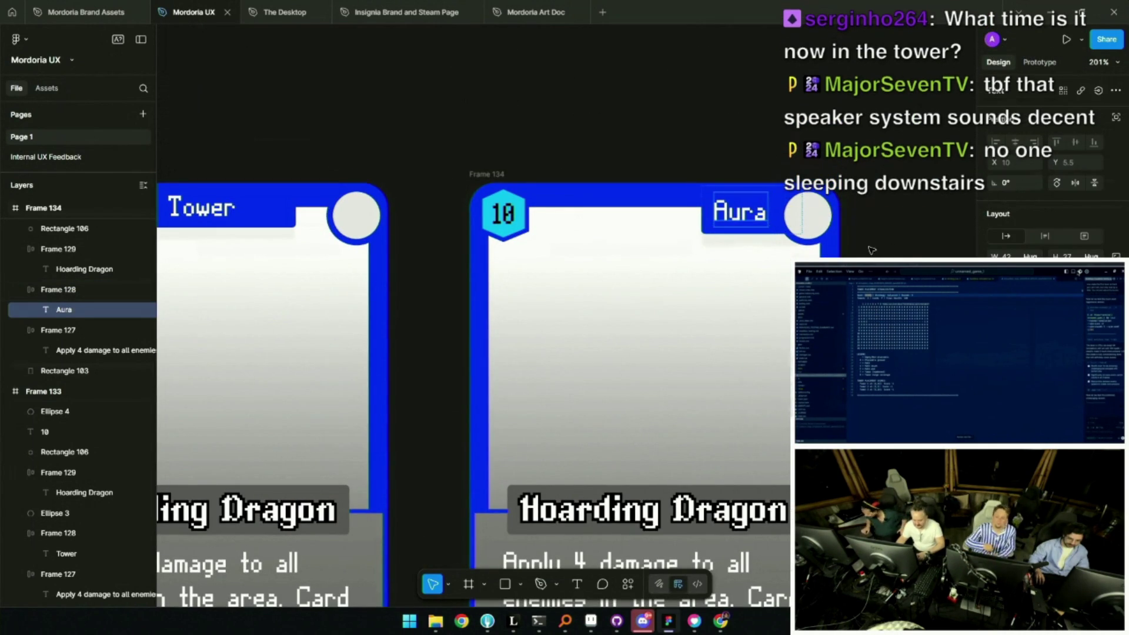
pyautogui.click(780, 233)
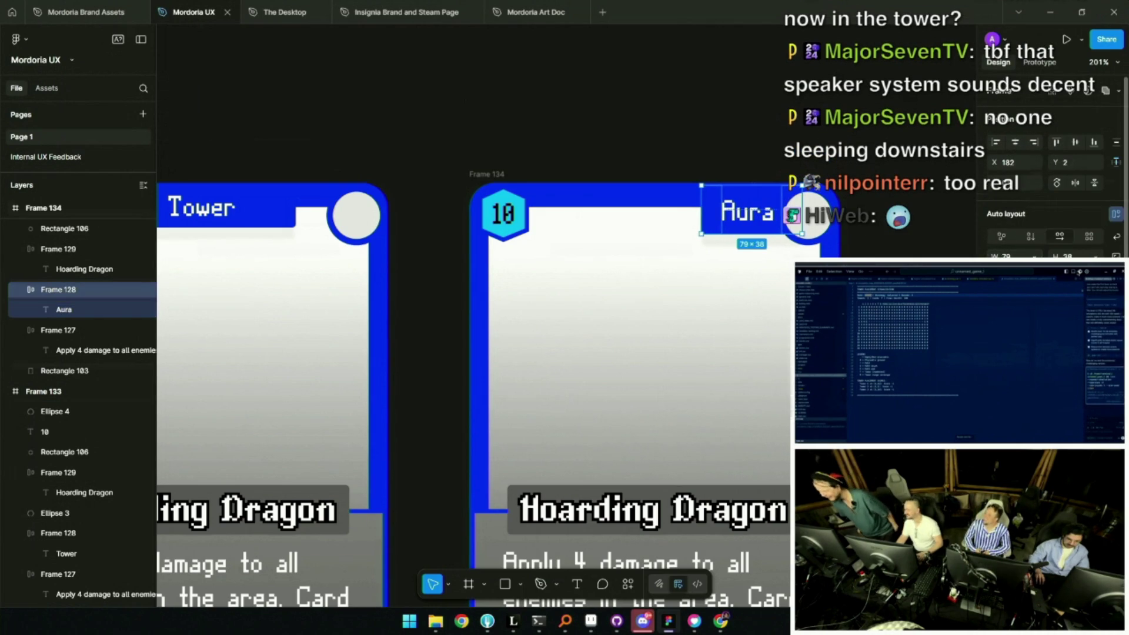
pyautogui.press('Escape')
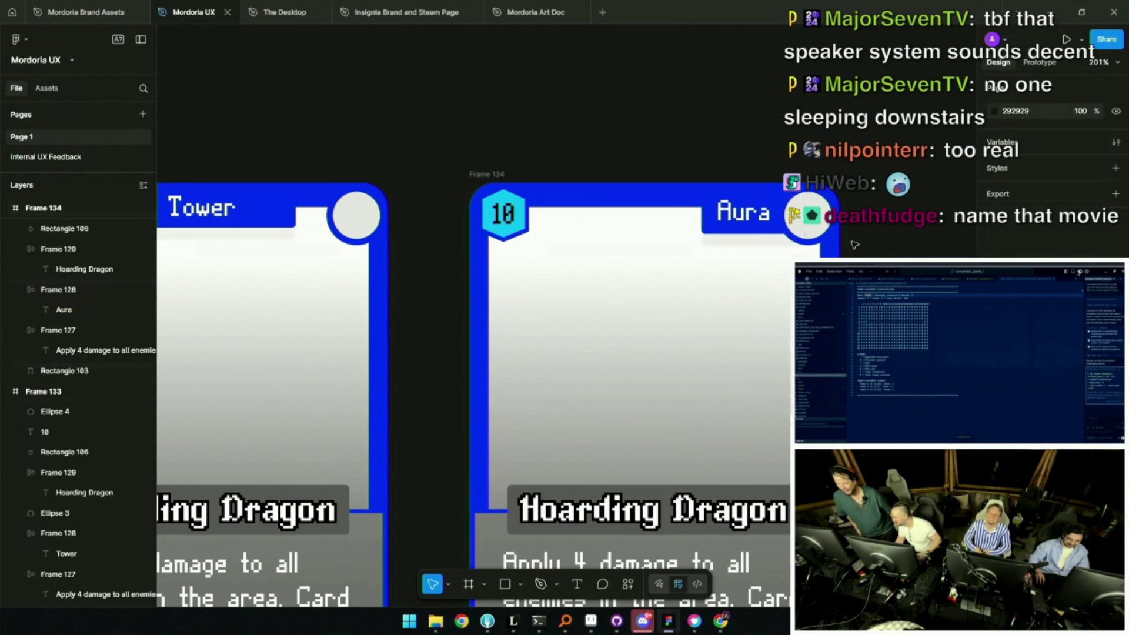
pyautogui.scroll(-5, 634, 236)
pyautogui.scroll(4, 634, 236)
pyautogui.scroll(-5, 634, 237)
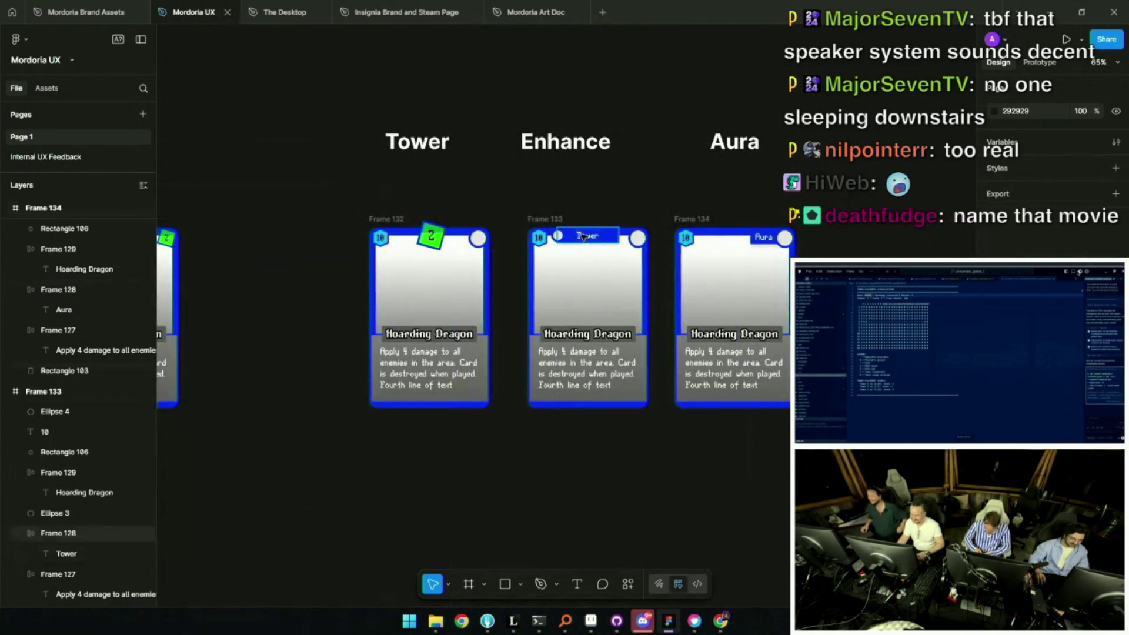
# Delete the middle card and Alt-drag a copy of the Aura card into its slot
pyautogui.click(557, 218)
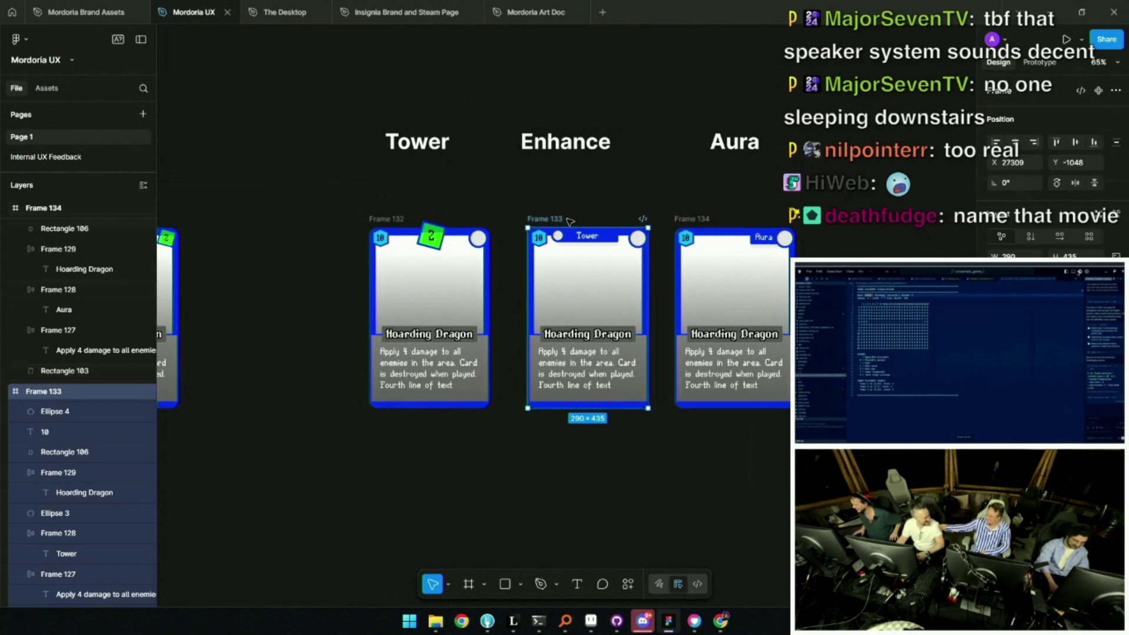
pyautogui.press('Delete')
pyautogui.keyDown('alt'); pyautogui.moveTo(677, 221); pyautogui.dragTo(533, 229); pyautogui.keyUp('alt')
pyautogui.keyDown('ctrl'); pyautogui.scroll(5, 610, 238); pyautogui.keyUp('ctrl')
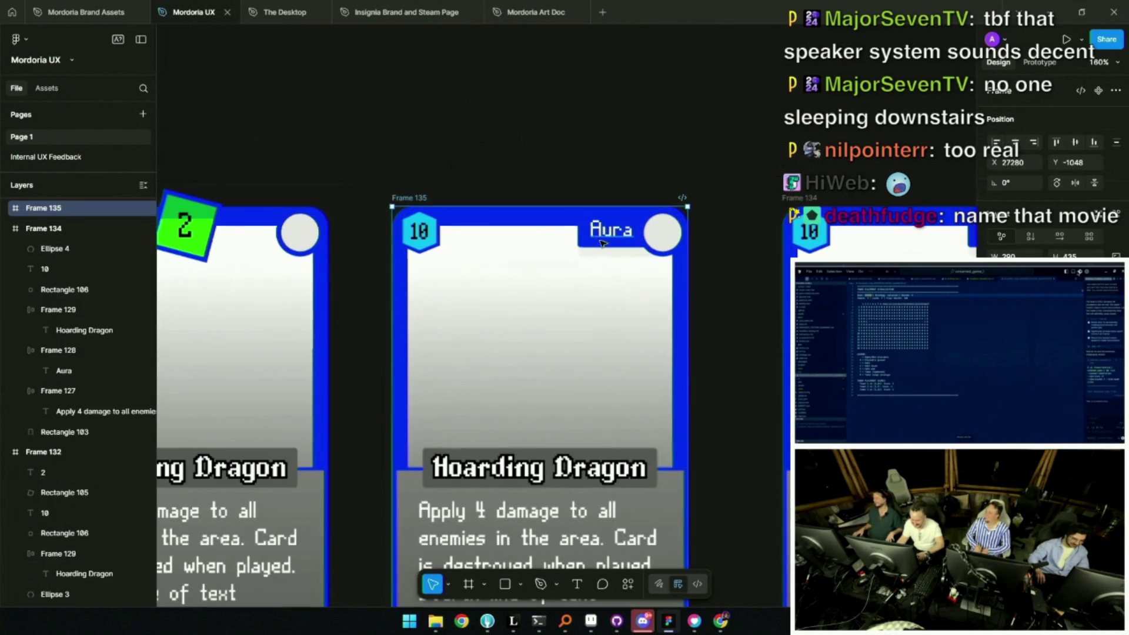
# Retype the copied card's tag as Enhance and widen it so the whole word shows
pyautogui.doubleClick(610, 228)
pyautogui.write('Enhance')
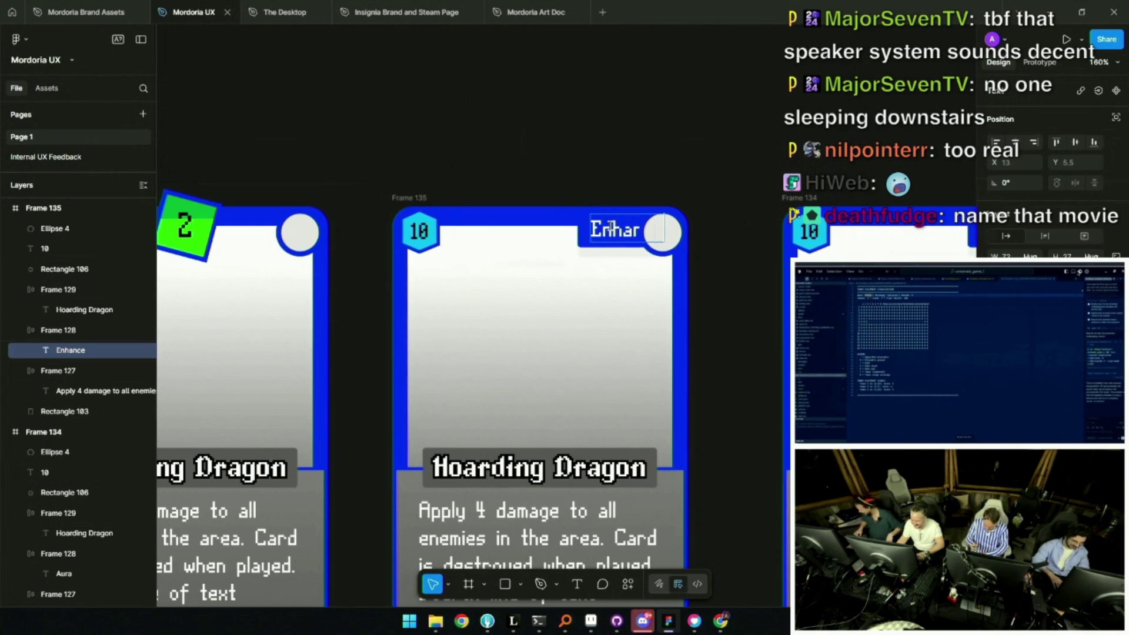
pyautogui.press('Escape')
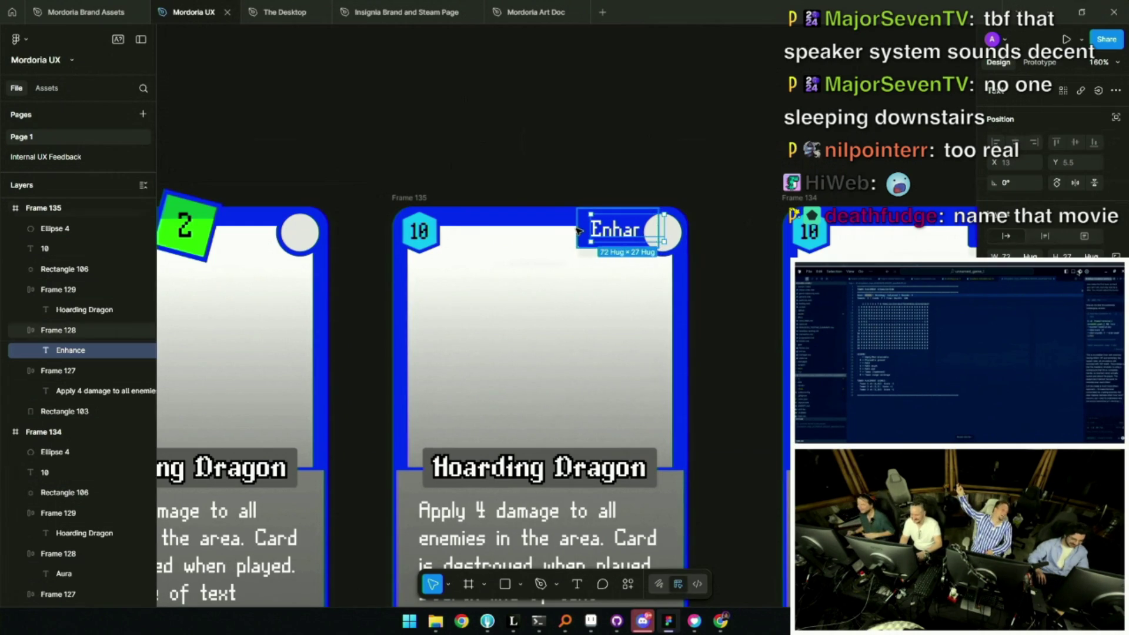
pyautogui.click(586, 231)
pyautogui.moveTo(571, 226); pyautogui.dragTo(540, 222)
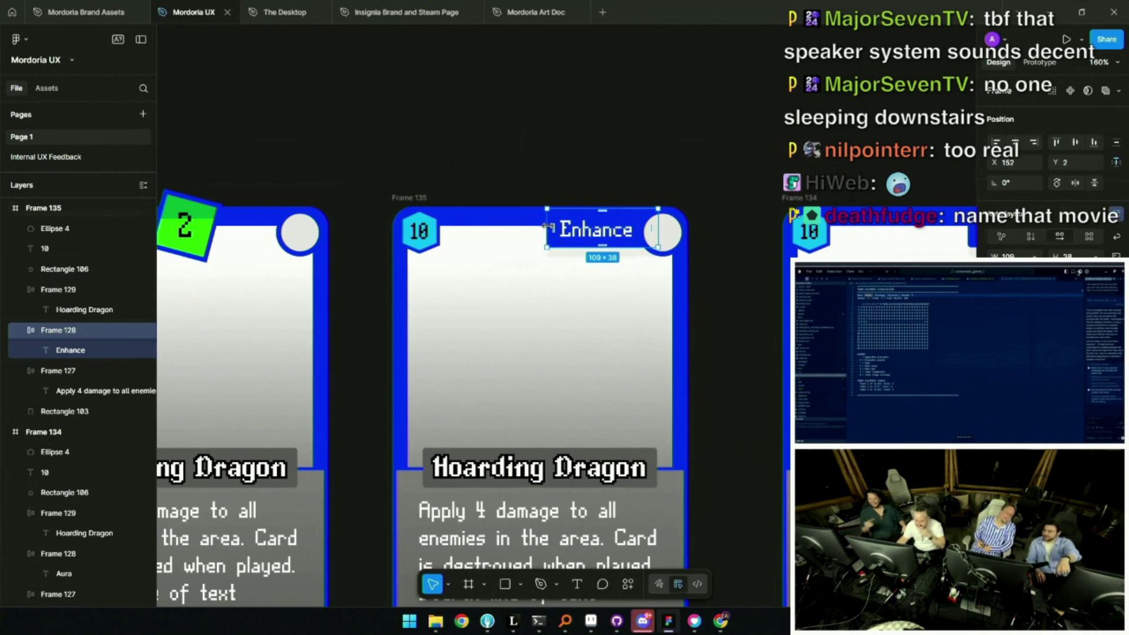
pyautogui.click(598, 157)
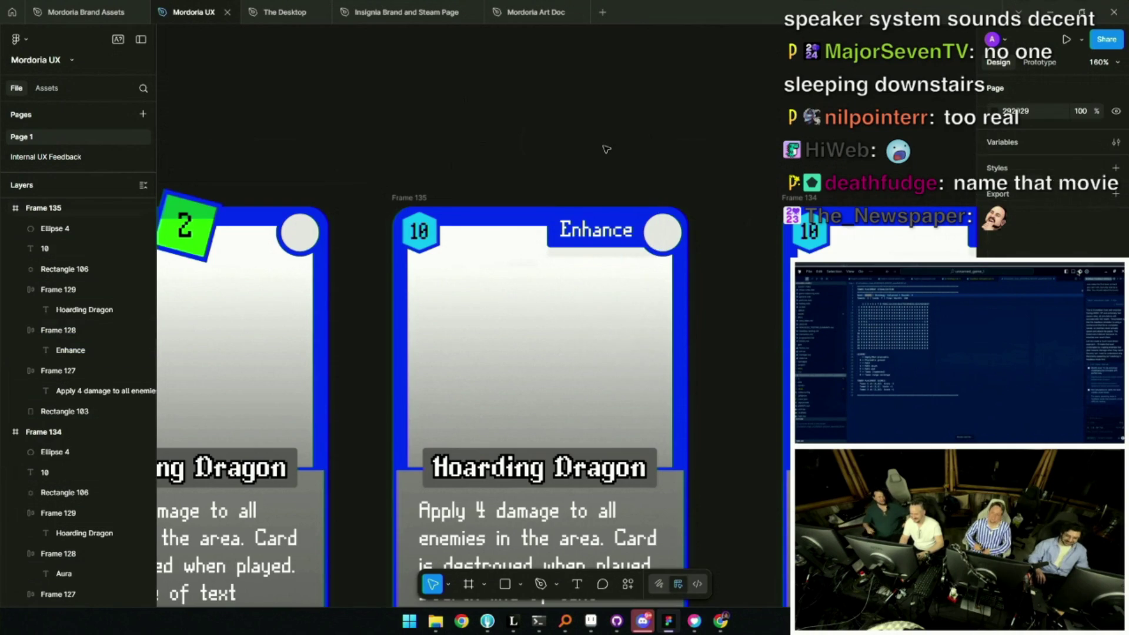
pyautogui.scroll(-3, 605, 148)
pyautogui.scroll(1, 606, 167)
pyautogui.scroll(3, 595, 199)
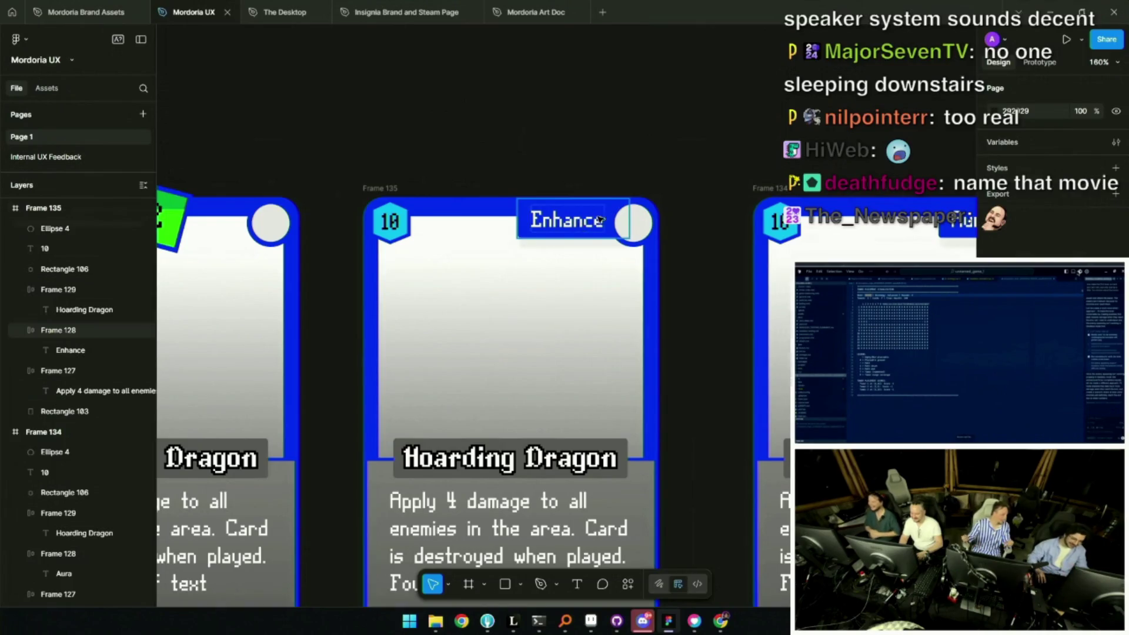
pyautogui.scroll(-3, 582, 223)
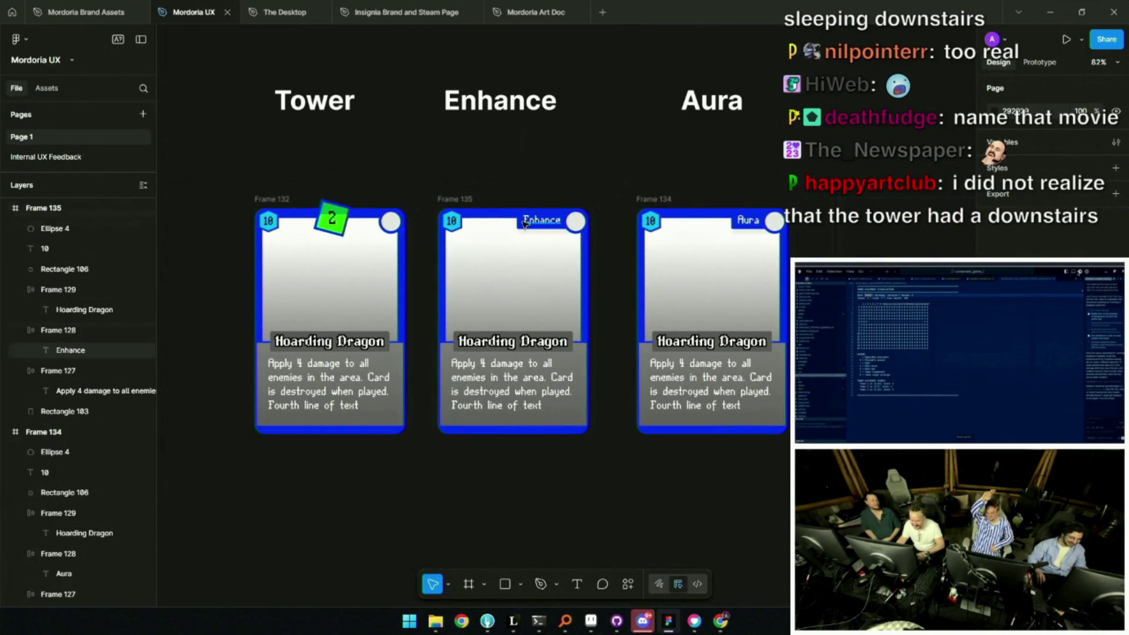
pyautogui.scroll(-3, 528, 220)
pyautogui.scroll(3, 567, 222)
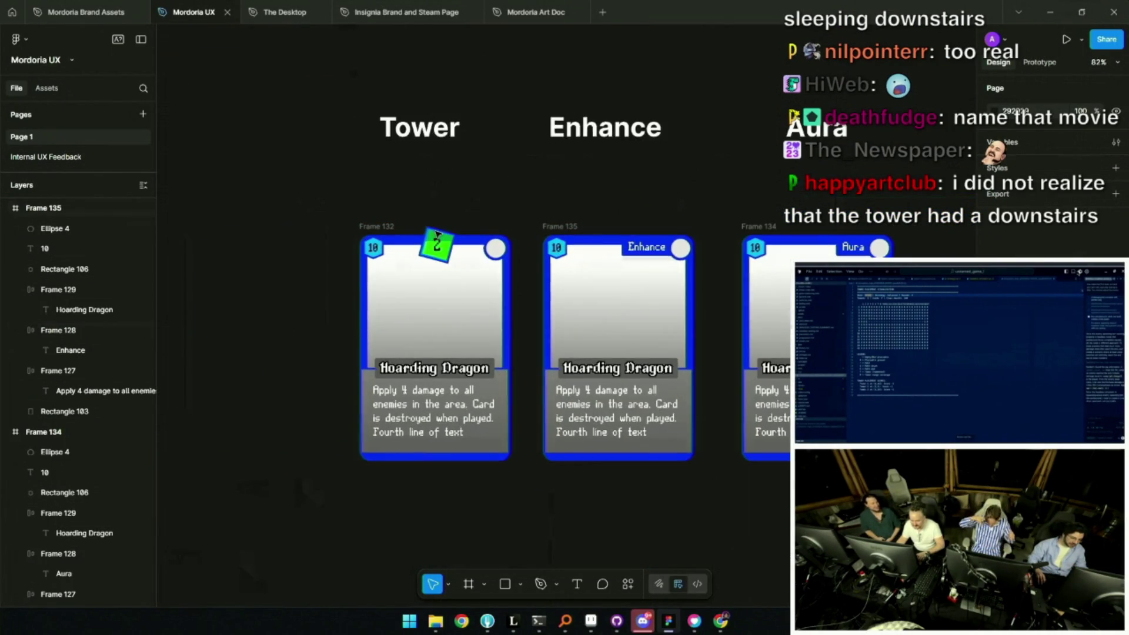
pyautogui.scroll(2, 514, 301)
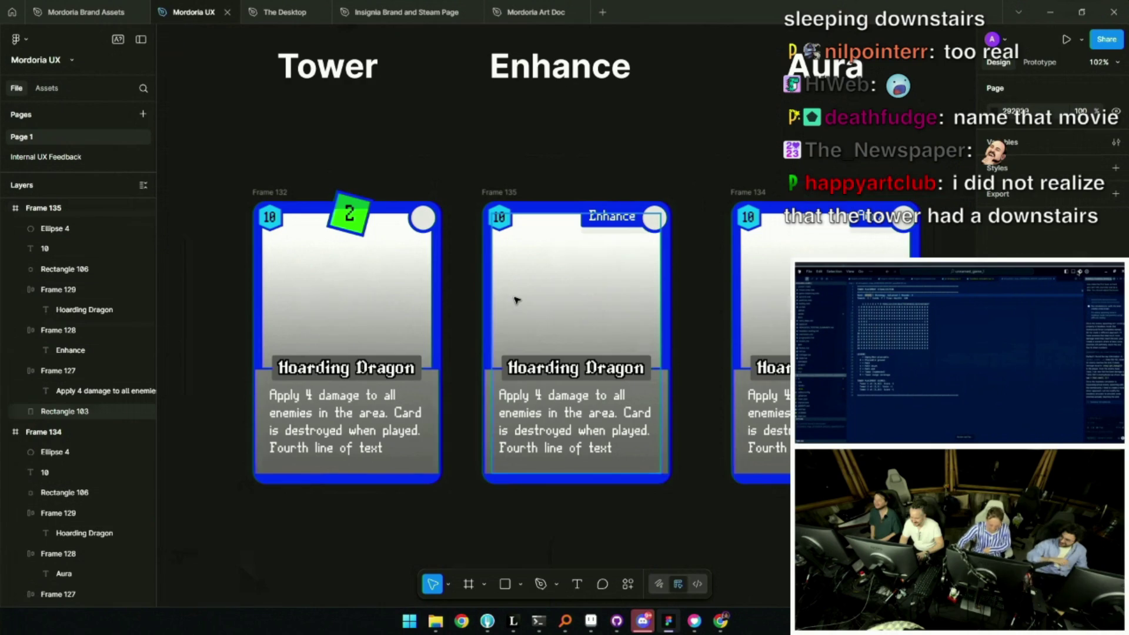
pyautogui.scroll(-3, 518, 301)
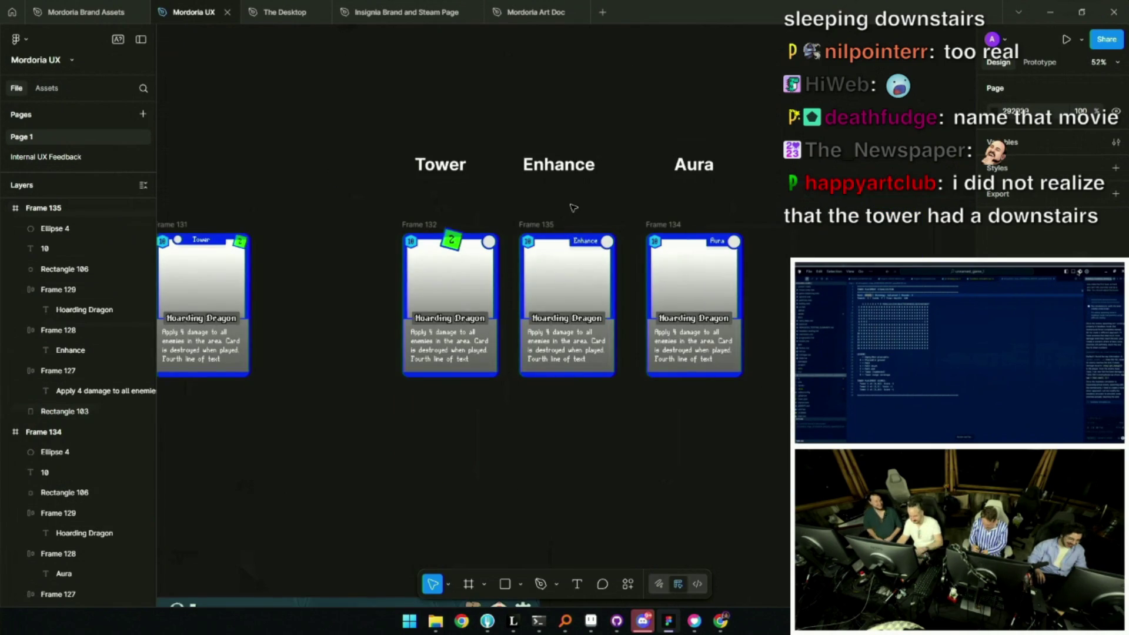
pyautogui.scroll(1, 506, 224)
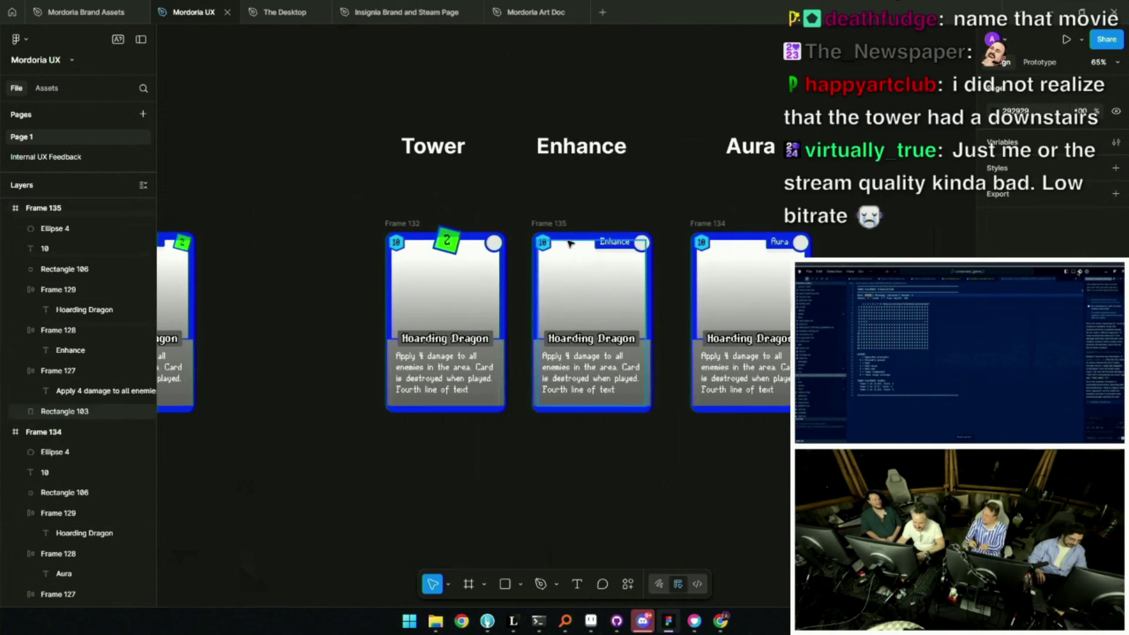
pyautogui.scroll(2, 530, 236)
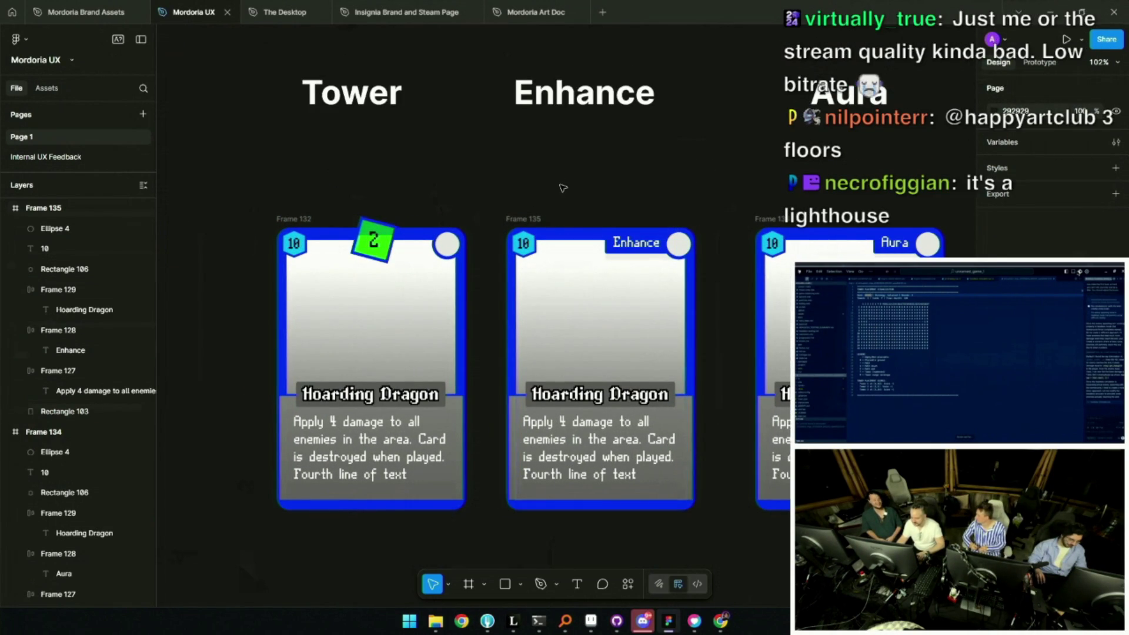
pyautogui.hscroll(1, 564, 196)
pyautogui.hscroll(3, 603, 204)
pyautogui.hscroll(-3, 377, 250)
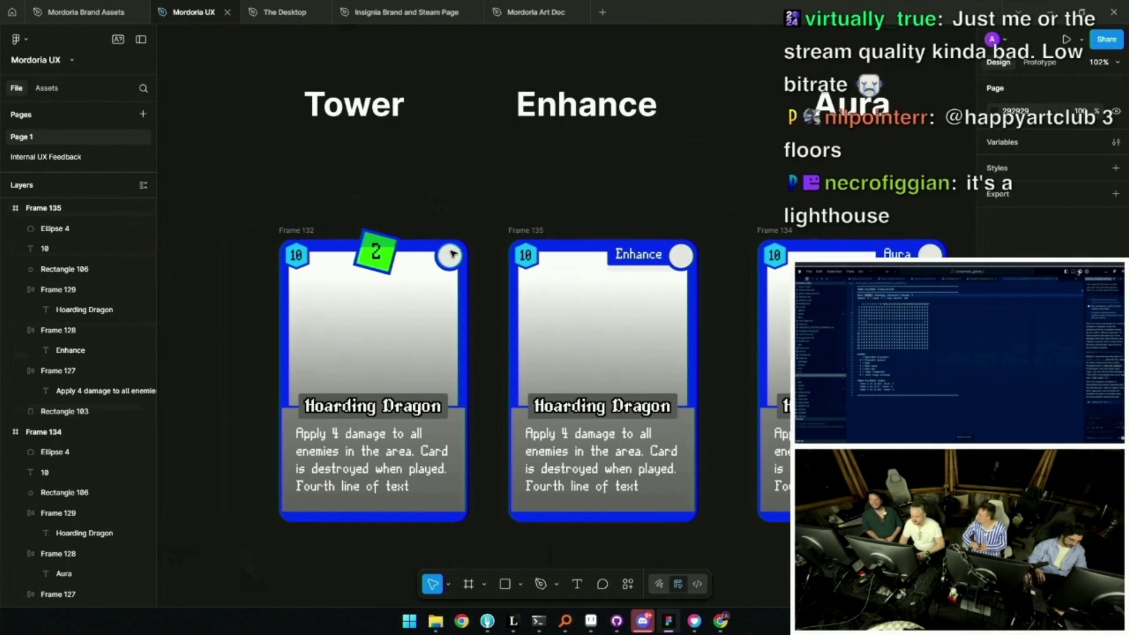
pyautogui.scroll(-5, 448, 256)
pyautogui.scroll(6, 452, 251)
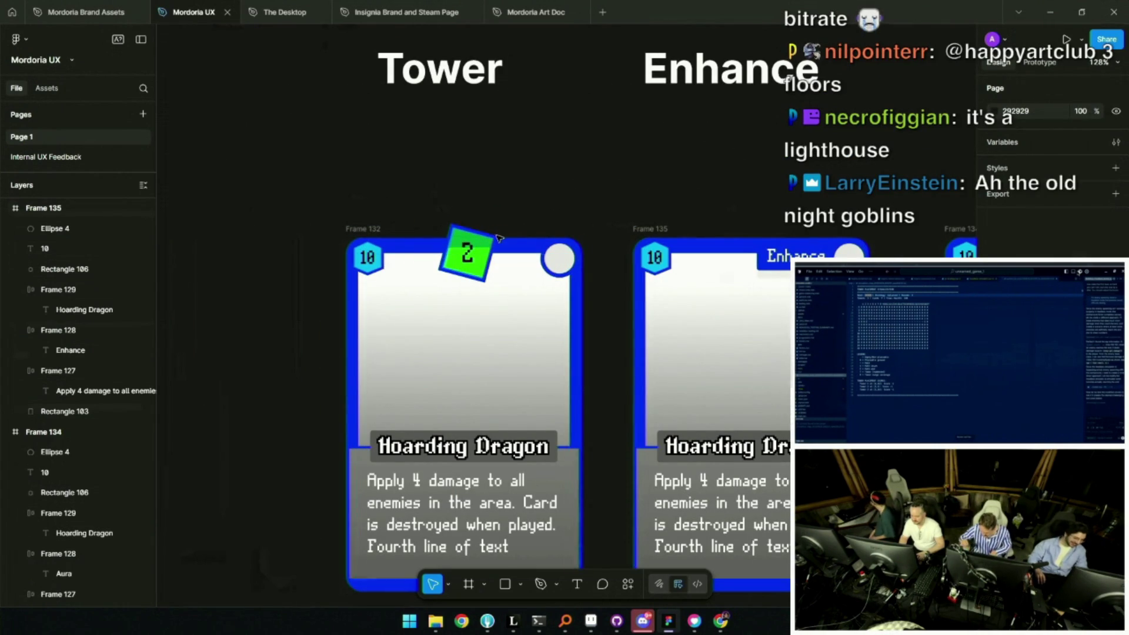
pyautogui.scroll(-2, 495, 240)
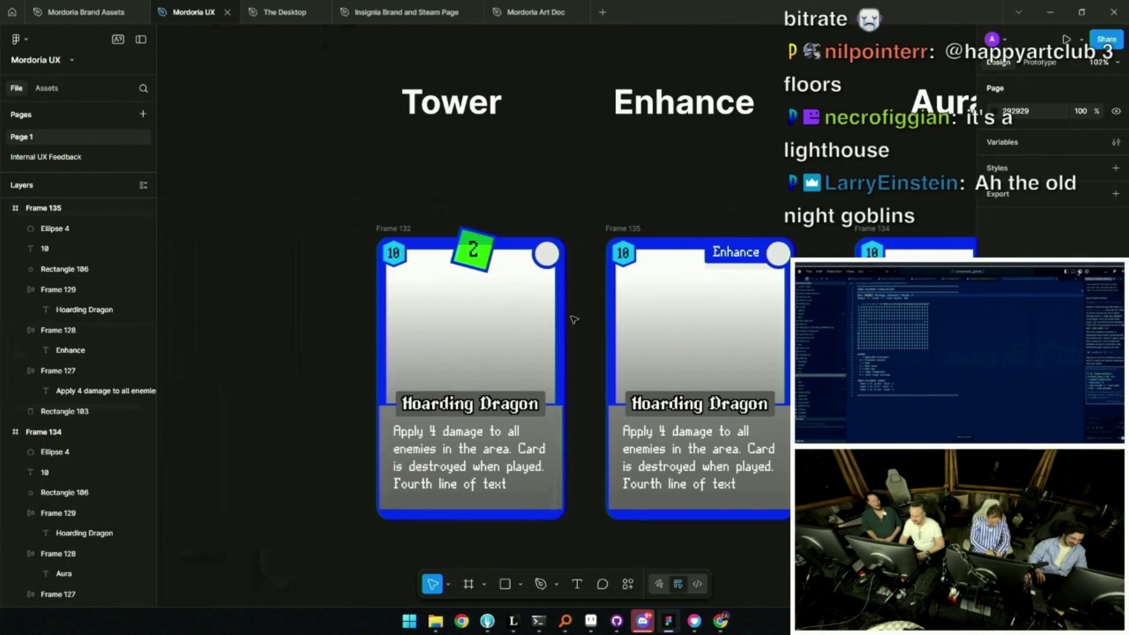
pyautogui.hscroll(3, 476, 265)
pyautogui.scroll(-1, 476, 265)
pyautogui.click(521, 358)
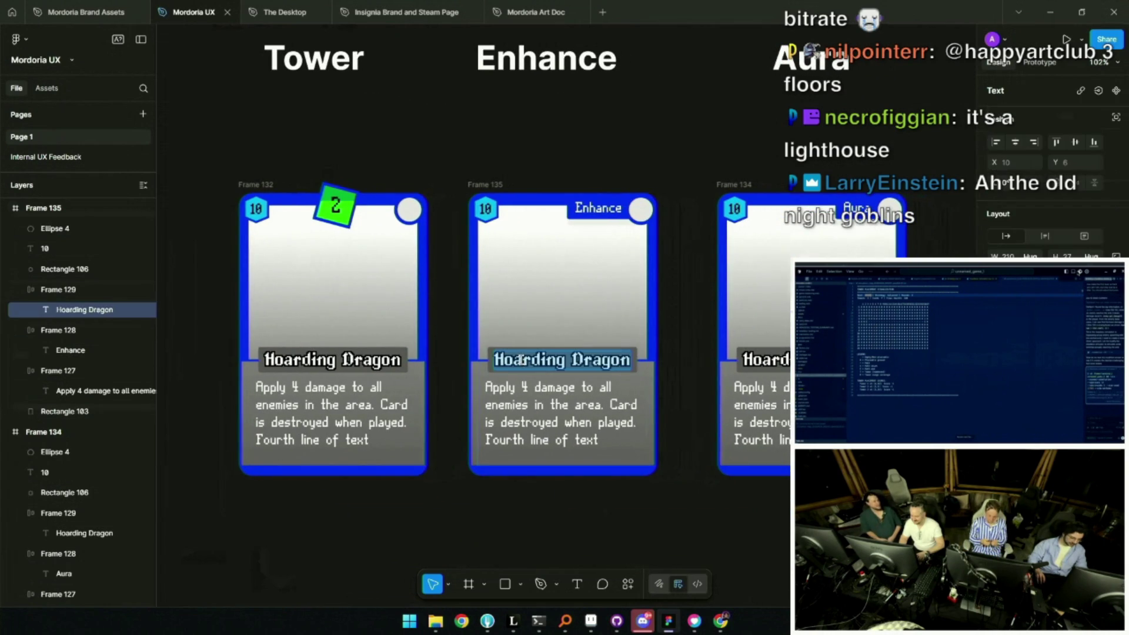
pyautogui.write('G')
pyautogui.write('en Harvet')
pyautogui.write('st')
# Title the Aura card Golden Harvest and the middle card Sharpen Arrows
pyautogui.press('Escape')
pyautogui.press('Escape')
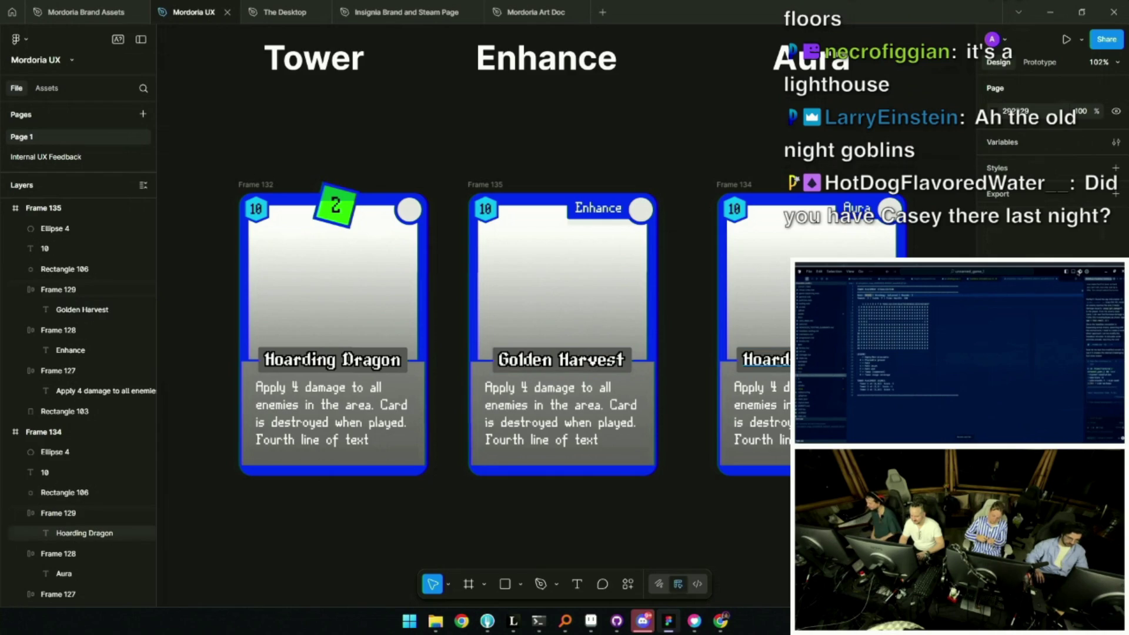
pyautogui.doubleClick(573, 361)
pyautogui.hotkey('ctrl', 'z')
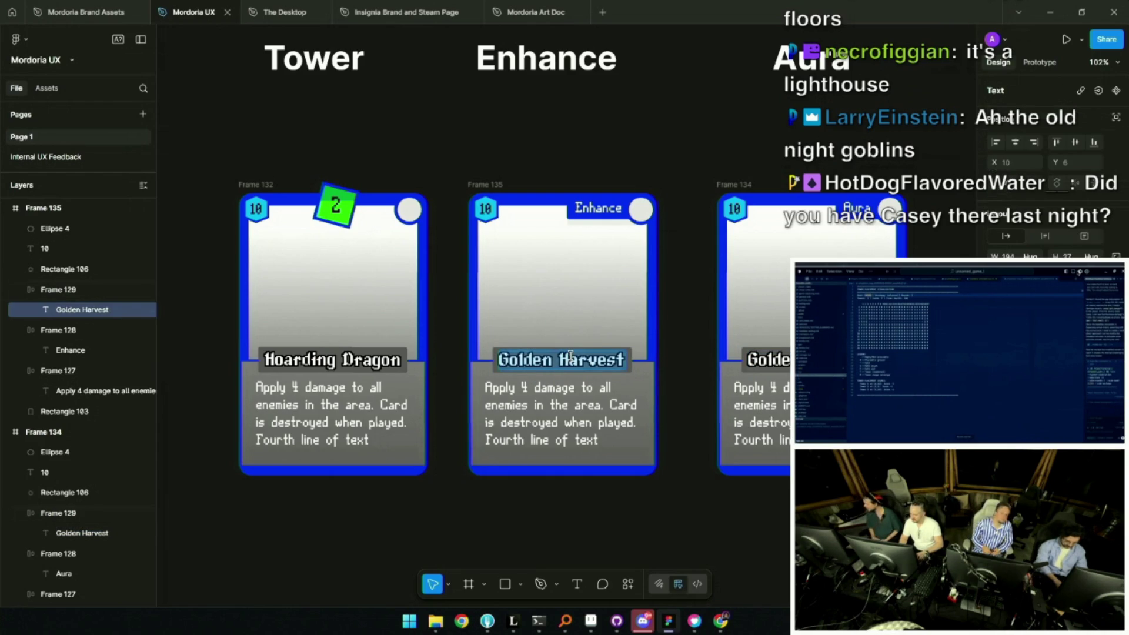
pyautogui.write('Damage')
pyautogui.press('Escape')
pyautogui.press('Escape')
pyautogui.scroll(-5, 643, 311)
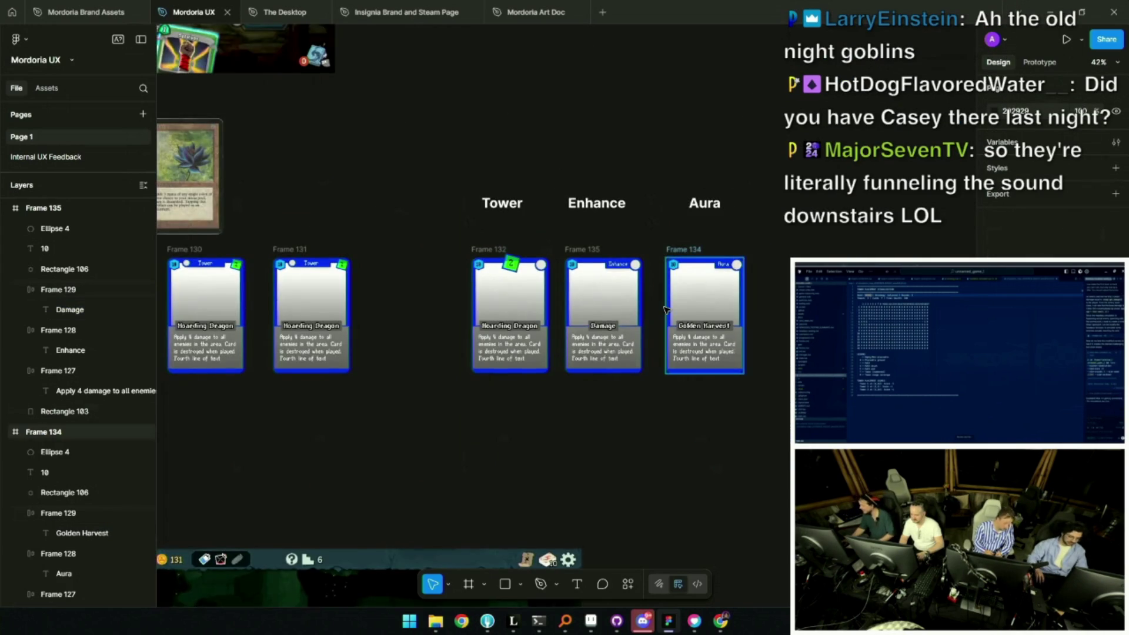
pyautogui.scroll(3, 643, 310)
pyautogui.scroll(2, 569, 338)
pyautogui.doubleClick(569, 344)
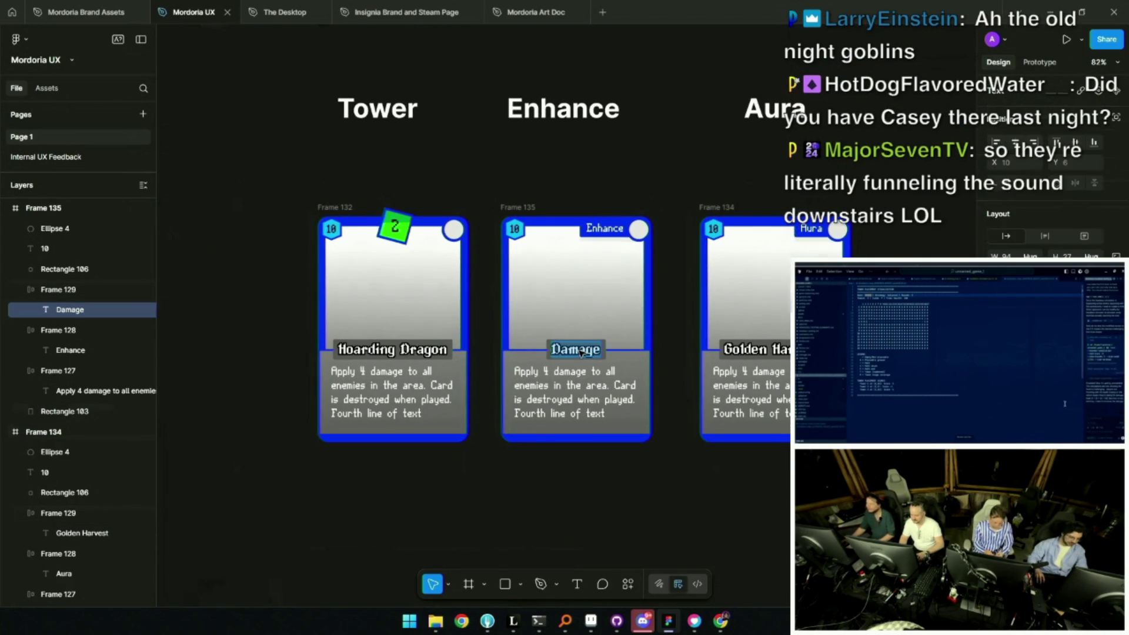
pyautogui.write('Sharpen Arrows')
pyautogui.press('Escape')
pyautogui.press('Escape')
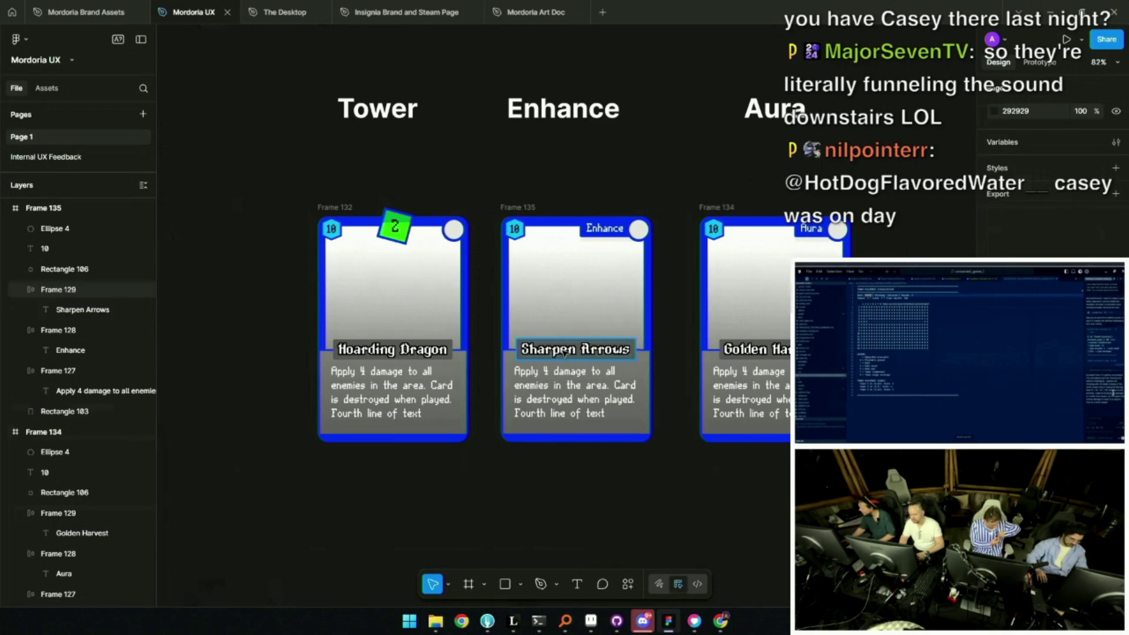
pyautogui.scroll(1, 618, 362)
pyautogui.scroll(-3, 529, 212)
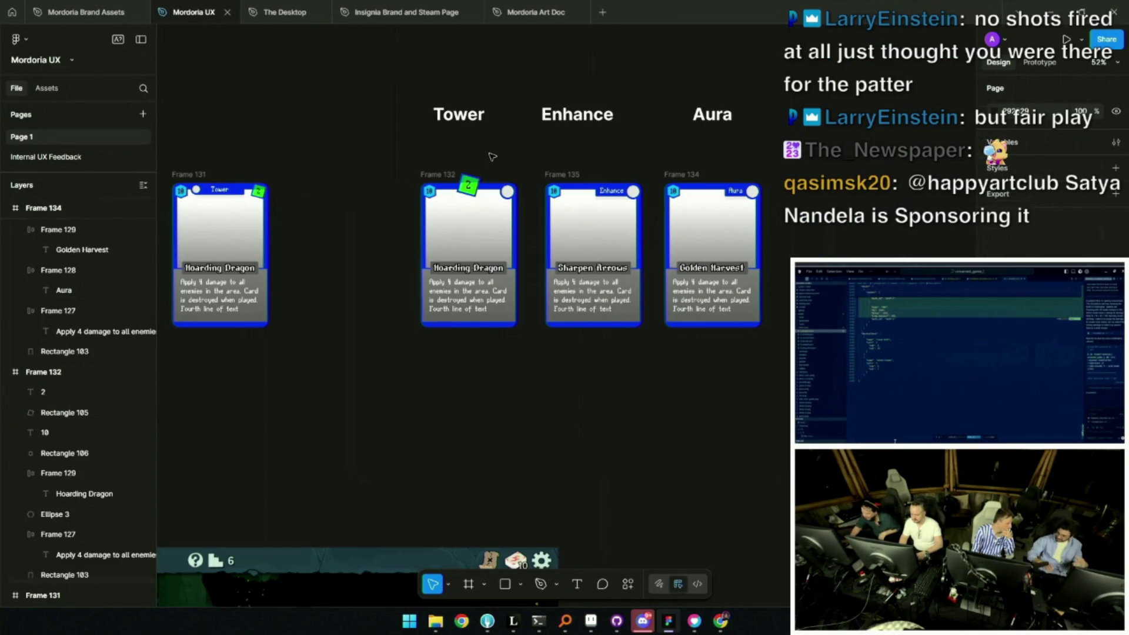
pyautogui.scroll(-2, 498, 166)
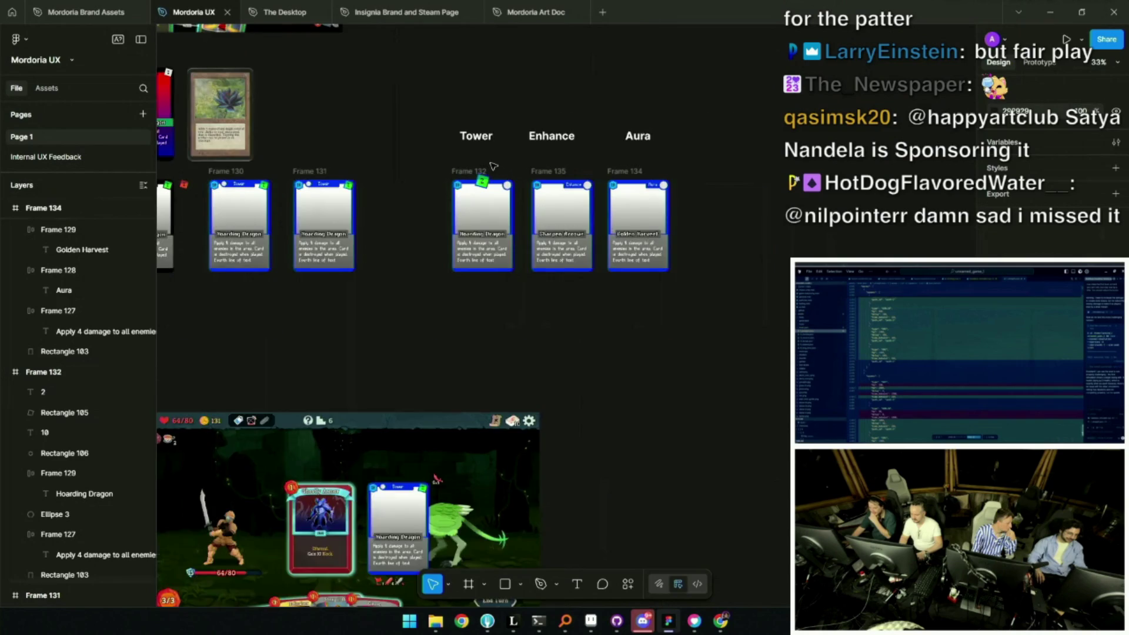
pyautogui.scroll(2, 499, 166)
pyautogui.click(507, 175)
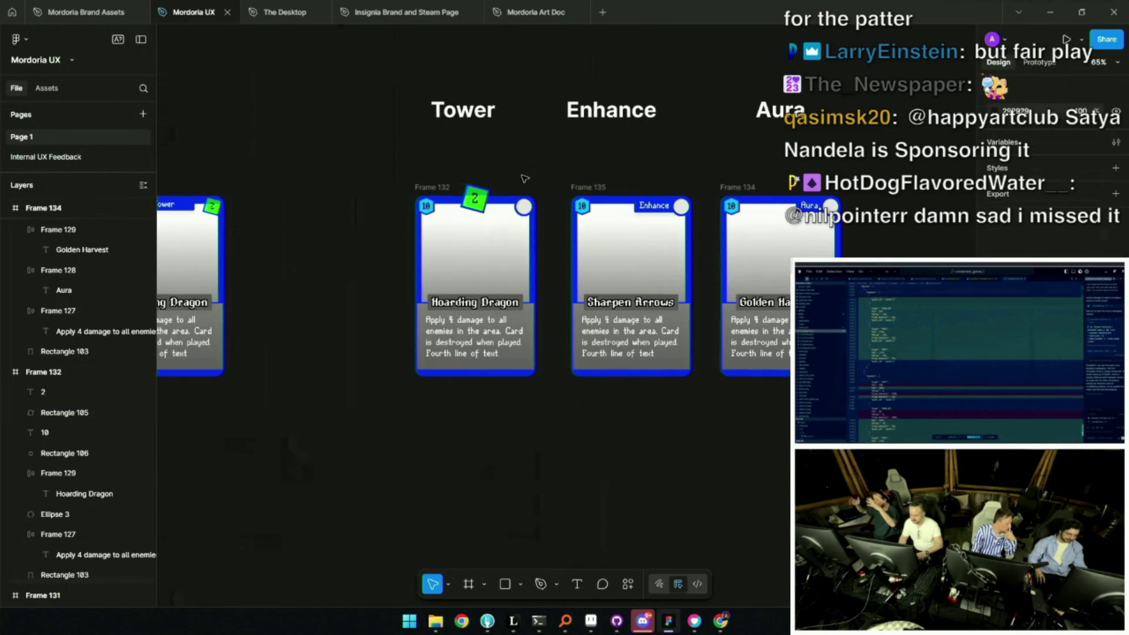
pyautogui.scroll(1, 515, 221)
pyautogui.scroll(1, 512, 221)
pyautogui.scroll(1, 511, 220)
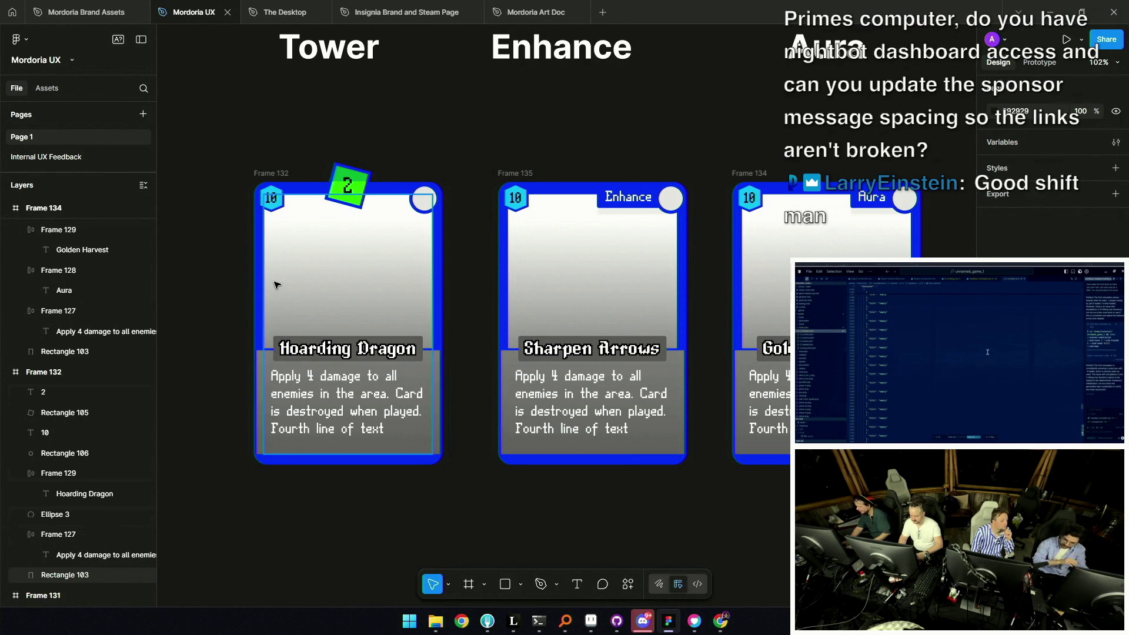
pyautogui.scroll(-2, 309, 230)
pyautogui.scroll(-3, 353, 168)
pyautogui.scroll(-5, 414, 189)
pyautogui.scroll(3, 414, 189)
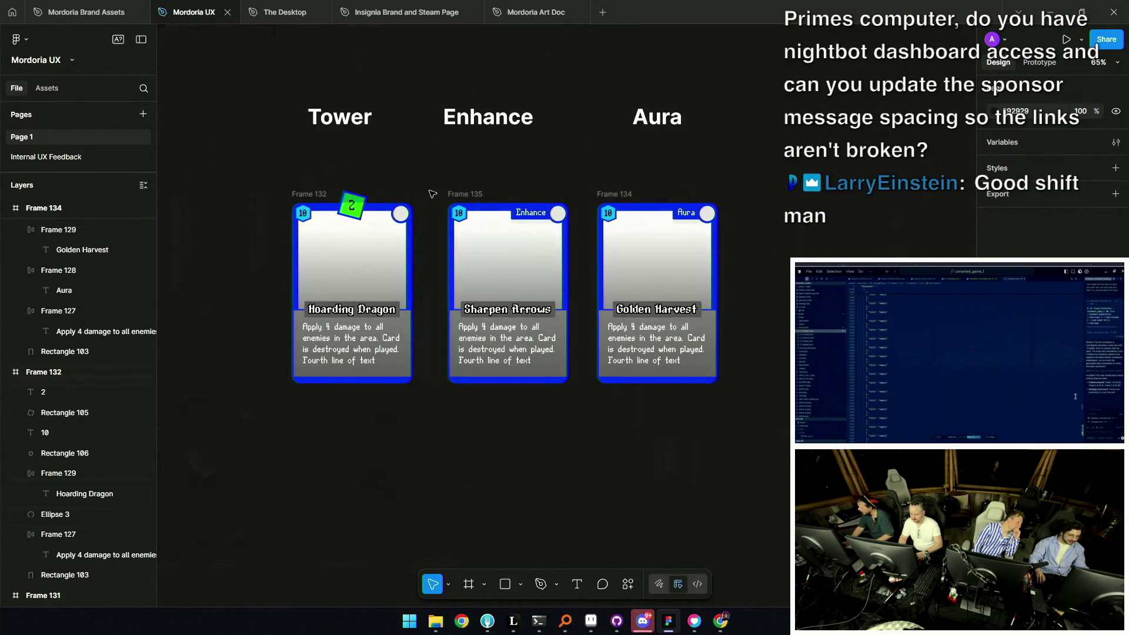
pyautogui.scroll(3, 432, 193)
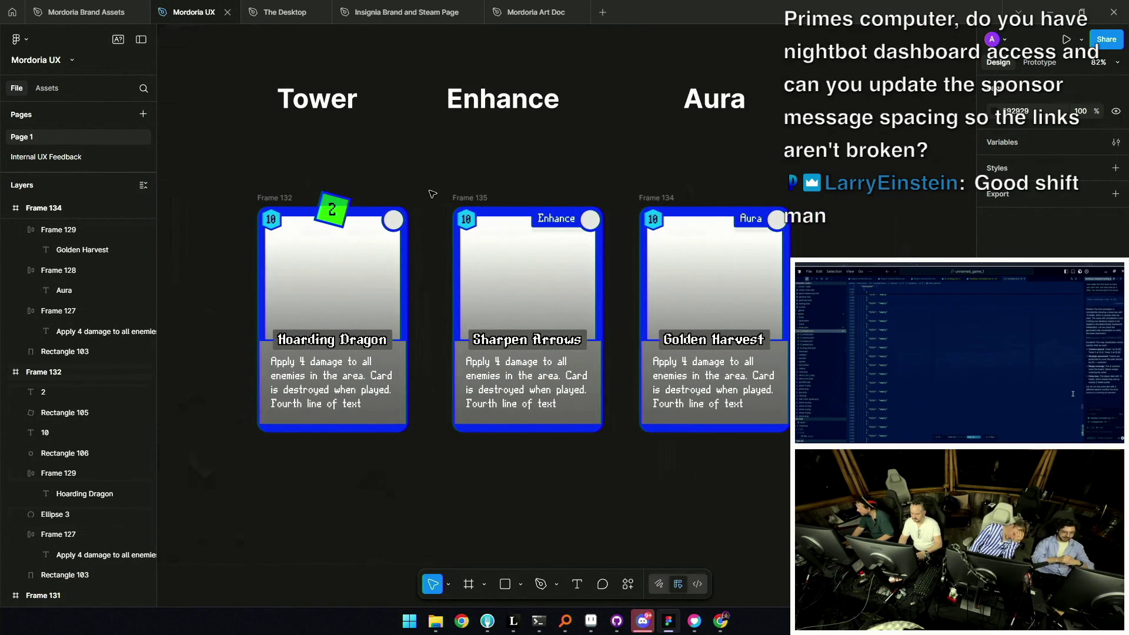
pyautogui.click(335, 379)
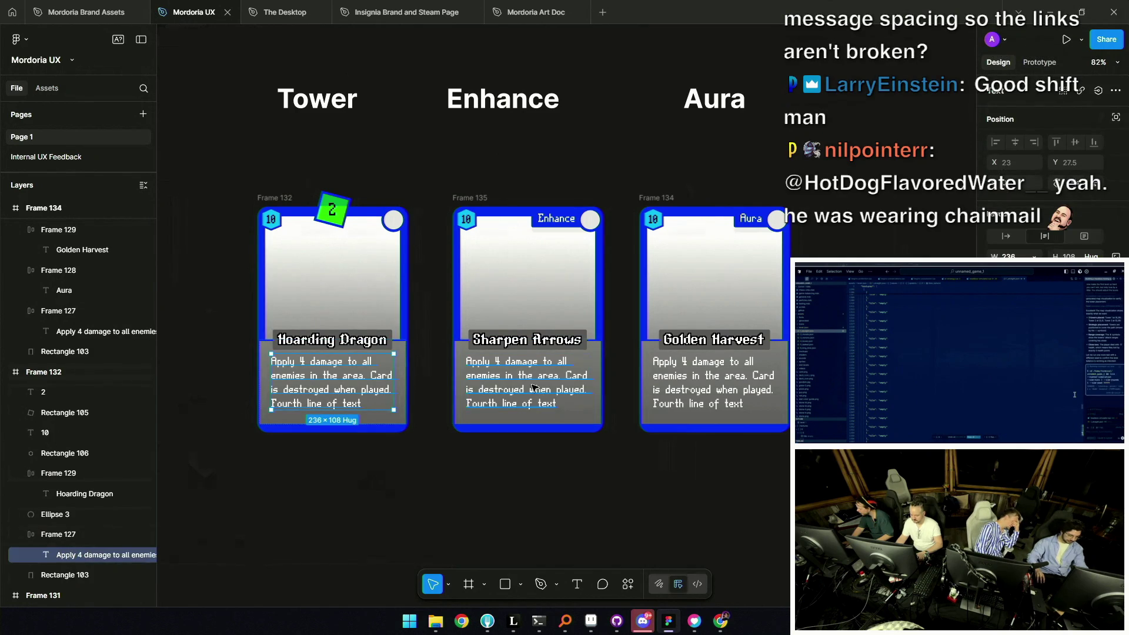
pyautogui.keyDown('shift'); pyautogui.click(529, 384); pyautogui.keyUp('shift')
pyautogui.keyDown('shift'); pyautogui.click(756, 390); pyautogui.keyUp('shift')
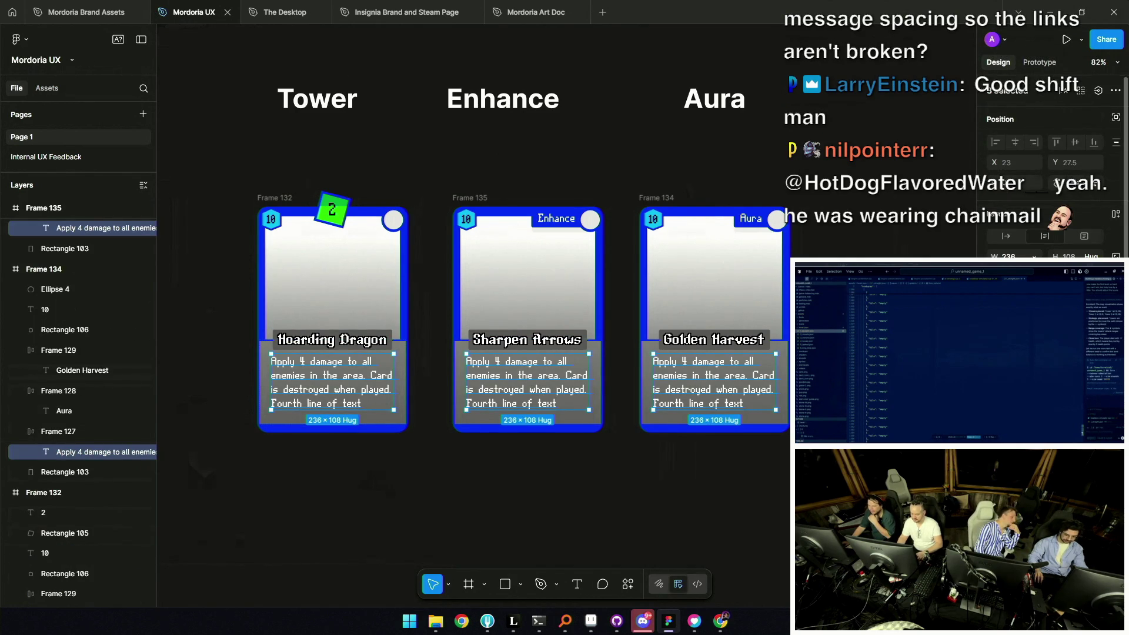
pyautogui.keyDown('shift'); pyautogui.click(714, 379); pyautogui.keyUp('shift')
pyautogui.keyDown('shift'); pyautogui.click(715, 379); pyautogui.keyUp('shift')
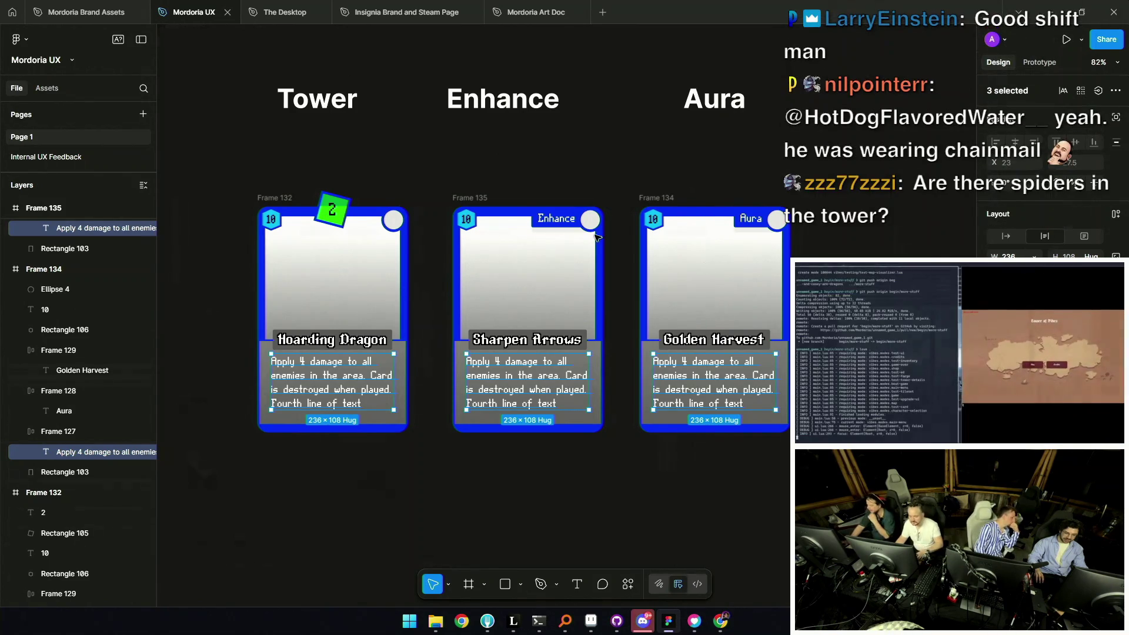
pyautogui.click(336, 216)
pyautogui.keyDown('shift'); pyautogui.click(334, 222); pyautogui.keyUp('shift')
pyautogui.moveTo(333, 224); pyautogui.dragTo(335, 221)
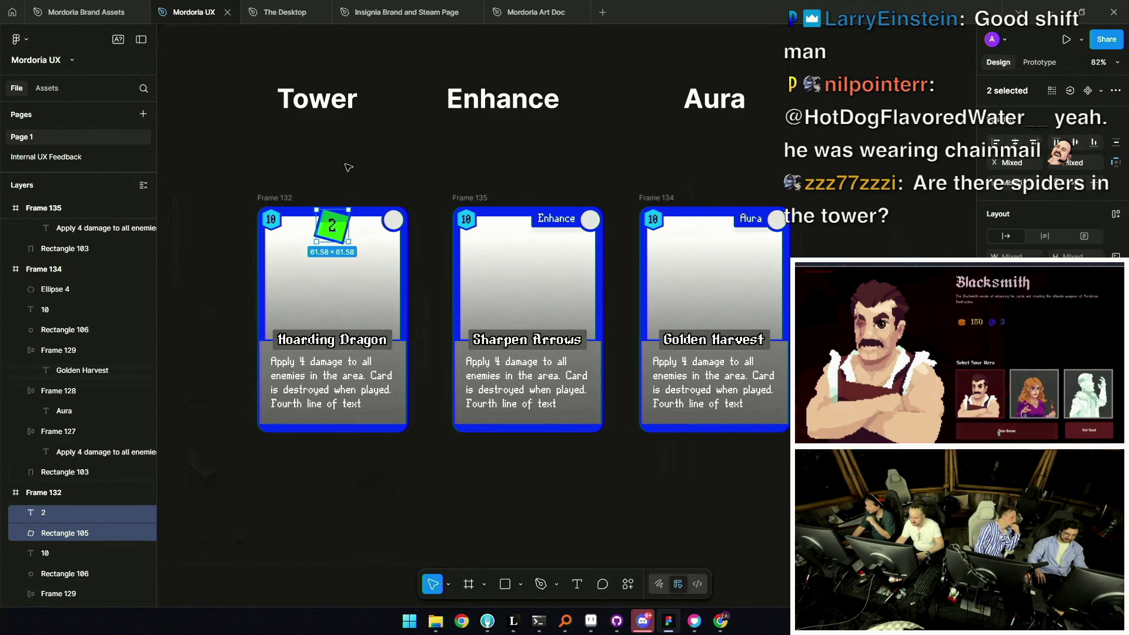
# Move the green 2 tag beside the Hoarding Dragon card's top-right circle
pyautogui.press('Escape')
pyautogui.hotkey('ctrl', 'z')
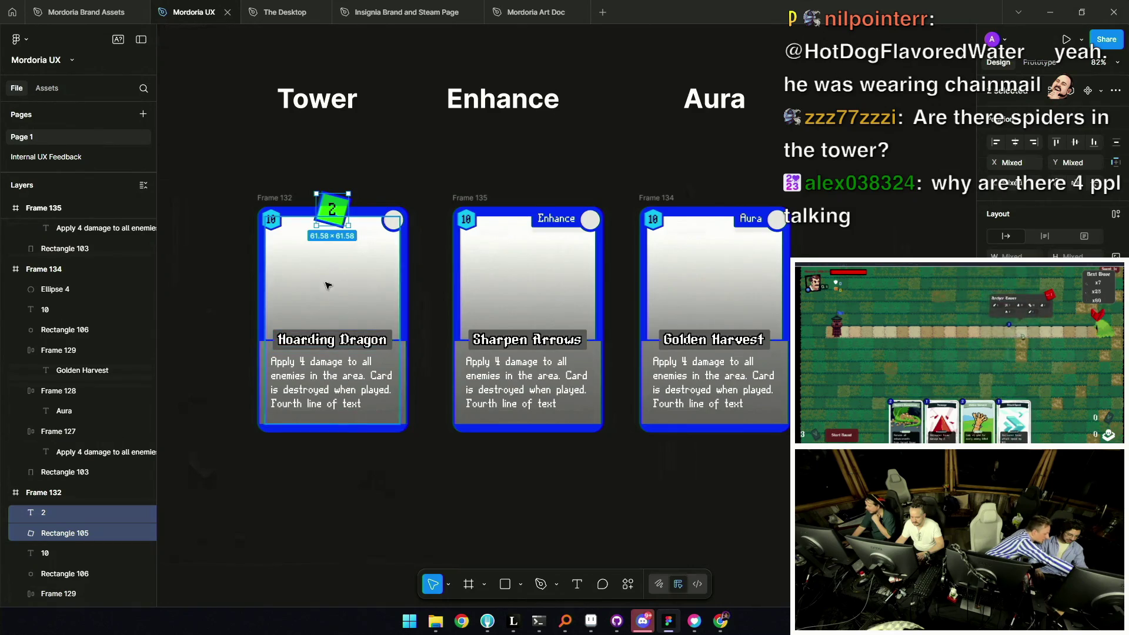
pyautogui.scroll(3, 402, 266)
pyautogui.scroll(2, 403, 248)
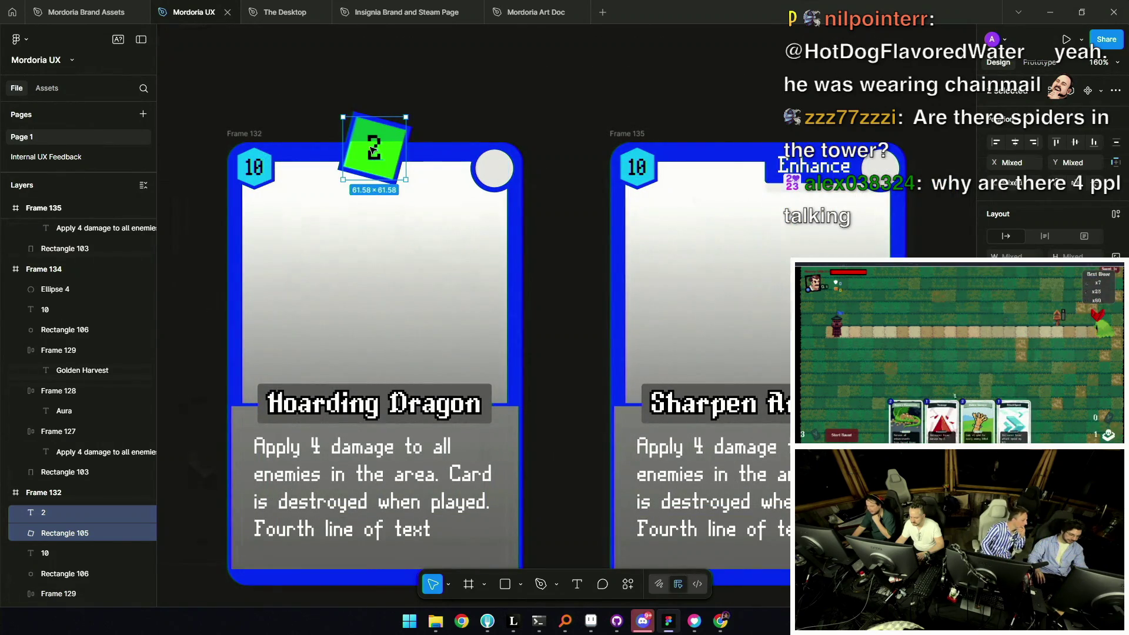
pyautogui.moveTo(373, 150); pyautogui.dragTo(488, 220)
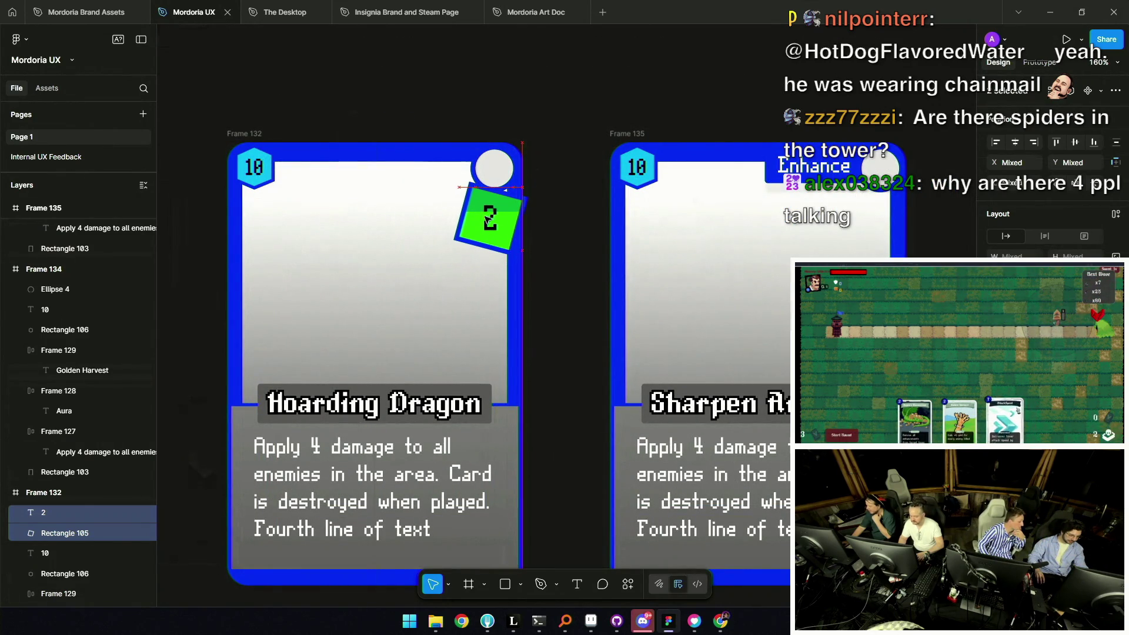
pyautogui.moveTo(486, 216); pyautogui.dragTo(482, 219)
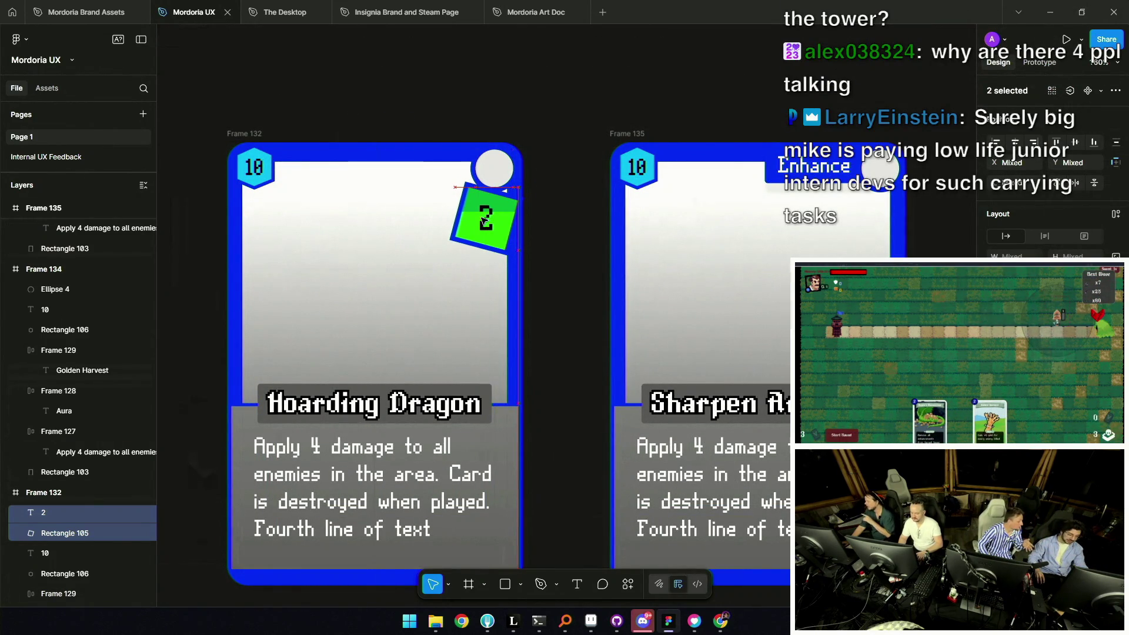
pyautogui.scroll(-5, 483, 223)
pyautogui.press('Escape')
pyautogui.scroll(4, 482, 239)
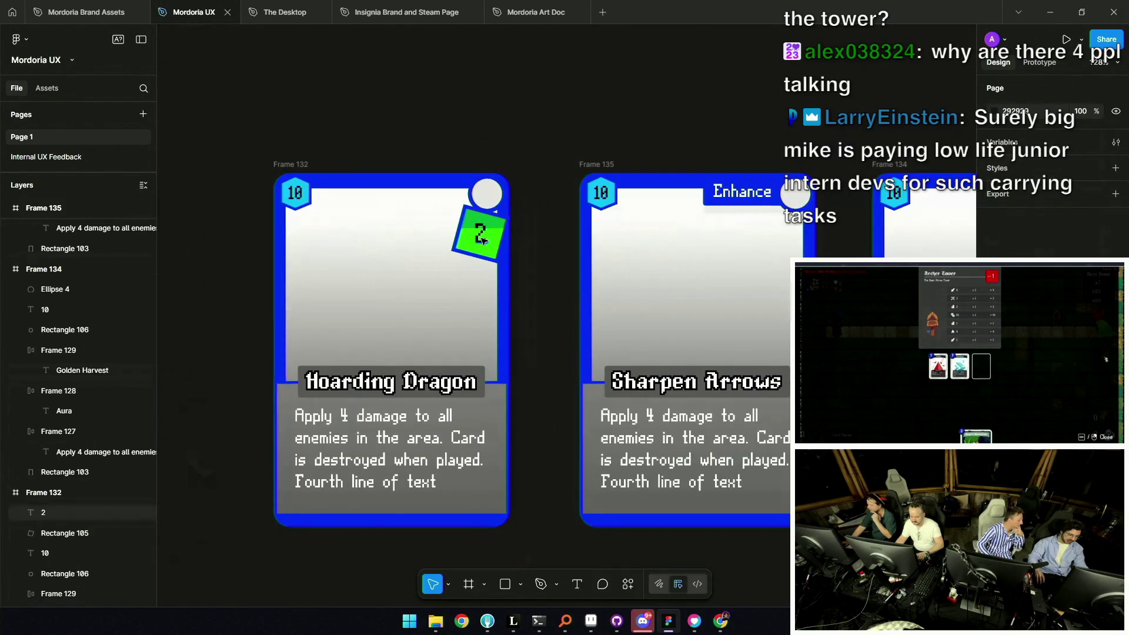
pyautogui.scroll(5, 481, 239)
# Try the 2 tag at top centre and down the right edge, then return it to the top edge
pyautogui.click(490, 238)
pyautogui.scroll(-3, 493, 239)
pyautogui.scroll(-3, 495, 240)
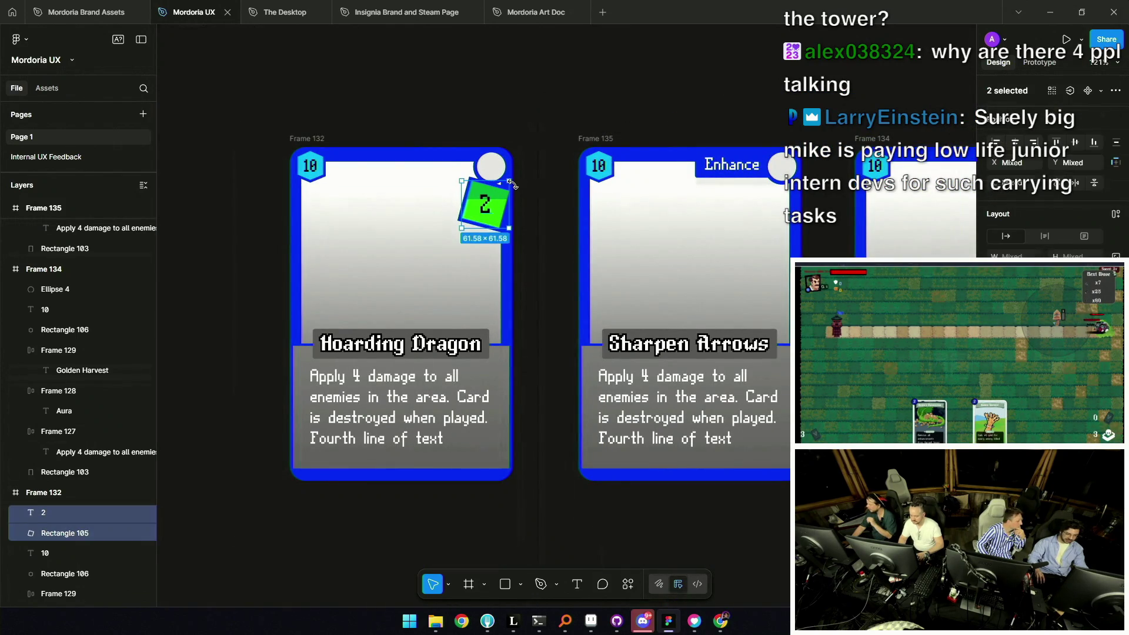
pyautogui.moveTo(498, 207)
pyautogui.mouseDown()
pyautogui.moveTo(418, 157)
pyautogui.moveTo(450, 163)
pyautogui.mouseUp()
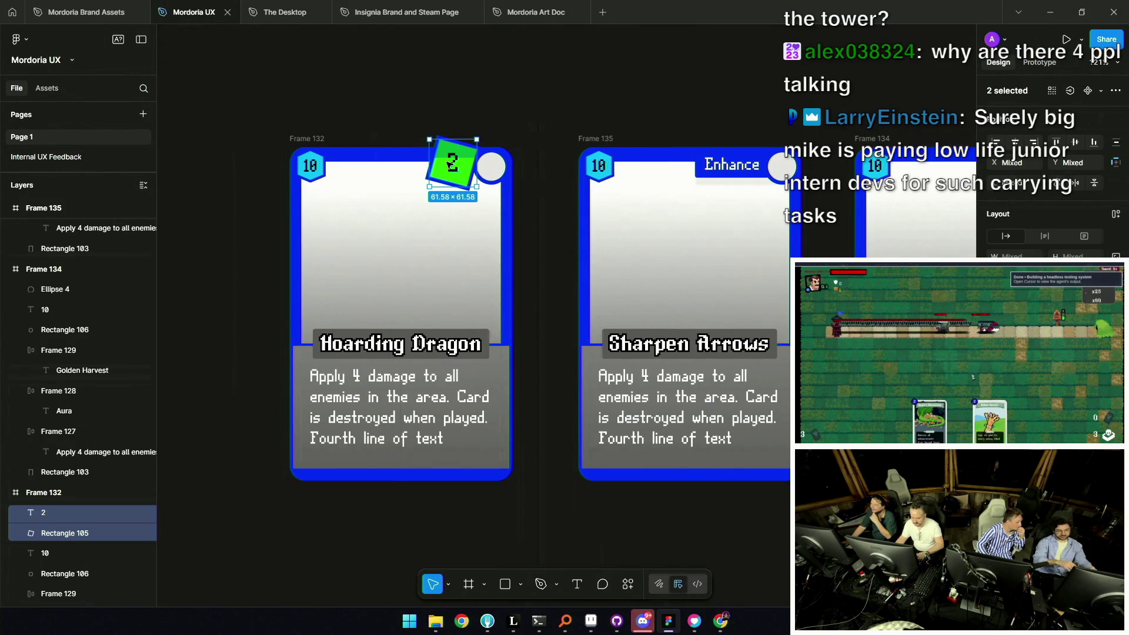
pyautogui.moveTo(448, 165)
pyautogui.mouseDown()
pyautogui.moveTo(492, 283)
pyautogui.moveTo(480, 341)
pyautogui.mouseUp()
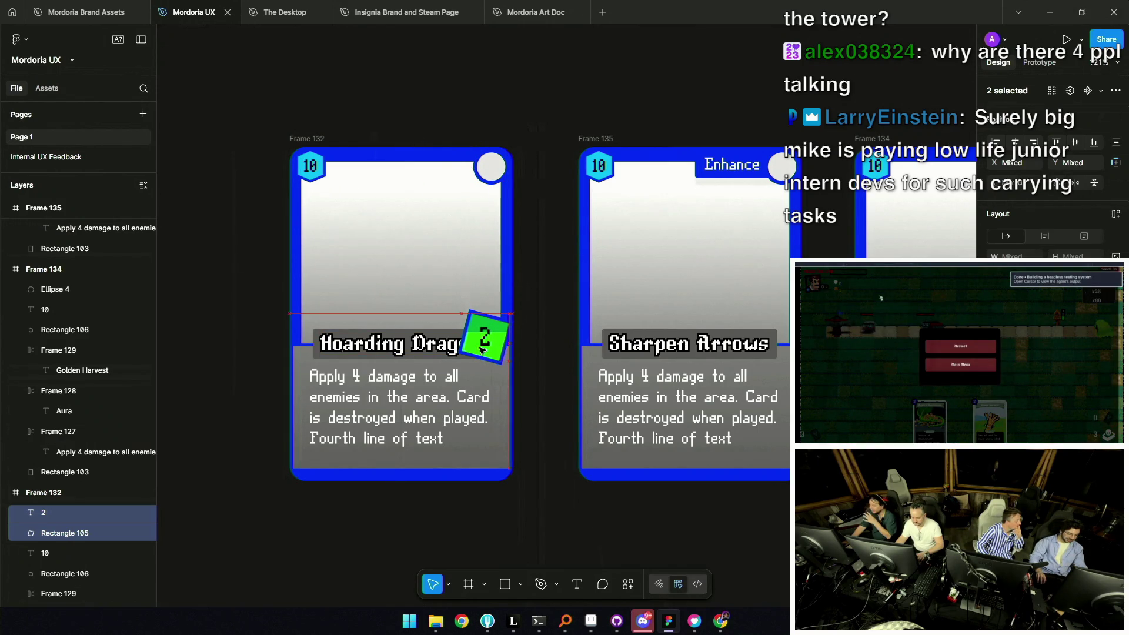
pyautogui.moveTo(481, 340); pyautogui.dragTo(476, 310)
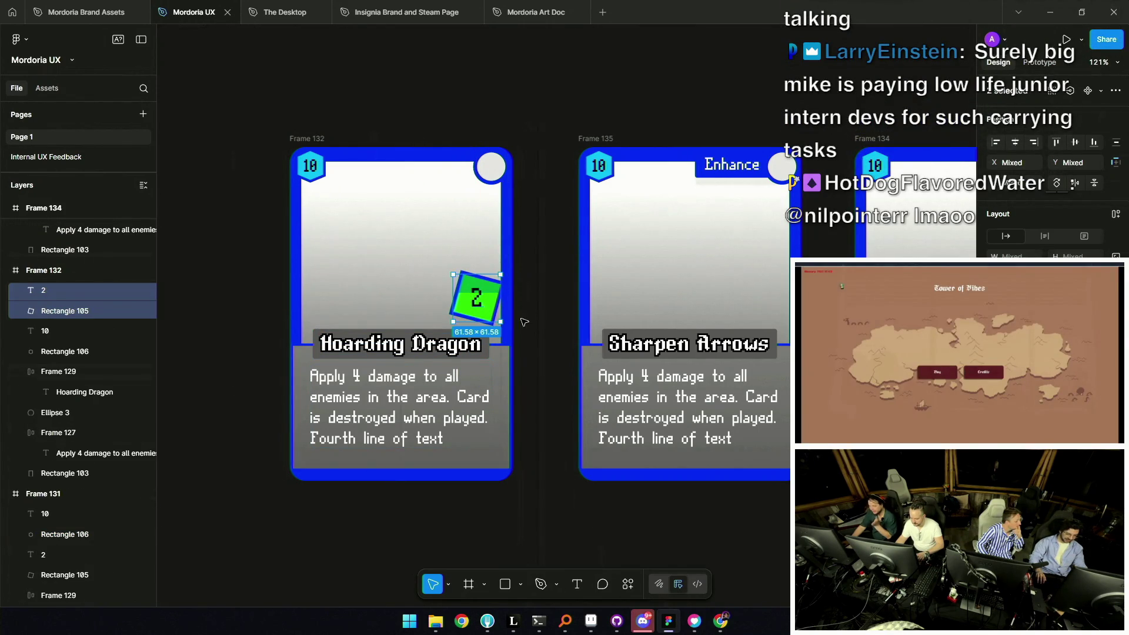
pyautogui.click(542, 240)
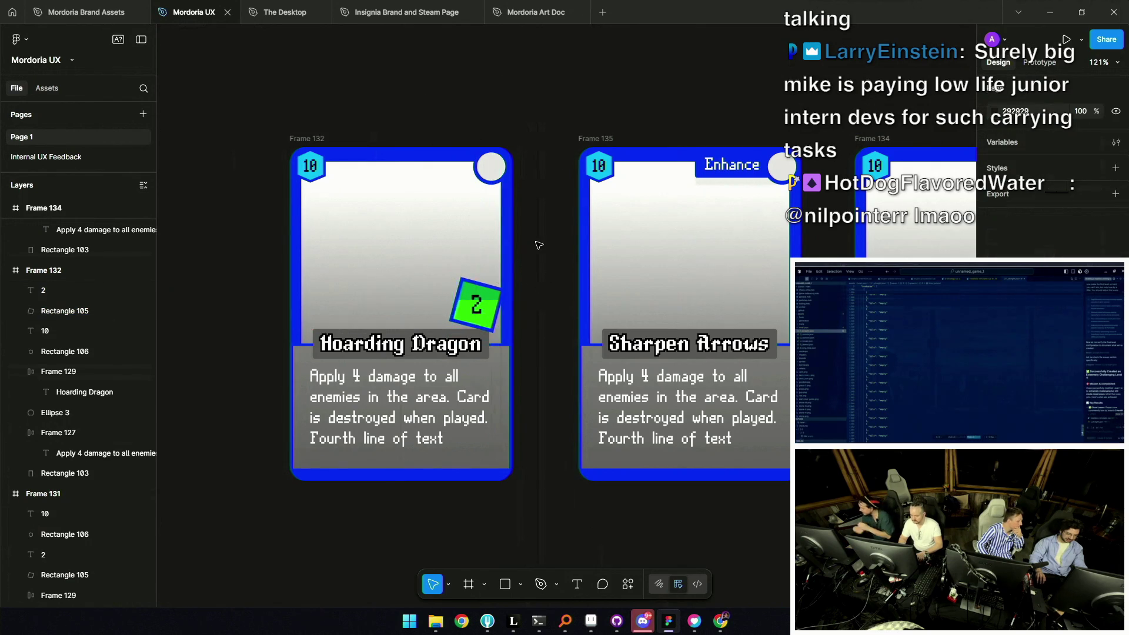
pyautogui.scroll(-5, 542, 240)
pyautogui.scroll(4, 489, 241)
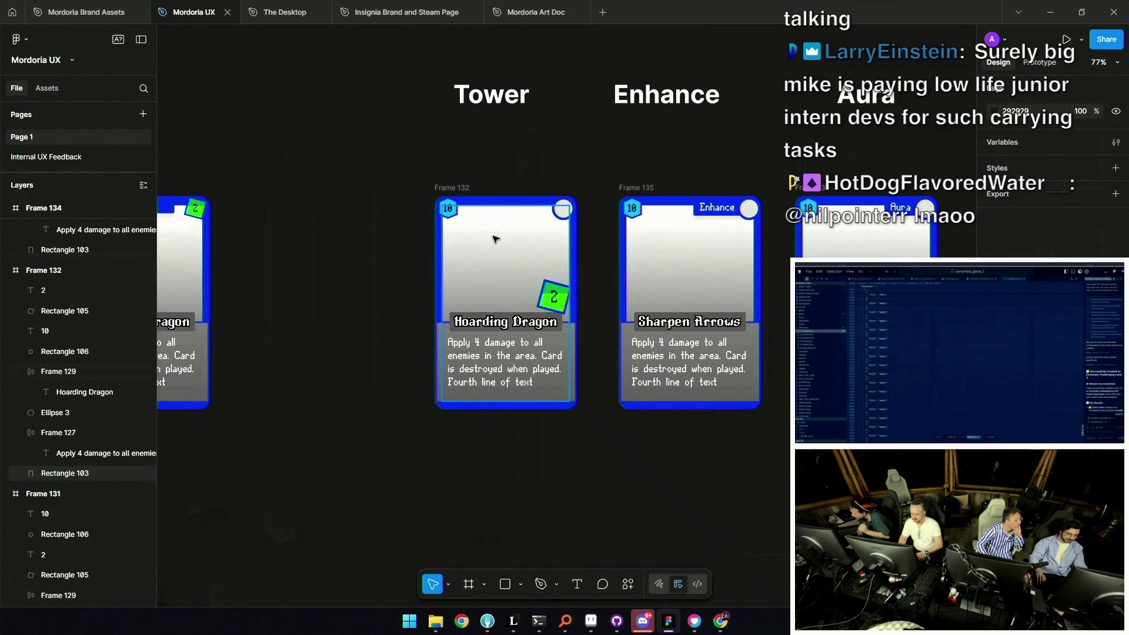
pyautogui.moveTo(553, 297); pyautogui.dragTo(538, 205)
pyautogui.scroll(-2, 591, 222)
pyautogui.scroll(-2, 593, 222)
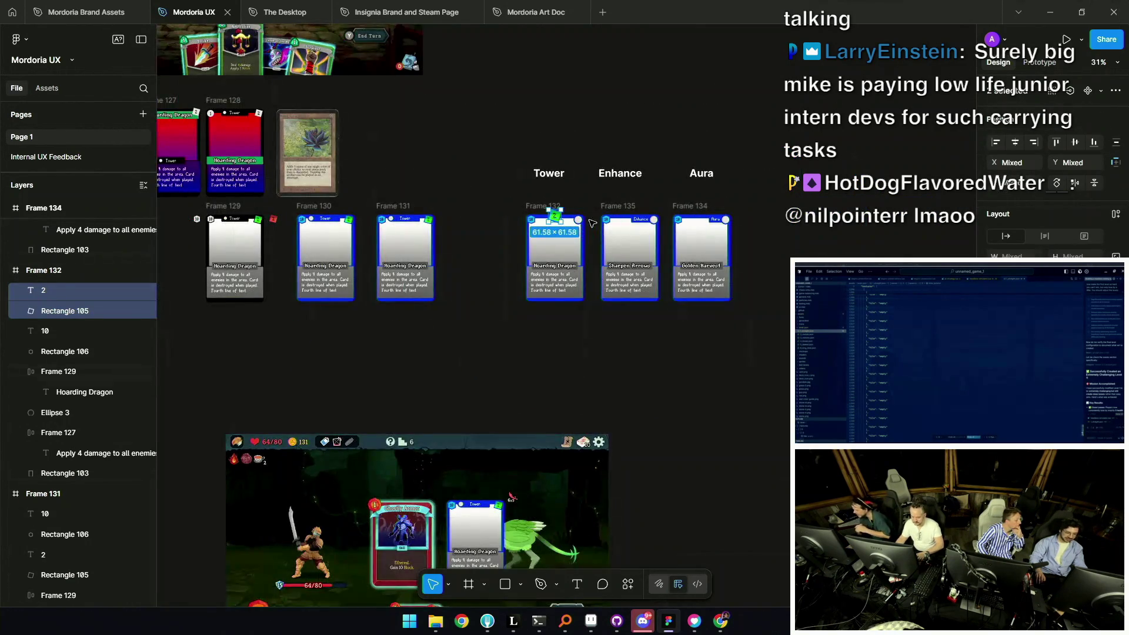
pyautogui.scroll(4, 647, 260)
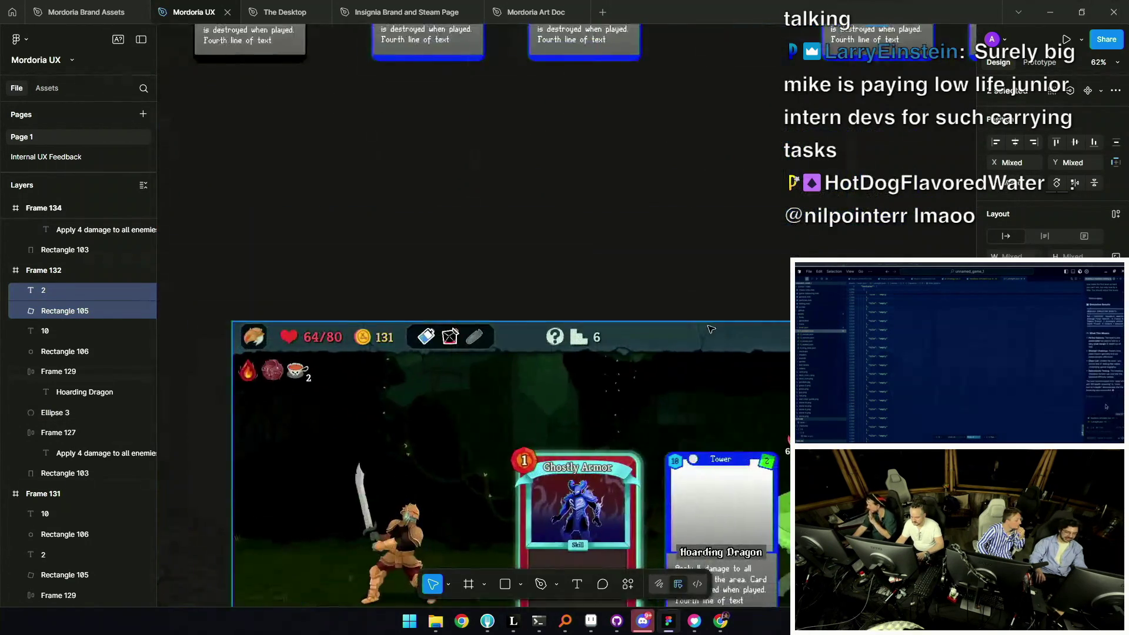
pyautogui.scroll(-3, 704, 327)
pyautogui.scroll(5, 685, 217)
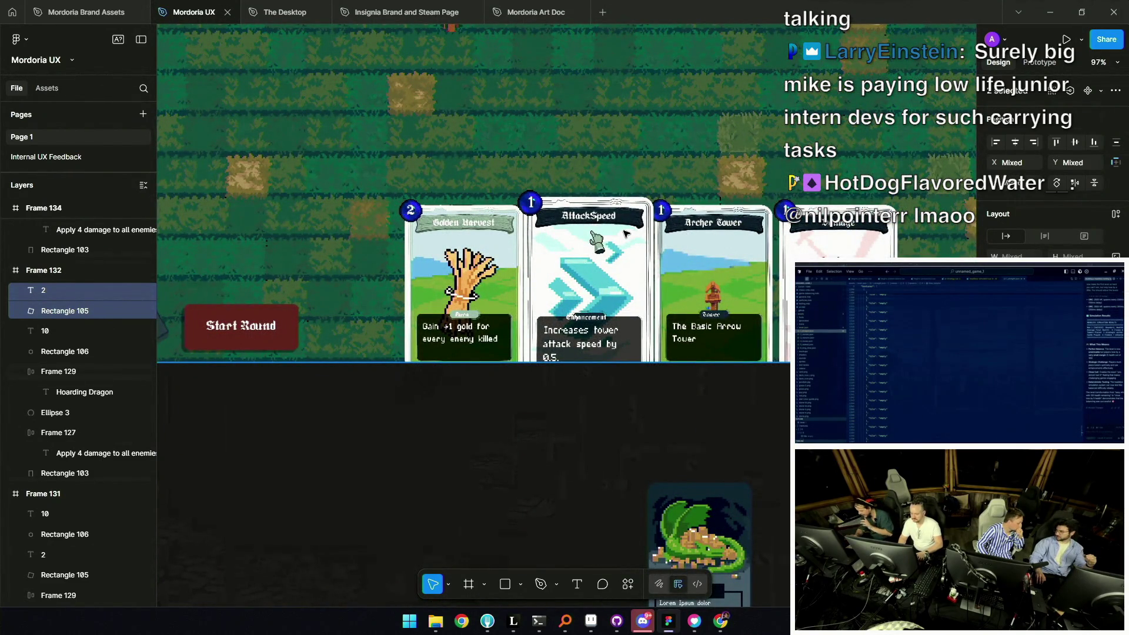
pyautogui.scroll(-3, 557, 188)
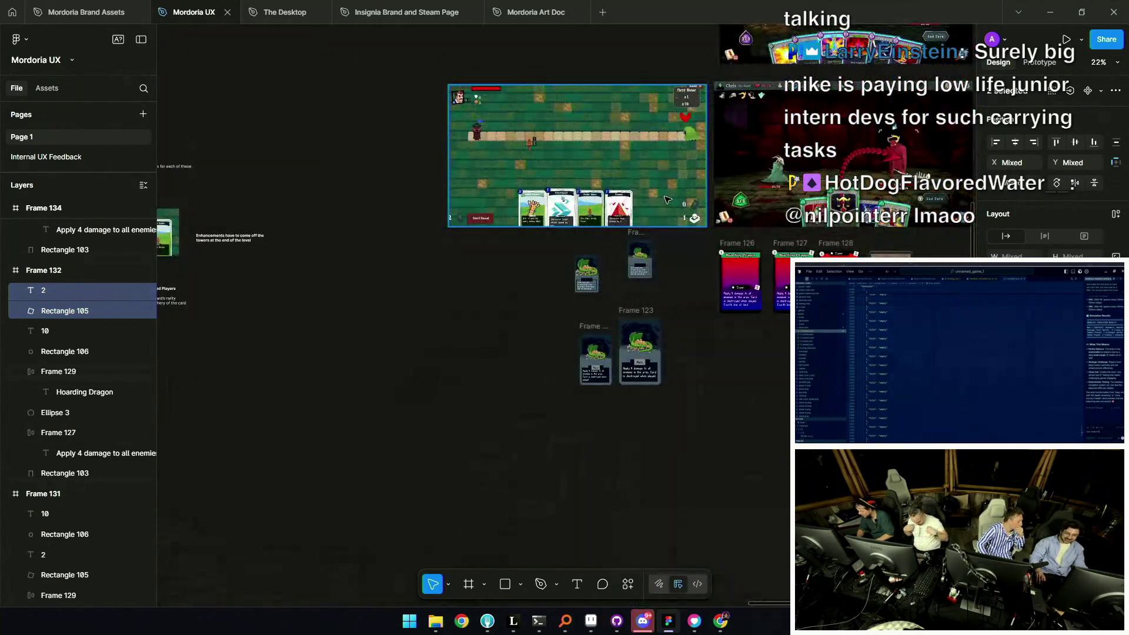
pyautogui.scroll(-2, 557, 188)
pyautogui.scroll(3, 746, 246)
pyautogui.scroll(3, 625, 229)
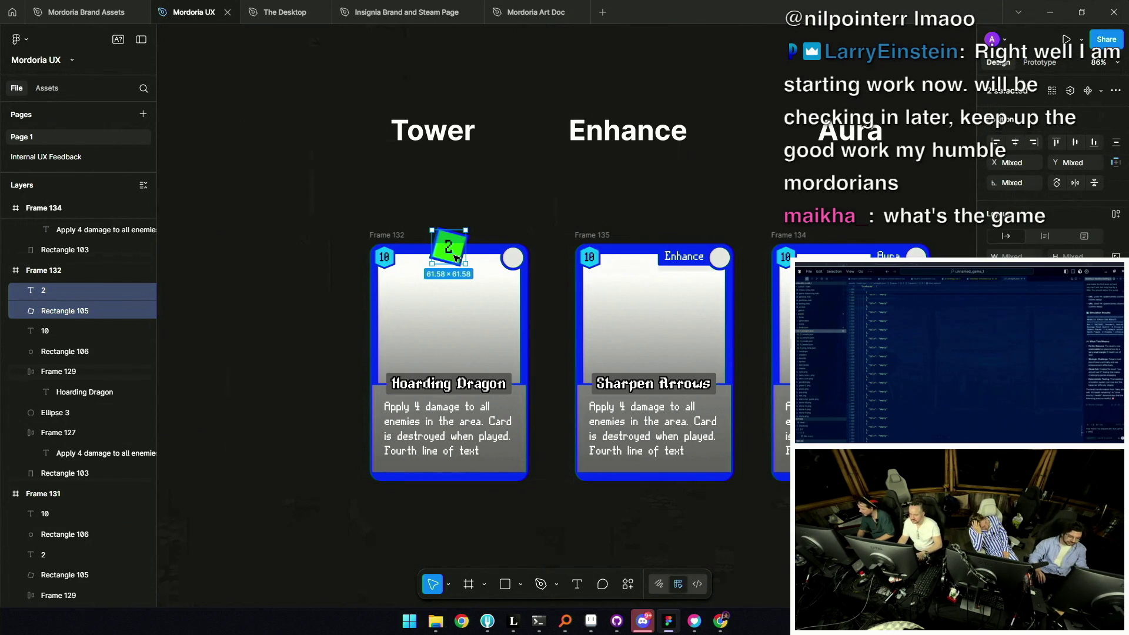
pyautogui.hscroll(2, 614, 242)
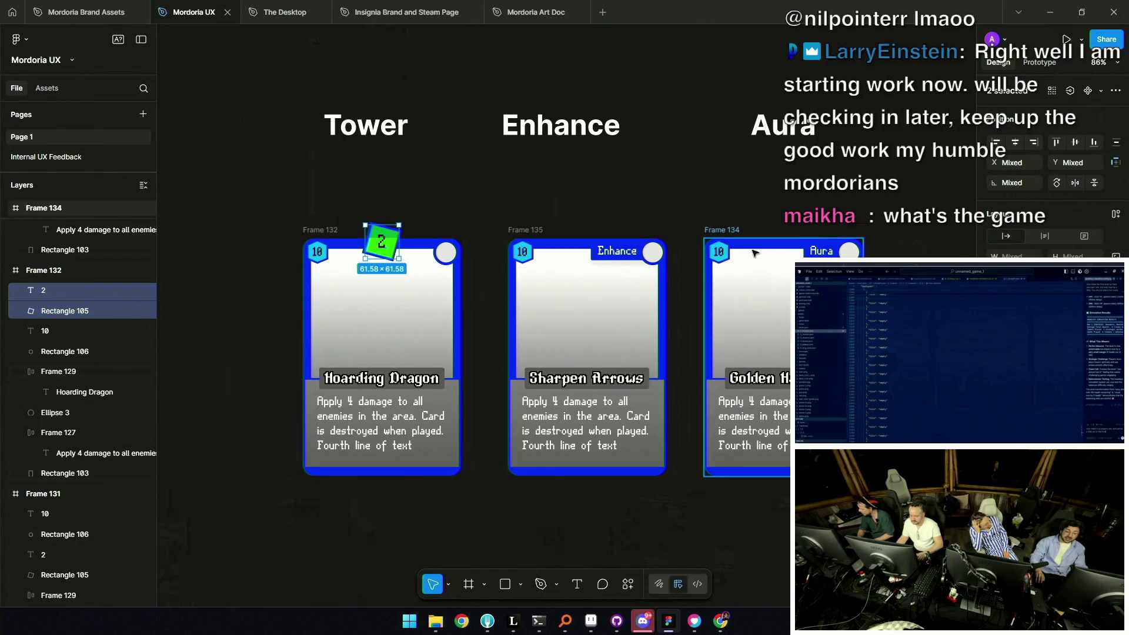
pyautogui.click(523, 231)
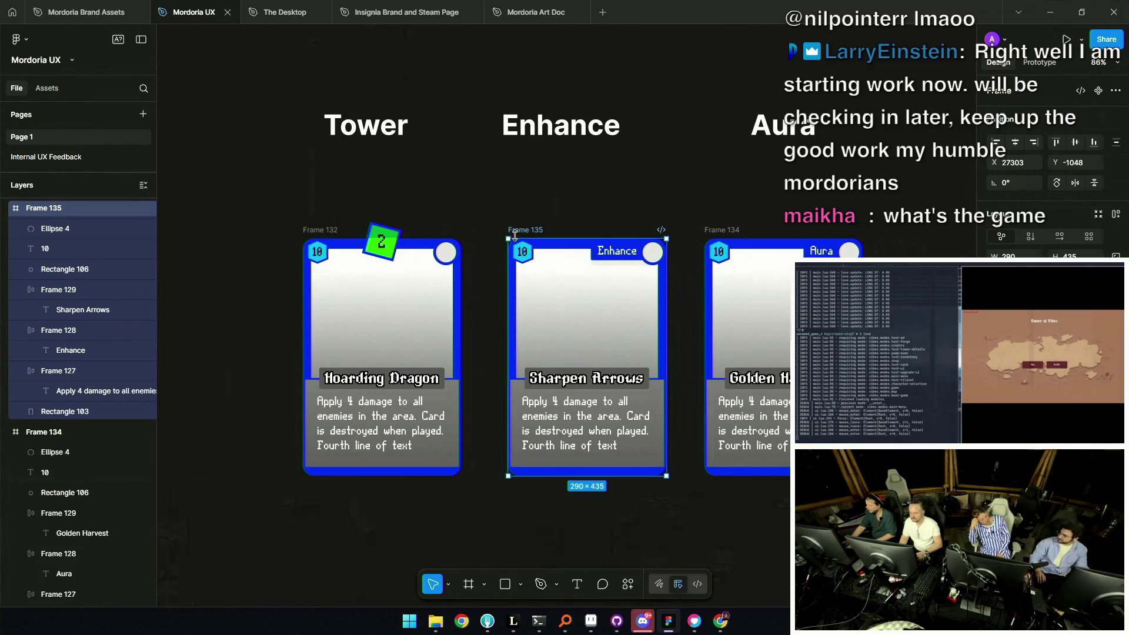
pyautogui.click(509, 195)
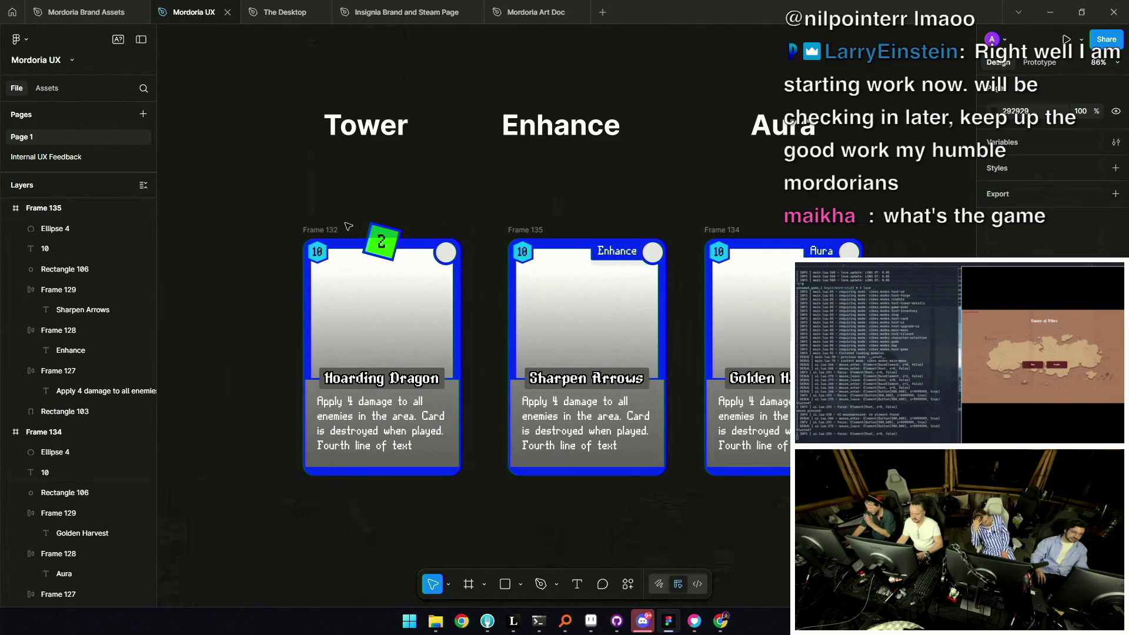
pyautogui.click(380, 231)
pyautogui.scroll(-2, 528, 204)
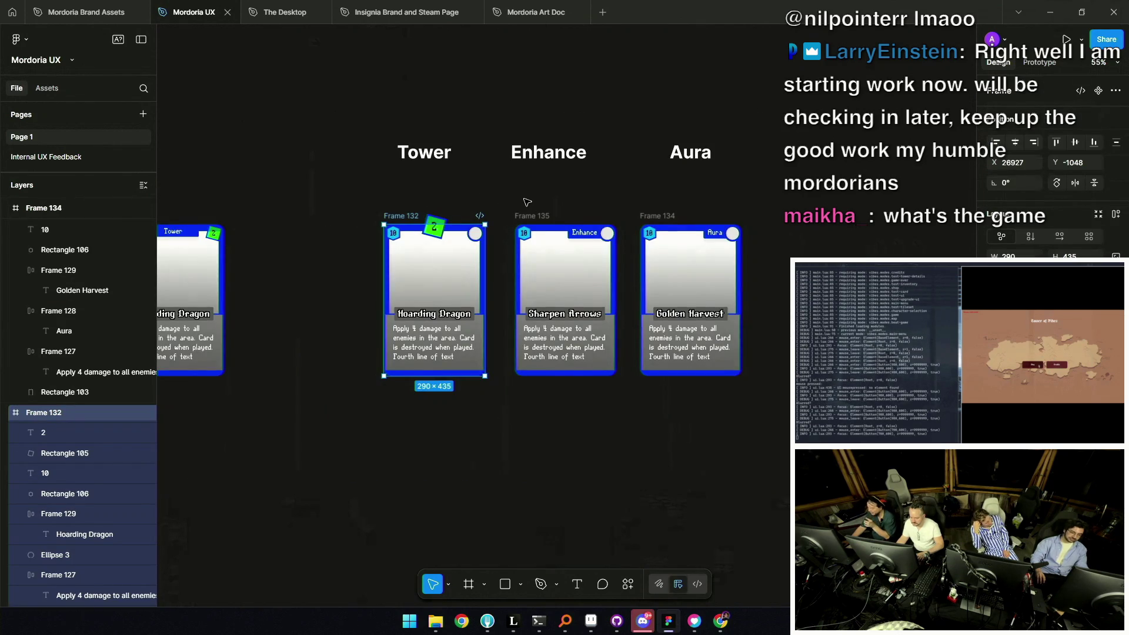
pyautogui.scroll(2, 527, 205)
pyautogui.click(528, 206)
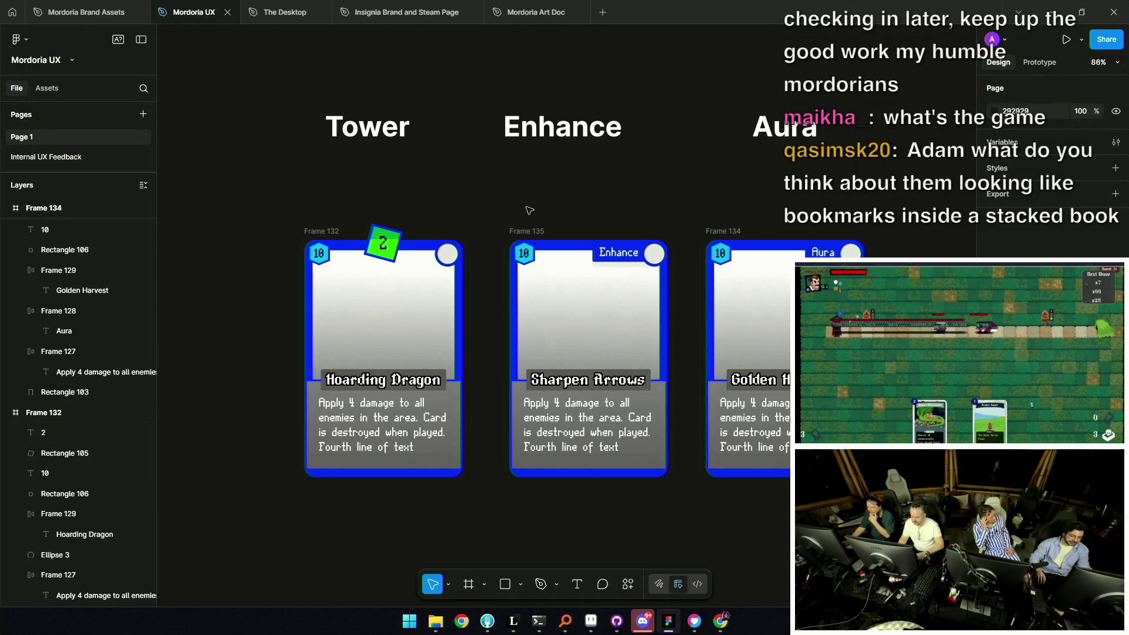
pyautogui.moveTo(578, 209); pyautogui.dragTo(578, 181)
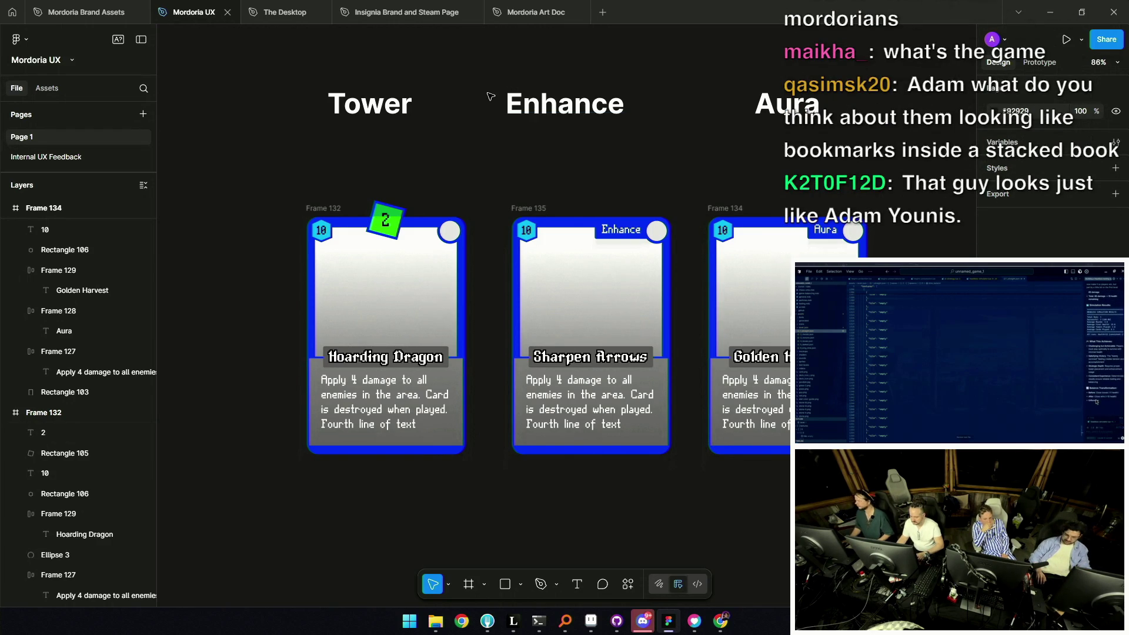
pyautogui.scroll(-5, 550, 147)
pyautogui.scroll(-3, 643, 271)
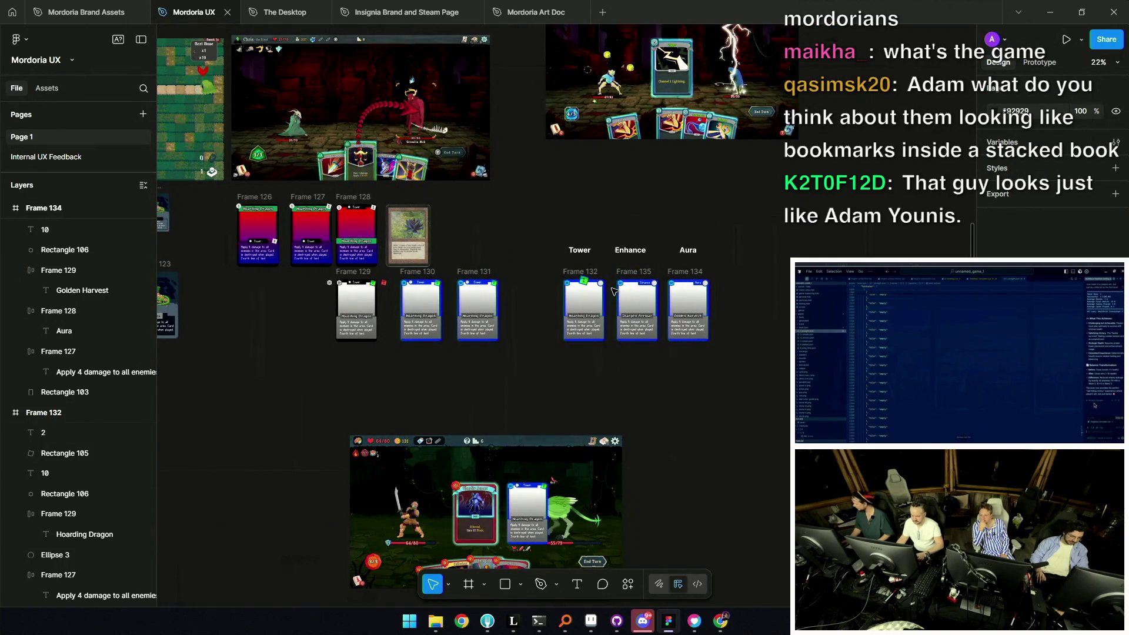
pyautogui.scroll(2, 626, 289)
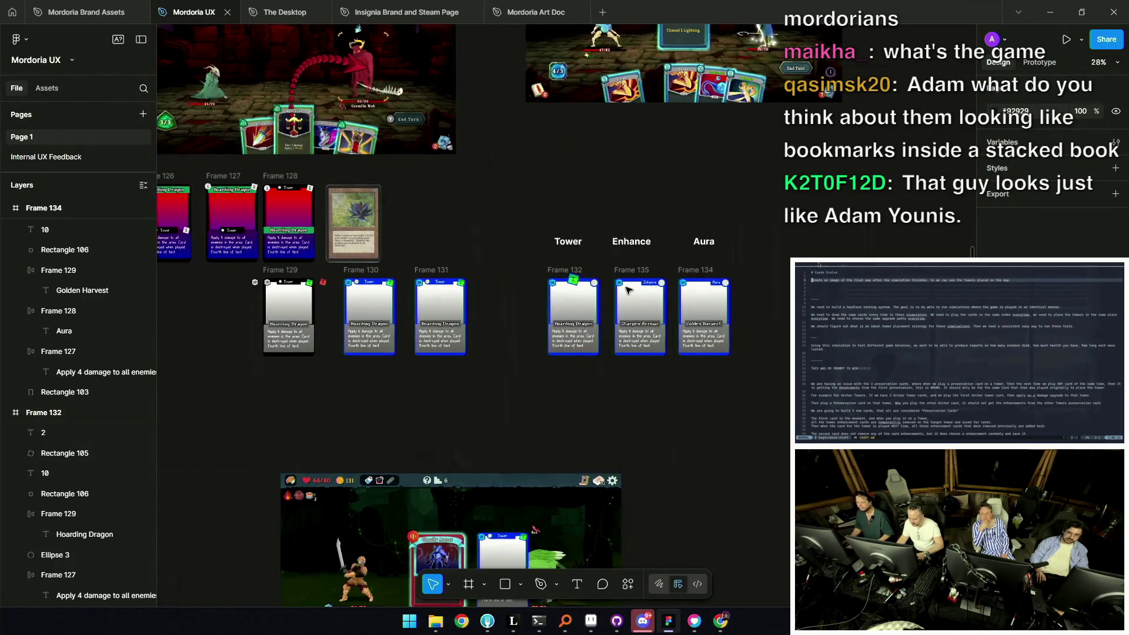
pyautogui.scroll(2, 627, 290)
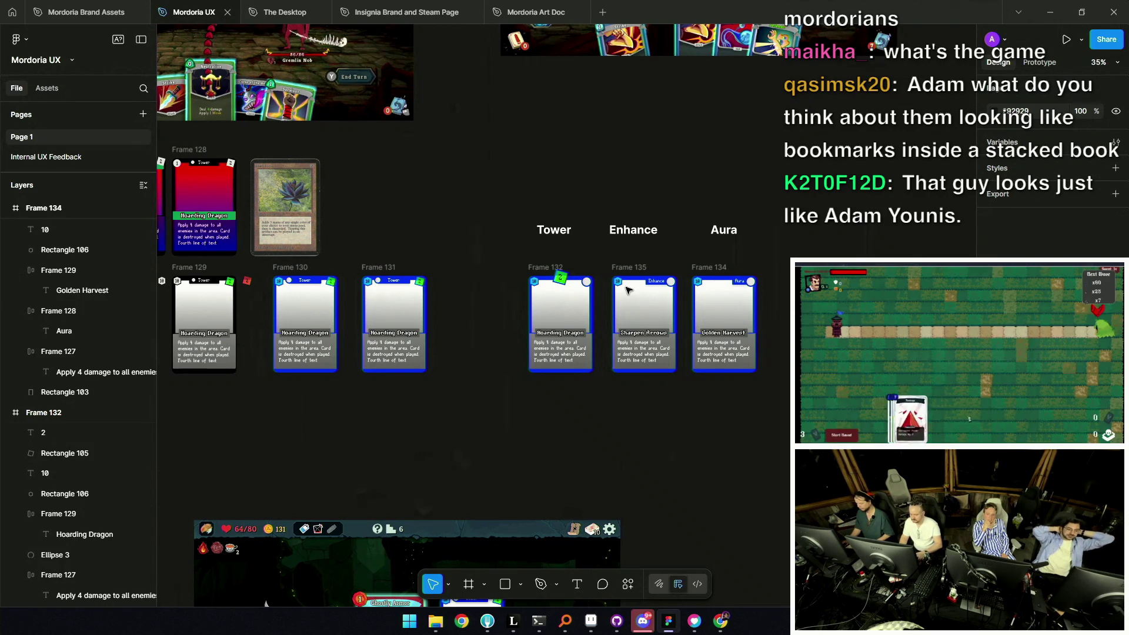
pyautogui.scroll(5, 644, 296)
pyautogui.scroll(5, 547, 274)
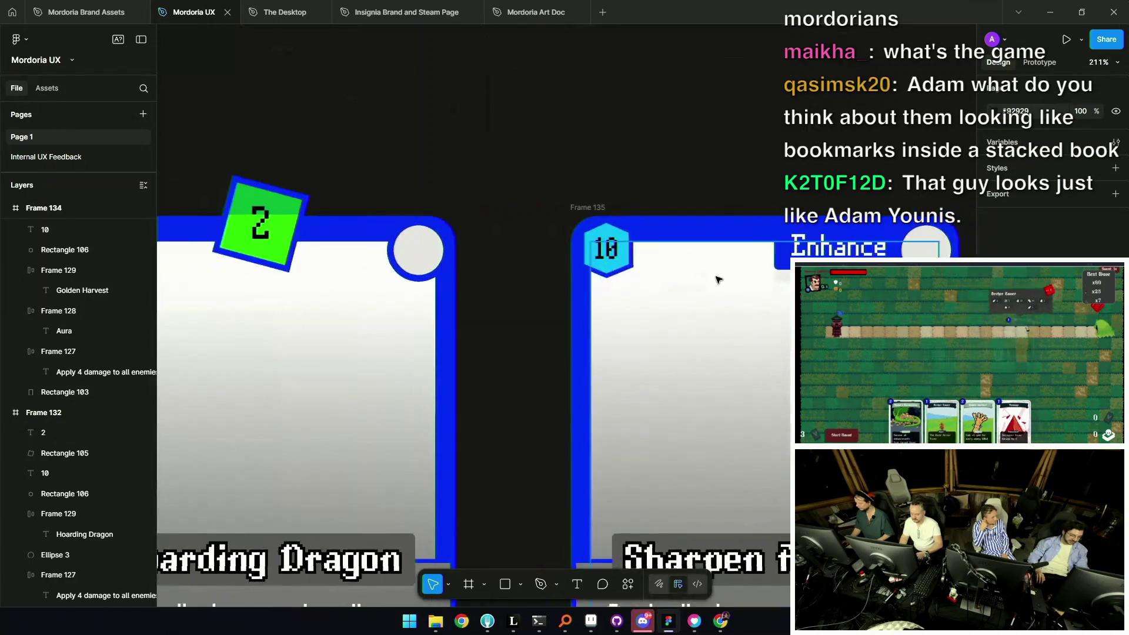
pyautogui.scroll(-4, 505, 251)
# Alt-drag a copy of the green badge square up above the cards
pyautogui.moveTo(505, 251); pyautogui.dragTo(573, 190)
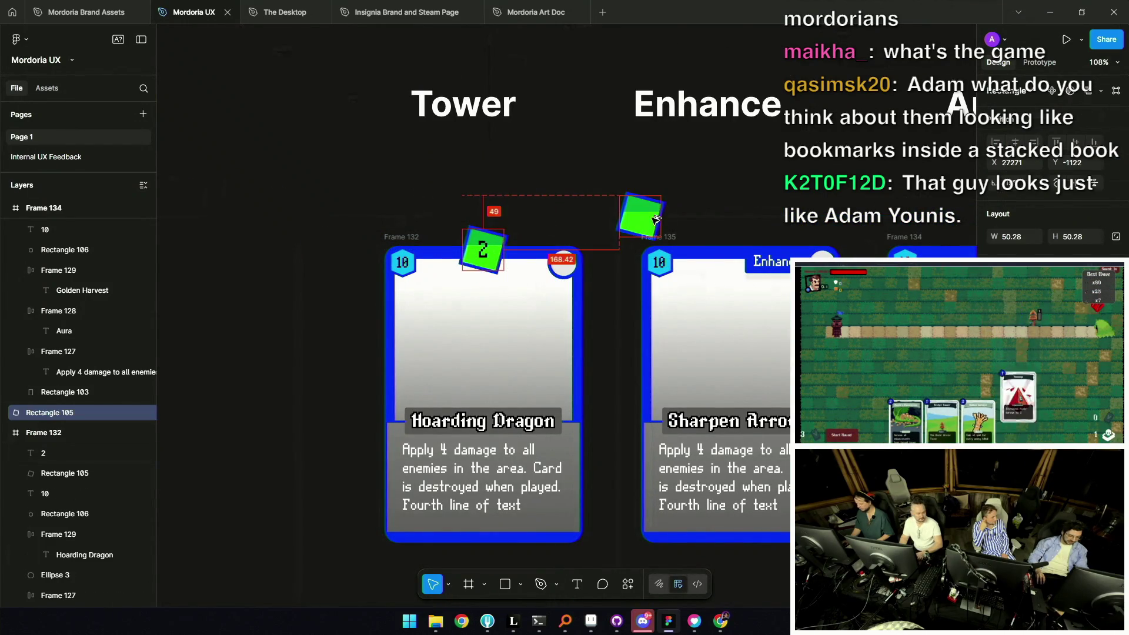
pyautogui.scroll(3, 667, 222)
pyautogui.scroll(2, 672, 175)
# Turn the copied square upright, notch its bottom edge into a banner, and set it atop the Sharpen Arrows card
pyautogui.moveTo(672, 175); pyautogui.dragTo(655, 144)
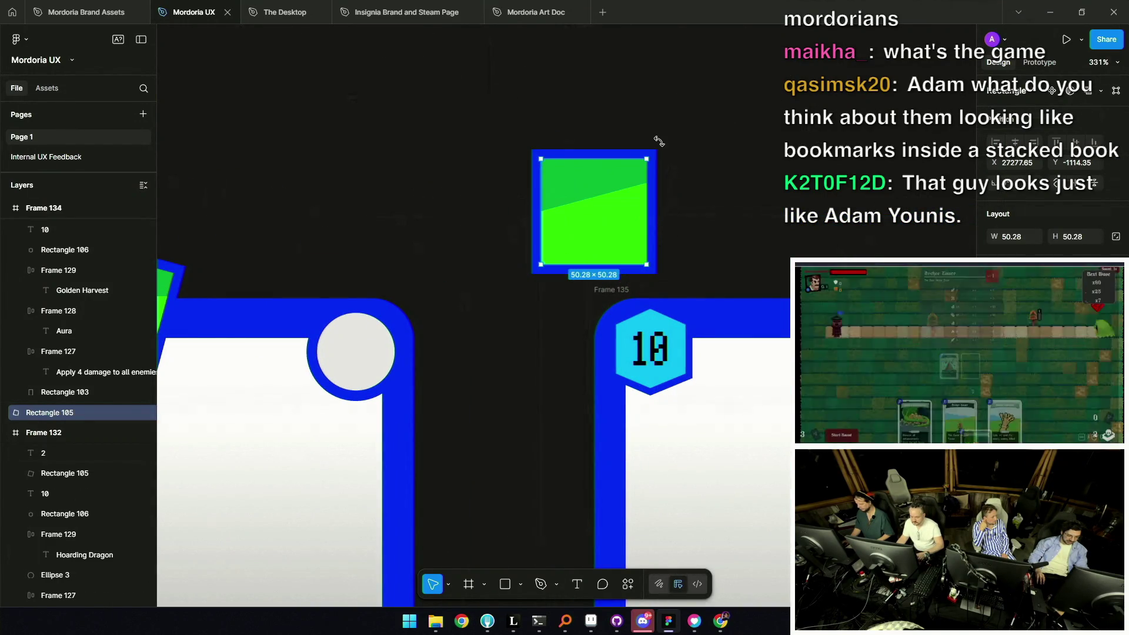
pyautogui.scroll(3, 596, 258)
pyautogui.doubleClick(595, 259)
pyautogui.moveTo(599, 291); pyautogui.dragTo(597, 257)
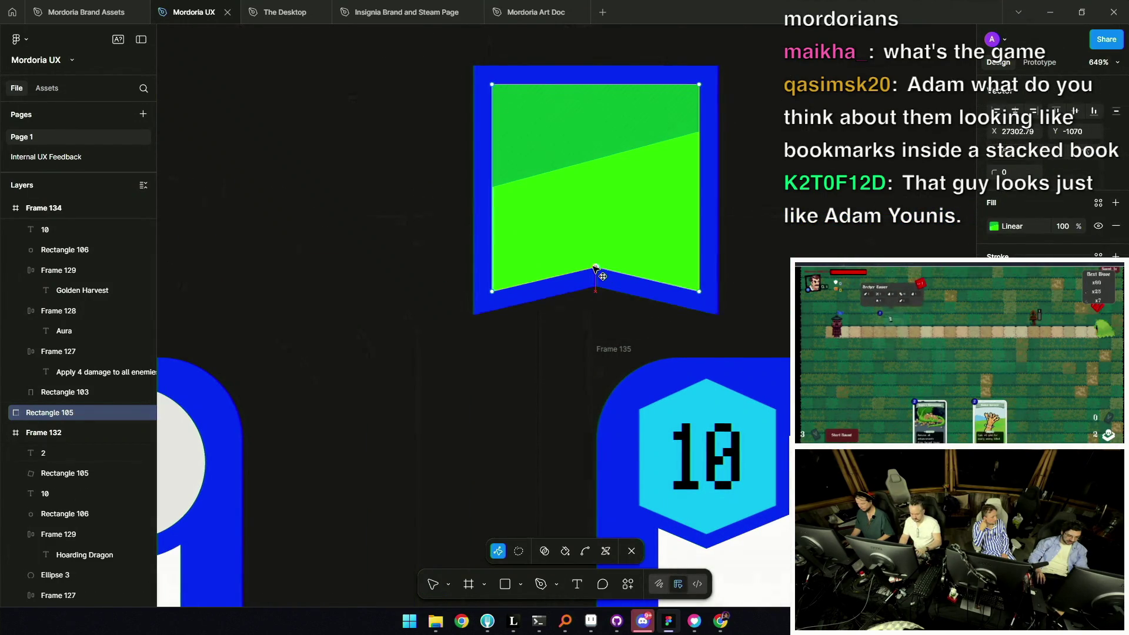
pyautogui.scroll(-3, 495, 212)
pyautogui.press('Escape')
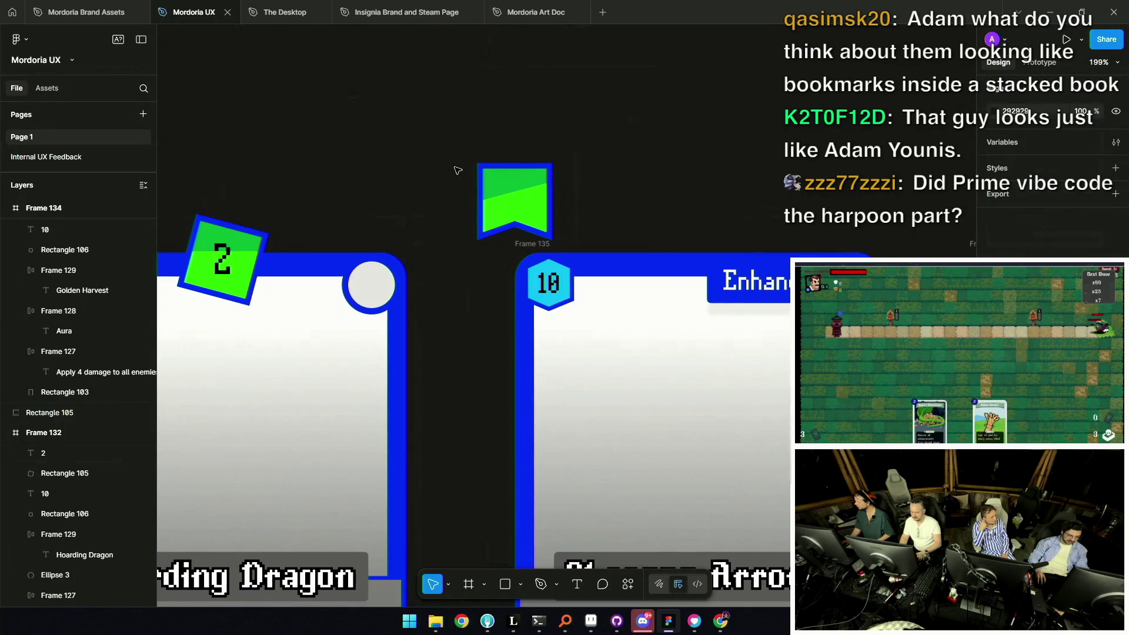
pyautogui.scroll(-2, 571, 170)
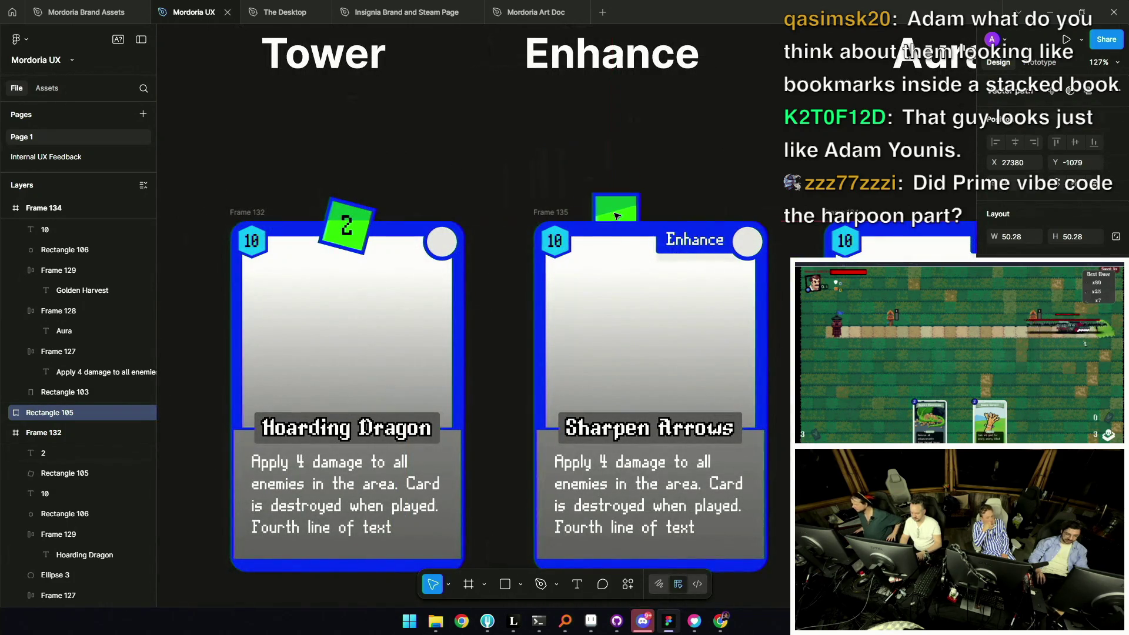
pyautogui.moveTo(535, 190)
pyautogui.mouseDown()
pyautogui.moveTo(623, 232)
pyautogui.moveTo(606, 230)
pyautogui.mouseUp()
pyautogui.scroll(-4, 615, 168)
pyautogui.hscroll(-1, 530, 176)
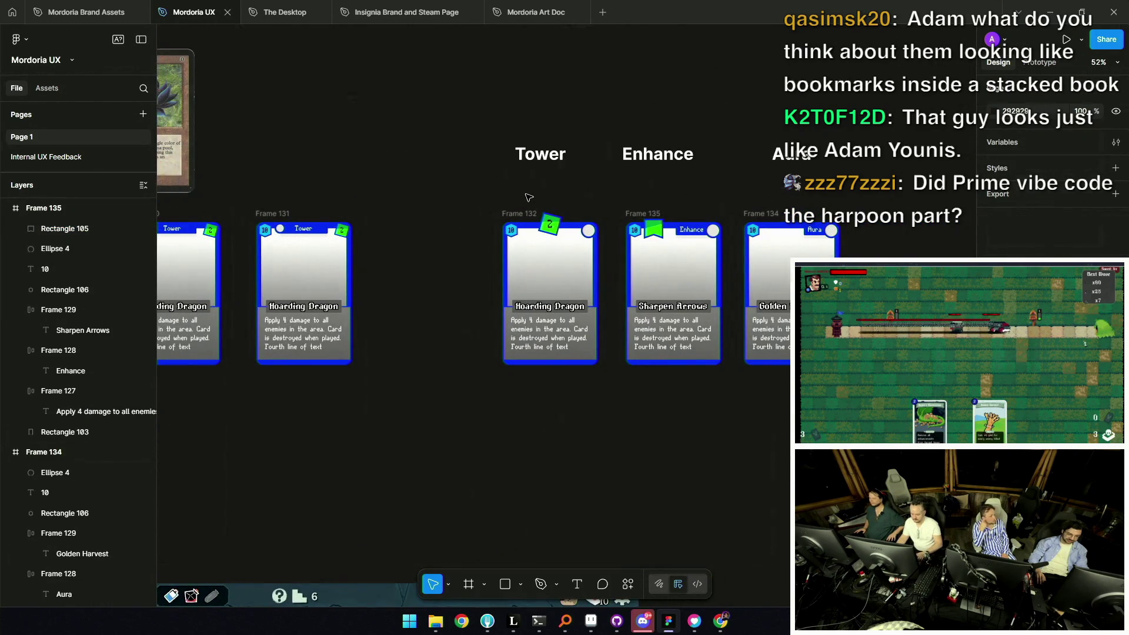
pyautogui.scroll(3, 526, 194)
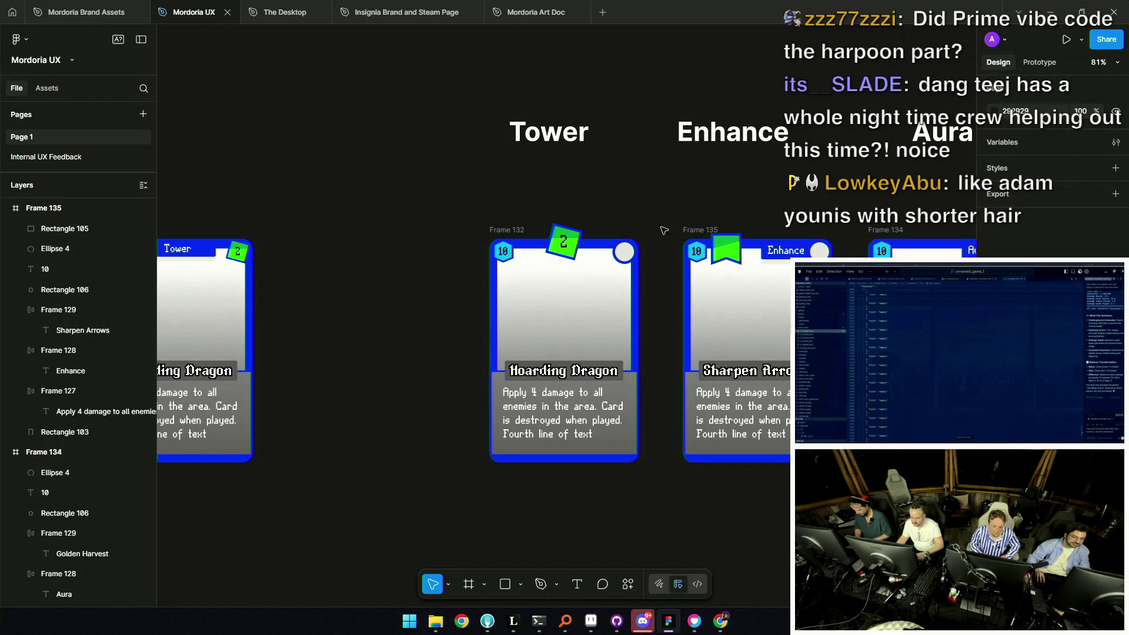
# Move the green banner out onto the canvas beside the Hoarding Dragon card and deselect
pyautogui.moveTo(726, 251)
pyautogui.mouseDown()
pyautogui.moveTo(628, 203)
pyautogui.moveTo(313, 224)
pyautogui.moveTo(280, 248)
pyautogui.mouseUp()
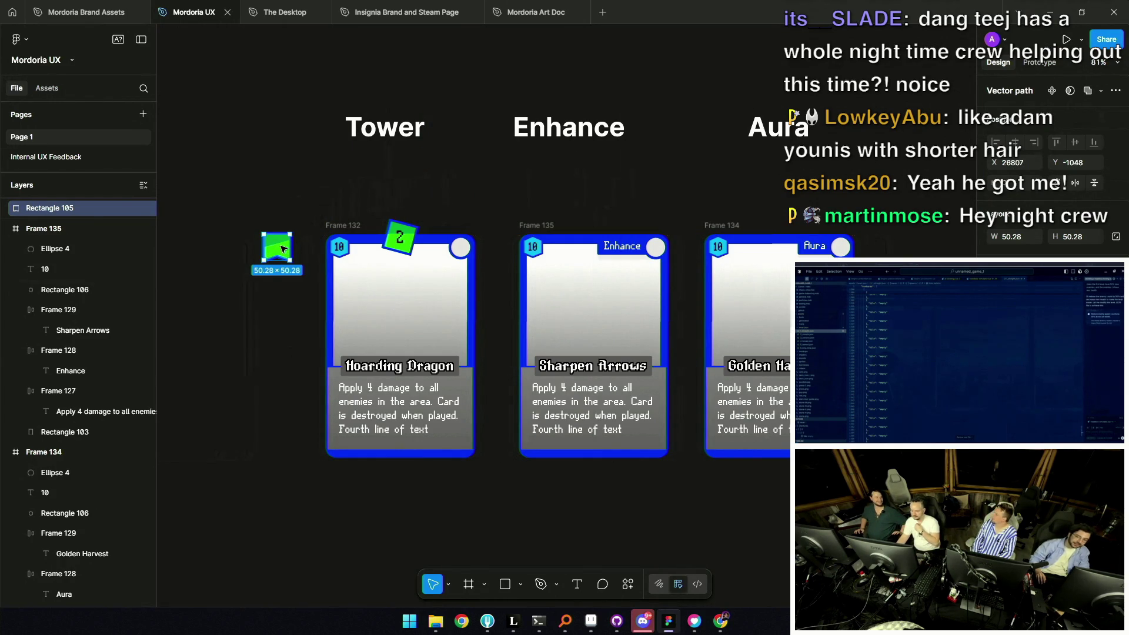
pyautogui.scroll(-3, 410, 232)
pyautogui.click(395, 65)
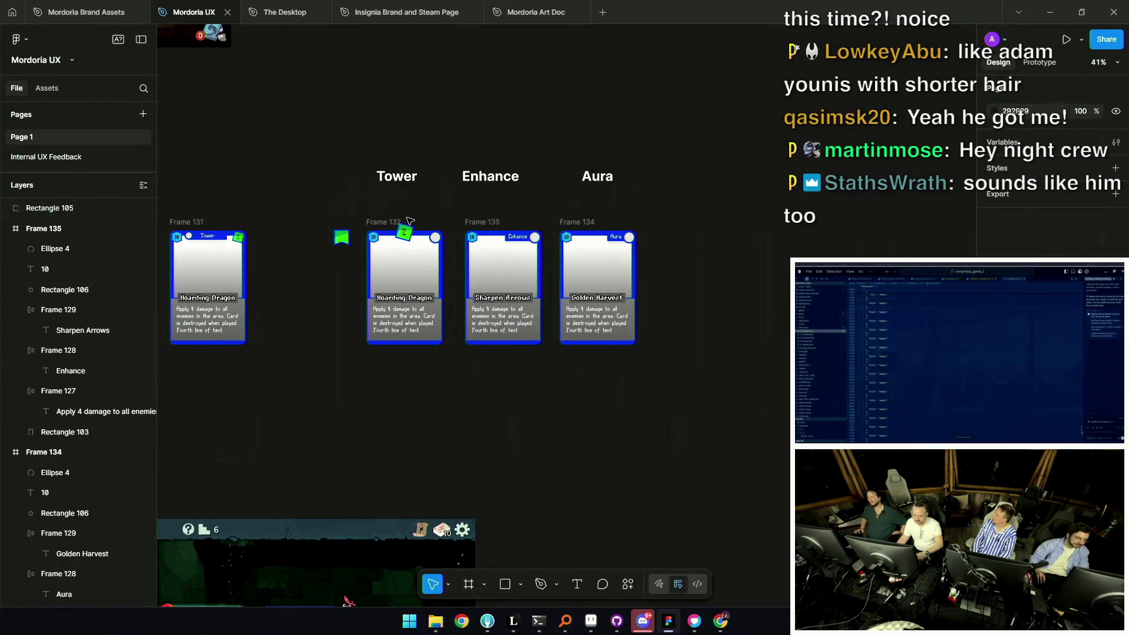
pyautogui.scroll(2, 417, 223)
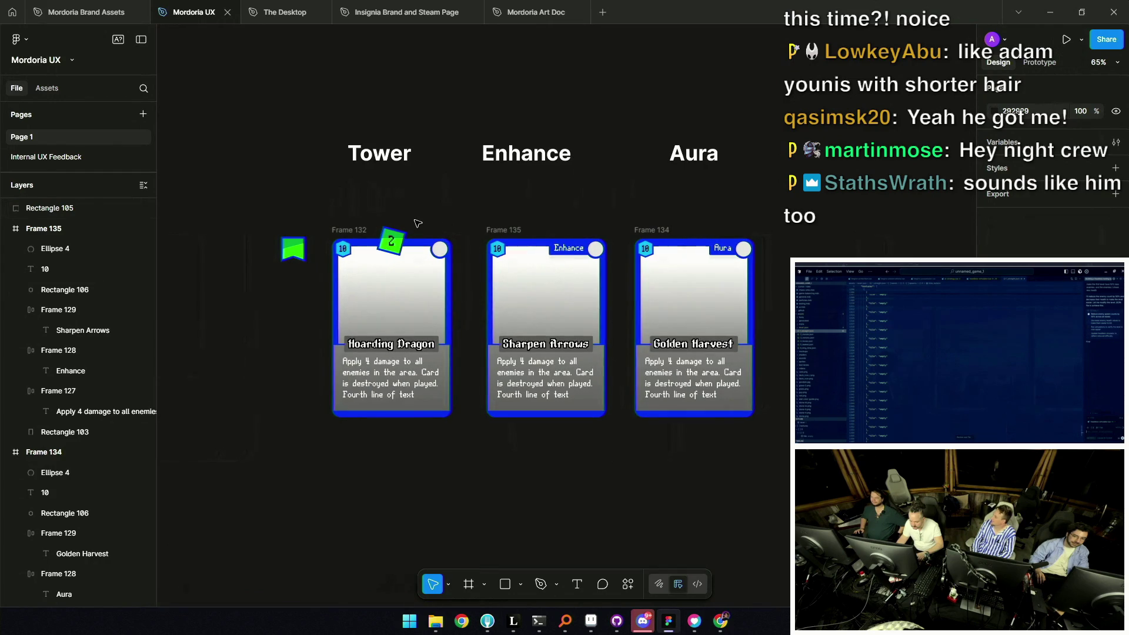
pyautogui.scroll(1, 423, 231)
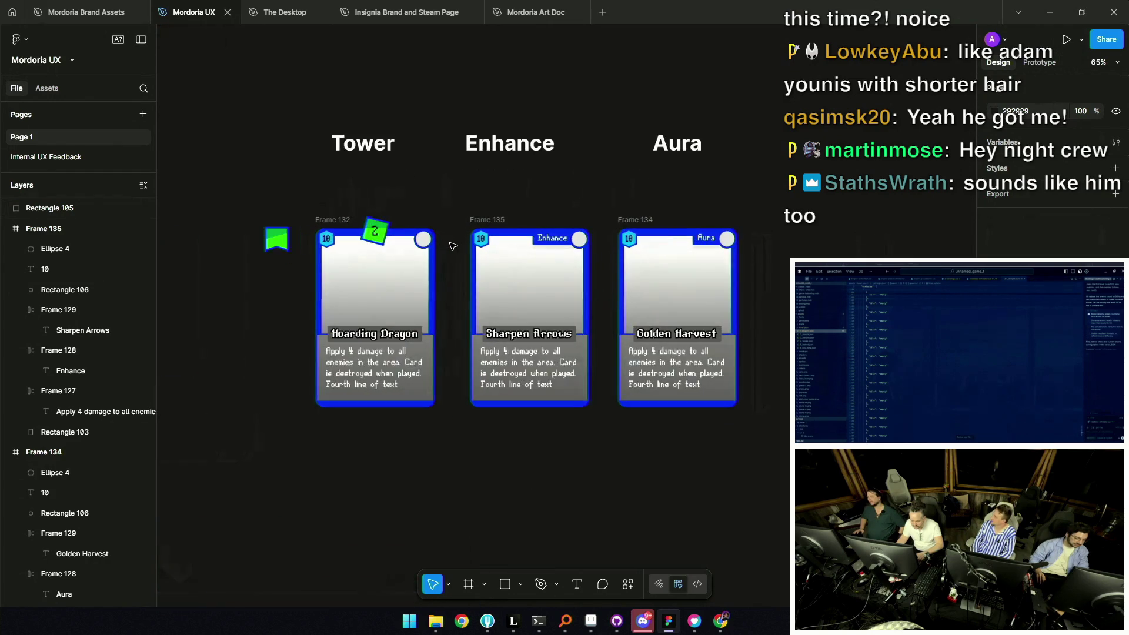
pyautogui.scroll(3, 450, 247)
pyautogui.doubleClick(563, 407)
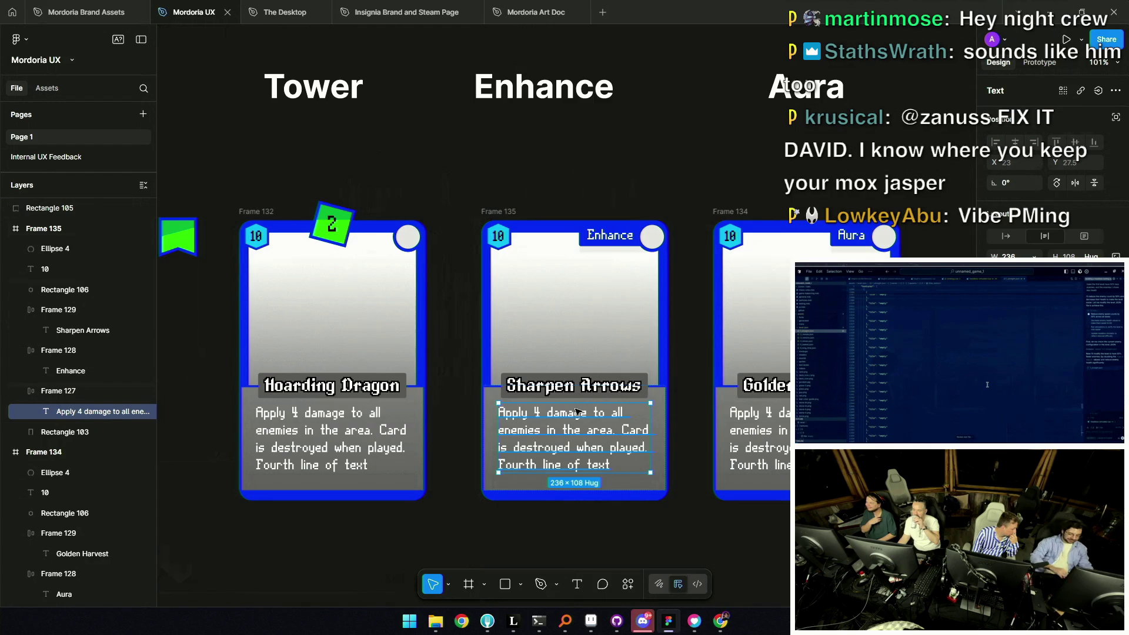
pyautogui.scroll(-5, 576, 412)
pyautogui.scroll(-5, 575, 412)
pyautogui.scroll(-3, 575, 411)
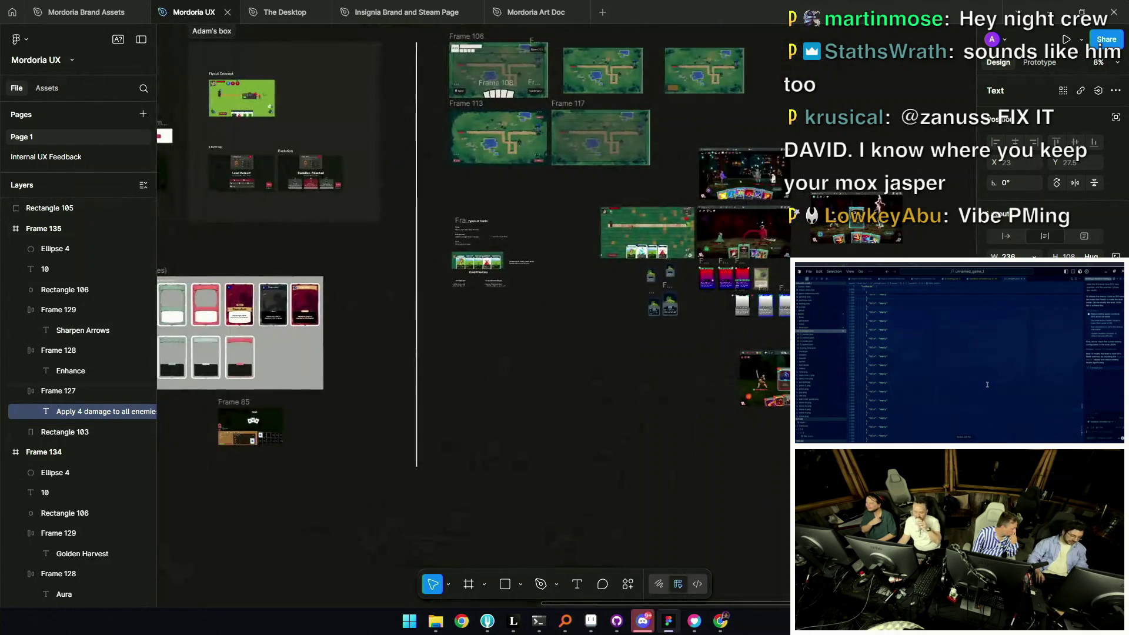
pyautogui.scroll(-3, 806, 269)
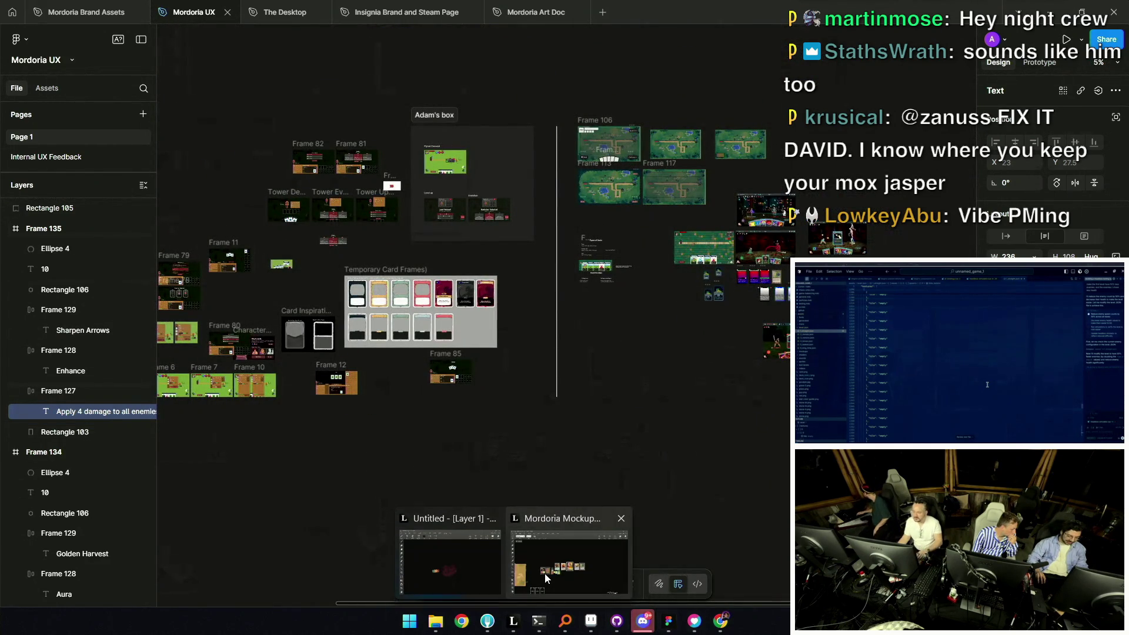
# View the Leonardo mockup of reference Magic and Pokémon cards, then return to the Mordoria UX file
pyautogui.click(574, 565)
pyautogui.scroll(3, 384, 415)
pyautogui.scroll(3, 388, 419)
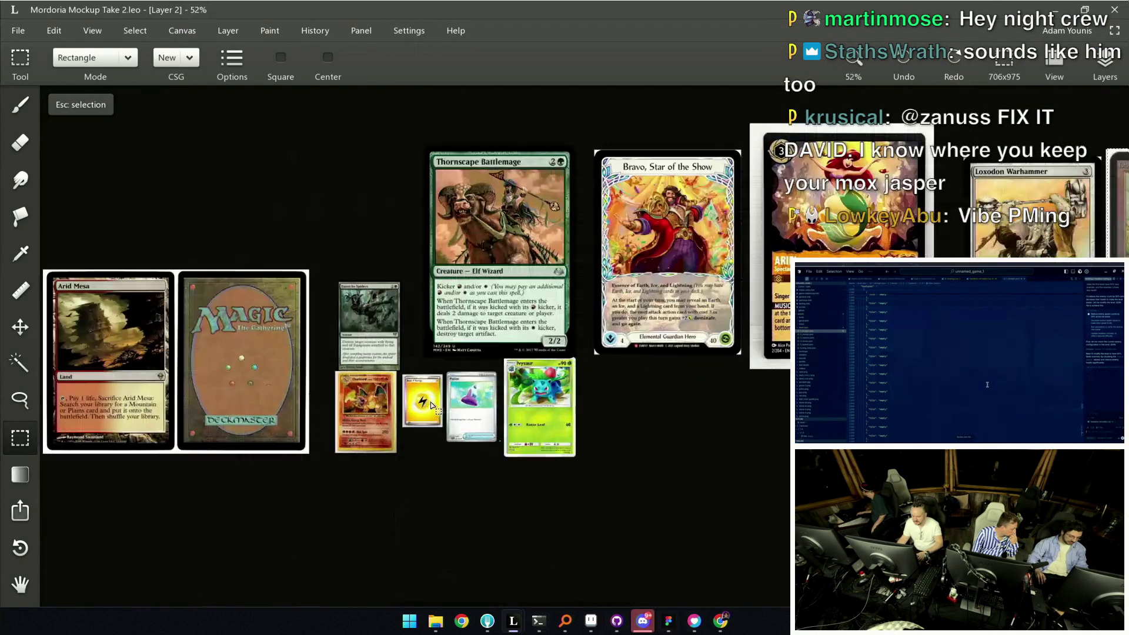
pyautogui.scroll(4, 413, 443)
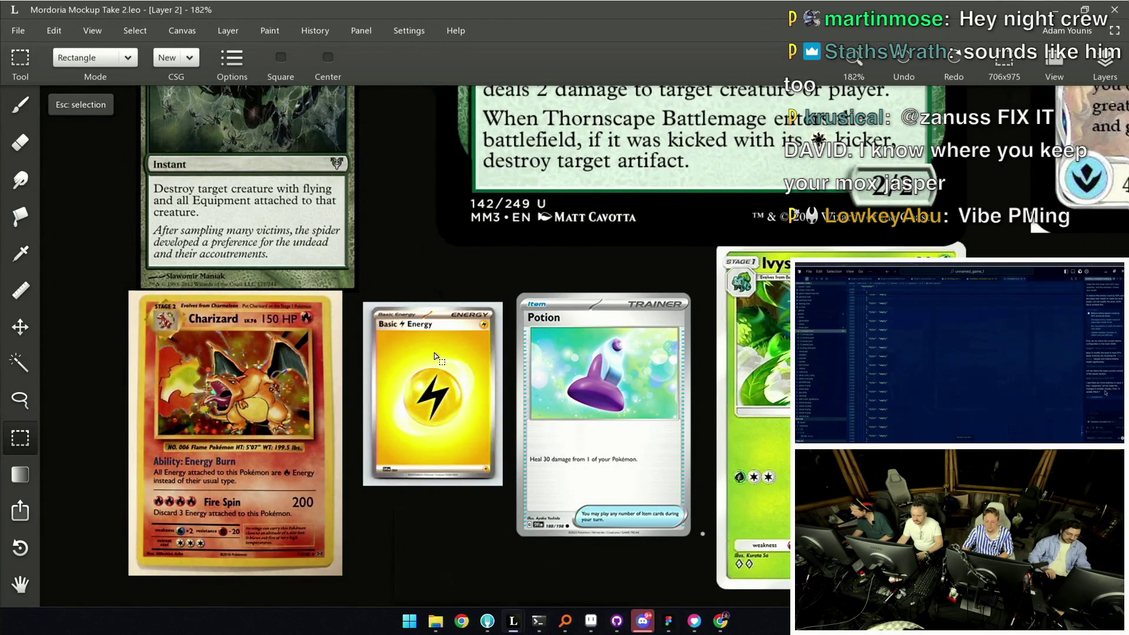
pyautogui.scroll(-2, 433, 196)
pyautogui.scroll(-2, 540, 292)
pyautogui.scroll(-3, 539, 296)
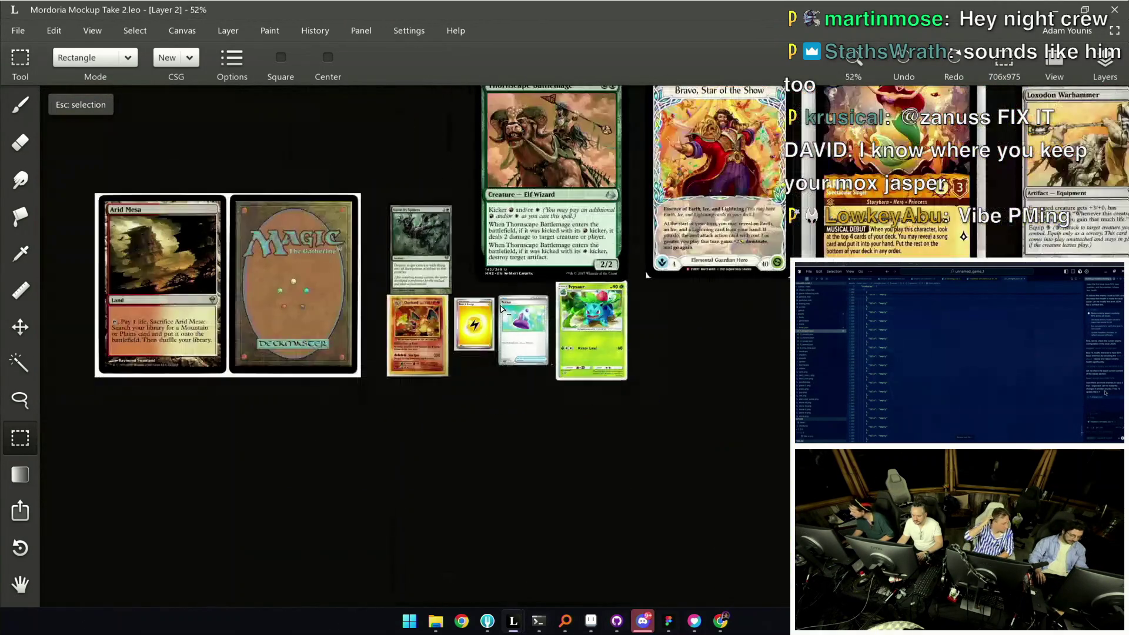
pyautogui.scroll(-2, 498, 367)
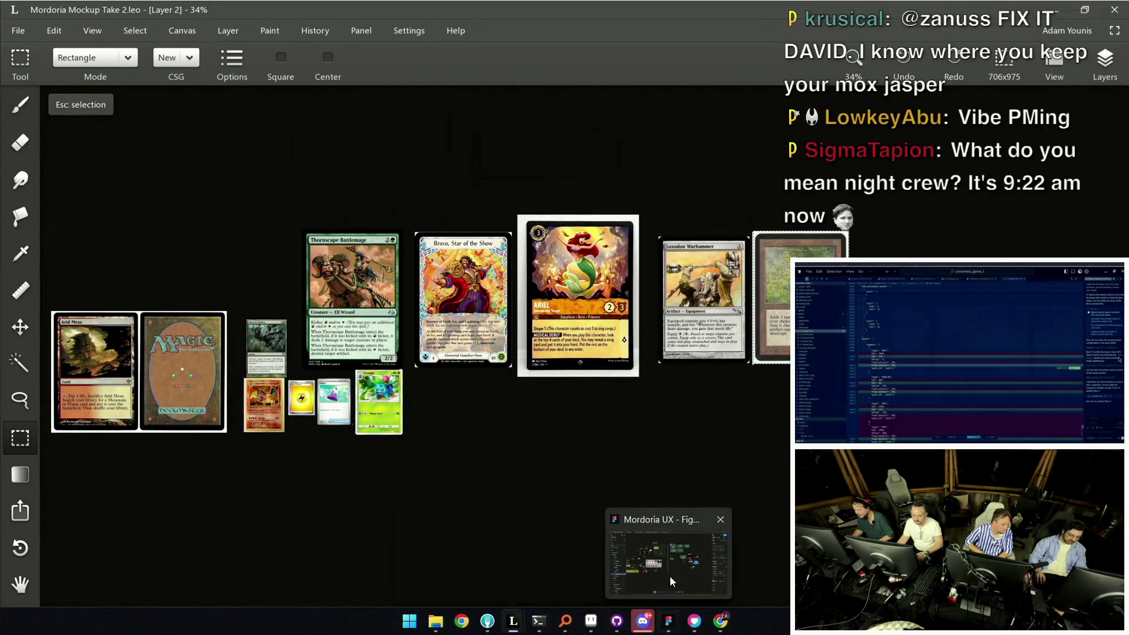
pyautogui.click(667, 621)
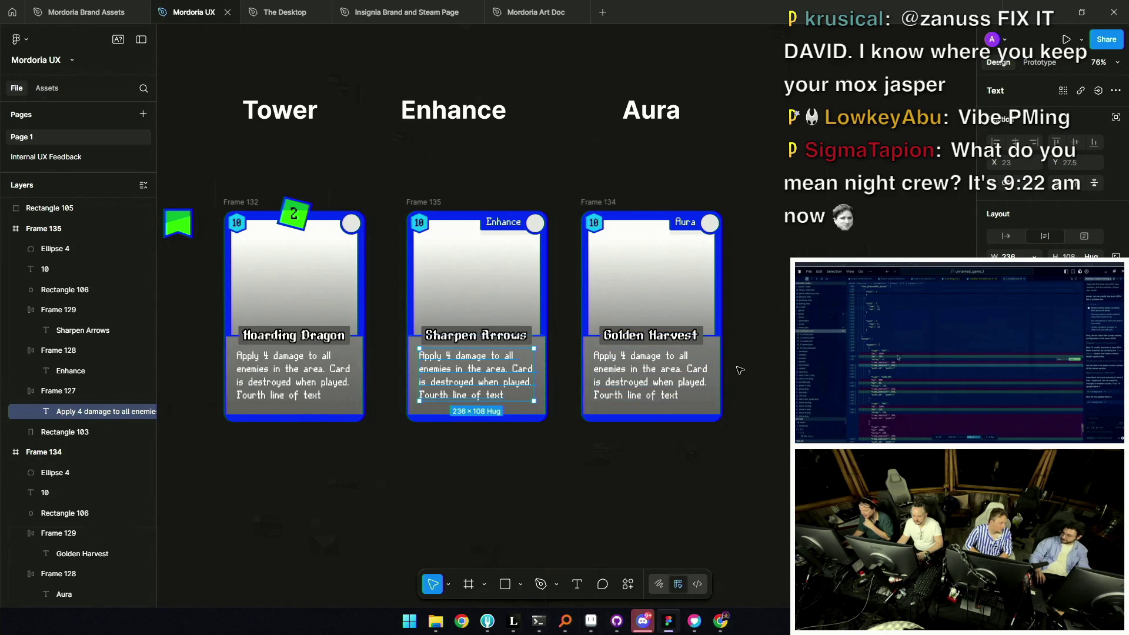
pyautogui.scroll(-2, 725, 371)
pyautogui.scroll(-2, 742, 361)
# Clear the selection and pick the 2 badge on the Hoarding Dragon card
pyautogui.click(780, 345)
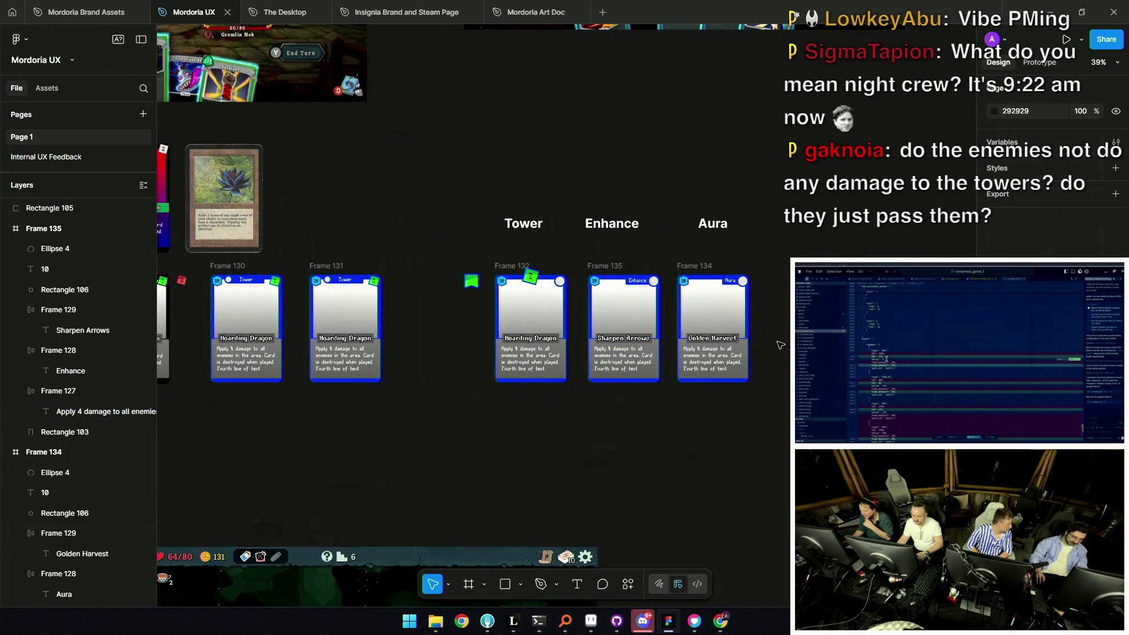
pyautogui.scroll(2, 668, 362)
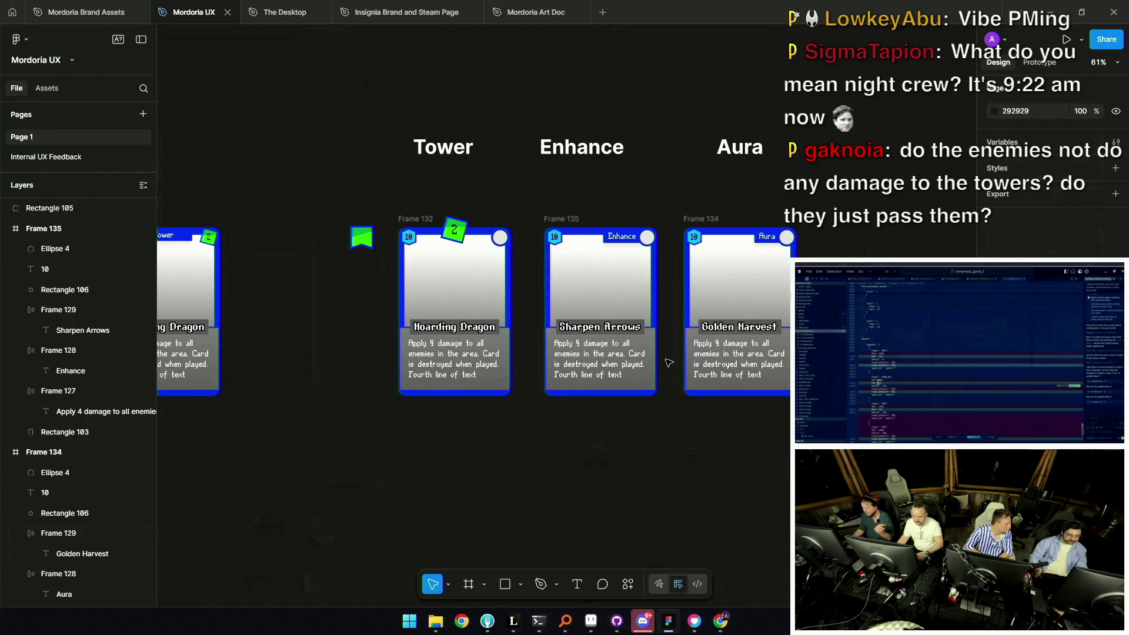
pyautogui.scroll(-1, 668, 359)
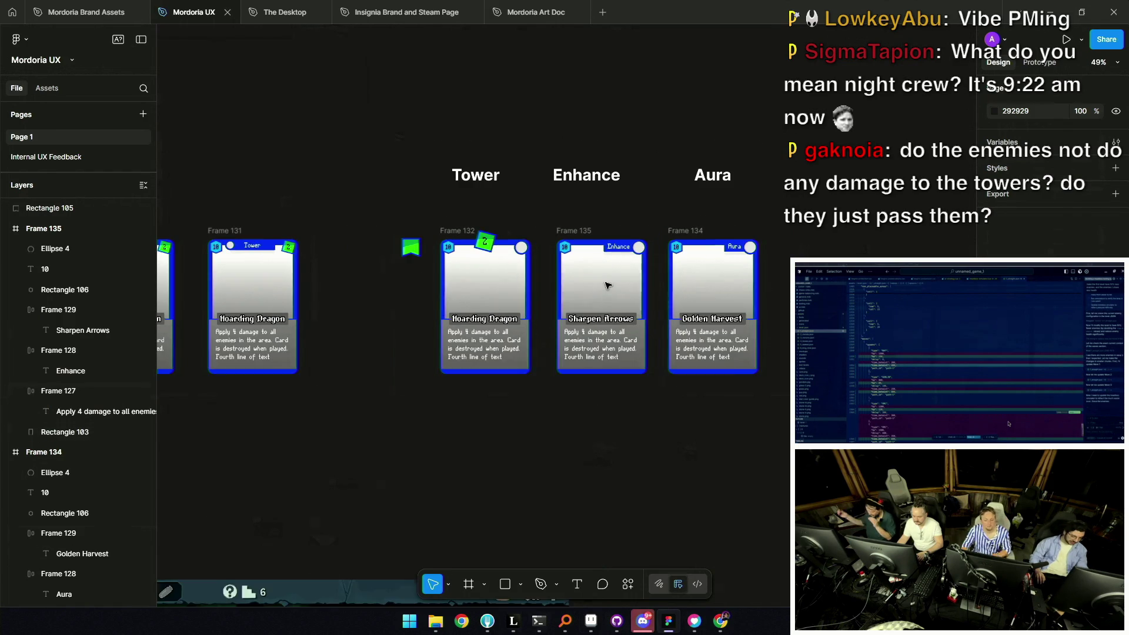
pyautogui.scroll(3, 617, 295)
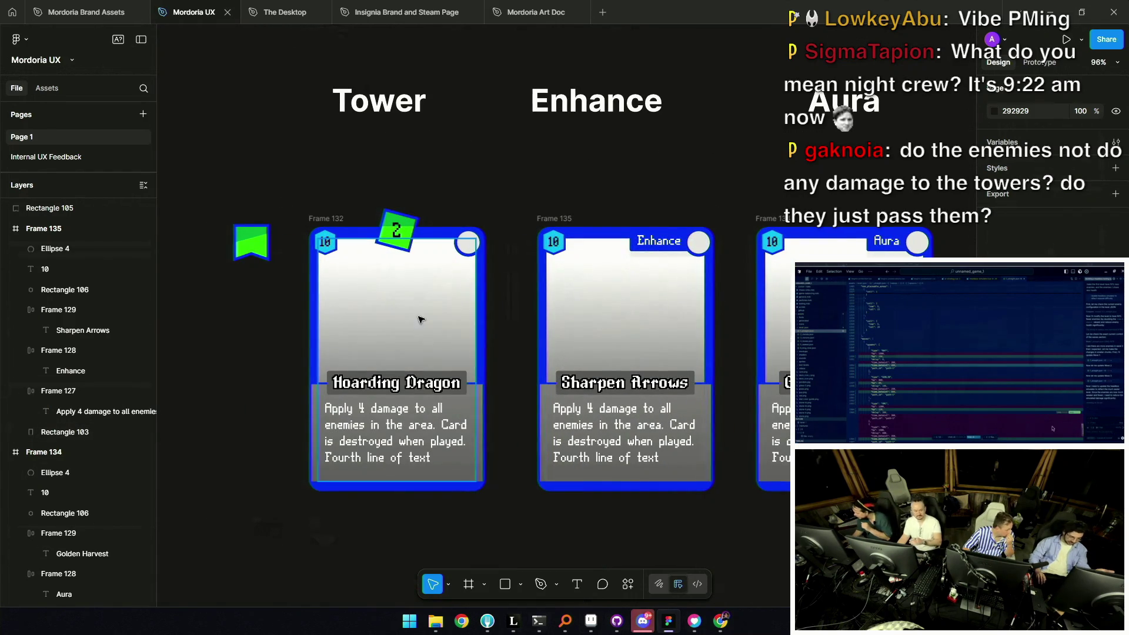
pyautogui.scroll(-1, 498, 202)
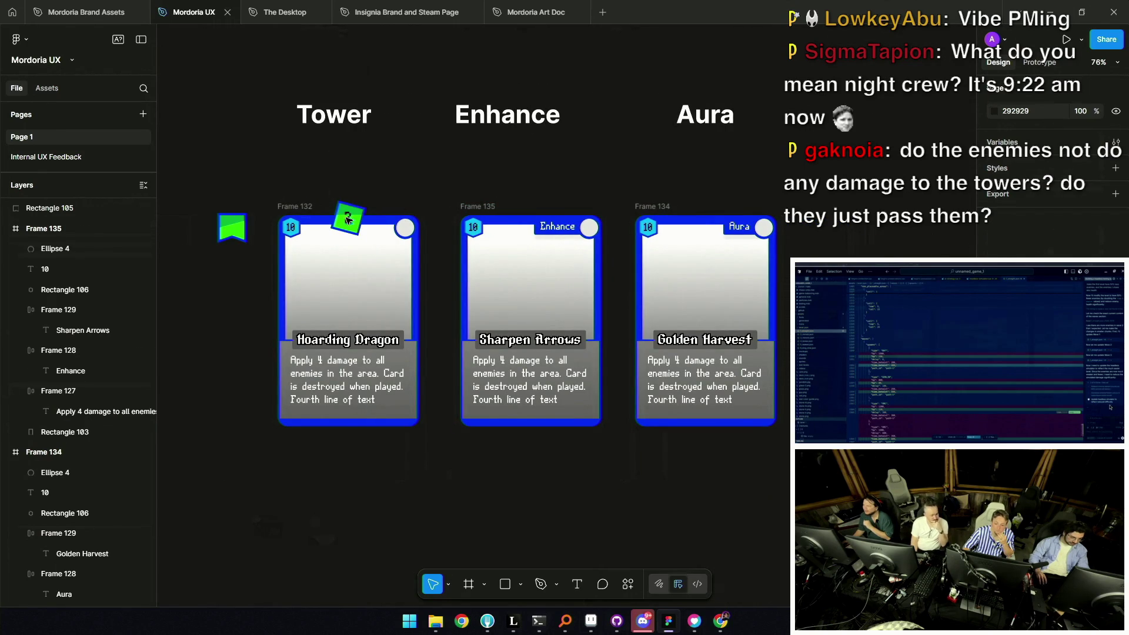
pyautogui.scroll(3, 348, 223)
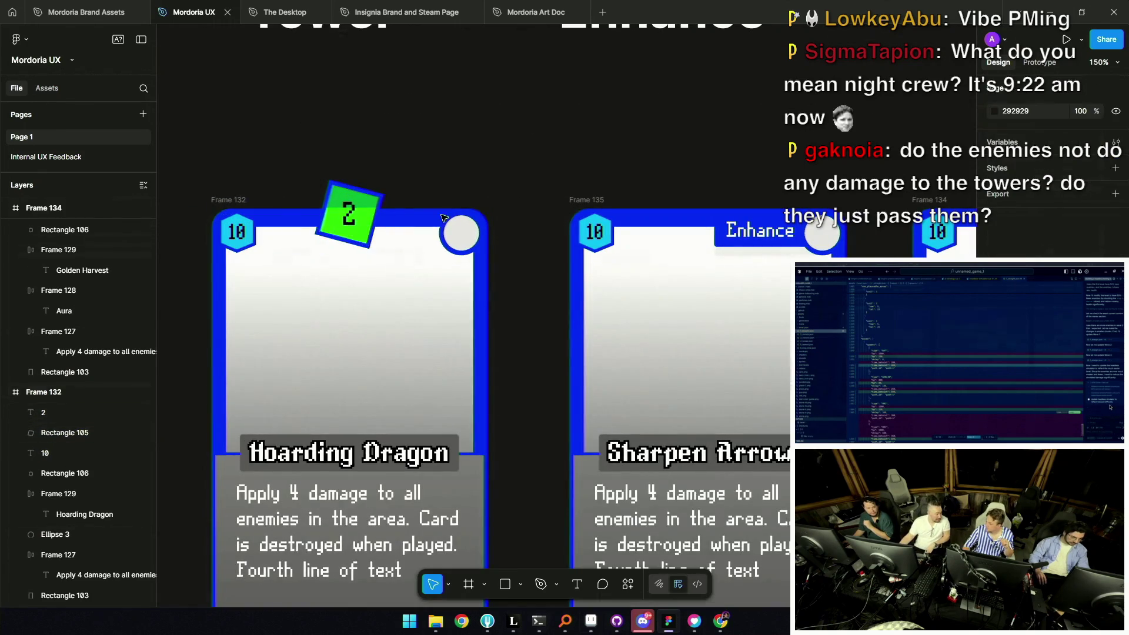
pyautogui.scroll(-3, 419, 217)
pyautogui.scroll(3, 420, 216)
pyautogui.scroll(-1, 435, 341)
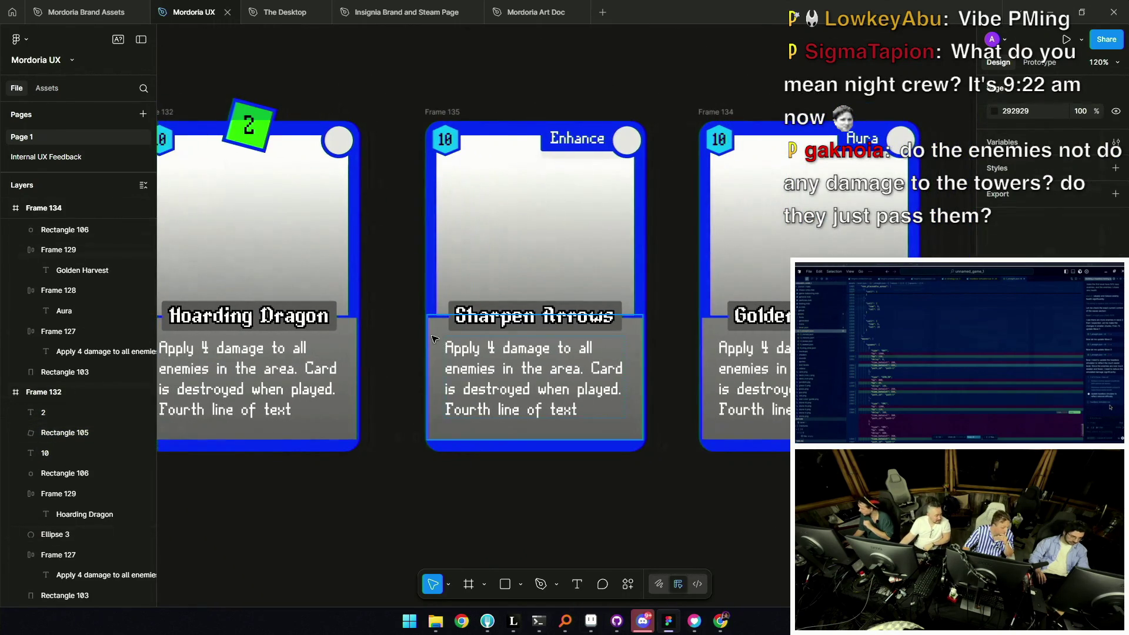
pyautogui.scroll(-1, 435, 341)
pyautogui.hscroll(-2, 389, 318)
pyautogui.scroll(1, 287, 180)
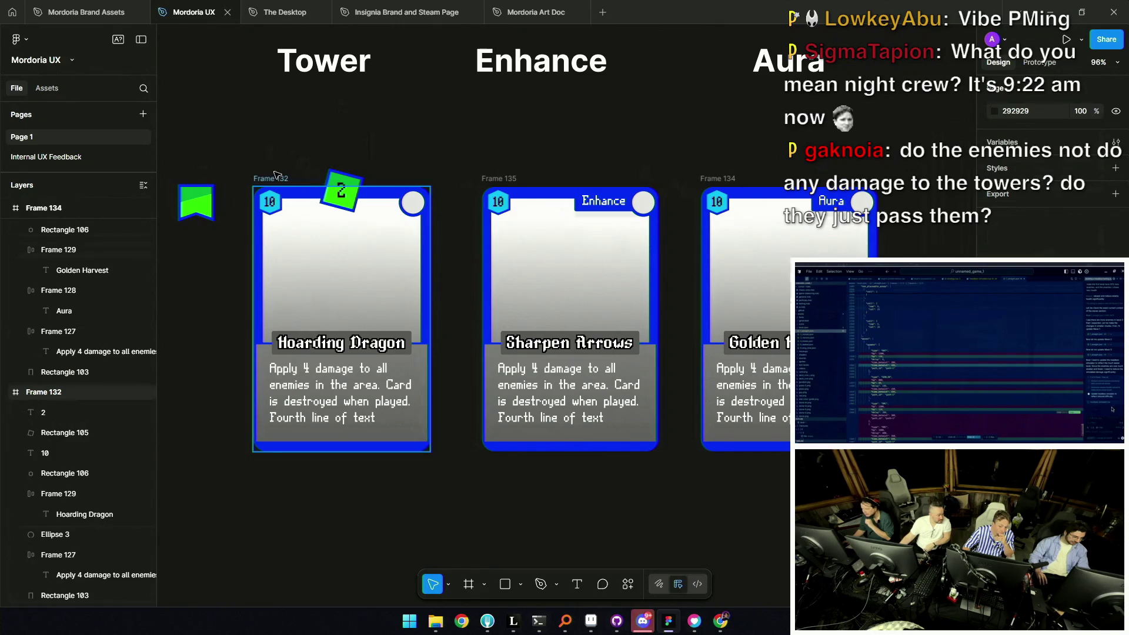
pyautogui.click(366, 347)
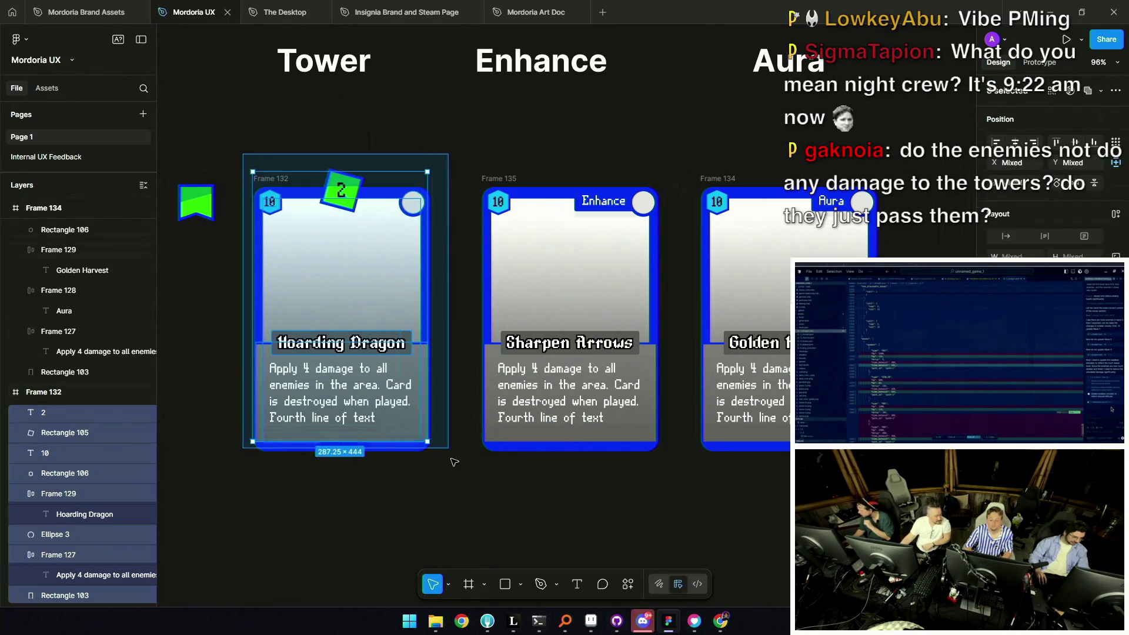
# Move the 2 badge and its backing rectangle above the card and lengthen the card's bottom edge
pyautogui.click(349, 185)
pyautogui.scroll(3, 350, 185)
pyautogui.keyDown('shift'); pyautogui.click(335, 189); pyautogui.keyUp('shift')
pyautogui.moveTo(336, 189); pyautogui.dragTo(335, 133)
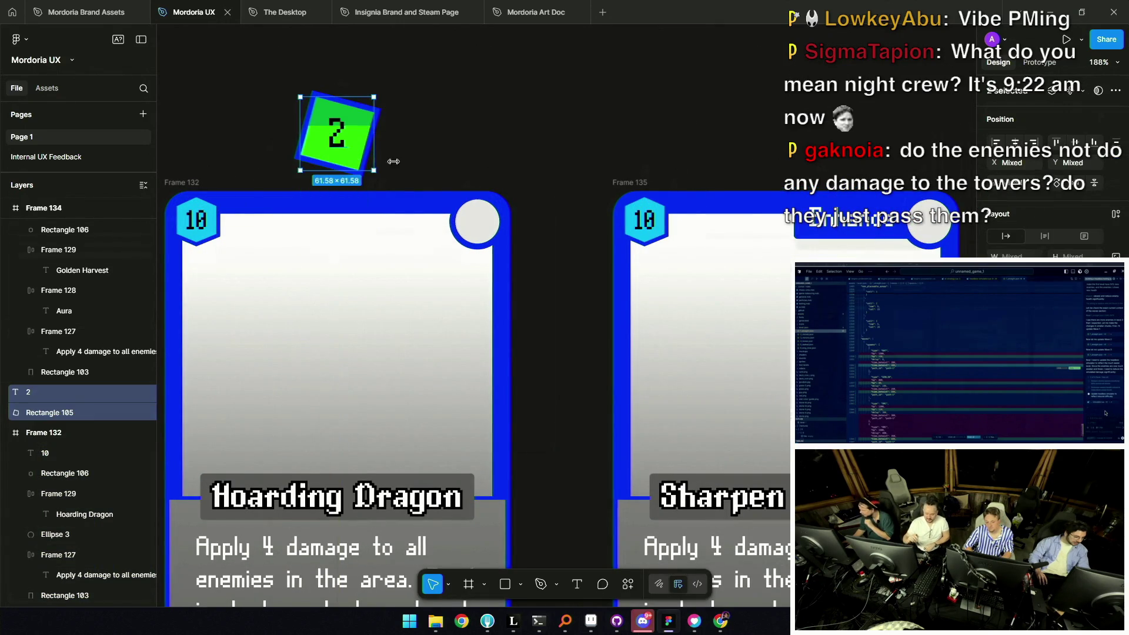
pyautogui.scroll(-3, 309, 179)
pyautogui.click(364, 439)
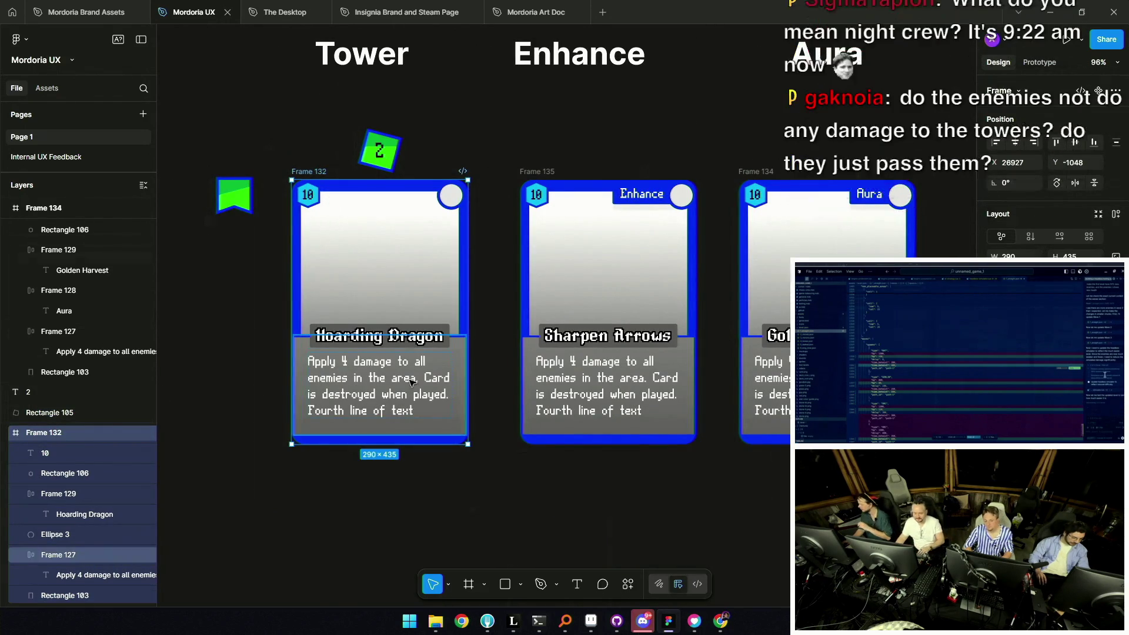
pyautogui.scroll(3, 365, 440)
pyautogui.scroll(3, 364, 445)
pyautogui.moveTo(391, 453); pyautogui.dragTo(392, 445)
pyautogui.scroll(-10, 391, 444)
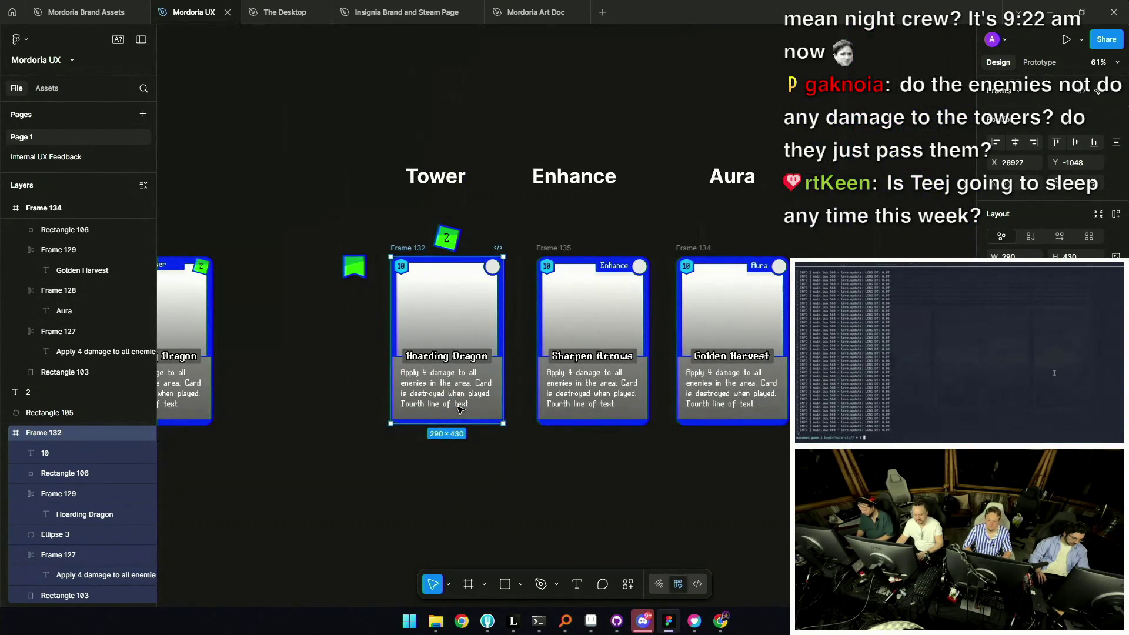
pyautogui.scroll(5, 456, 412)
pyautogui.scroll(3, 457, 413)
pyautogui.moveTo(450, 432); pyautogui.dragTo(451, 441)
pyautogui.scroll(-4, 450, 441)
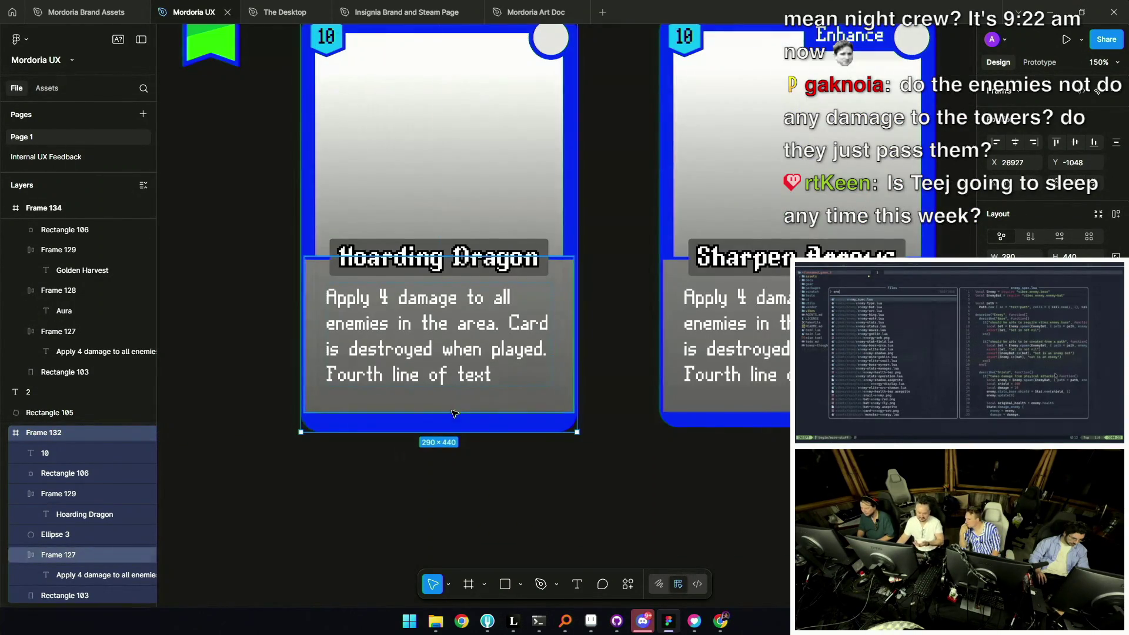
# Nudge the description block down, copy the Hoarding Dragon card as a PNG, and switch to Aseprite
pyautogui.click(458, 415)
pyautogui.scroll(-2, 457, 411)
pyautogui.doubleClick(454, 380)
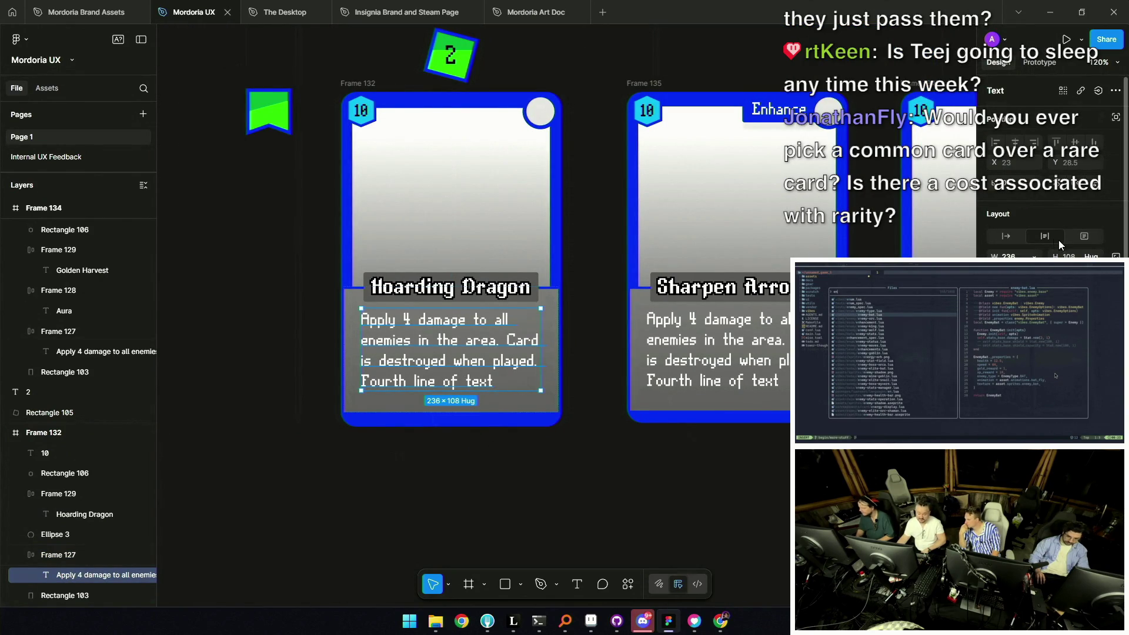
pyautogui.press('Escape')
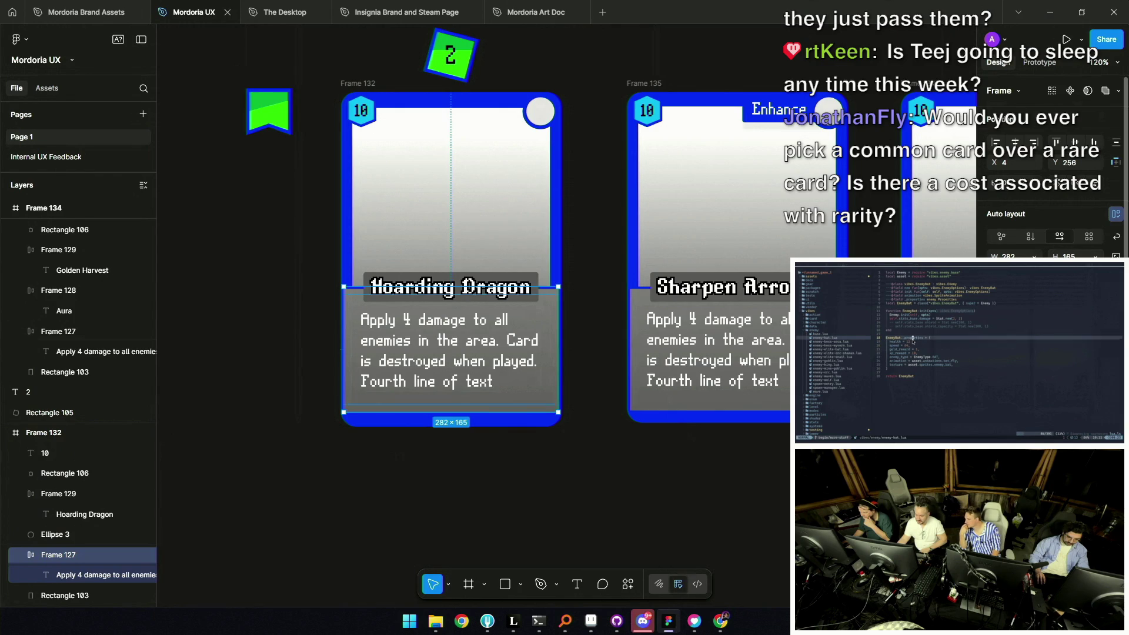
pyautogui.press('Up')
pyautogui.press('Up')
pyautogui.press('Up')
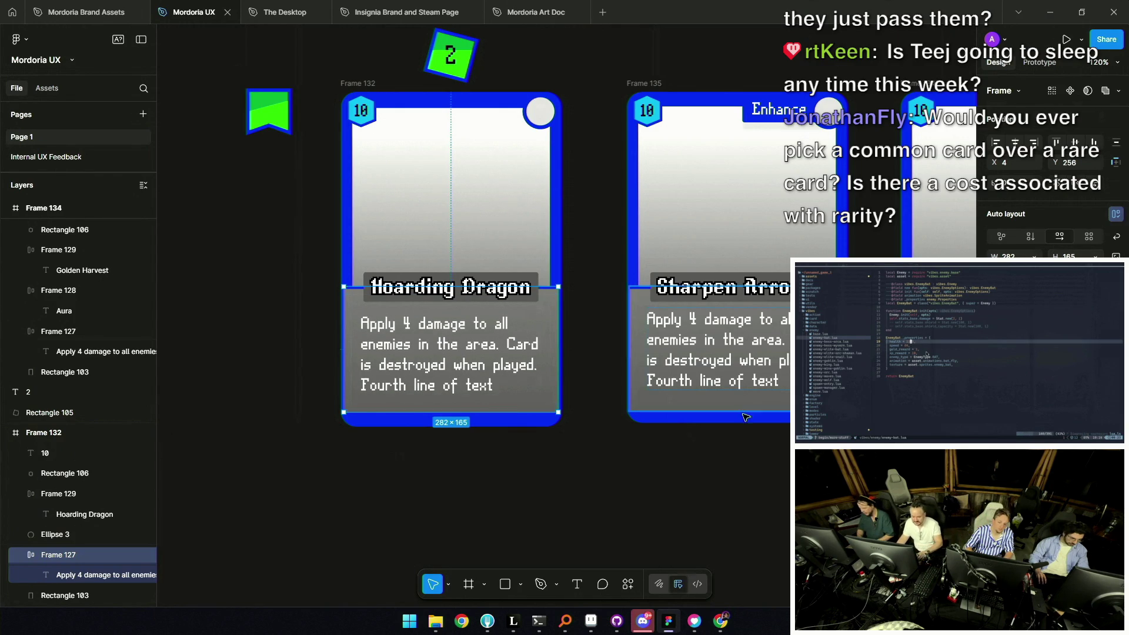
pyautogui.click(708, 454)
pyautogui.keyDown('ctrl'); pyautogui.scroll(-5, 581, 428); pyautogui.keyUp('ctrl')
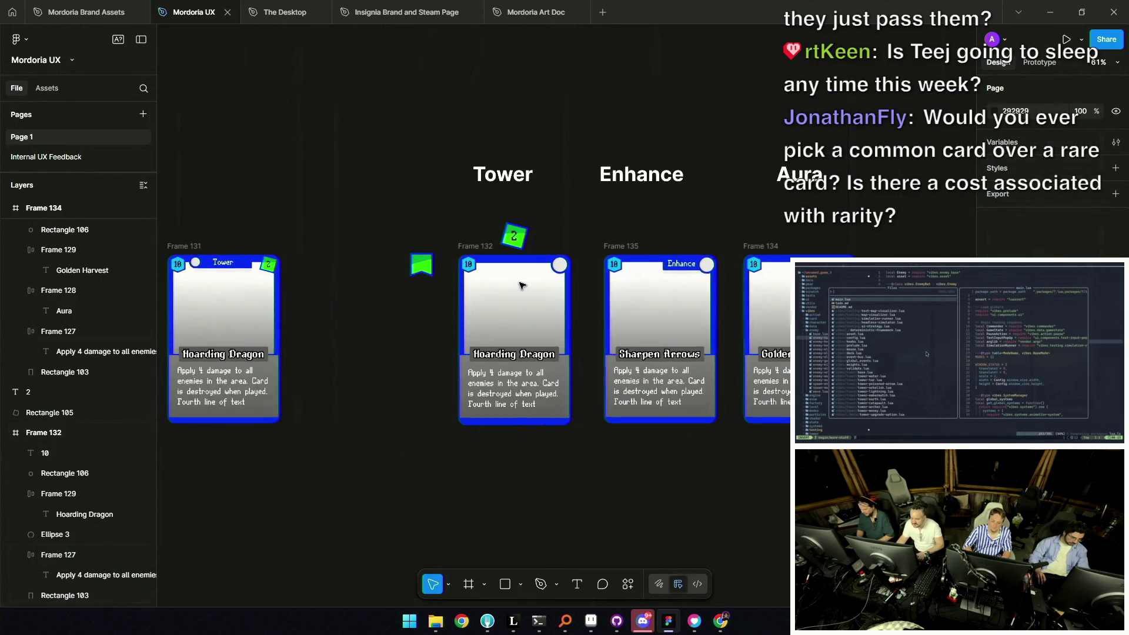
pyautogui.keyDown('ctrl'); pyautogui.scroll(2, 520, 285); pyautogui.keyUp('ctrl')
pyautogui.click(470, 239)
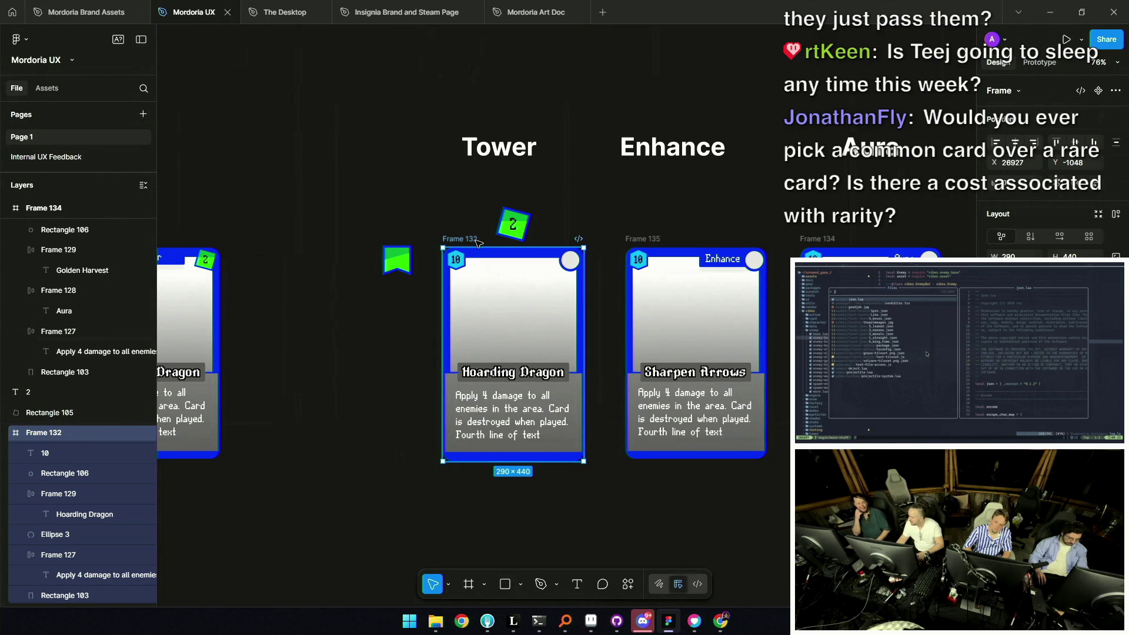
pyautogui.hotkey('ctrl', 'shift', 'c')
pyautogui.click(590, 621)
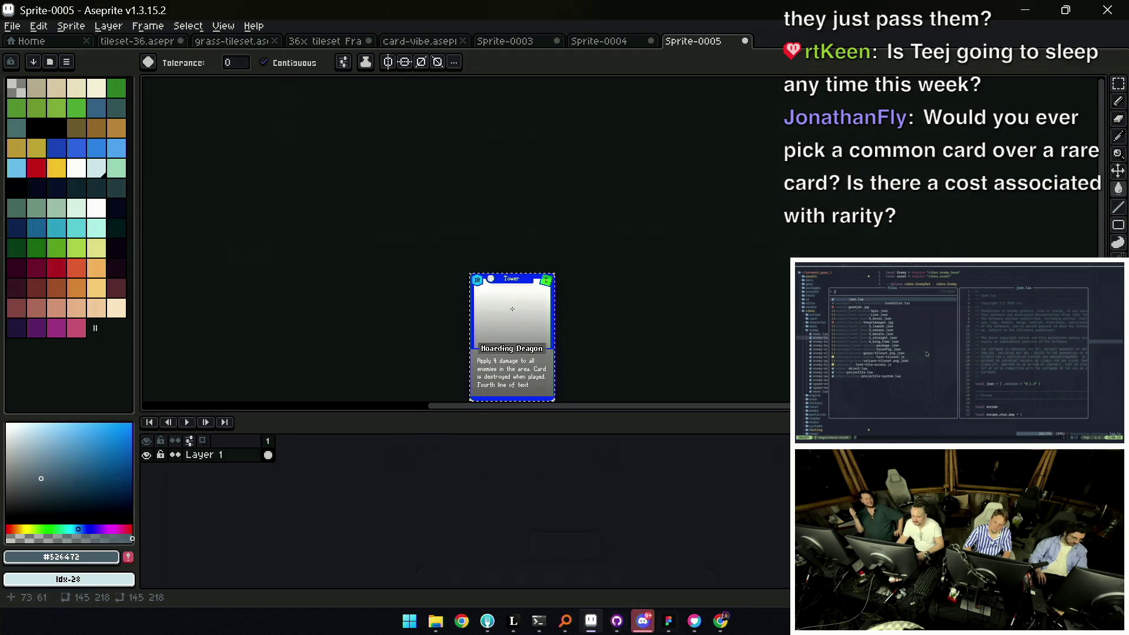
# Discard Sprite-0005 unsaved and paste the Hoarding Dragon card into a new sprite
pyautogui.hotkey('ctrl', 'z')
pyautogui.hotkey('ctrl', 'z')
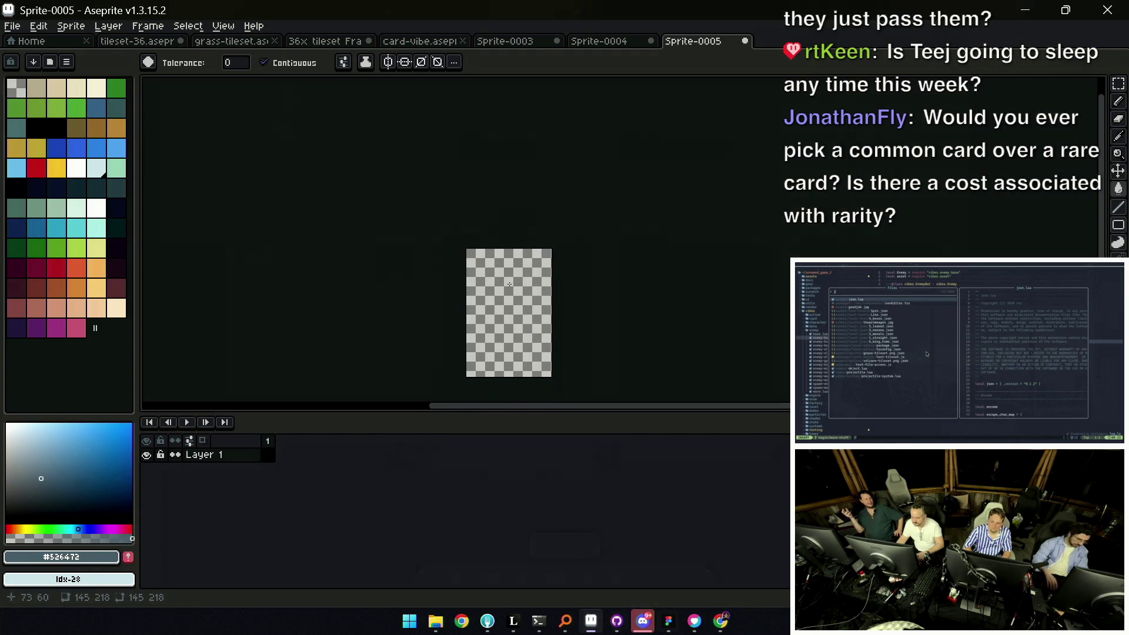
pyautogui.hotkey('ctrl', 'w')
pyautogui.click(562, 343)
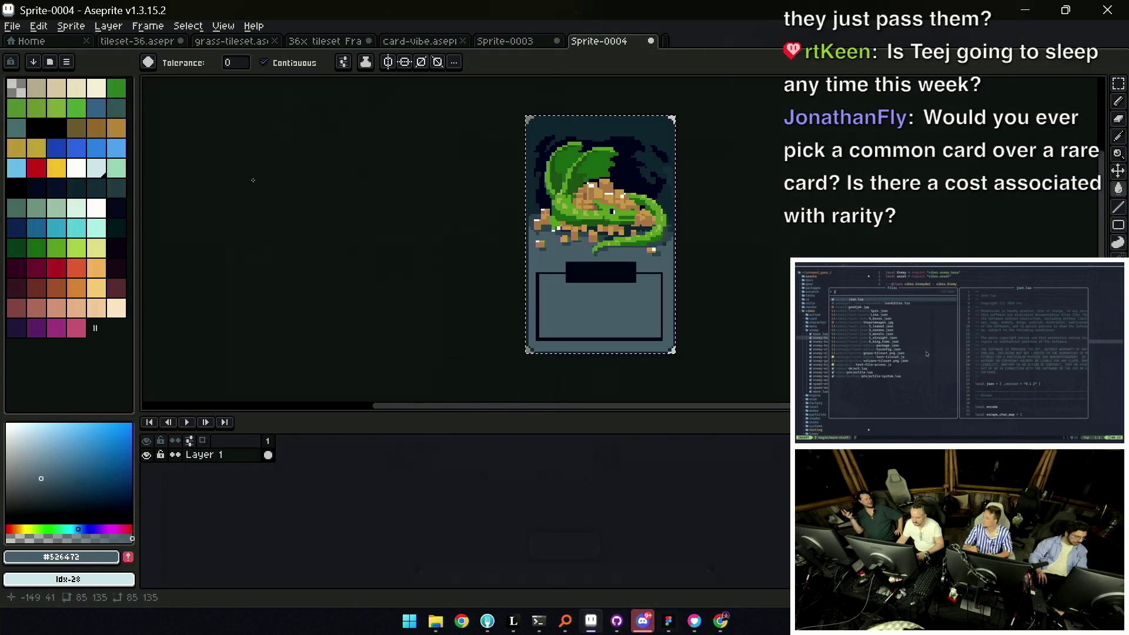
pyautogui.click(12, 25)
pyautogui.click(12, 25)
pyautogui.click(12, 26)
pyautogui.hotkey('ctrl', 'n')
pyautogui.click(541, 422)
pyautogui.hotkey('ctrl', 'v')
pyautogui.scroll(-3, 579, 270)
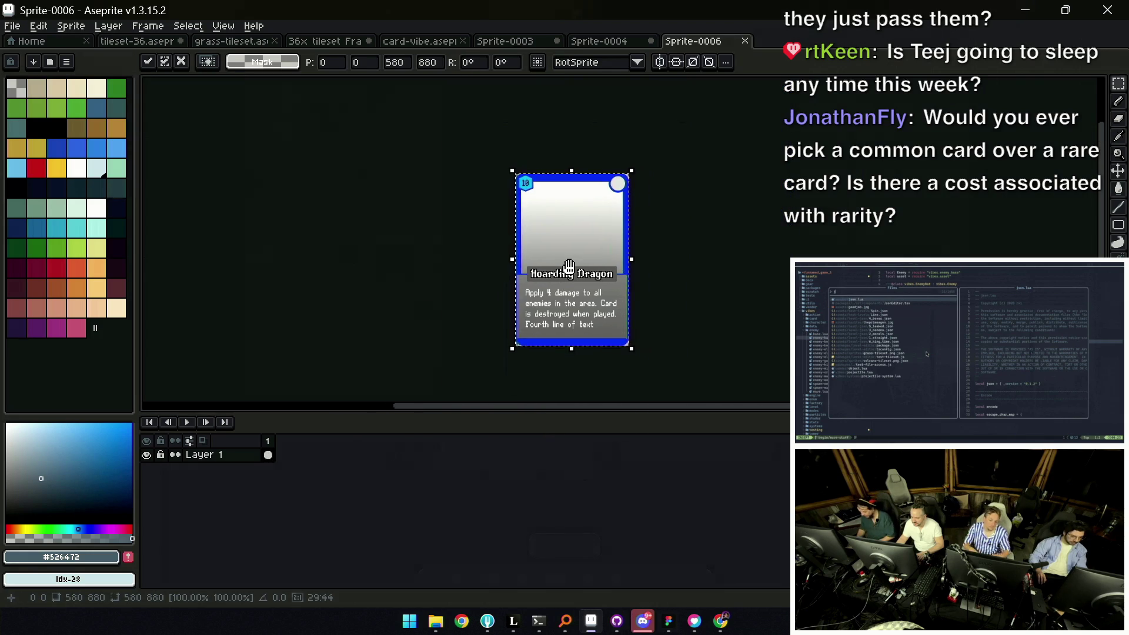
pyautogui.press('Return')
pyautogui.scroll(5, 562, 341)
pyautogui.scroll(-2, 561, 342)
pyautogui.scroll(-2, 494, 300)
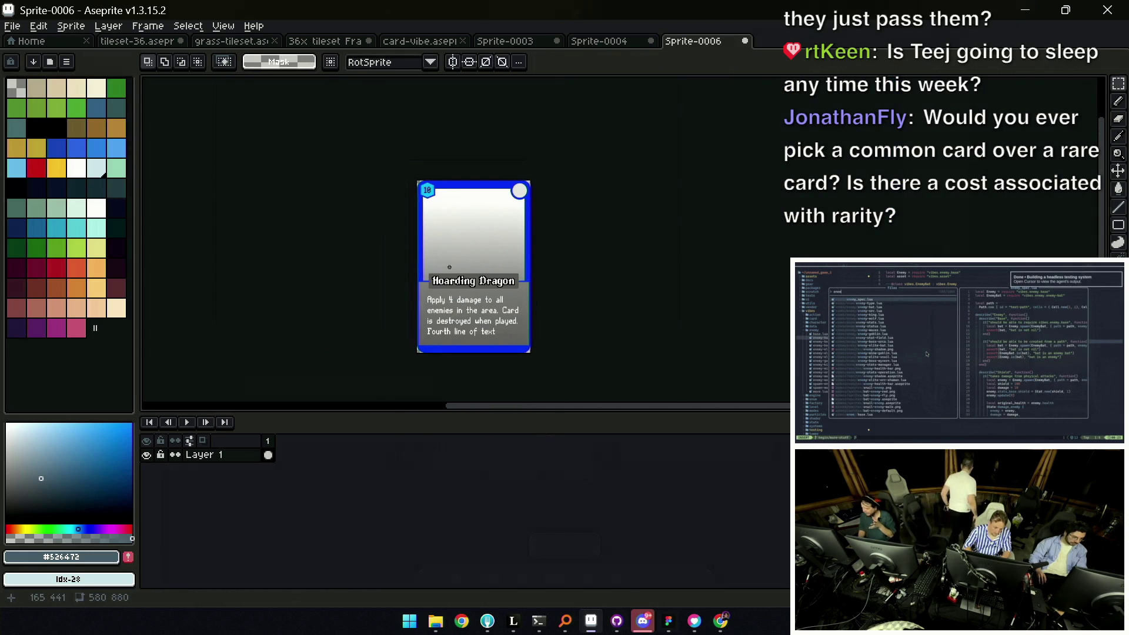
# Resize the sprite to 25% (145×220), undoing a first squashed-width attempt
pyautogui.click(71, 26)
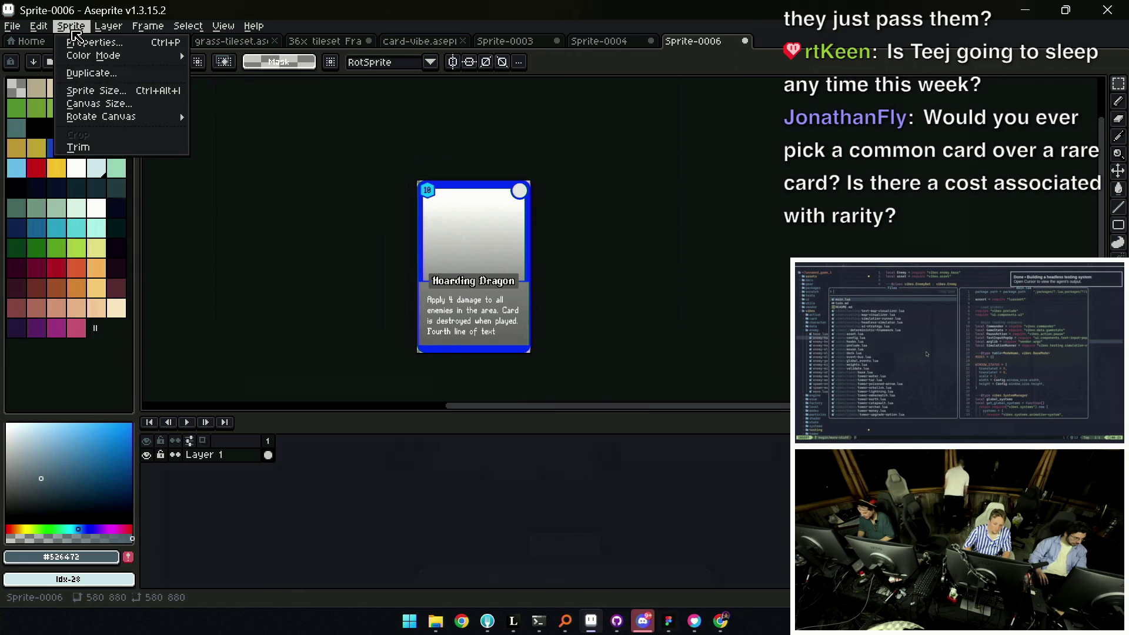
pyautogui.click(95, 90)
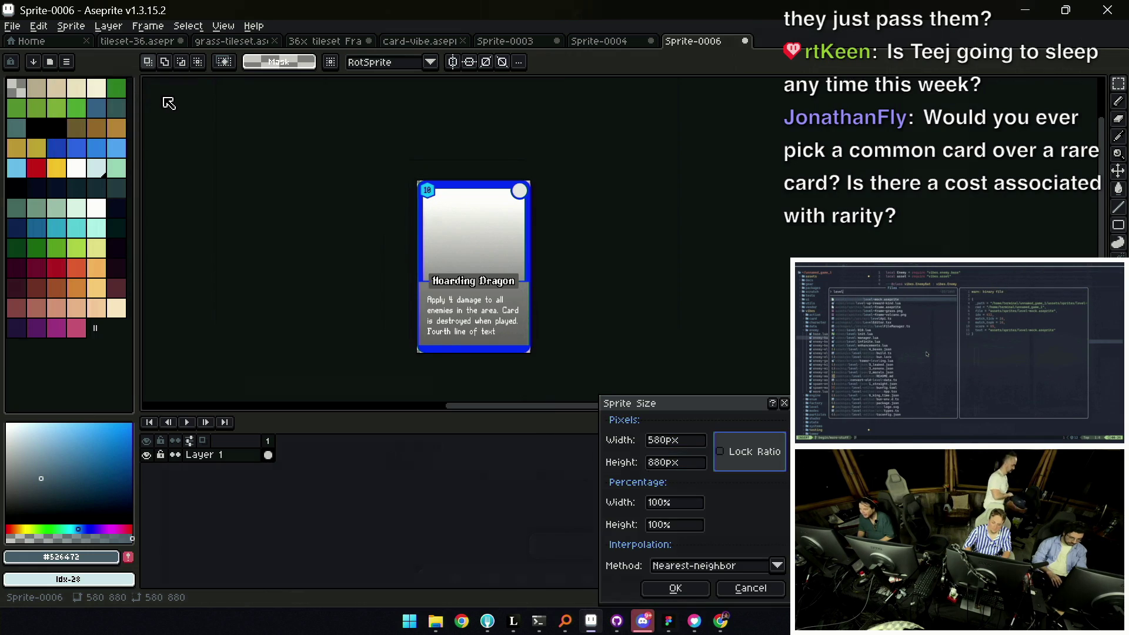
pyautogui.write('145')
pyautogui.press('Return')
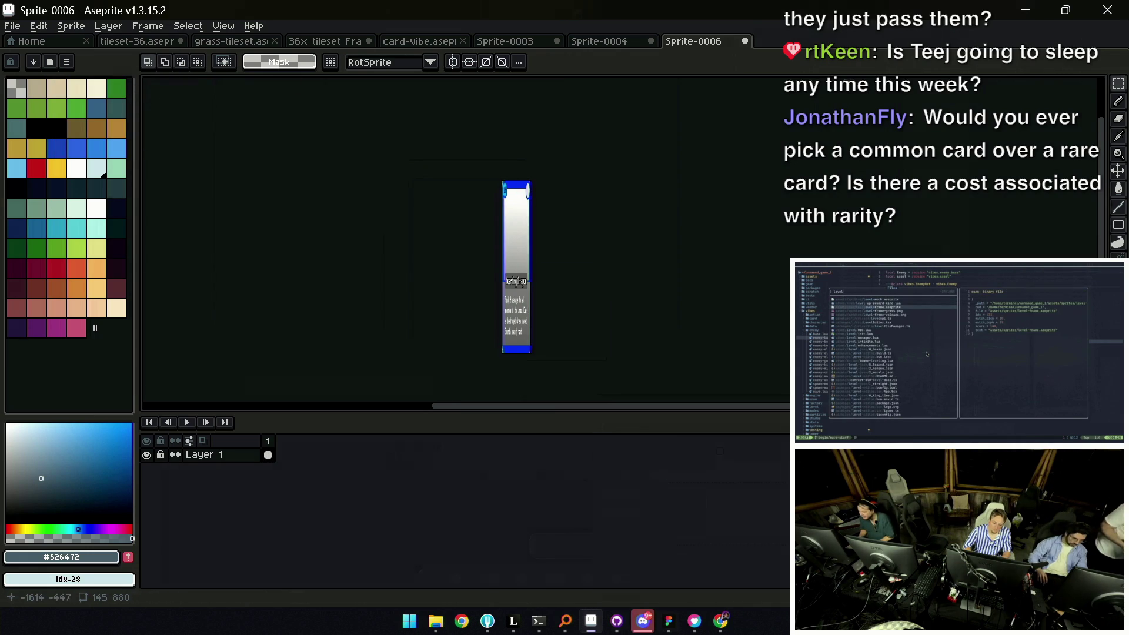
pyautogui.hotkey('ctrl', 'z')
pyautogui.click(70, 26)
pyautogui.click(106, 92)
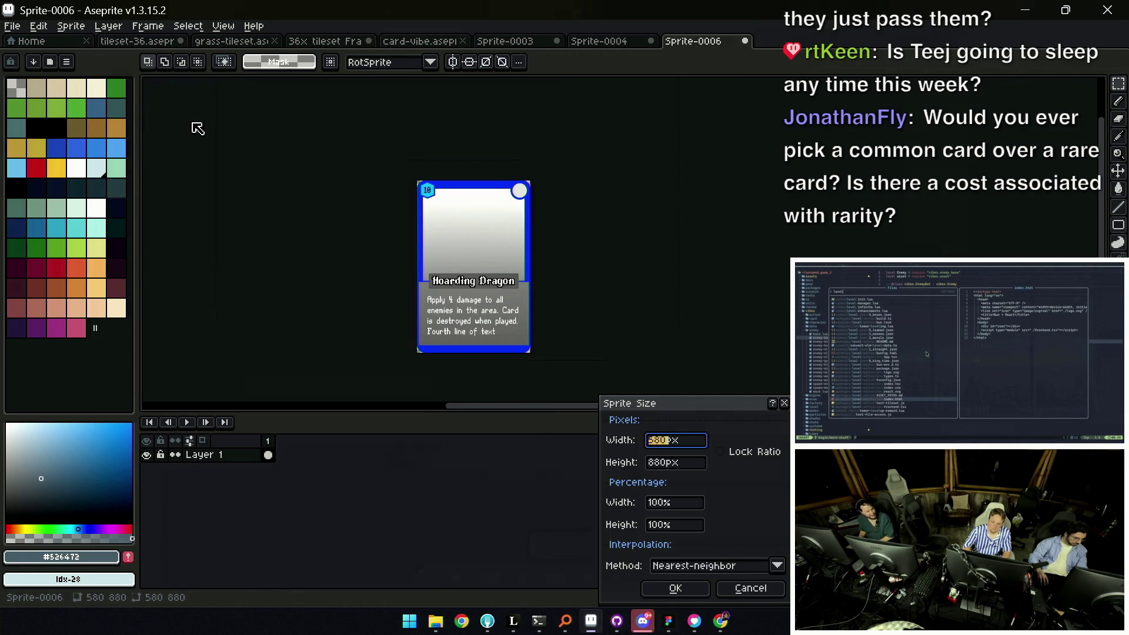
pyautogui.press('Tab')
pyautogui.press('Tab')
pyautogui.press('Tab')
pyautogui.write('25')
pyautogui.press('Tab')
pyautogui.write('25')
pyautogui.press('Return')
pyautogui.scroll(3, 521, 353)
pyautogui.scroll(3, 494, 308)
pyautogui.scroll(-1, 459, 262)
pyautogui.scroll(-1, 460, 261)
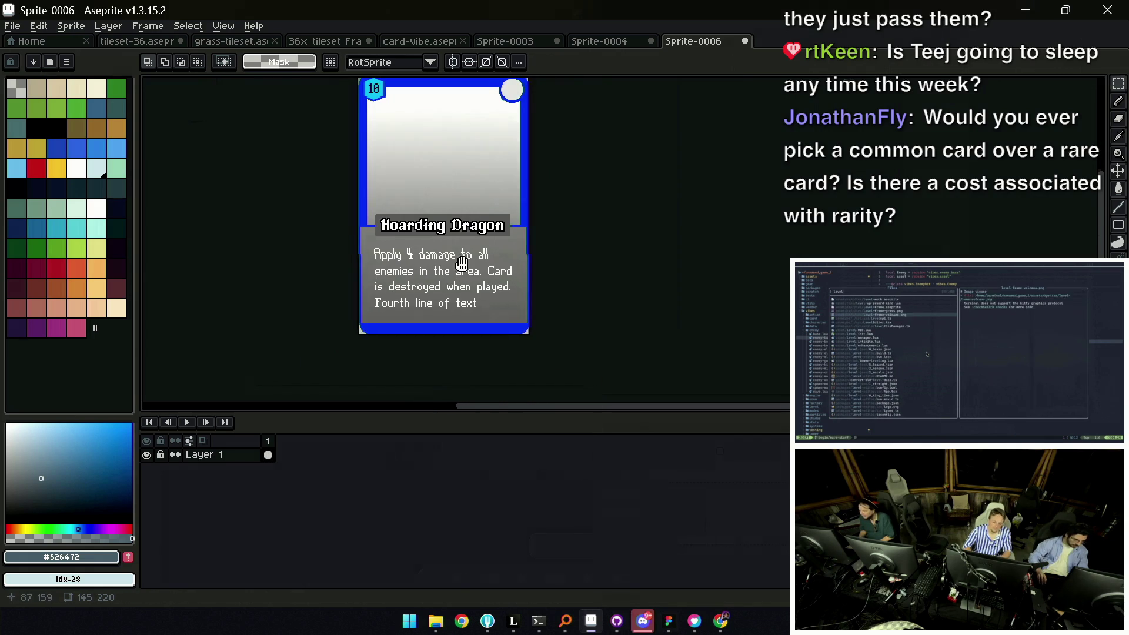
# Sample the 10 badge's cyan #00BFFF as the pencil colour, briefly marquee the badge top, then deselect
pyautogui.press('v')
pyautogui.scroll(2, 568, 152)
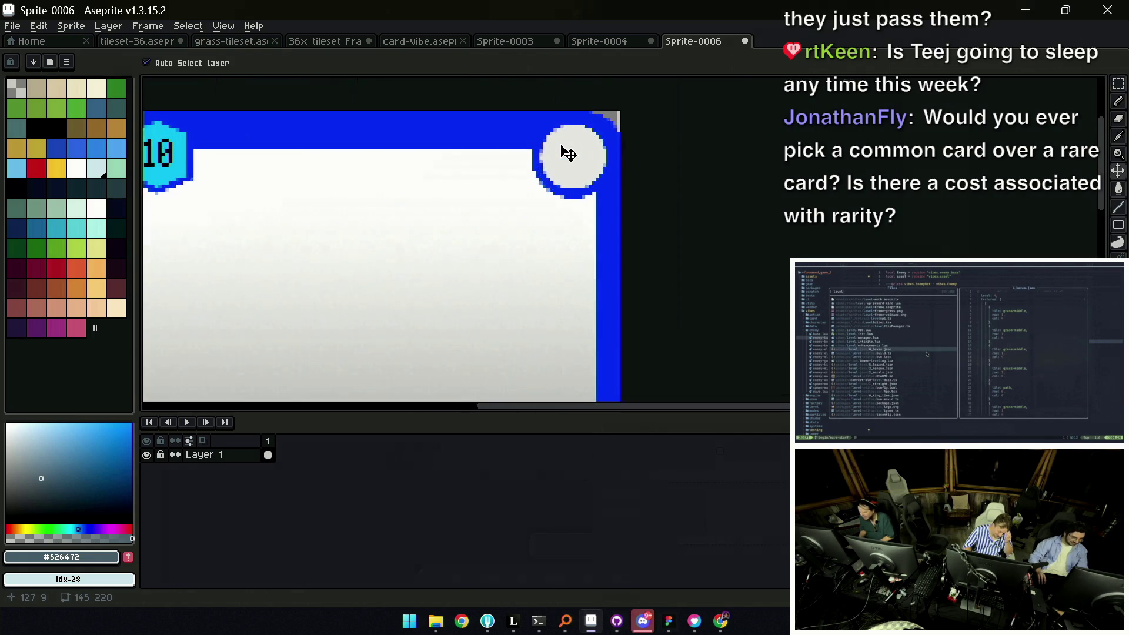
pyautogui.scroll(-2, 568, 152)
pyautogui.scroll(-1, 529, 214)
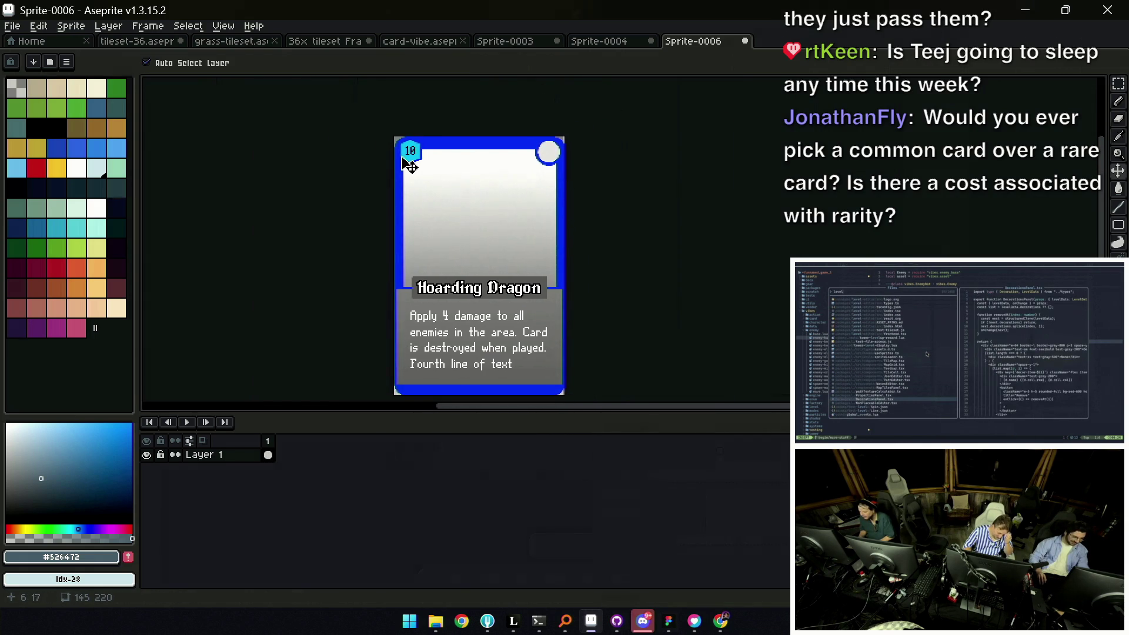
pyautogui.scroll(3, 409, 165)
pyautogui.keyDown('alt'); pyautogui.click(413, 149); pyautogui.keyUp('alt')
pyautogui.press('b')
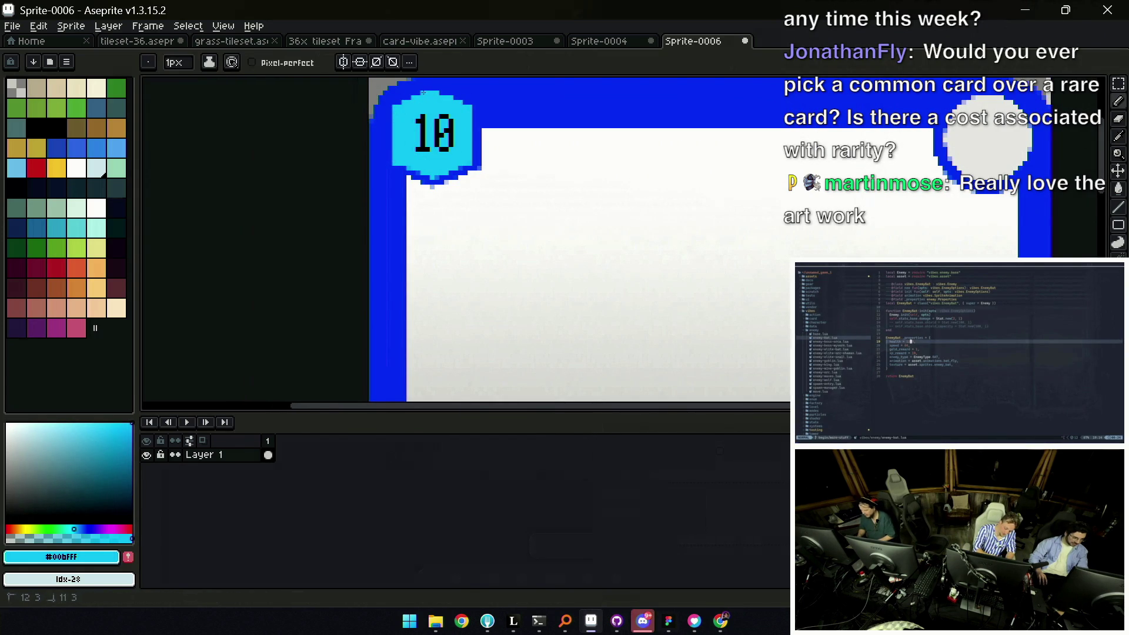
pyautogui.scroll(-2, 439, 92)
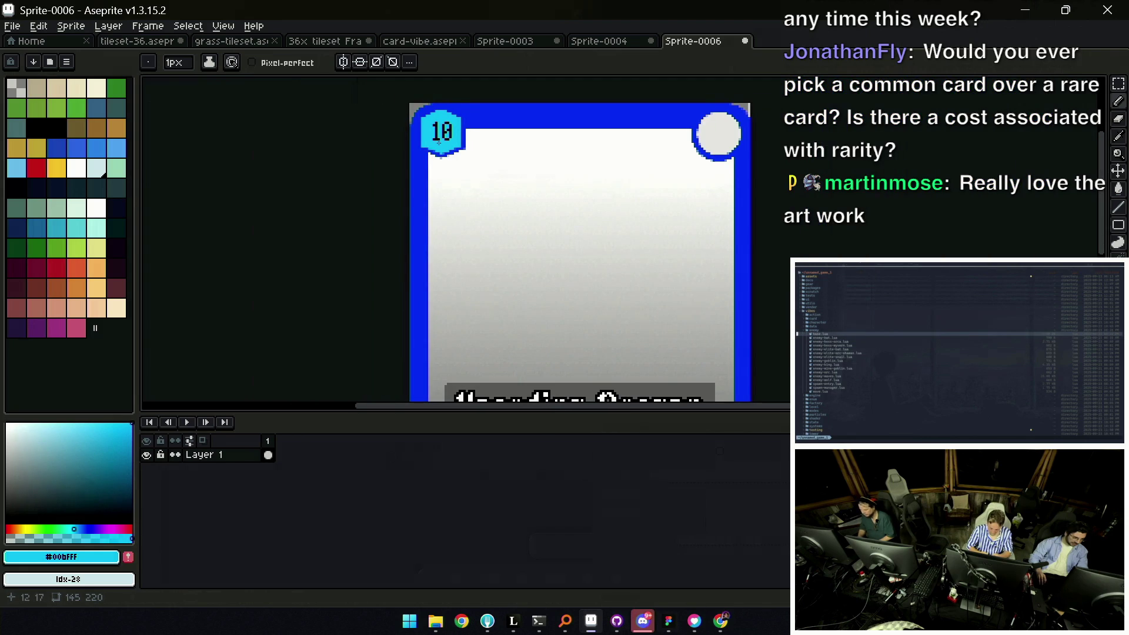
pyautogui.scroll(1, 431, 148)
pyautogui.scroll(2, 432, 149)
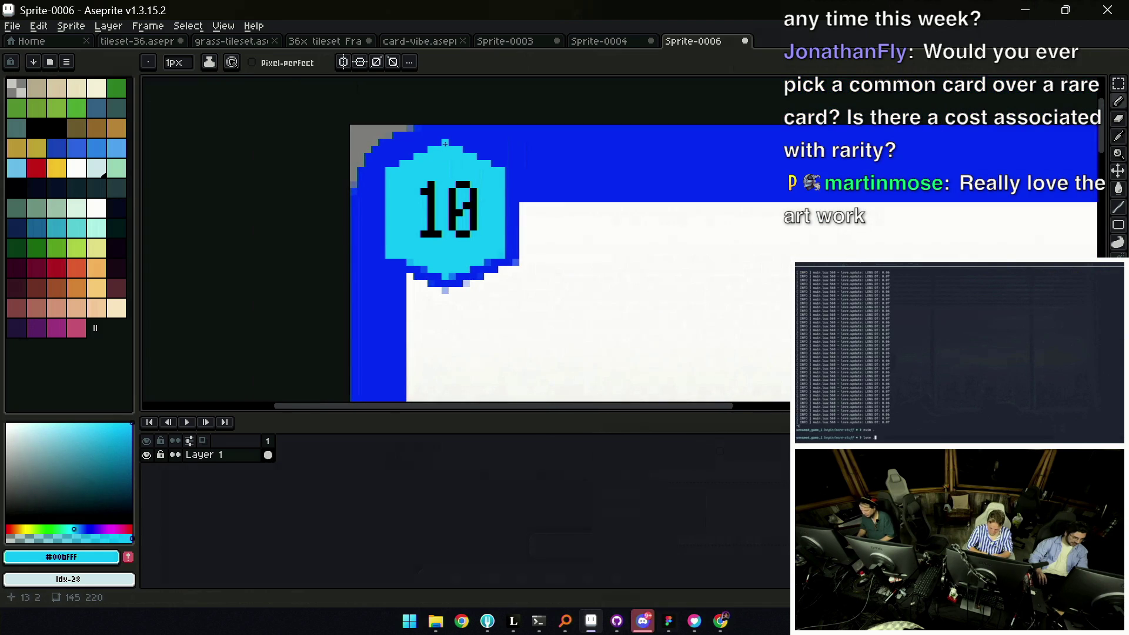
pyautogui.scroll(-2, 444, 141)
pyautogui.scroll(-1, 445, 141)
pyautogui.scroll(2, 454, 158)
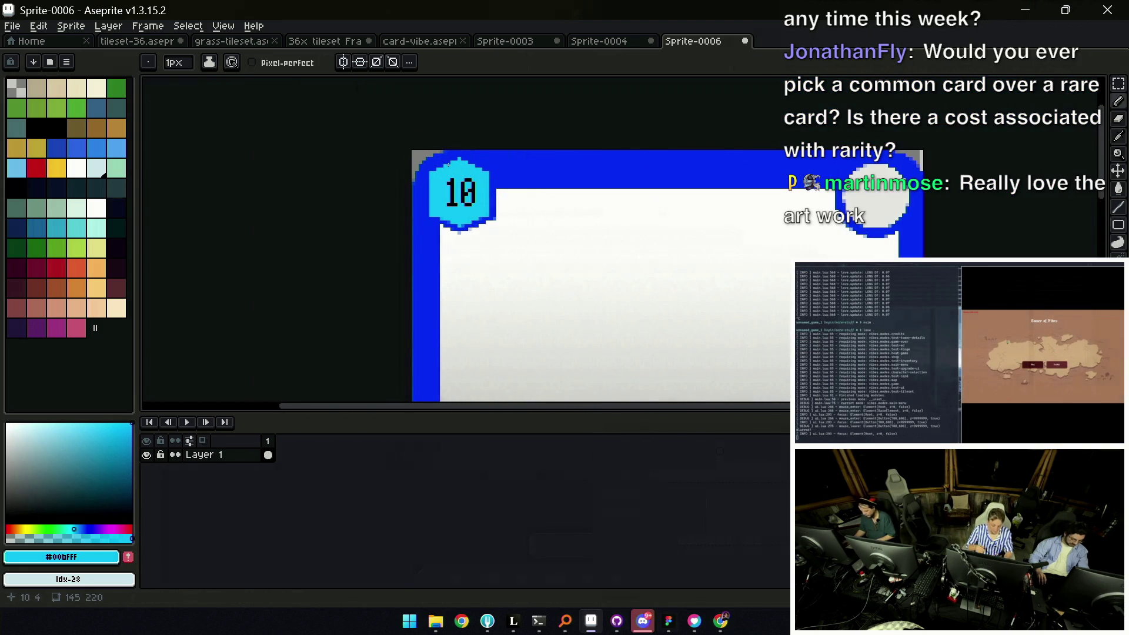
pyautogui.press('m')
pyautogui.moveTo(426, 151); pyautogui.dragTo(496, 176)
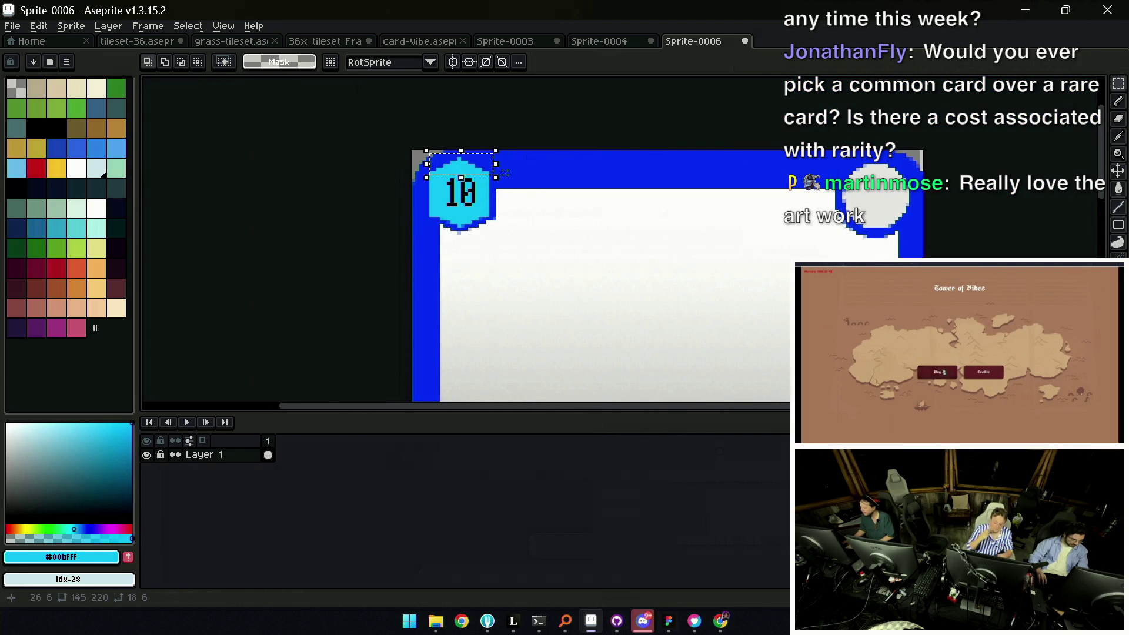
pyautogui.scroll(-1, 504, 168)
pyautogui.hotkey('ctrl', 'd')
pyautogui.scroll(-1, 460, 200)
pyautogui.scroll(-1, 461, 200)
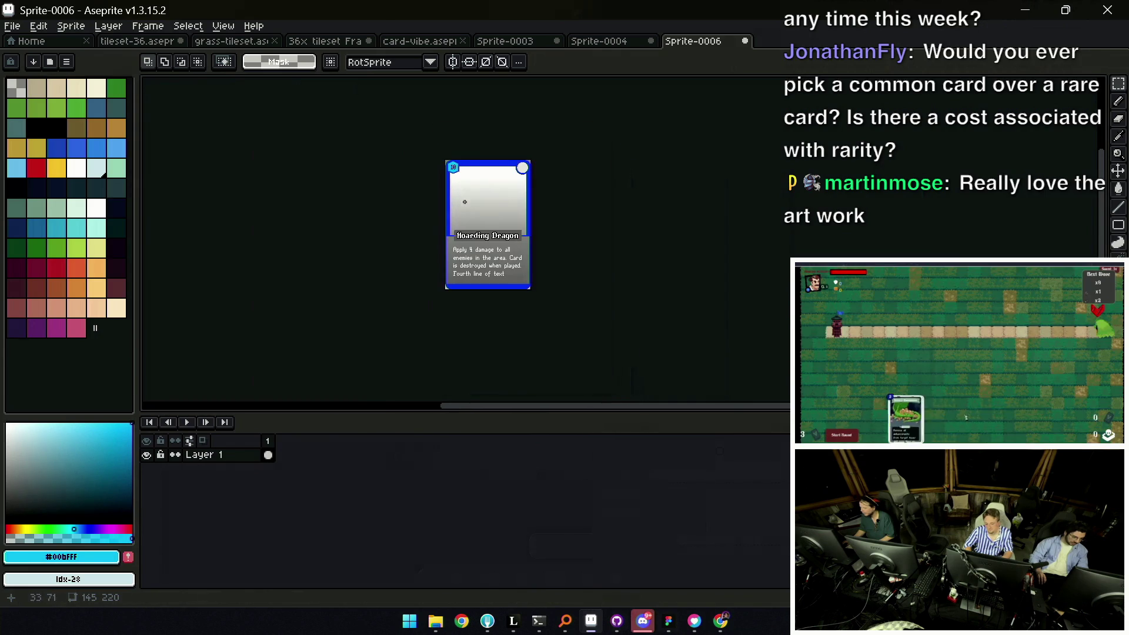
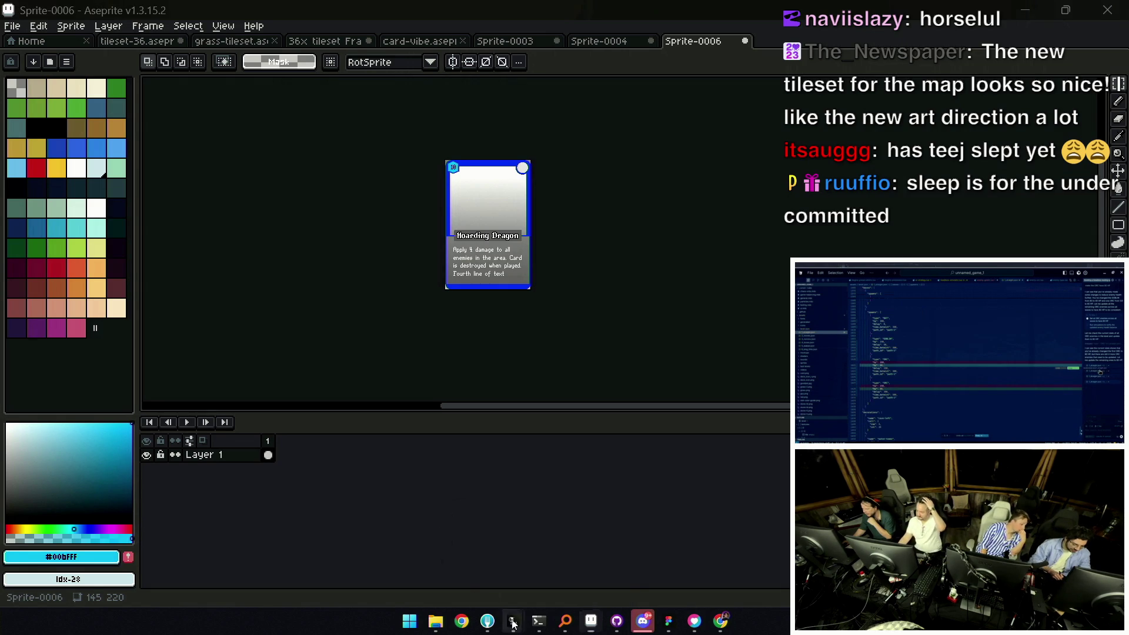
# Bring the Mordoria Mockup sketch document in Leonardo to the front
pyautogui.moveTo(512, 622)
pyautogui.click(553, 557)
pyautogui.scroll(-5, 499, 268)
pyautogui.scroll(-3, 541, 347)
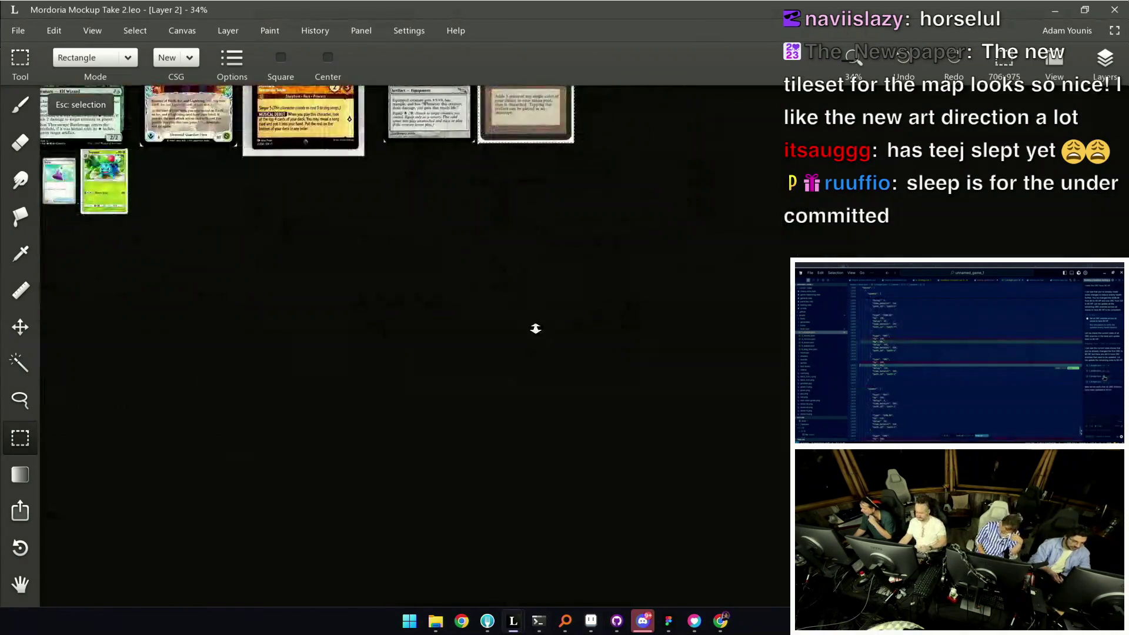
pyautogui.scroll(2, 541, 347)
# Sketch the ellipse with loops, side lines, bump and an arrow pointing at it using a 14 px brush, then save
pyautogui.press('b')
pyautogui.moveTo(525, 242)
pyautogui.mouseDown()
pyautogui.moveTo(589, 209)
pyautogui.moveTo(534, 208)
pyautogui.moveTo(571, 221)
pyautogui.moveTo(547, 220)
pyautogui.mouseUp()
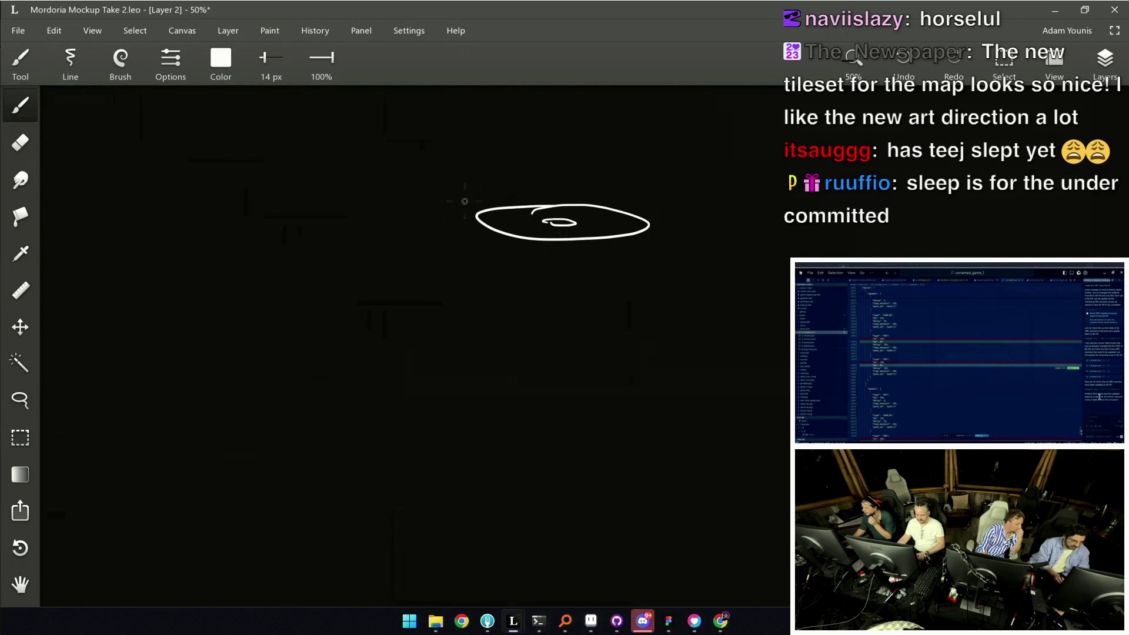
pyautogui.moveTo(441, 191)
pyautogui.mouseDown()
pyautogui.moveTo(630, 266)
pyautogui.moveTo(537, 263)
pyautogui.mouseUp()
pyautogui.moveTo(424, 209); pyautogui.dragTo(421, 247)
pyautogui.moveTo(416, 309); pyautogui.dragTo(420, 392)
pyautogui.moveTo(738, 308); pyautogui.dragTo(702, 405)
pyautogui.moveTo(419, 277); pyautogui.dragTo(418, 350)
pyautogui.moveTo(641, 300); pyautogui.dragTo(659, 323)
pyautogui.hscroll(1, 558, 250)
pyautogui.scroll(1, 639, 217)
pyautogui.hscroll(1, 638, 217)
pyautogui.moveTo(640, 210); pyautogui.dragTo(617, 234)
pyautogui.hotkey('ctrl', 's')
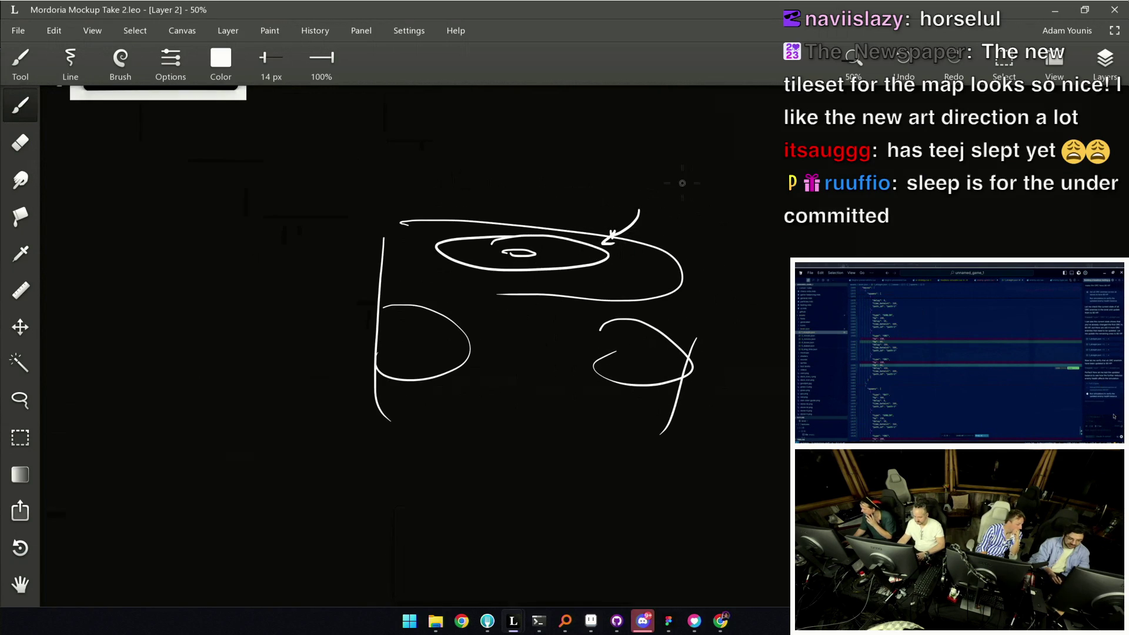
# Add the brace, blank line and question-mark notation beside the diagram and save again
pyautogui.moveTo(857, 163); pyautogui.dragTo(863, 182)
pyautogui.hscroll(1, 700, 222)
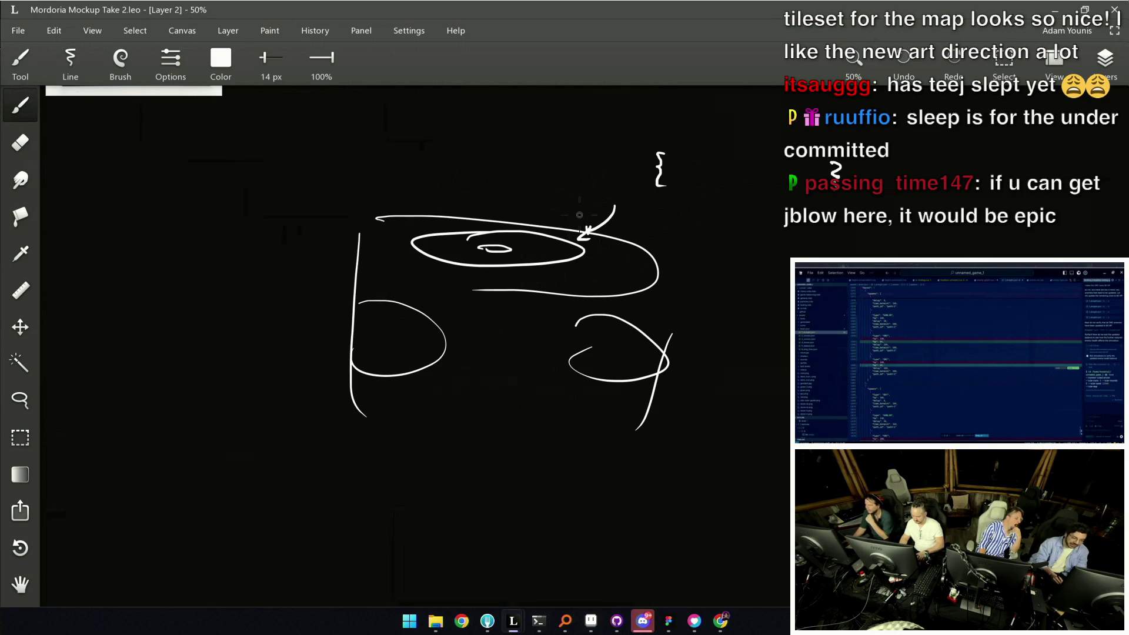
pyautogui.moveTo(683, 186); pyautogui.dragTo(789, 187)
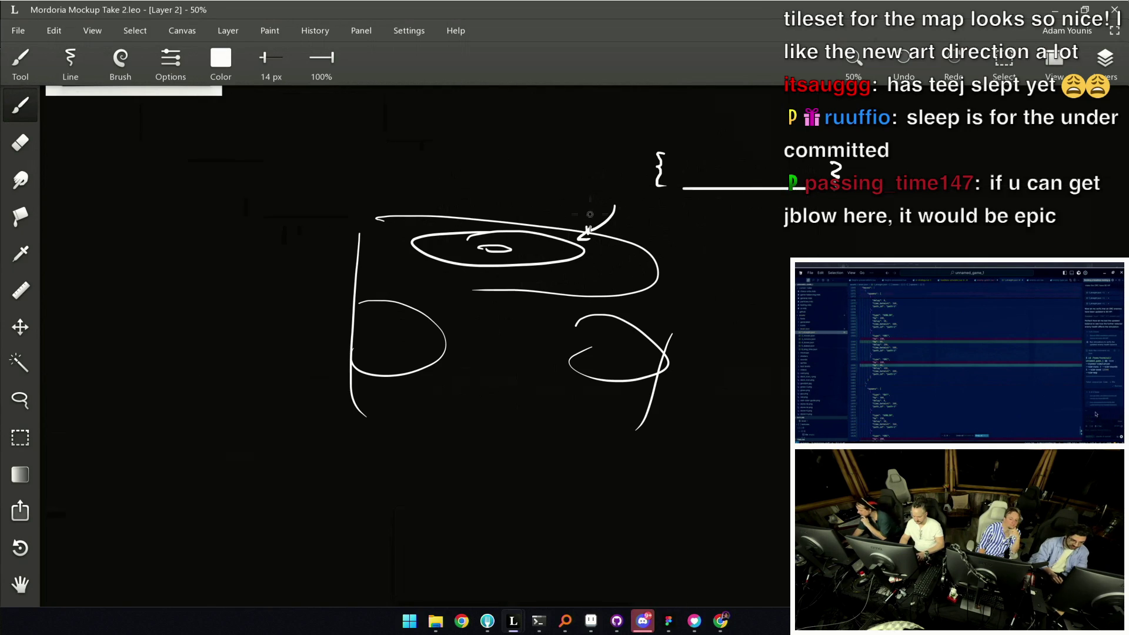
pyautogui.moveTo(523, 223); pyautogui.dragTo(529, 221)
pyautogui.hotkey('ctrl', 'z')
pyautogui.moveTo(859, 191); pyautogui.dragTo(748, 232)
pyautogui.moveTo(775, 219); pyautogui.dragTo(802, 219)
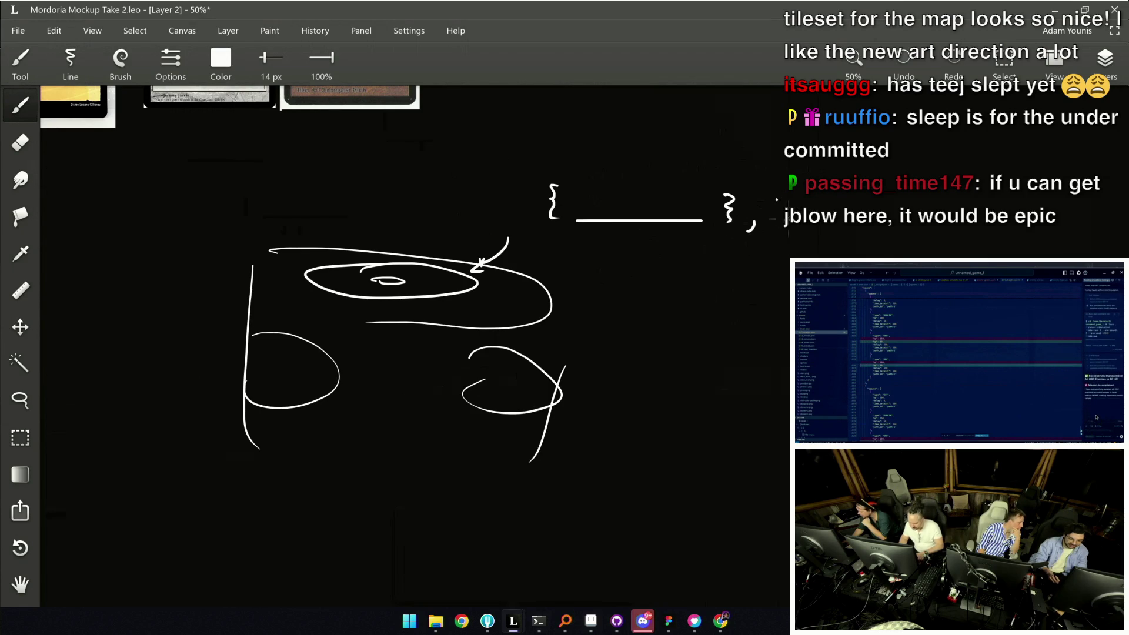
pyautogui.hotkey('ctrl', 's')
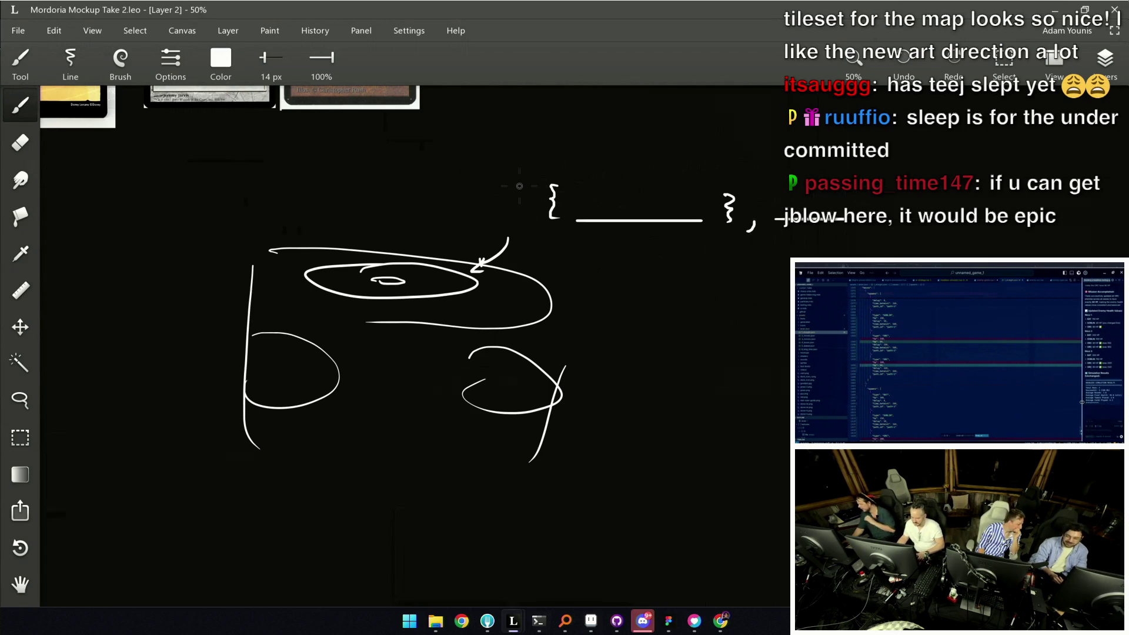
pyautogui.press('e')
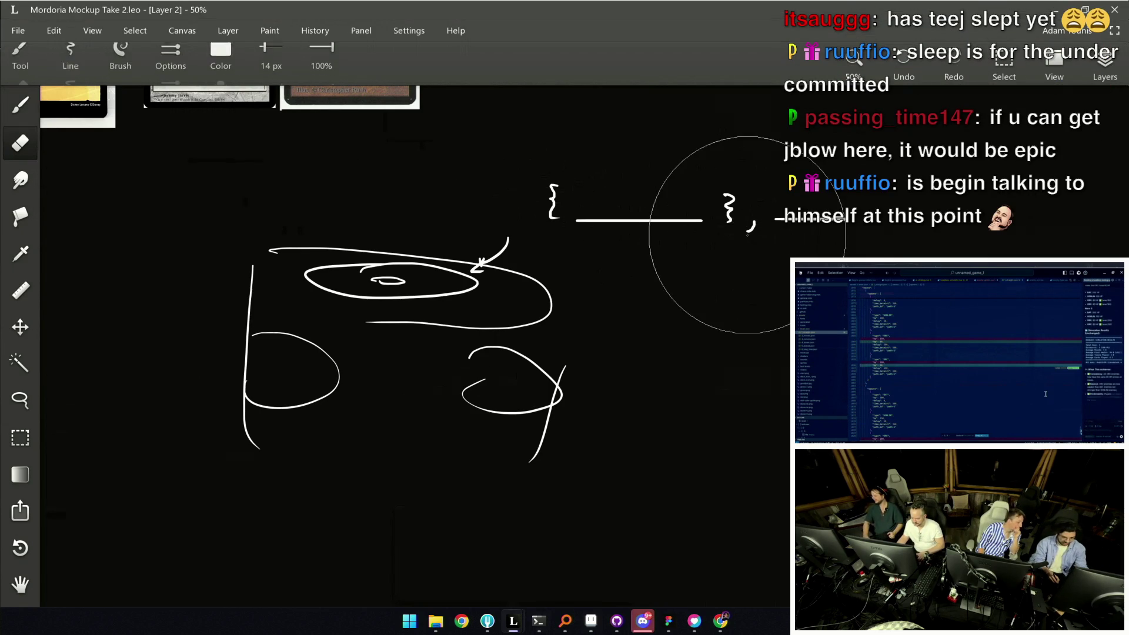
pyautogui.press('l')
pyautogui.moveTo(731, 182)
pyautogui.mouseDown()
pyautogui.moveTo(742, 212)
pyautogui.moveTo(878, 206)
pyautogui.mouseUp()
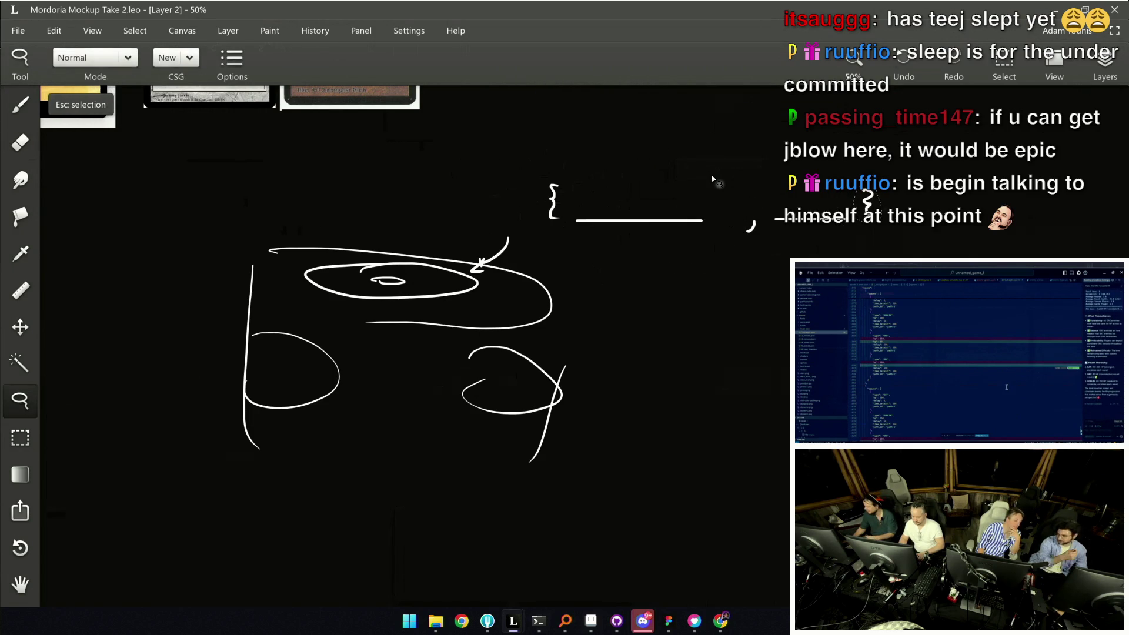
pyautogui.hotkey('ctrl', 'z')
pyautogui.scroll(-2, 690, 289)
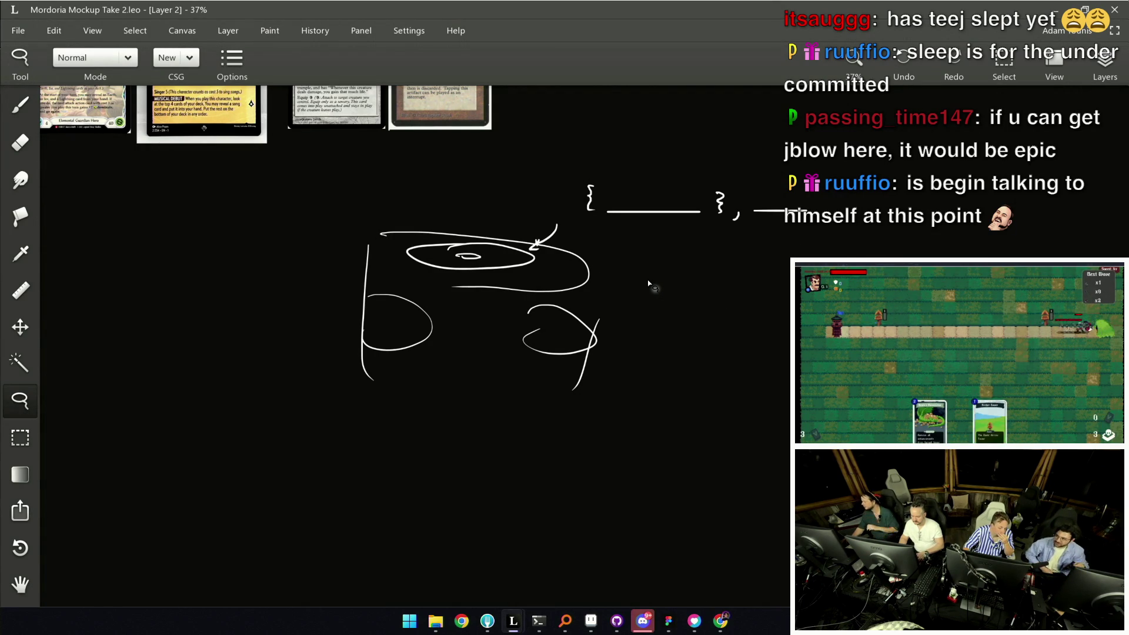
pyautogui.scroll(-3, 528, 118)
pyautogui.scroll(-3, 527, 118)
pyautogui.scroll(-2, 528, 117)
pyautogui.scroll(2, 528, 118)
pyautogui.scroll(5, 662, 313)
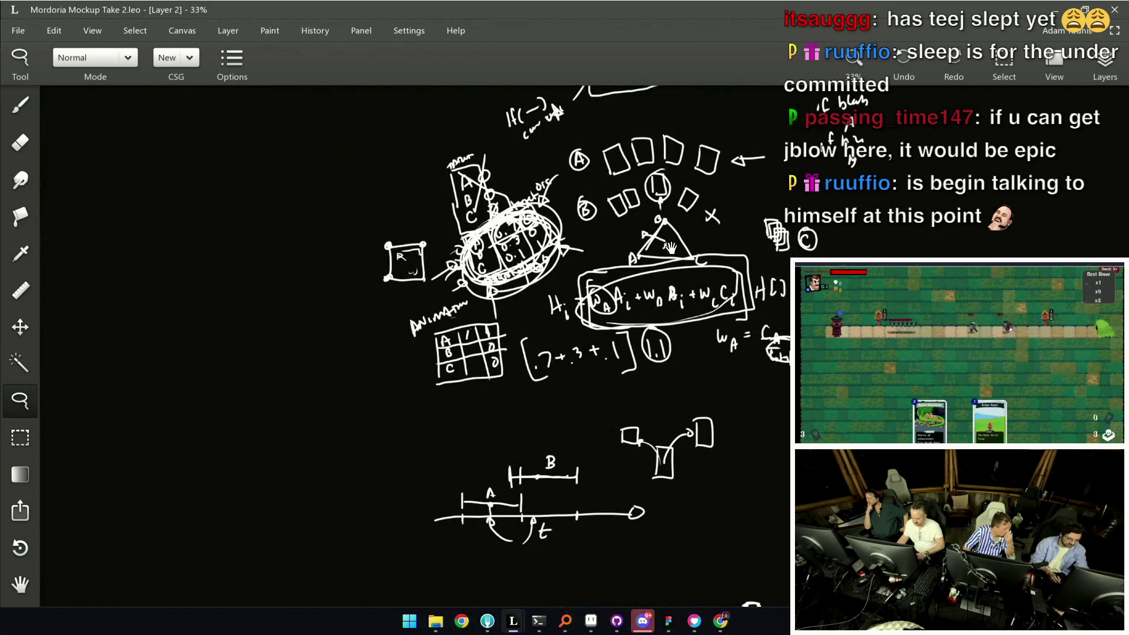
# Pan the board until the earlier H and F array and card diagrams come into view
pyautogui.press('b')
pyautogui.moveTo(543, 288)
pyautogui.mouseDown()
pyautogui.moveTo(530, 264)
pyautogui.moveTo(521, 308)
pyautogui.mouseUp()
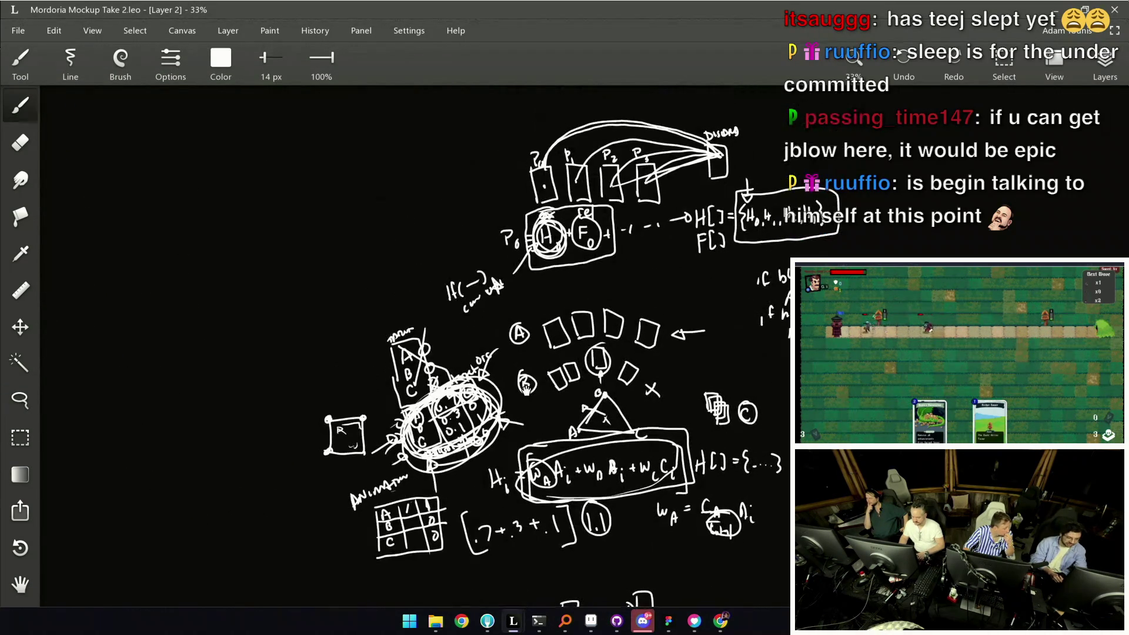
pyautogui.scroll(2, 516, 358)
pyautogui.scroll(2, 516, 357)
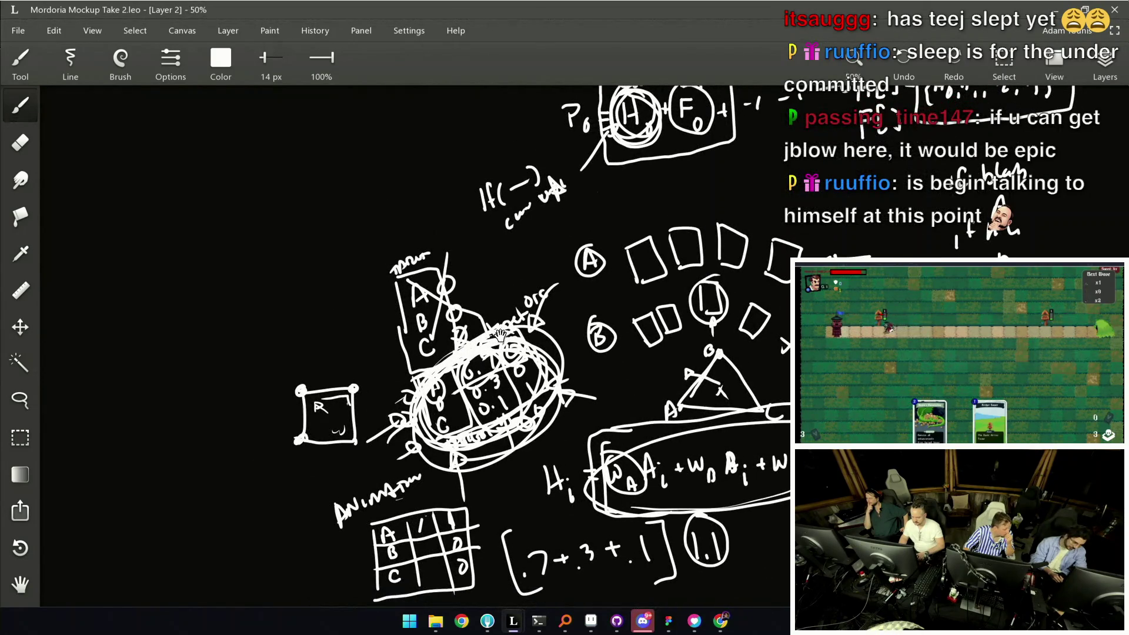
pyautogui.moveTo(518, 352)
pyautogui.mouseDown()
pyautogui.moveTo(456, 458)
pyautogui.moveTo(371, 527)
pyautogui.mouseUp()
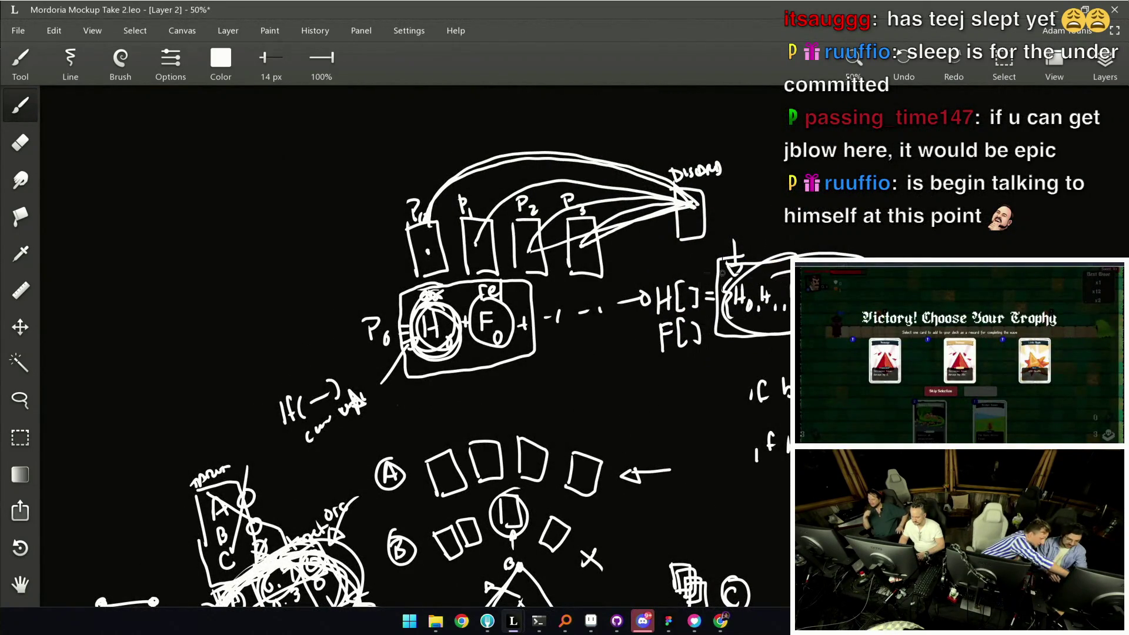
pyautogui.moveTo(620, 222); pyautogui.dragTo(586, 267)
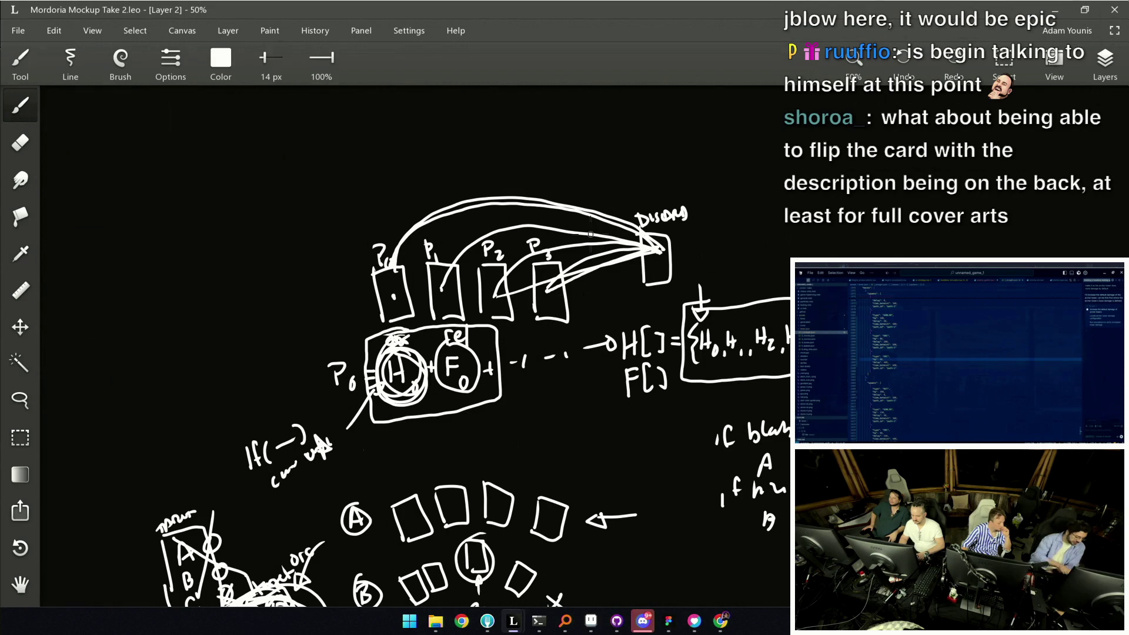
pyautogui.scroll(-5, 558, 363)
pyautogui.scroll(2, 592, 275)
pyautogui.scroll(2, 593, 275)
pyautogui.scroll(1, 534, 296)
pyautogui.scroll(1, 574, 264)
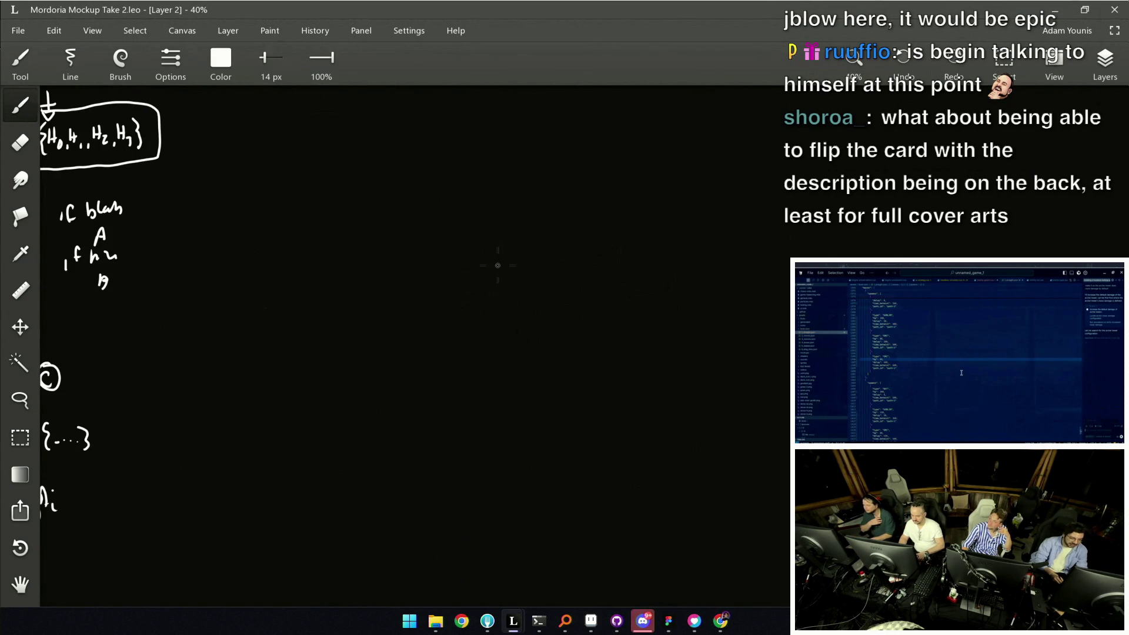
# Draw the braced { O, _, _ } group of a circle and blanks, and save the document
pyautogui.hotkey('ctrl', 'z')
pyautogui.moveTo(515, 263); pyautogui.dragTo(501, 285)
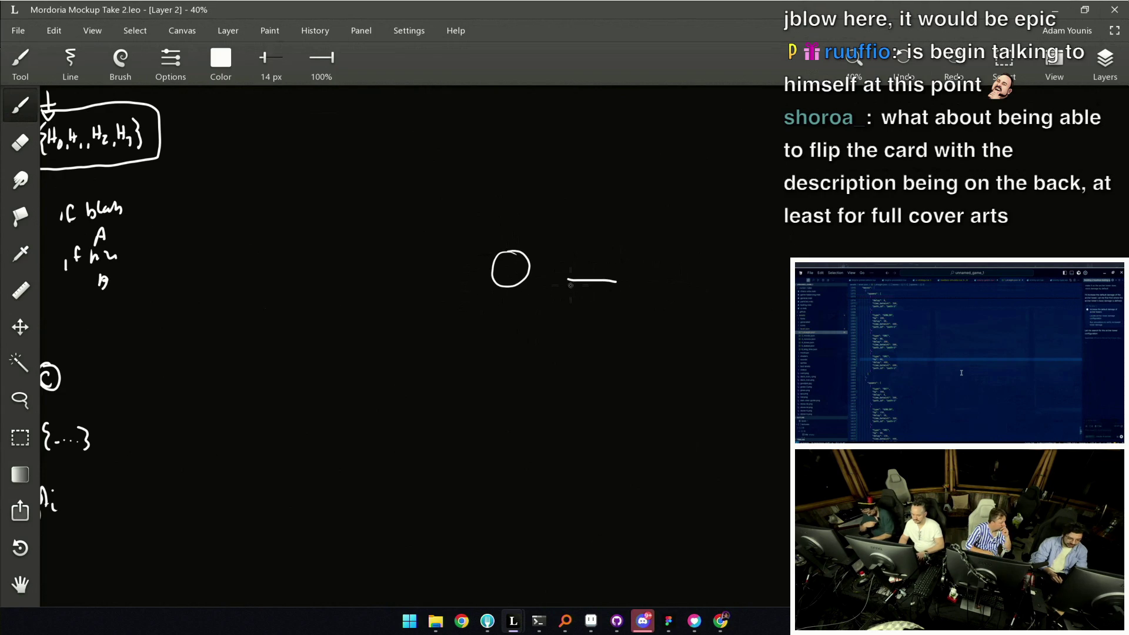
pyautogui.moveTo(663, 280); pyautogui.dragTo(776, 276)
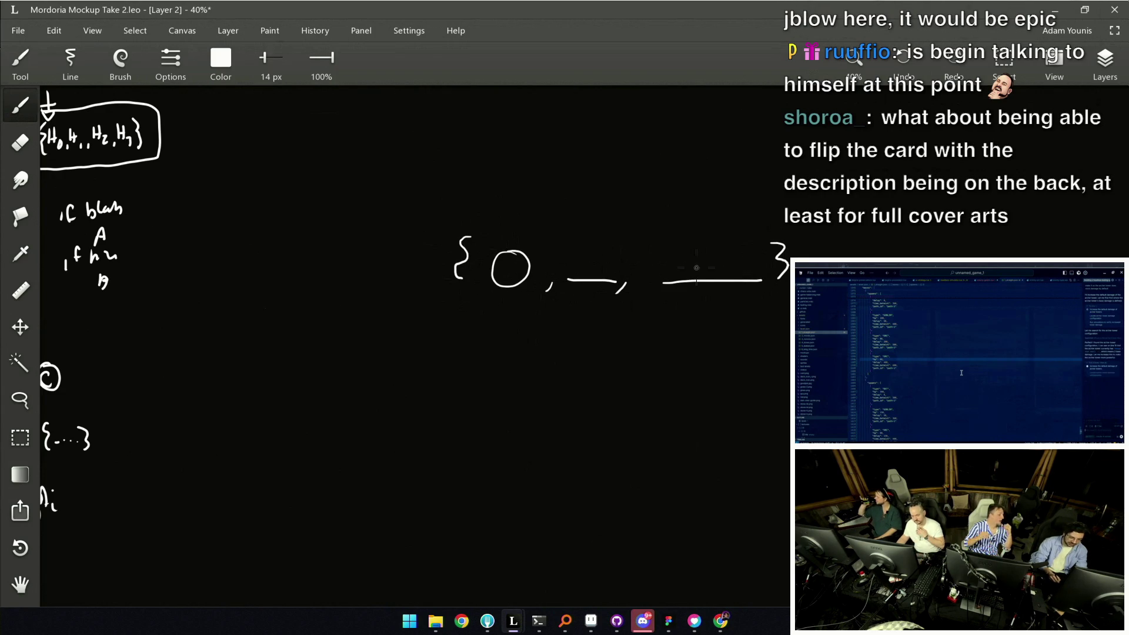
pyautogui.moveTo(827, 236); pyautogui.dragTo(1004, 177)
pyautogui.hotkey('ctrl', 's')
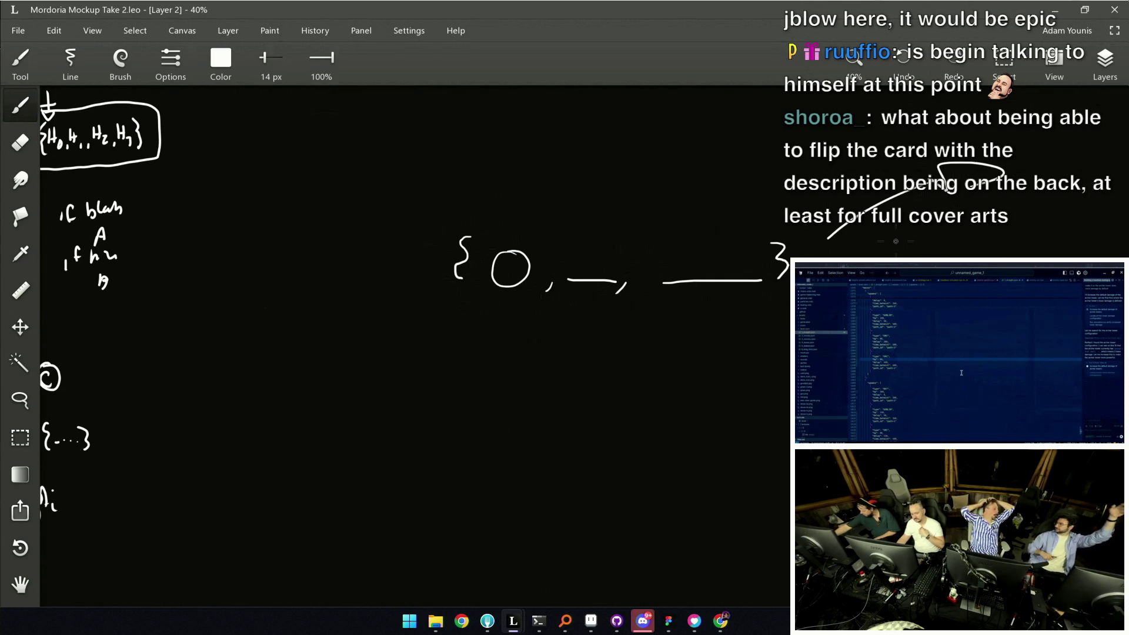
pyautogui.moveTo(1008, 198)
pyautogui.mouseDown()
pyautogui.moveTo(831, 243)
pyautogui.moveTo(688, 216)
pyautogui.moveTo(697, 300)
pyautogui.mouseUp()
# Add a curved arrow from the brace group to a bracketed [ , , ] list
pyautogui.moveTo(706, 234); pyautogui.dragTo(692, 296)
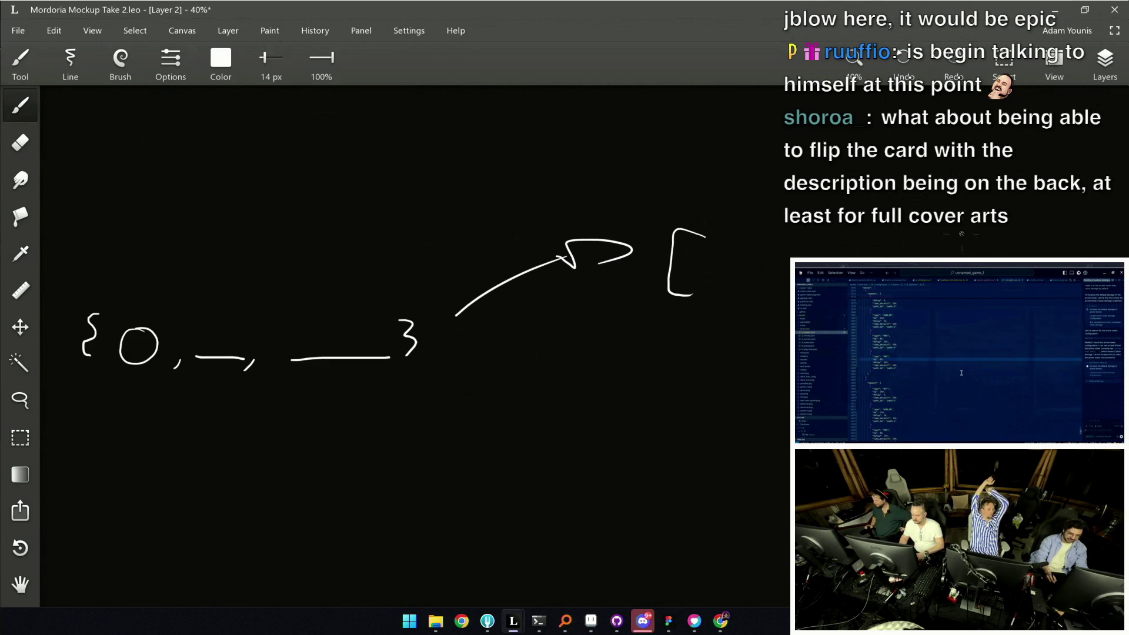
pyautogui.moveTo(760, 289); pyautogui.dragTo(742, 311)
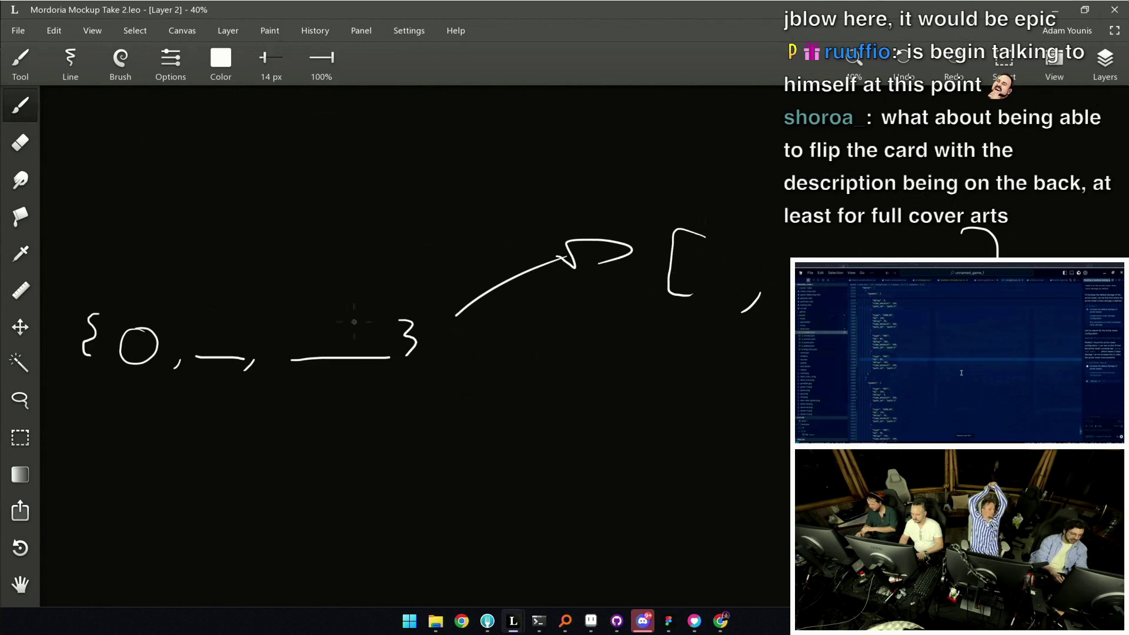
pyautogui.hscroll(2, 771, 270)
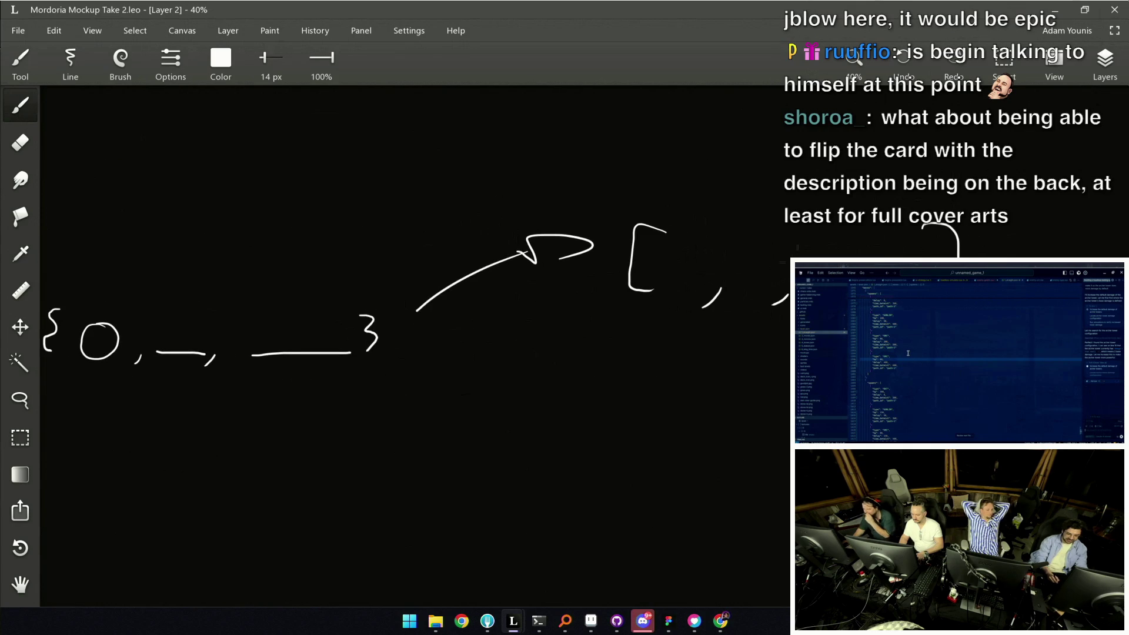
pyautogui.moveTo(854, 245); pyautogui.dragTo(871, 258)
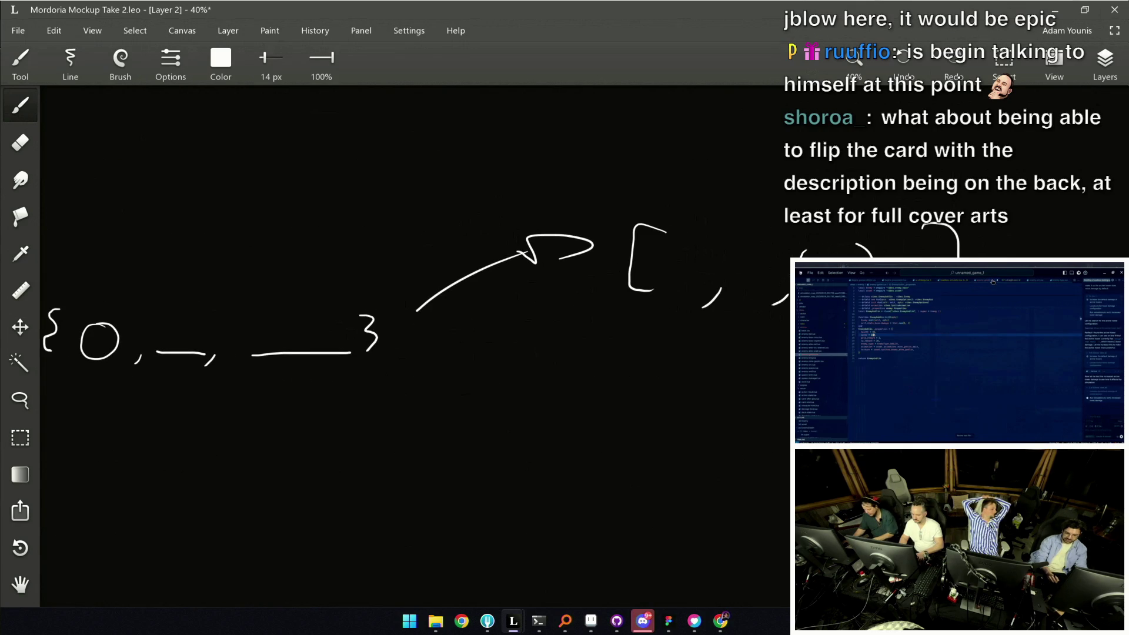
pyautogui.moveTo(837, 257); pyautogui.dragTo(1005, 148)
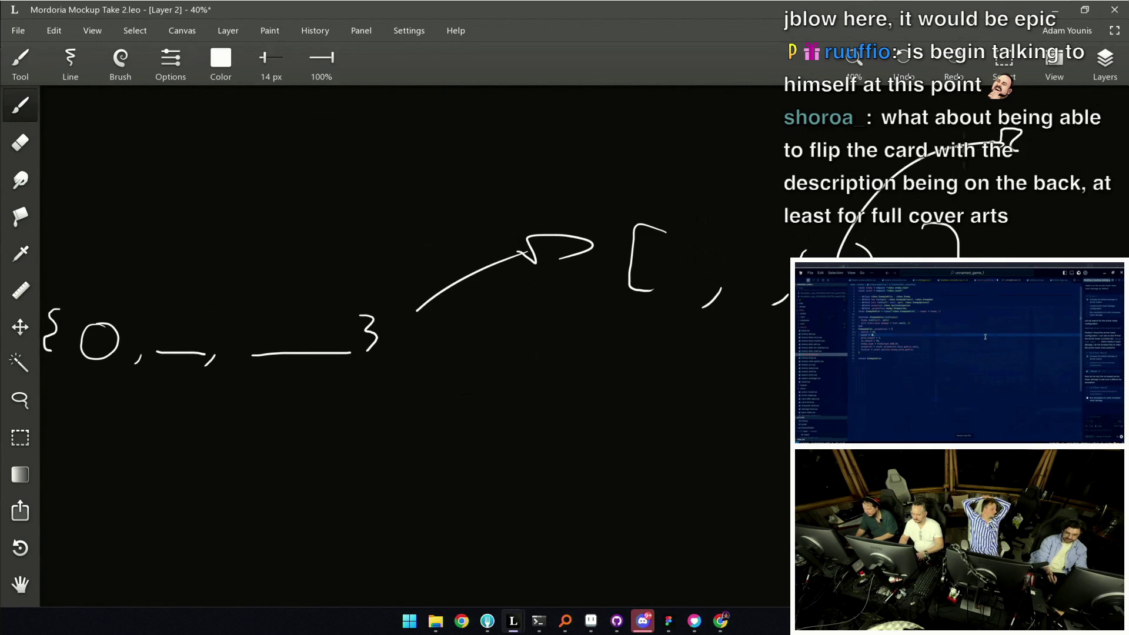
pyautogui.scroll(-2, 784, 248)
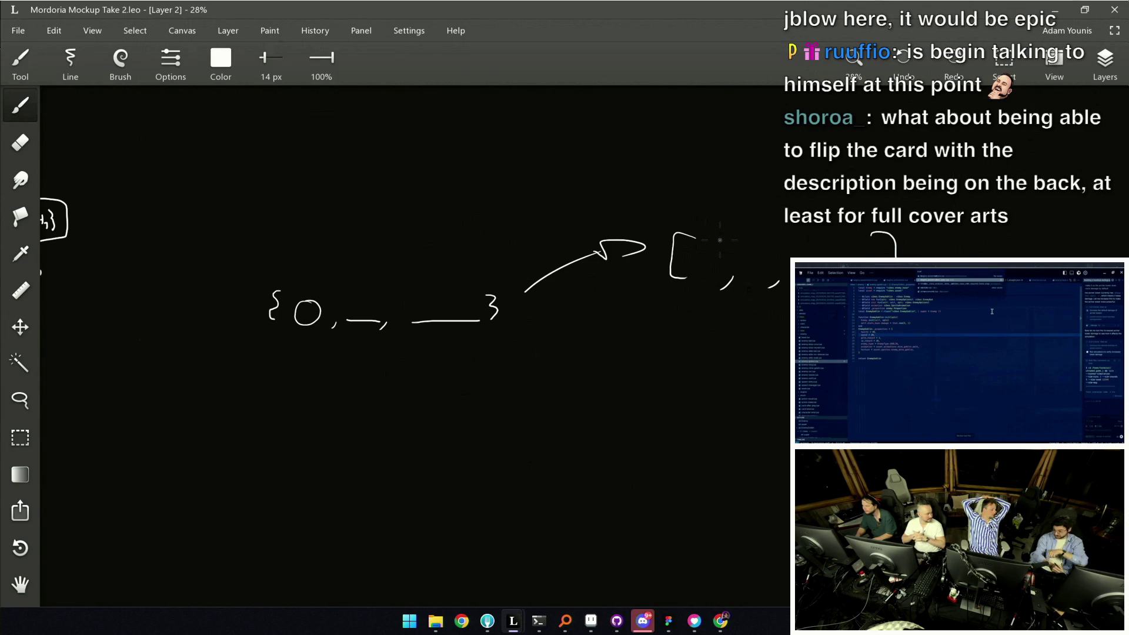
pyautogui.press('v')
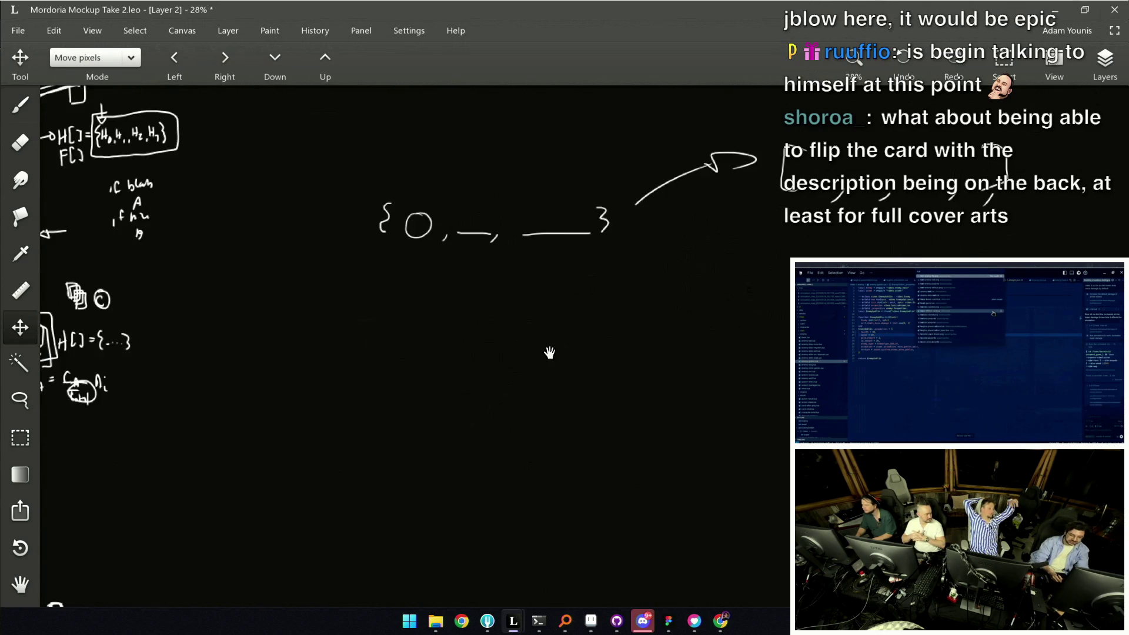
# Erase the old sketched notation with an enlarged eraser to clear space
pyautogui.press('m')
pyautogui.moveTo(224, 384); pyautogui.dragTo(871, 171)
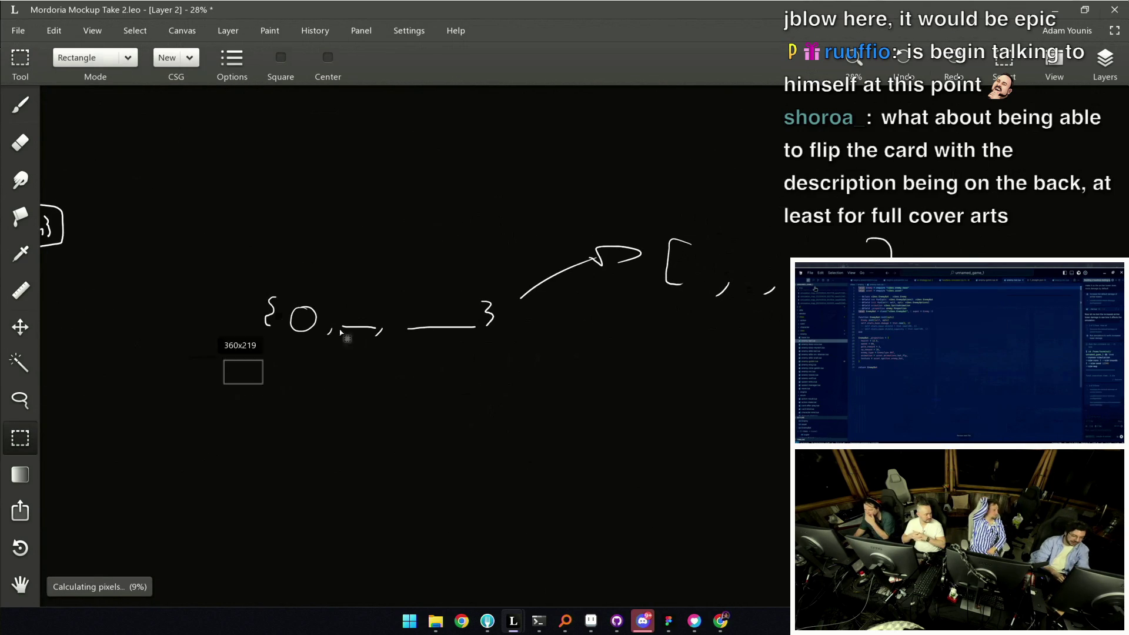
pyautogui.hotkey('ctrl', 'd')
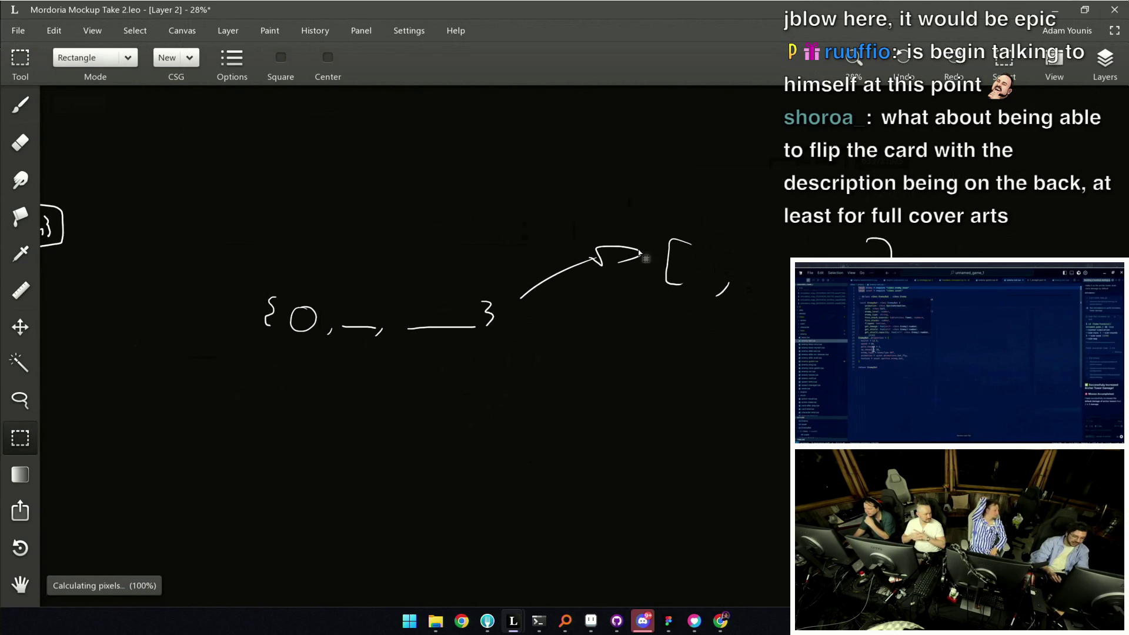
pyautogui.press('e')
pyautogui.press(']')
pyautogui.press(']')
pyautogui.moveTo(286, 308); pyautogui.dragTo(605, 263)
pyautogui.press('b')
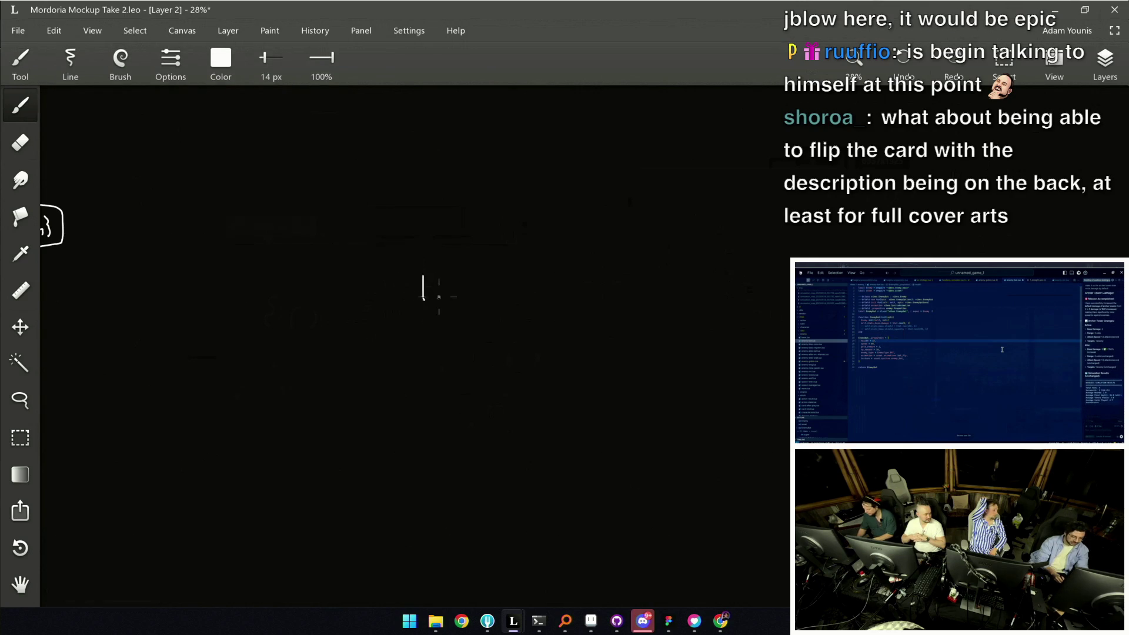
# Write an underlined P followed by a row of plus signs as a handwritten sum, and save
pyautogui.moveTo(399, 295)
pyautogui.mouseDown()
pyautogui.moveTo(388, 278)
pyautogui.moveTo(433, 308)
pyautogui.moveTo(478, 305)
pyautogui.mouseUp()
pyautogui.moveTo(558, 314); pyautogui.dragTo(574, 301)
pyautogui.moveTo(687, 315); pyautogui.dragTo(693, 305)
pyautogui.moveTo(468, 270); pyautogui.dragTo(468, 295)
pyautogui.moveTo(459, 281); pyautogui.dragTo(477, 280)
pyautogui.moveTo(617, 278)
pyautogui.mouseDown()
pyautogui.moveTo(631, 276)
pyautogui.moveTo(626, 291)
pyautogui.mouseUp()
pyautogui.moveTo(714, 280)
pyautogui.mouseDown()
pyautogui.moveTo(739, 277)
pyautogui.moveTo(735, 292)
pyautogui.mouseUp()
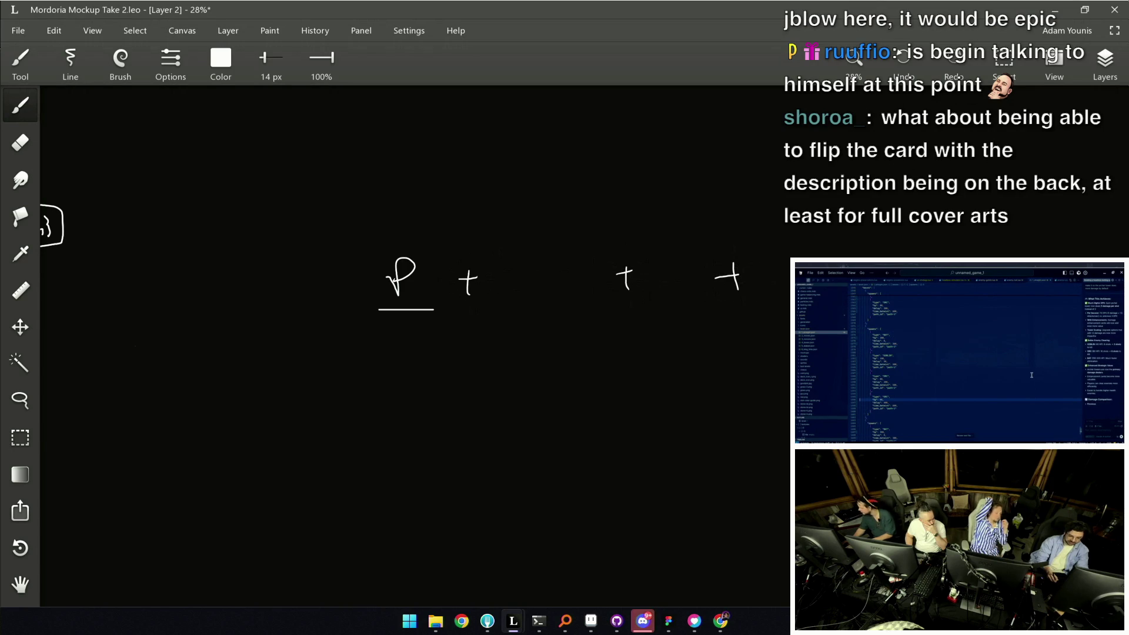
pyautogui.hotkey('ctrl', 's')
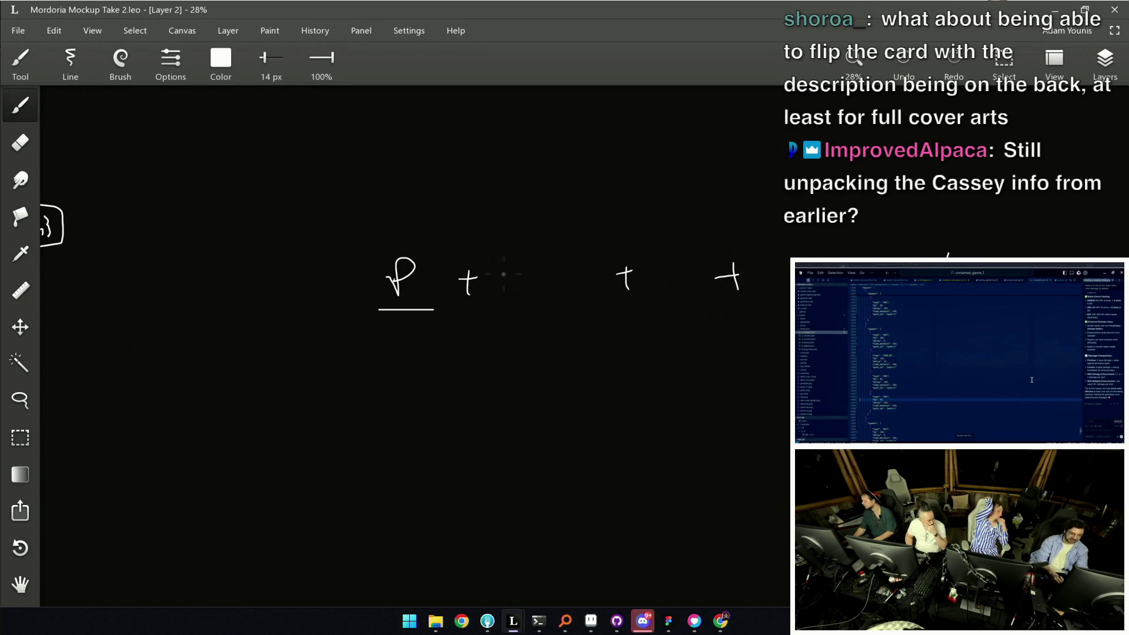
# Box the H in the equation, undo a stray arc, save, and write a B after the next plus
pyautogui.moveTo(535, 216); pyautogui.dragTo(528, 308)
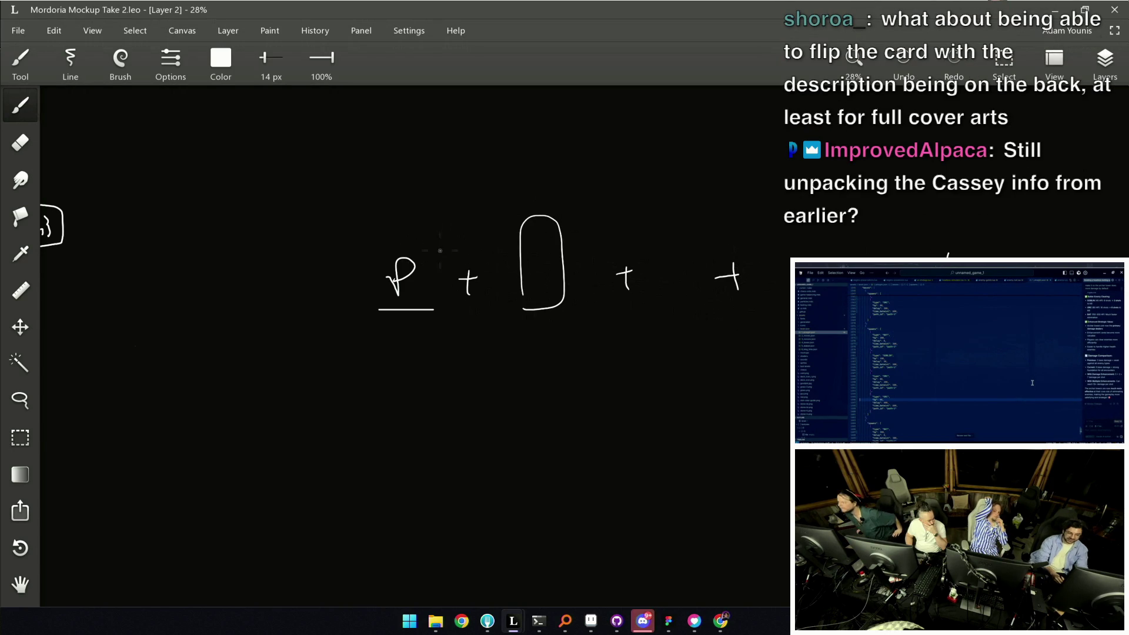
pyautogui.moveTo(723, 317); pyautogui.dragTo(617, 296)
pyautogui.hotkey('ctrl', 'z')
pyautogui.hotkey('ctrl', 's')
pyautogui.moveTo(512, 250); pyautogui.dragTo(521, 274)
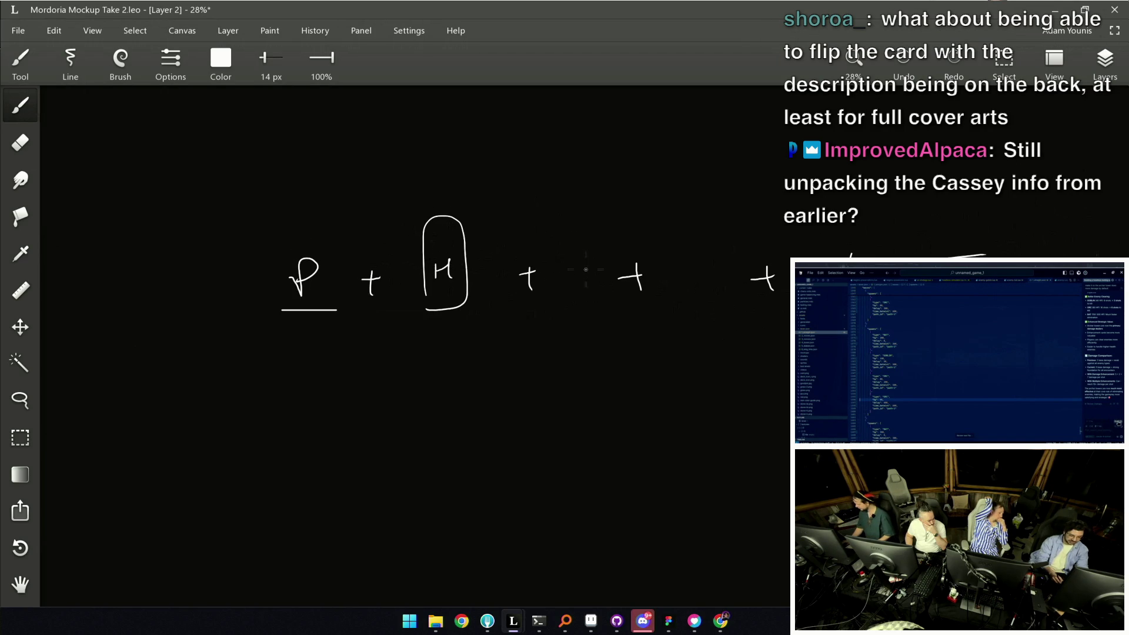
pyautogui.hotkey('ctrl', 's')
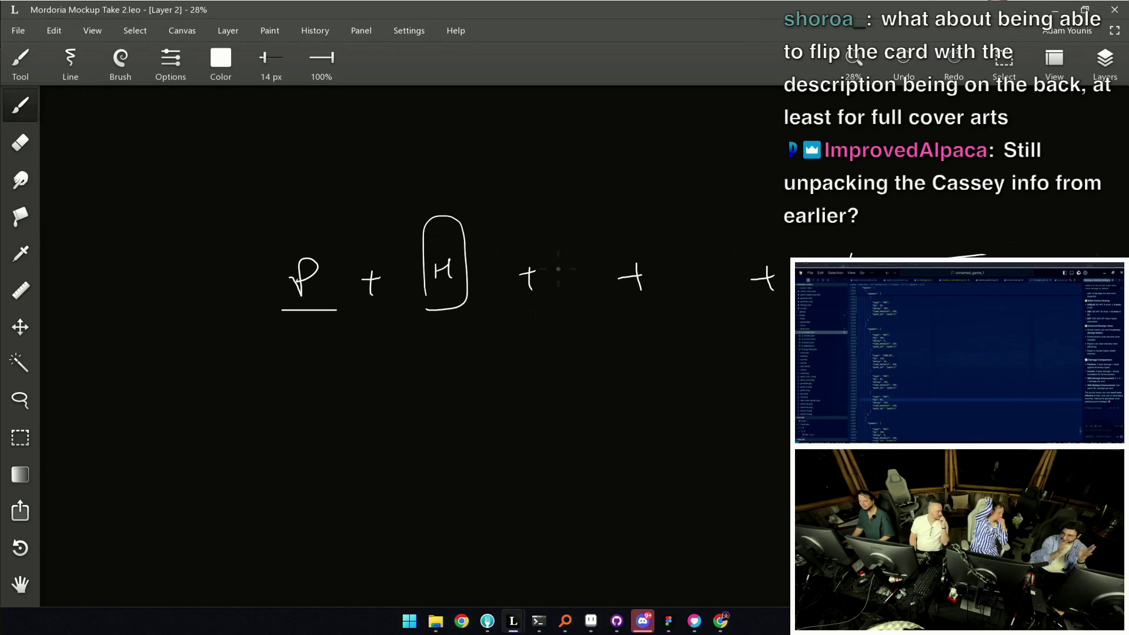
pyautogui.moveTo(556, 275)
pyautogui.mouseDown()
pyautogui.moveTo(574, 260)
pyautogui.moveTo(569, 284)
pyautogui.mouseUp()
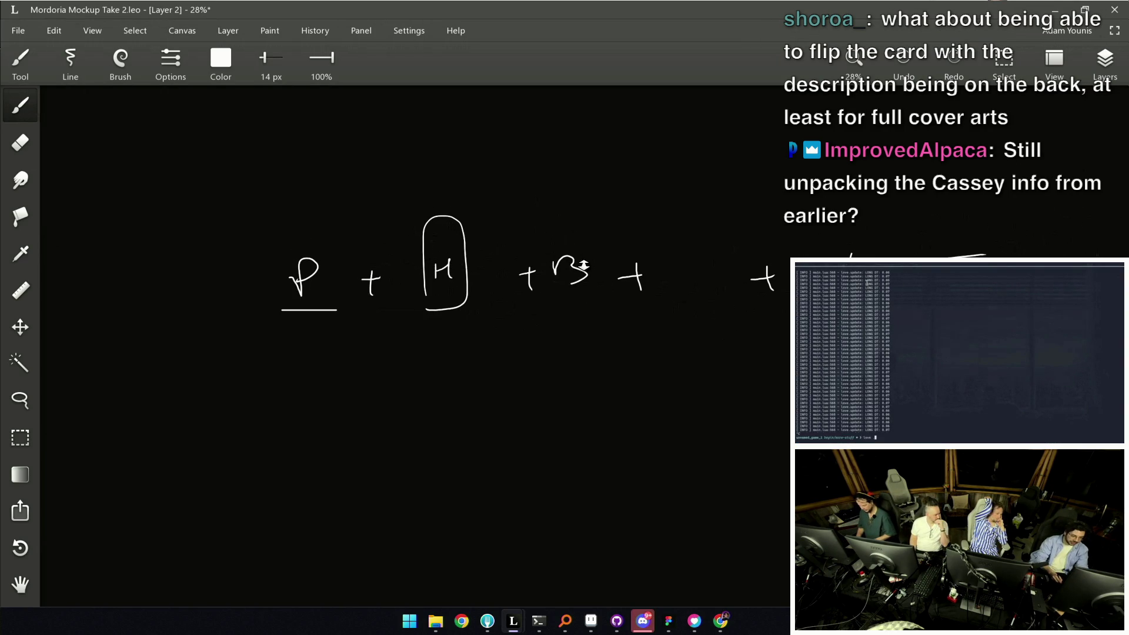
pyautogui.scroll(-2, 562, 279)
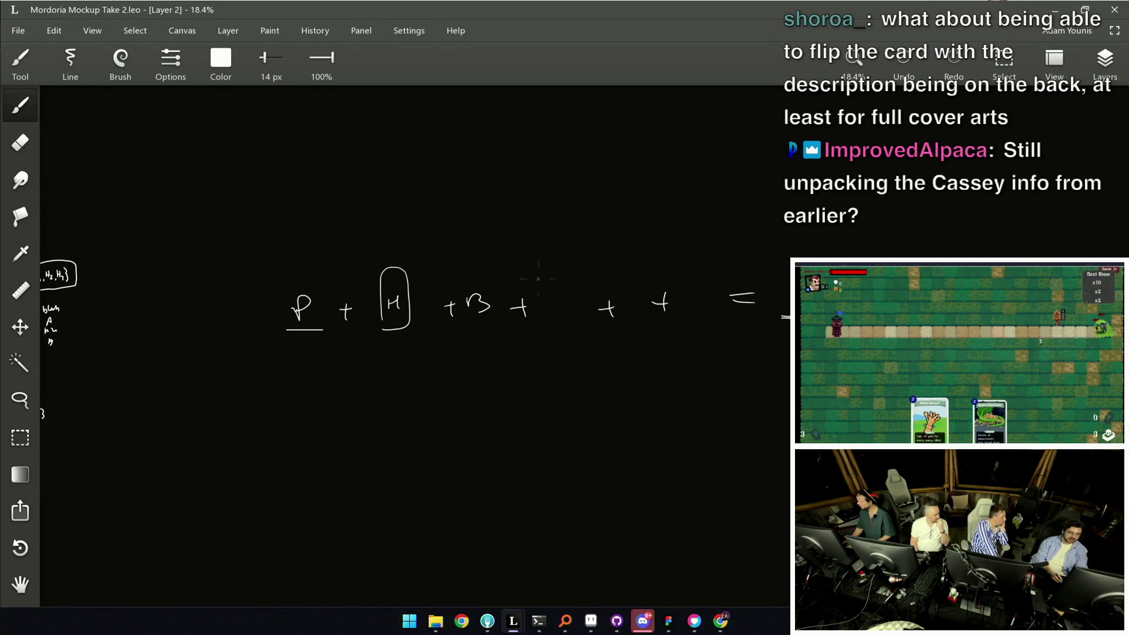
pyautogui.scroll(-3, 538, 279)
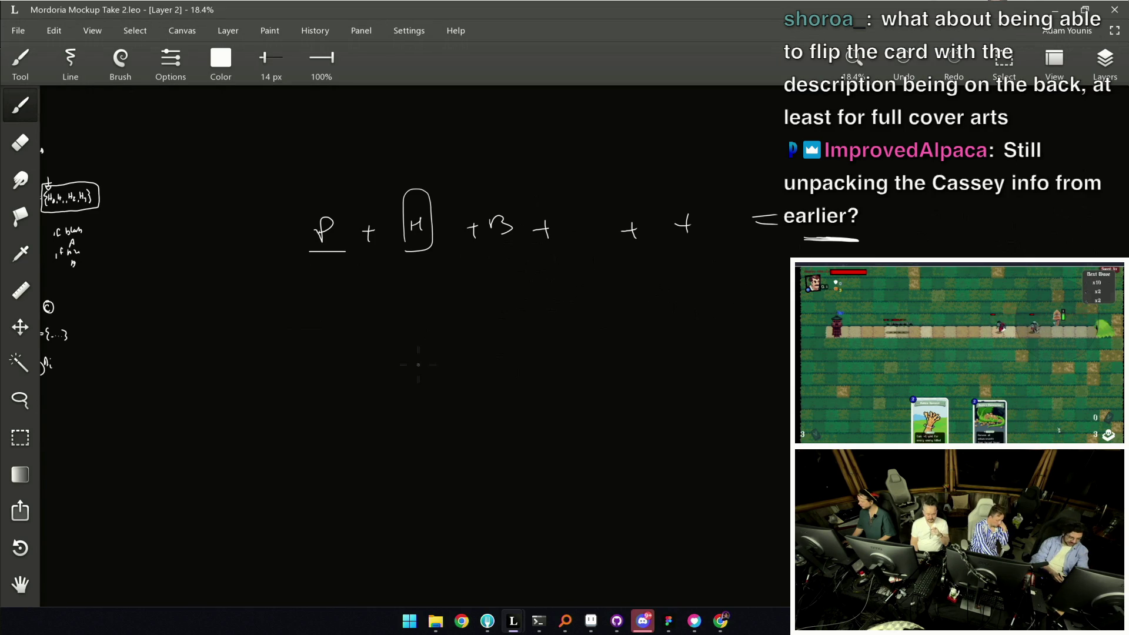
pyautogui.scroll(-2, 426, 329)
# Sketch a boxed rectangle diagram below the equation, undoing the ellipse around it
pyautogui.moveTo(407, 315)
pyautogui.mouseDown()
pyautogui.moveTo(407, 397)
pyautogui.moveTo(561, 293)
pyautogui.mouseUp()
pyautogui.moveTo(564, 296)
pyautogui.mouseDown()
pyautogui.moveTo(565, 388)
pyautogui.moveTo(418, 388)
pyautogui.mouseUp()
pyautogui.moveTo(529, 234); pyautogui.dragTo(537, 236)
pyautogui.hotkey('ctrl', 'z')
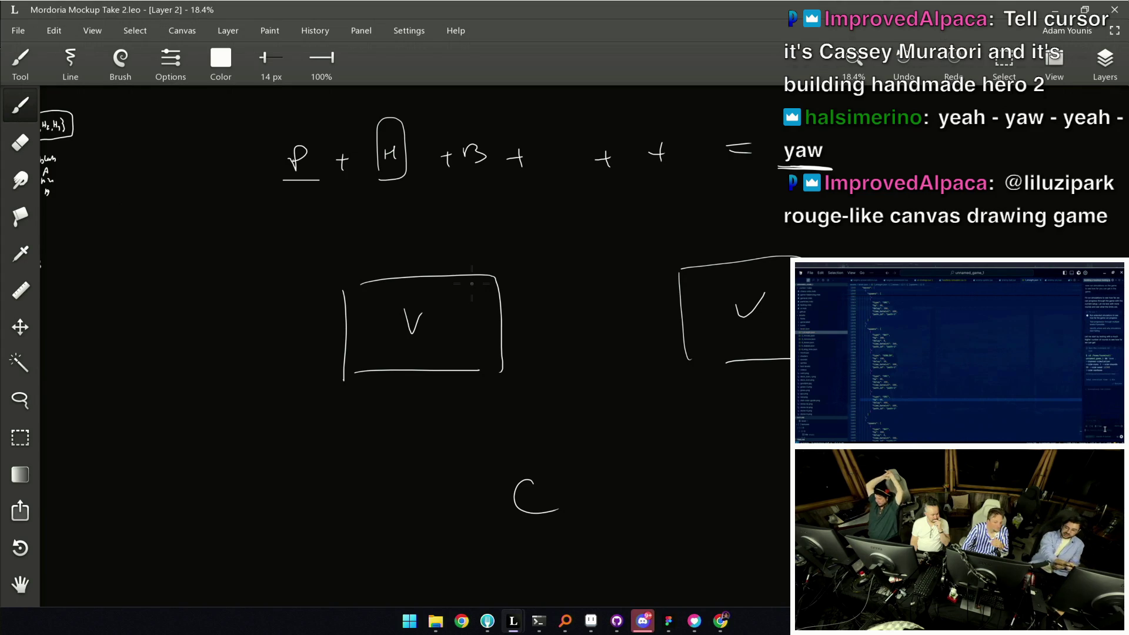
# Wipe the equation and its left box off the canvas with the large eraser, then bring up the Mordoria UX design file
pyautogui.moveTo(480, 380); pyautogui.dragTo(504, 424)
pyautogui.scroll(-2, 504, 423)
pyautogui.press('e')
pyautogui.moveTo(427, 297)
pyautogui.mouseDown()
pyautogui.moveTo(444, 176)
pyautogui.moveTo(728, 300)
pyautogui.moveTo(572, 335)
pyautogui.moveTo(503, 370)
pyautogui.moveTo(517, 541)
pyautogui.moveTo(660, 276)
pyautogui.moveTo(695, 424)
pyautogui.moveTo(657, 344)
pyautogui.mouseUp()
pyautogui.scroll(-2, 658, 344)
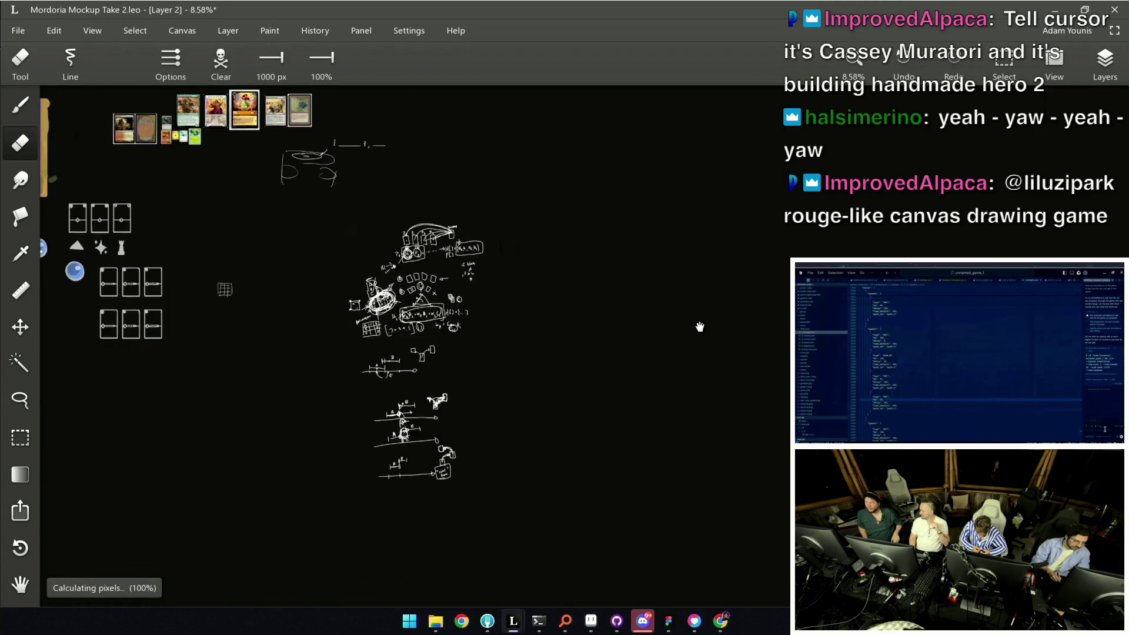
pyautogui.click(668, 621)
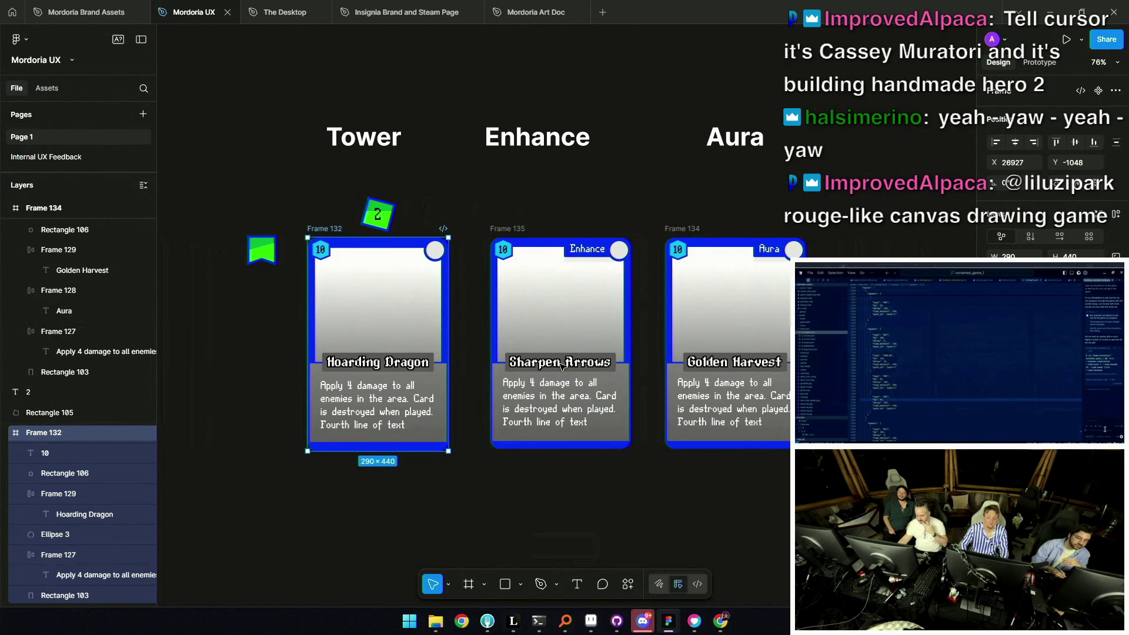
pyautogui.hscroll(-1, 458, 317)
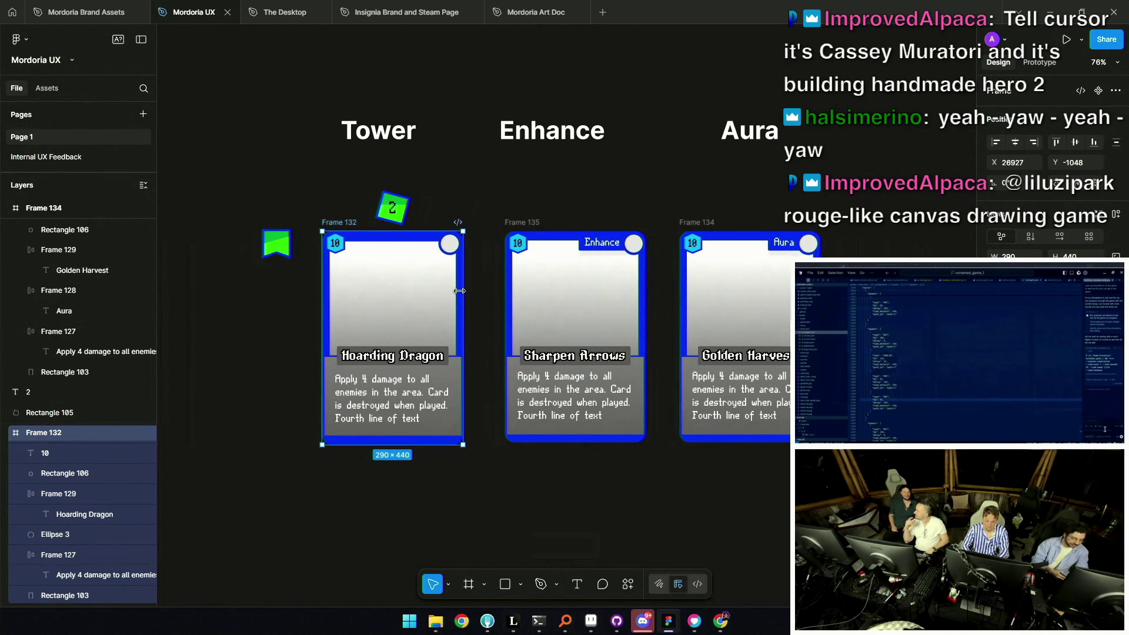
# Return to the Hoarding Dragon card sprite in Aseprite after reviewing the Figma card designs
pyautogui.click(591, 621)
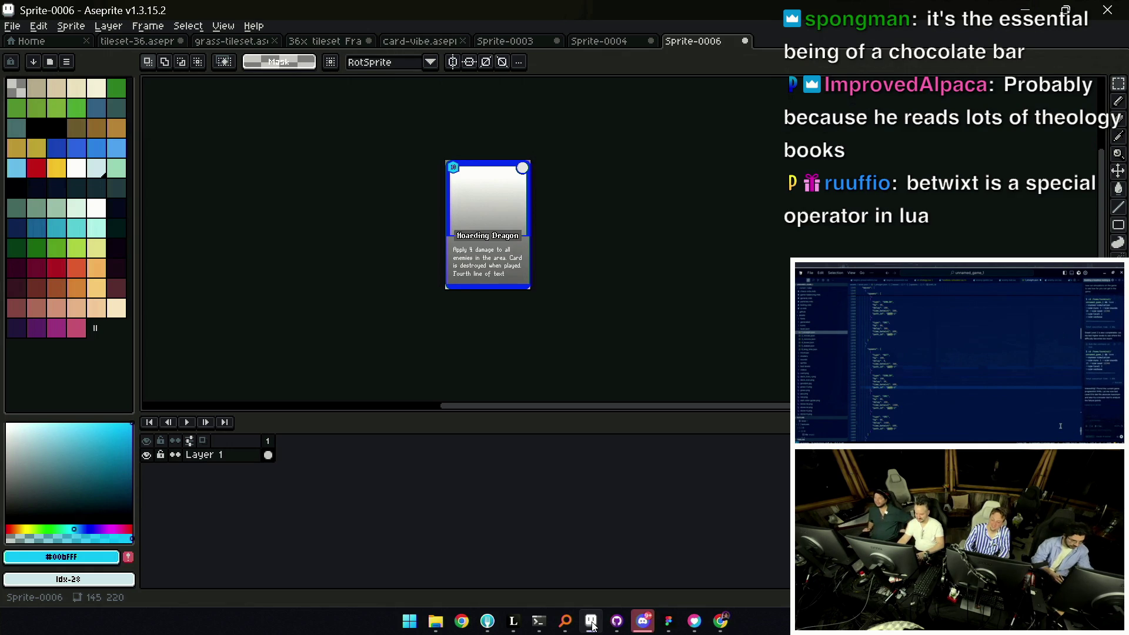
pyautogui.moveTo(494, 211); pyautogui.dragTo(496, 240)
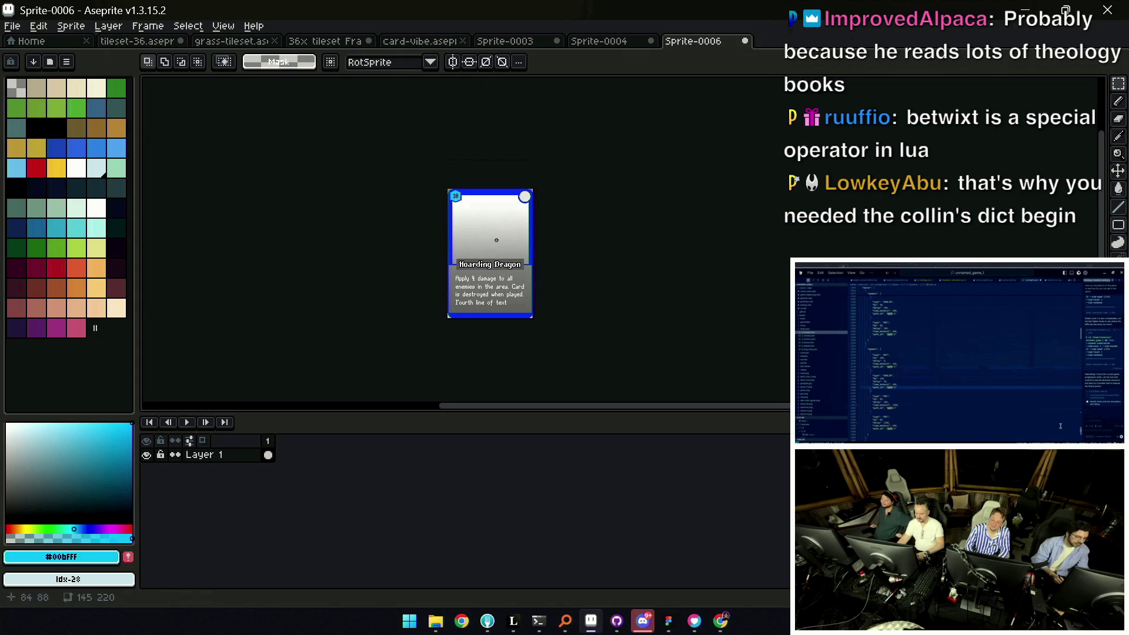
pyautogui.scroll(1, 480, 242)
pyautogui.scroll(1, 502, 197)
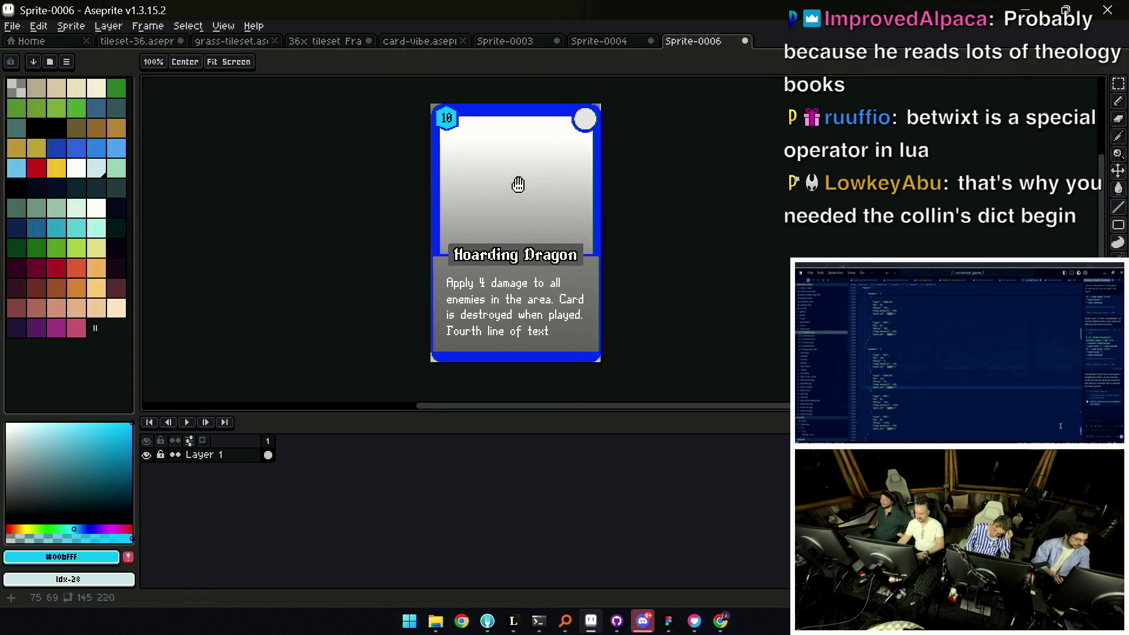
pyautogui.click(598, 40)
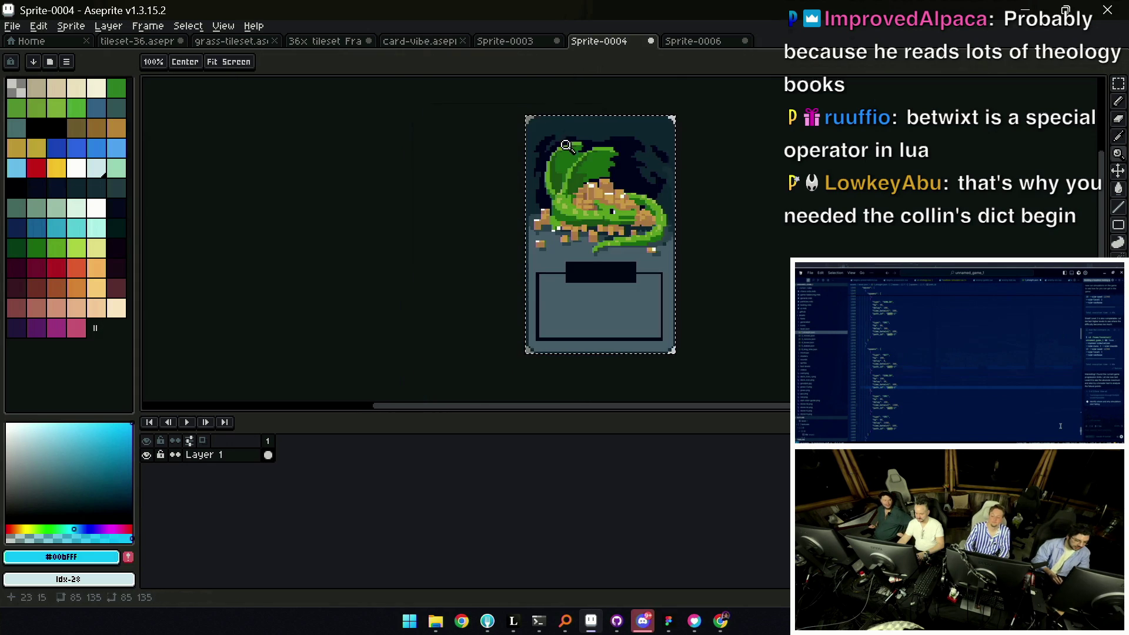
pyautogui.click(510, 41)
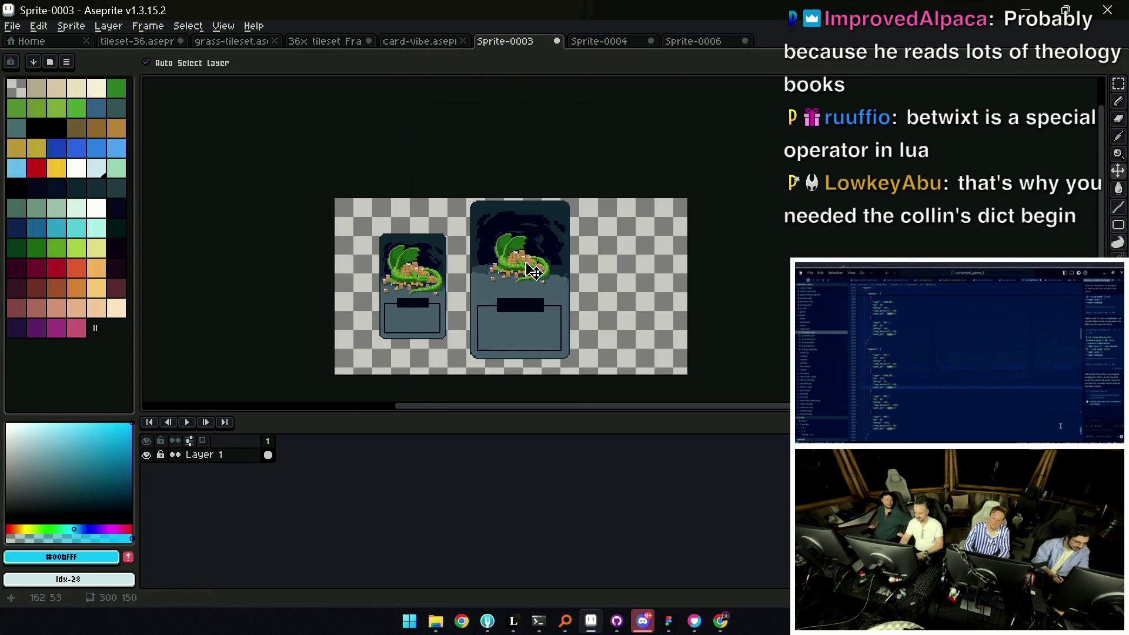
pyautogui.press('z')
pyautogui.click(529, 249)
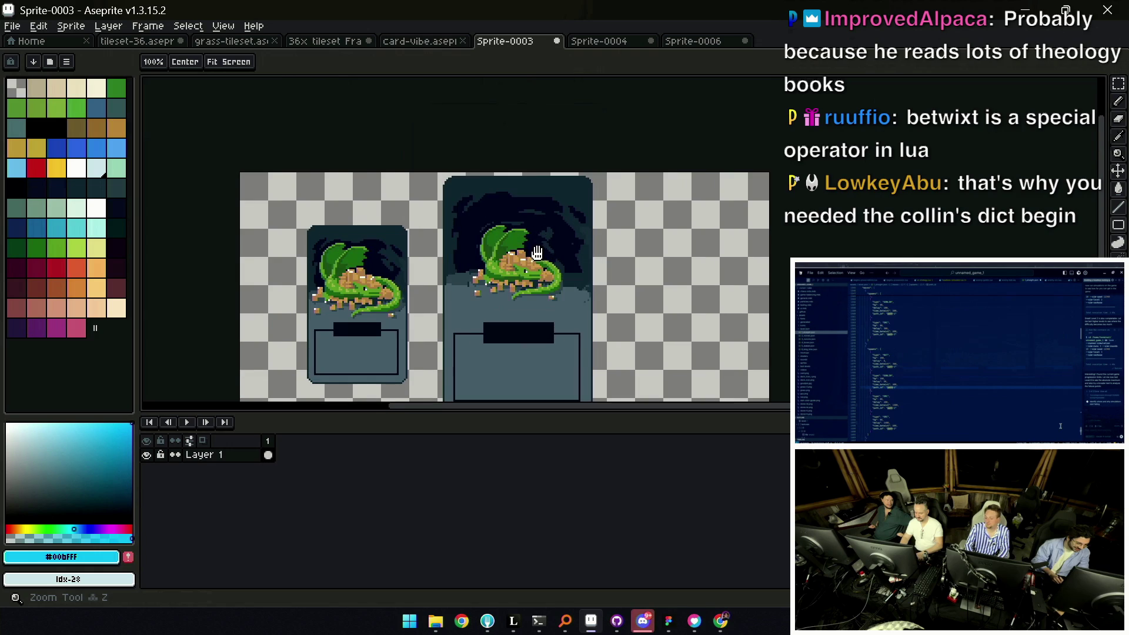
pyautogui.press('m')
pyautogui.moveTo(447, 314)
pyautogui.mouseDown()
pyautogui.moveTo(568, 186)
pyautogui.moveTo(516, 192)
pyautogui.mouseUp()
pyautogui.hotkey('ctrl', 'c')
pyautogui.click(692, 41)
pyautogui.hotkey('ctrl', 'v')
pyautogui.press('Escape')
pyautogui.click(600, 42)
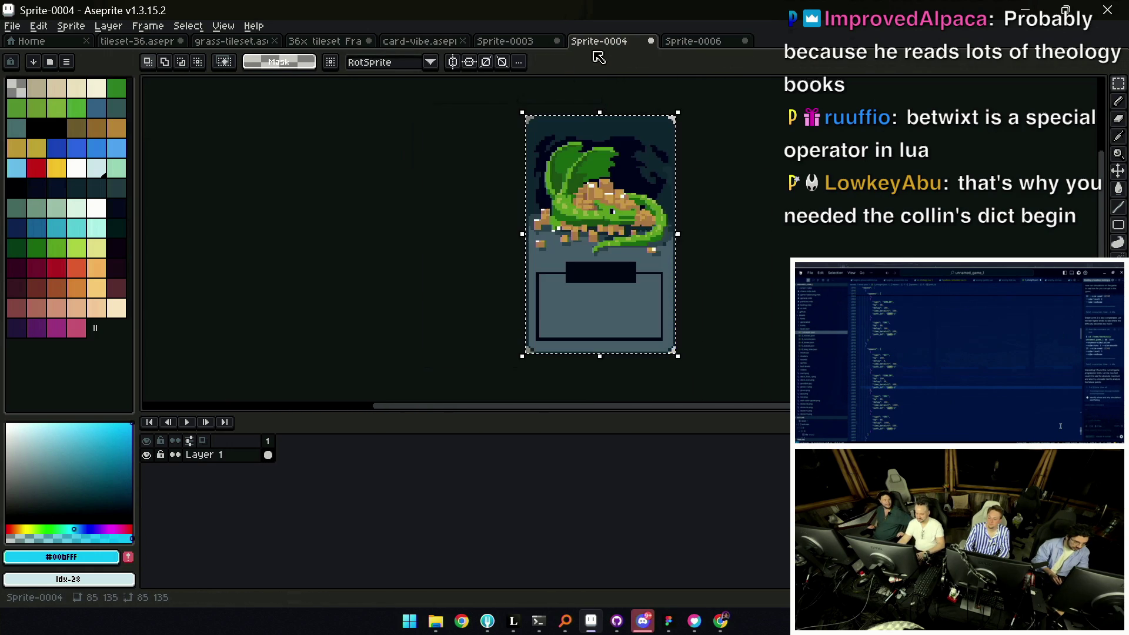
pyautogui.click(522, 45)
pyautogui.click(693, 41)
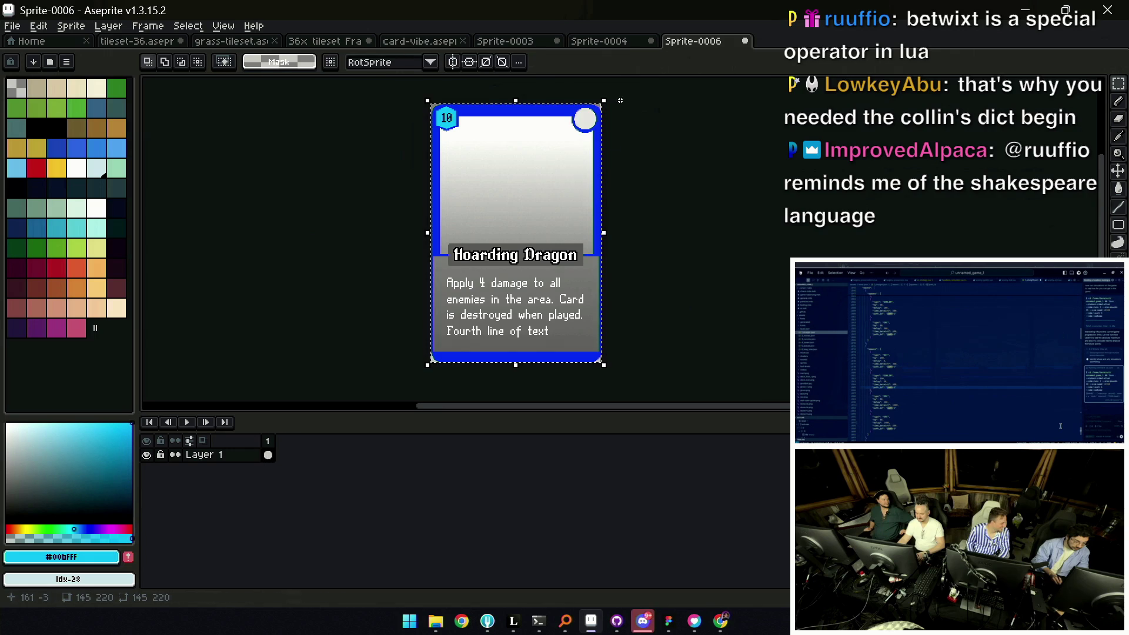
pyautogui.hotkey('ctrl', 'v')
pyautogui.moveTo(610, 161); pyautogui.dragTo(547, 158)
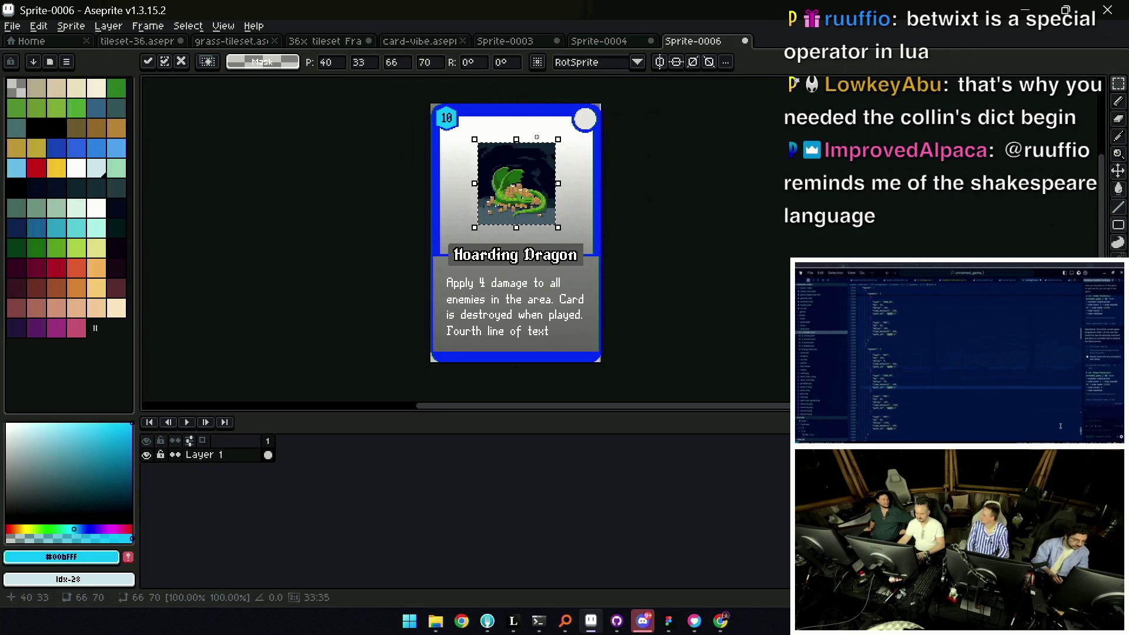
pyautogui.press('z')
pyautogui.scroll(-1, 549, 164)
pyautogui.scroll(1, 554, 175)
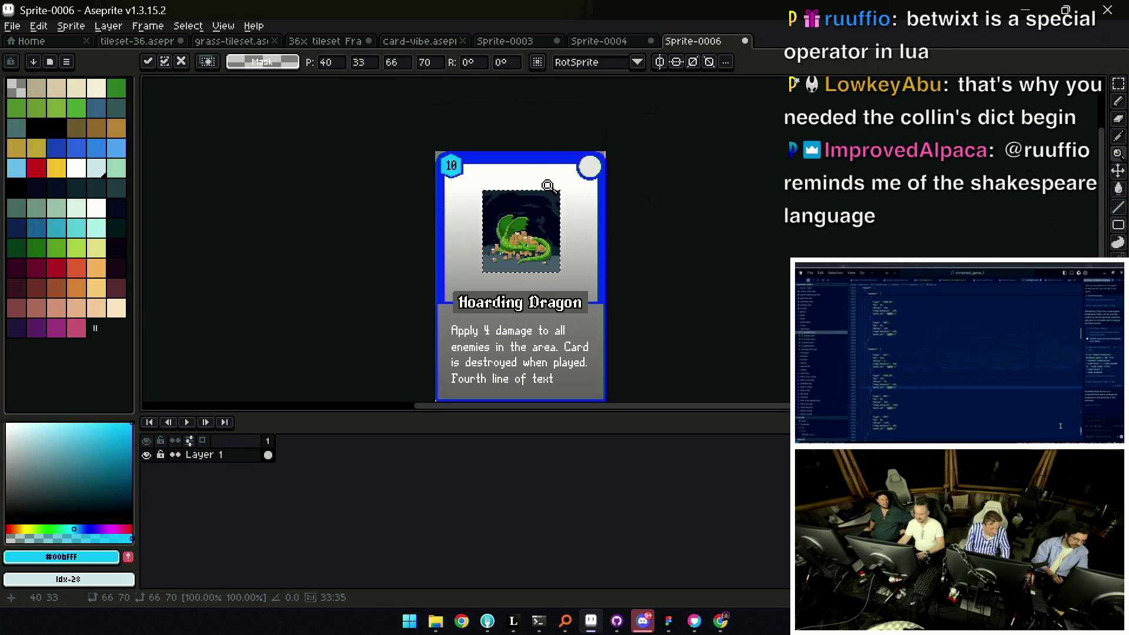
pyautogui.press('Escape')
pyautogui.scroll(-1, 550, 235)
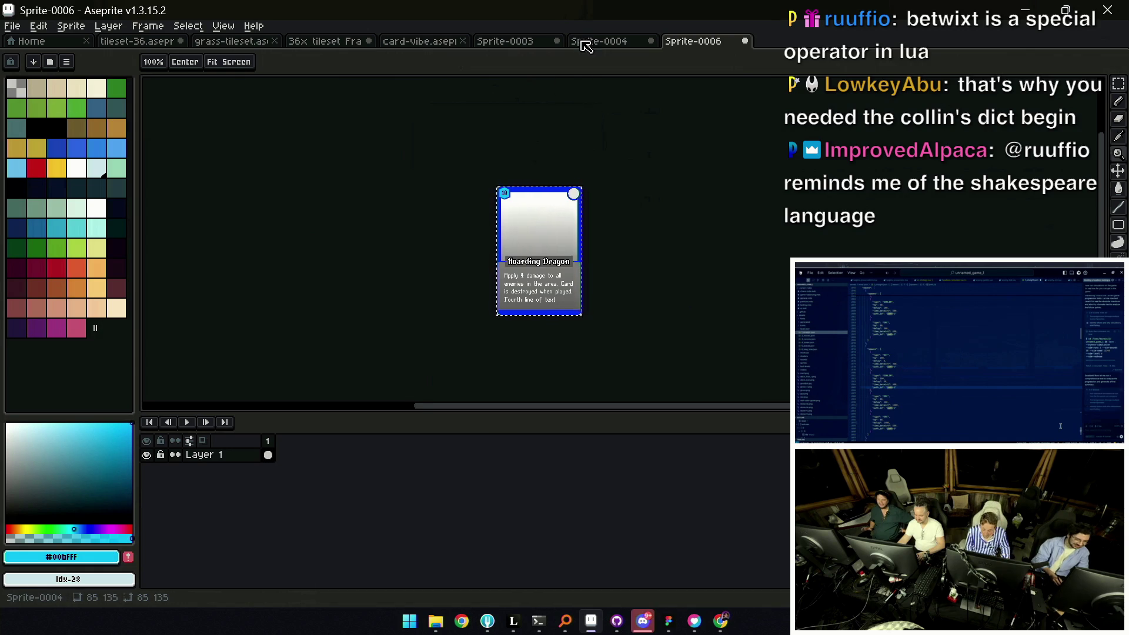
pyautogui.click(537, 43)
pyautogui.click(419, 42)
# Try pasting the card image into the 36x tileset Frame Mockup twice, discarding it each time
pyautogui.click(336, 41)
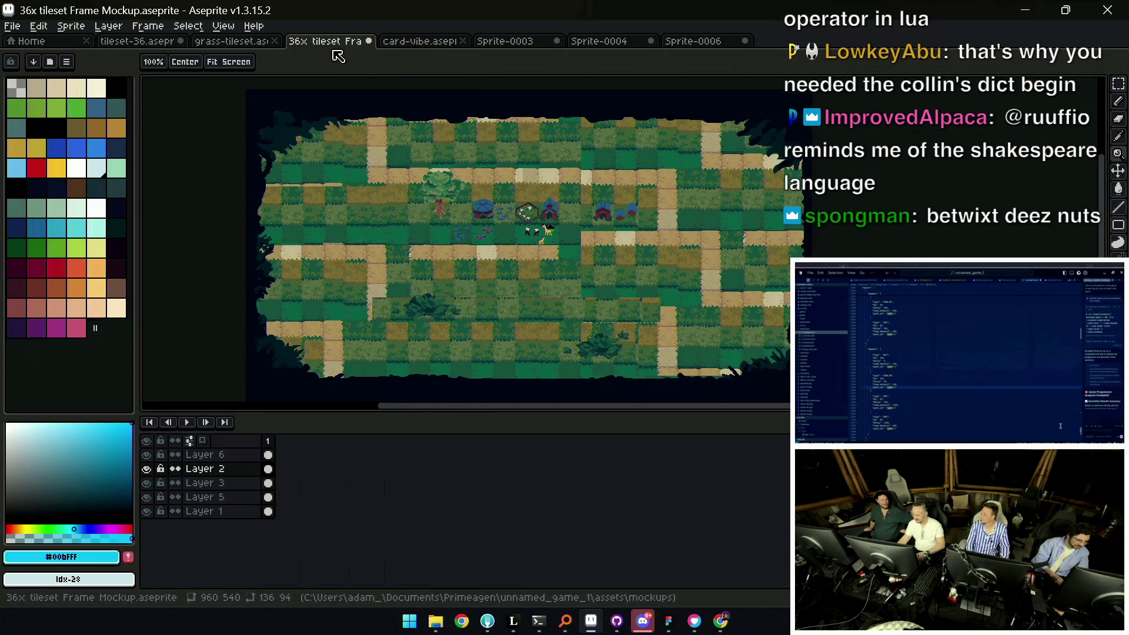
pyautogui.click(692, 41)
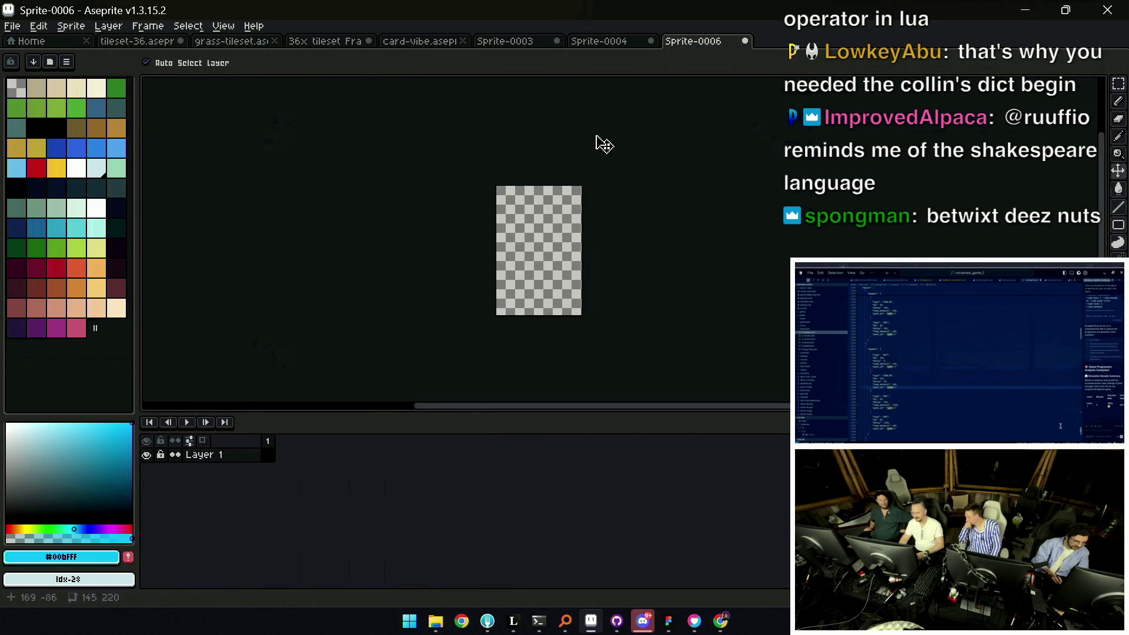
pyautogui.click(448, 42)
pyautogui.click(483, 42)
pyautogui.click(343, 41)
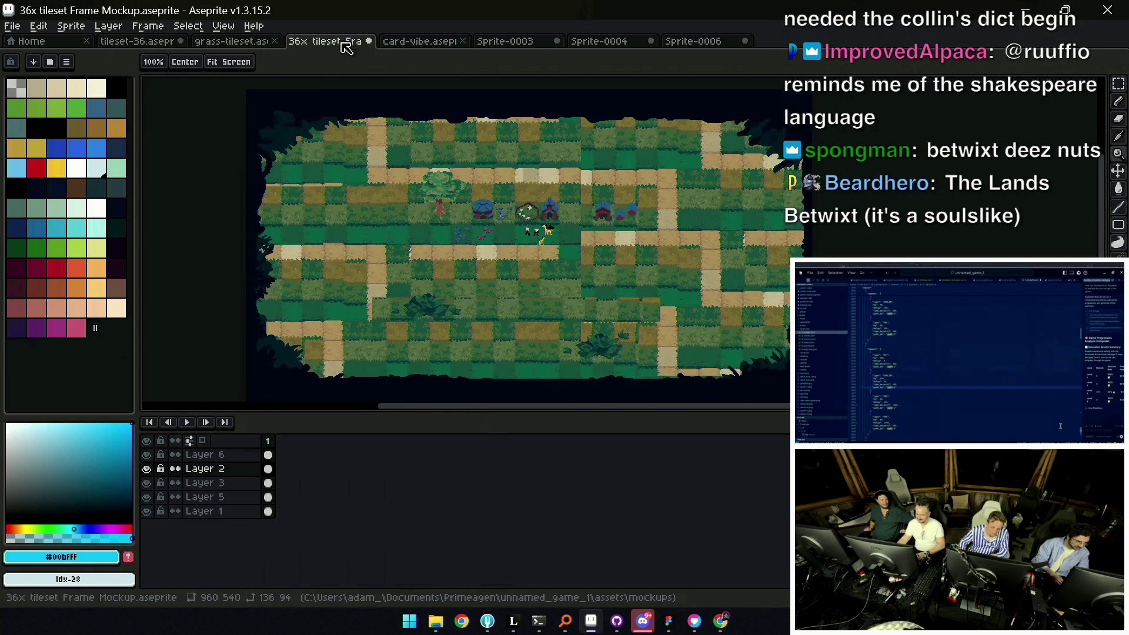
pyautogui.press('v')
pyautogui.hotkey('ctrl', 'v')
pyautogui.moveTo(392, 146)
pyautogui.mouseDown()
pyautogui.moveTo(503, 240)
pyautogui.moveTo(523, 226)
pyautogui.mouseUp()
pyautogui.scroll(1, 502, 240)
pyautogui.scroll(2, 521, 255)
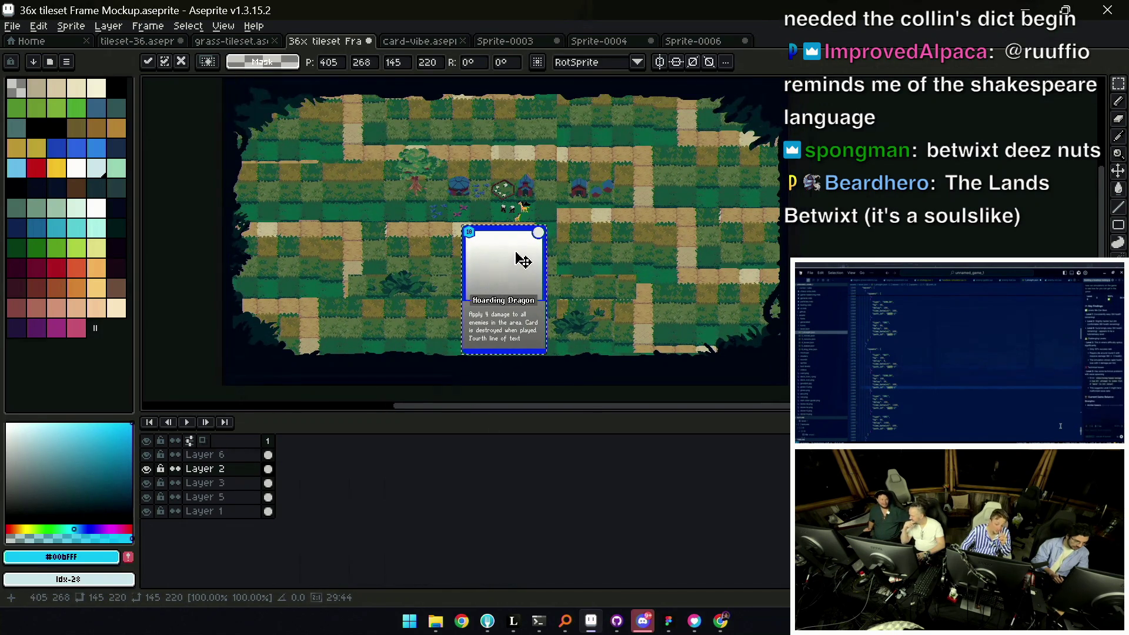
pyautogui.press('Escape')
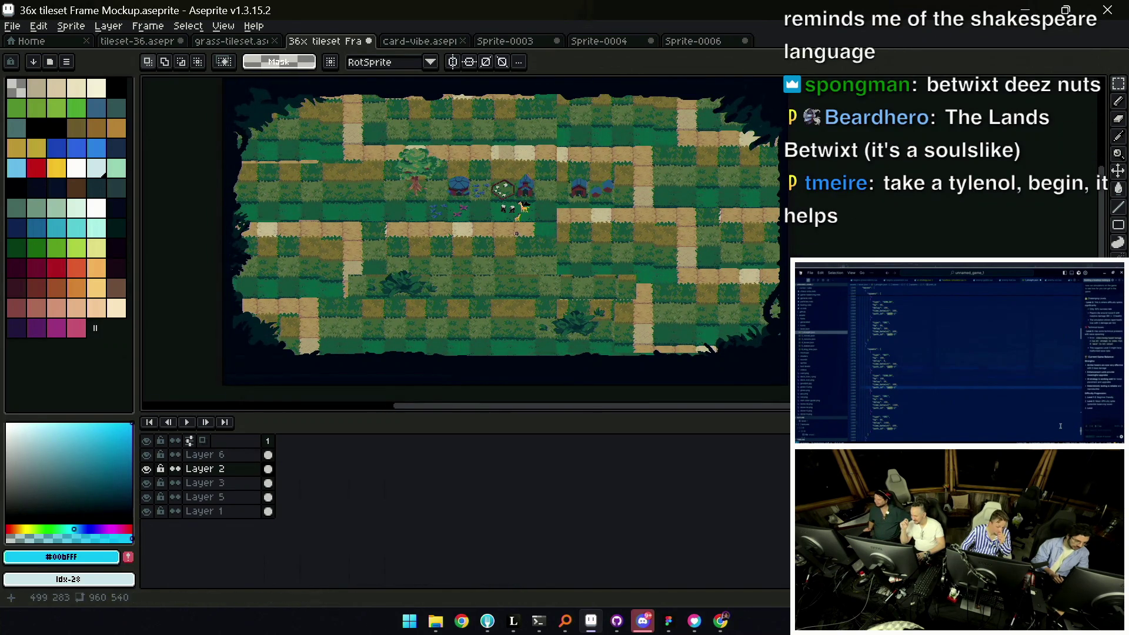
pyautogui.hotkey('ctrl', 'v')
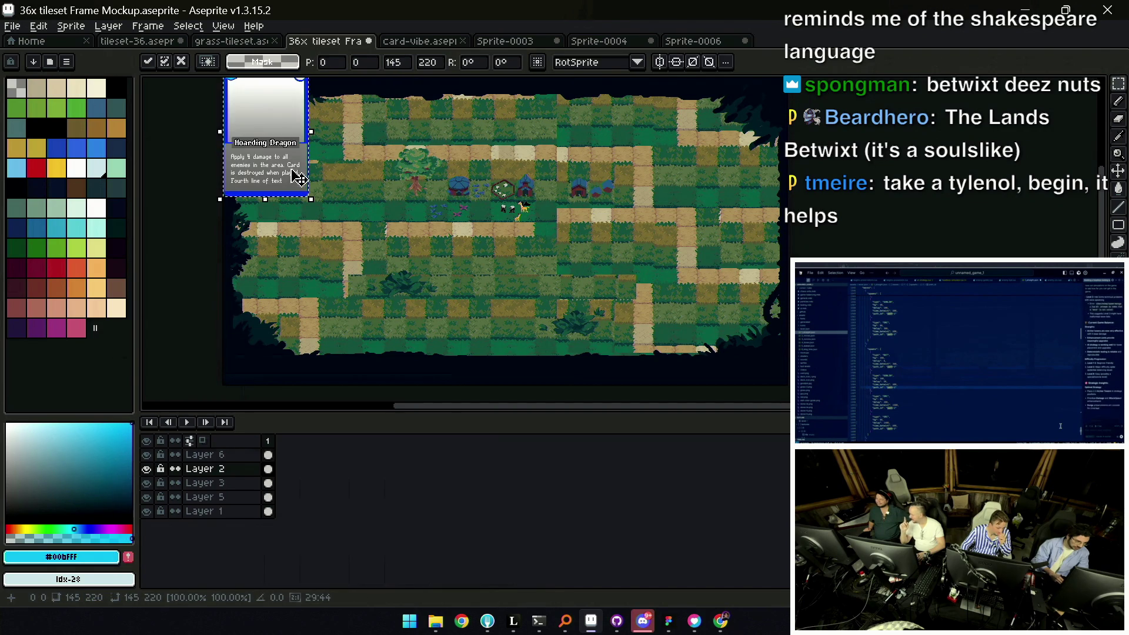
pyautogui.moveTo(297, 194); pyautogui.dragTo(503, 314)
pyautogui.scroll(2, 467, 275)
pyautogui.press('Escape')
pyautogui.scroll(-3, 486, 277)
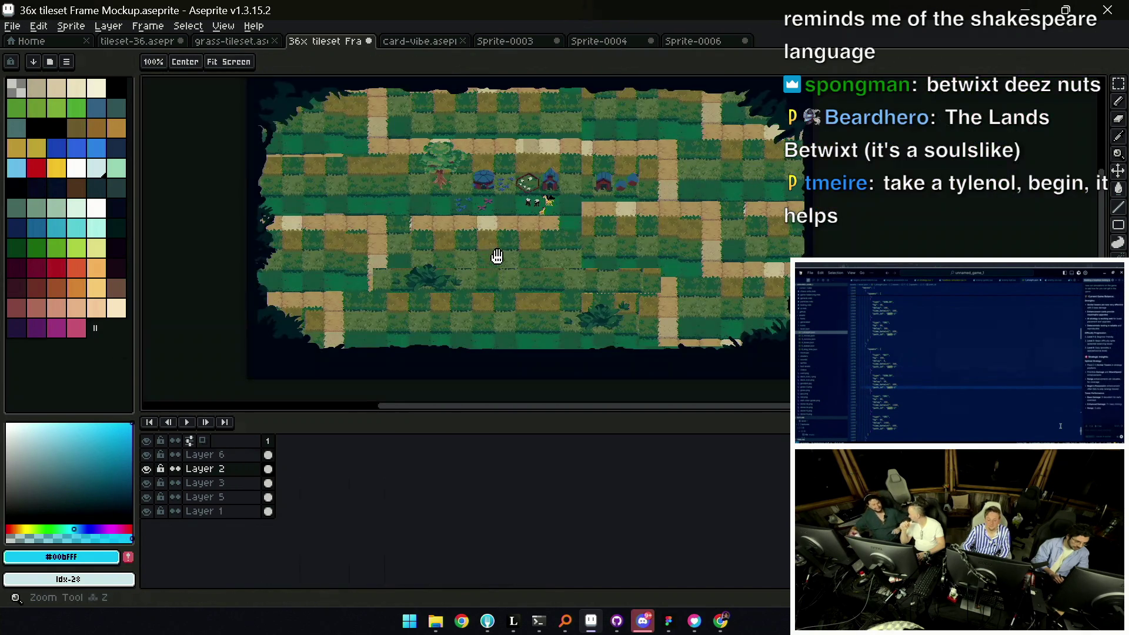
pyautogui.scroll(-1, 516, 226)
# Return to the Sprite-0006 card and sample the black of its border as the drawing colour
pyautogui.click(681, 44)
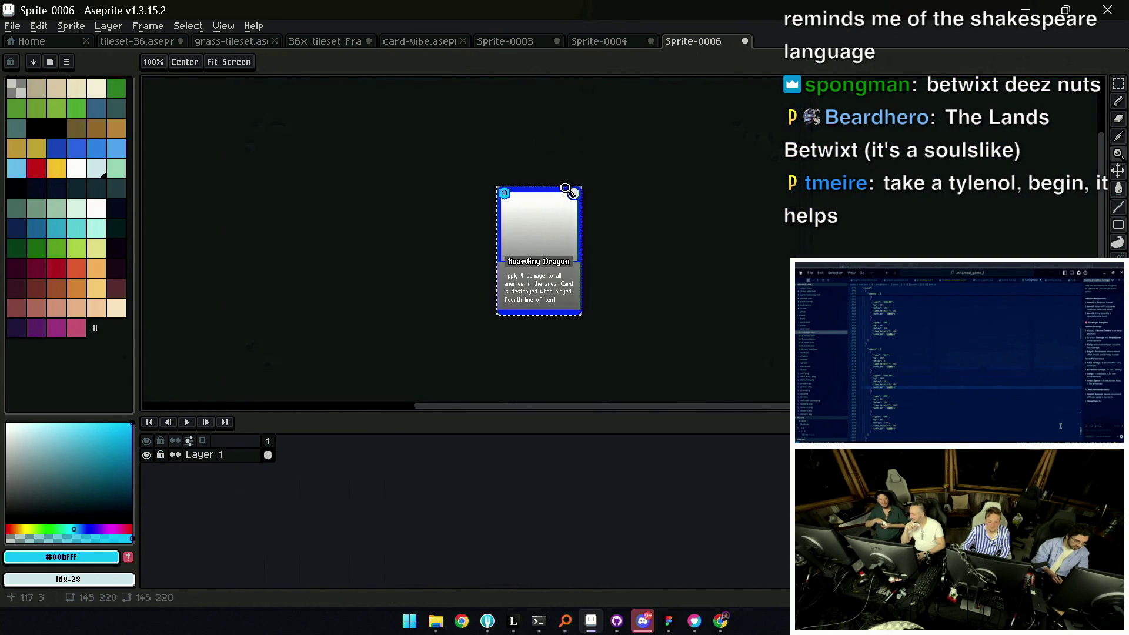
pyautogui.scroll(1, 555, 244)
pyautogui.press('i')
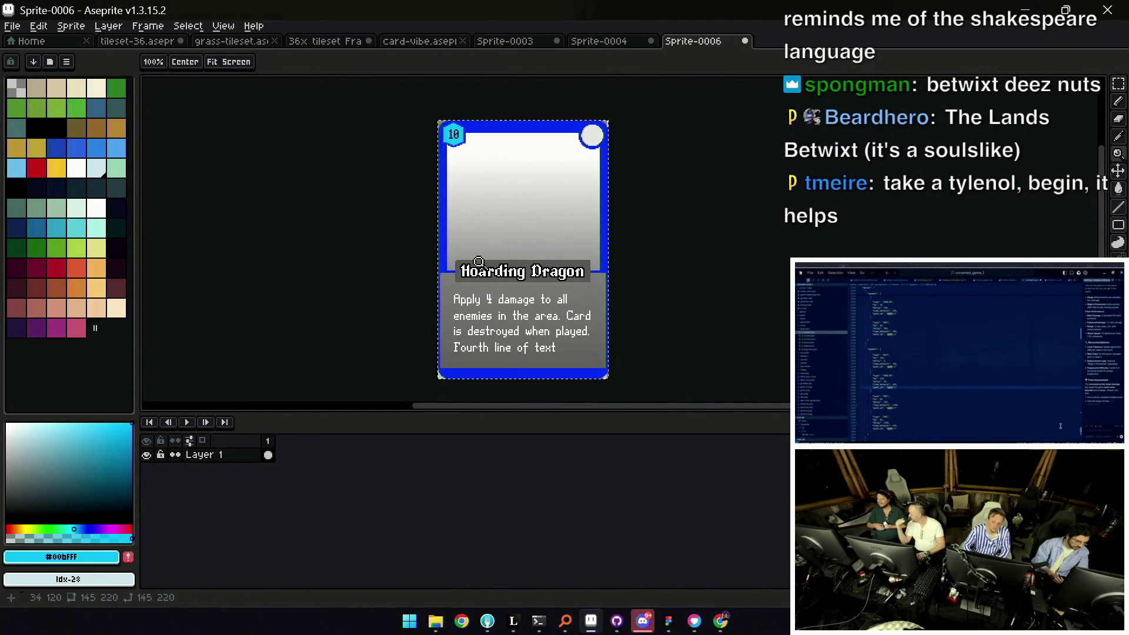
pyautogui.scroll(5, 486, 250)
pyautogui.click(480, 250)
pyautogui.press('z')
pyautogui.scroll(-4, 380, 252)
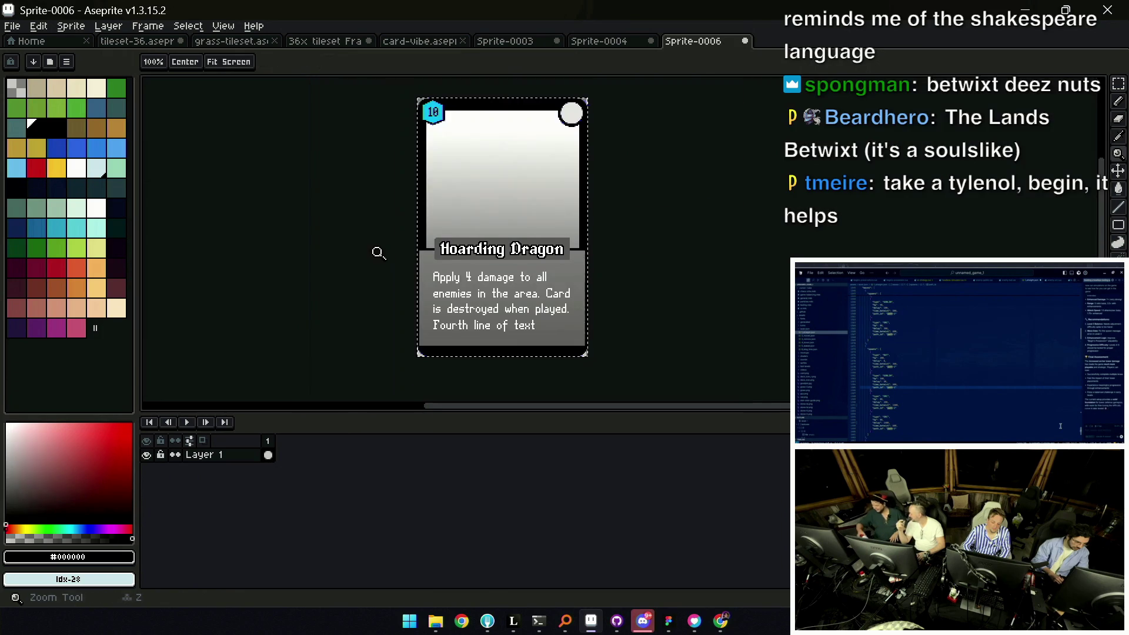
# Recolour the card border blue and set Layer 1's opacity to about 44% so the card looks faded
pyautogui.hotkey('ctrl', 'z')
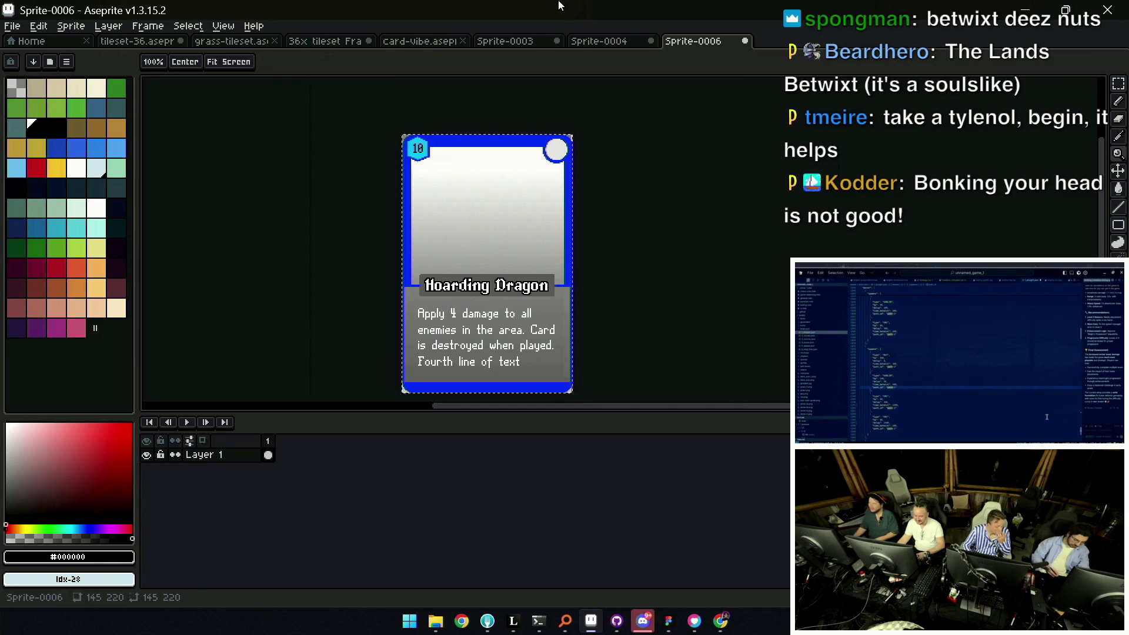
pyautogui.hotkey('ctrl', 'd')
pyautogui.scroll(-1, 403, 327)
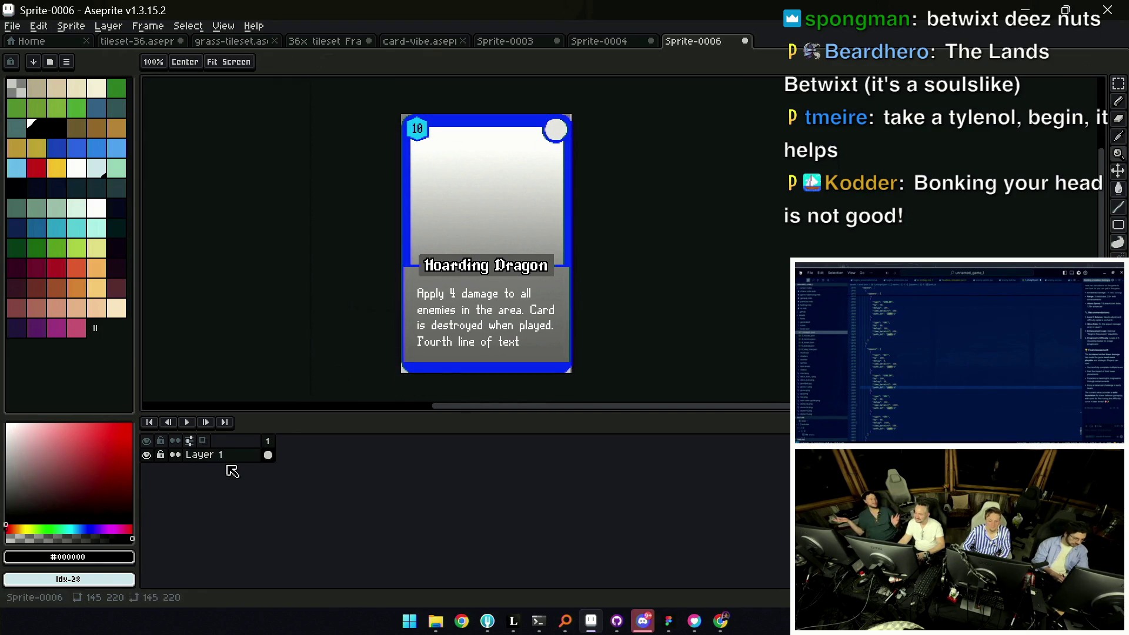
pyautogui.doubleClick(220, 454)
pyautogui.click(783, 534)
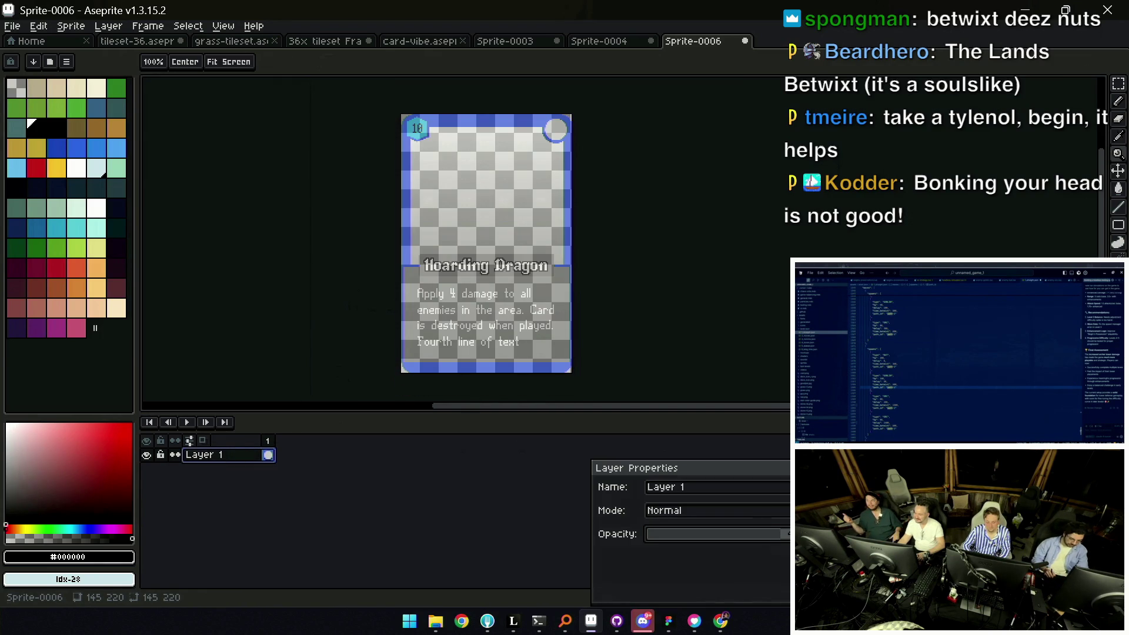
pyautogui.moveTo(794, 605); pyautogui.dragTo(750, 578)
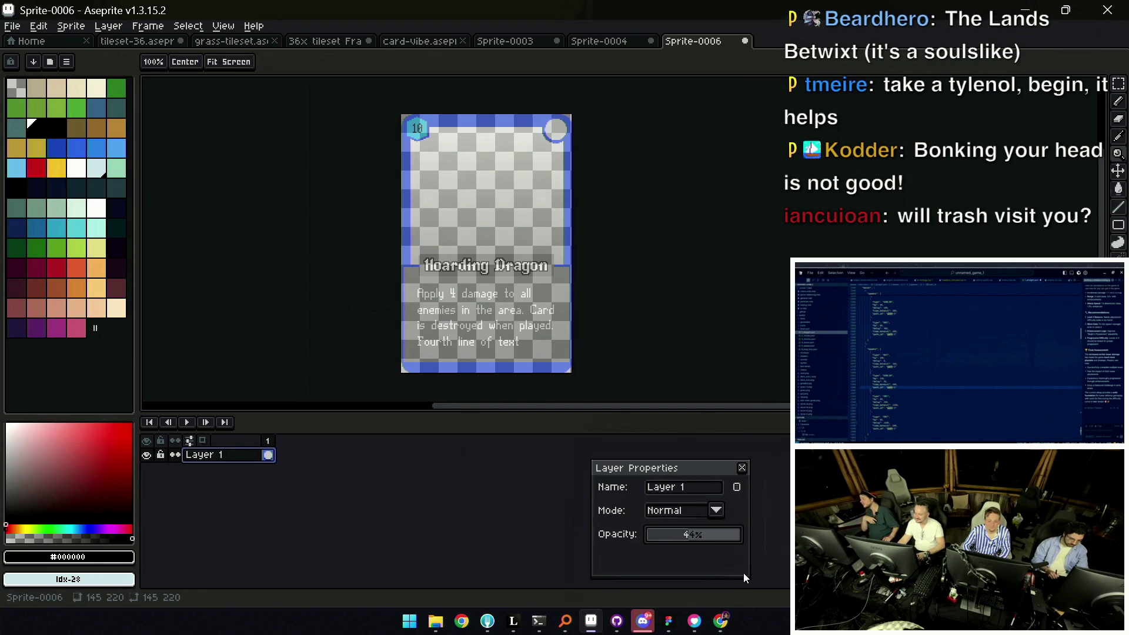
pyautogui.moveTo(694, 459); pyautogui.dragTo(780, 352)
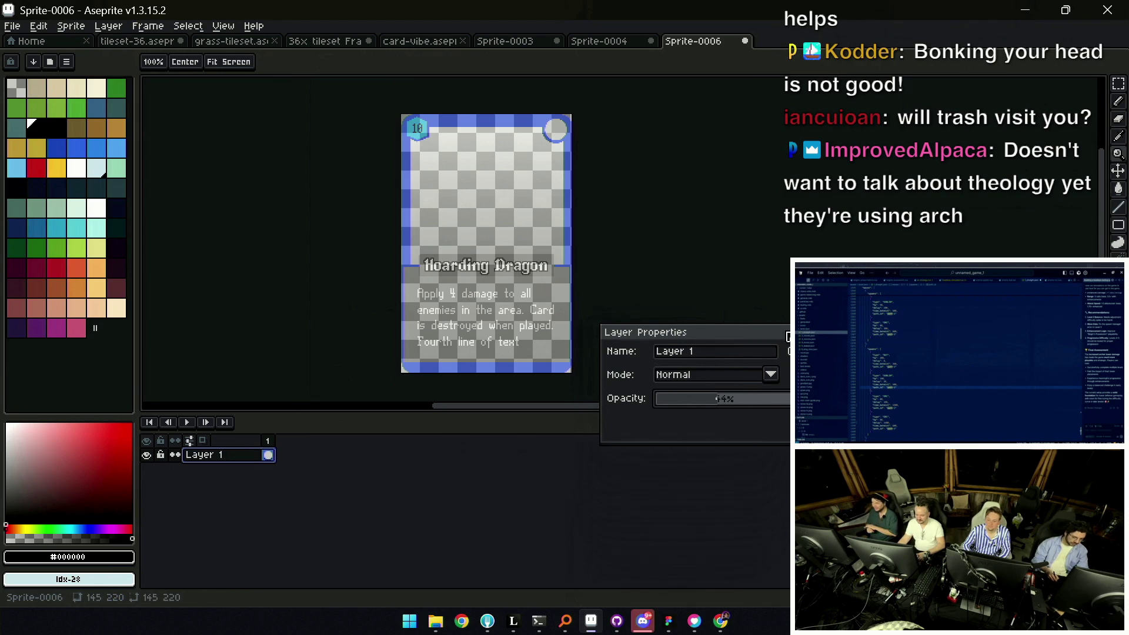
pyautogui.click(788, 330)
pyautogui.press('m')
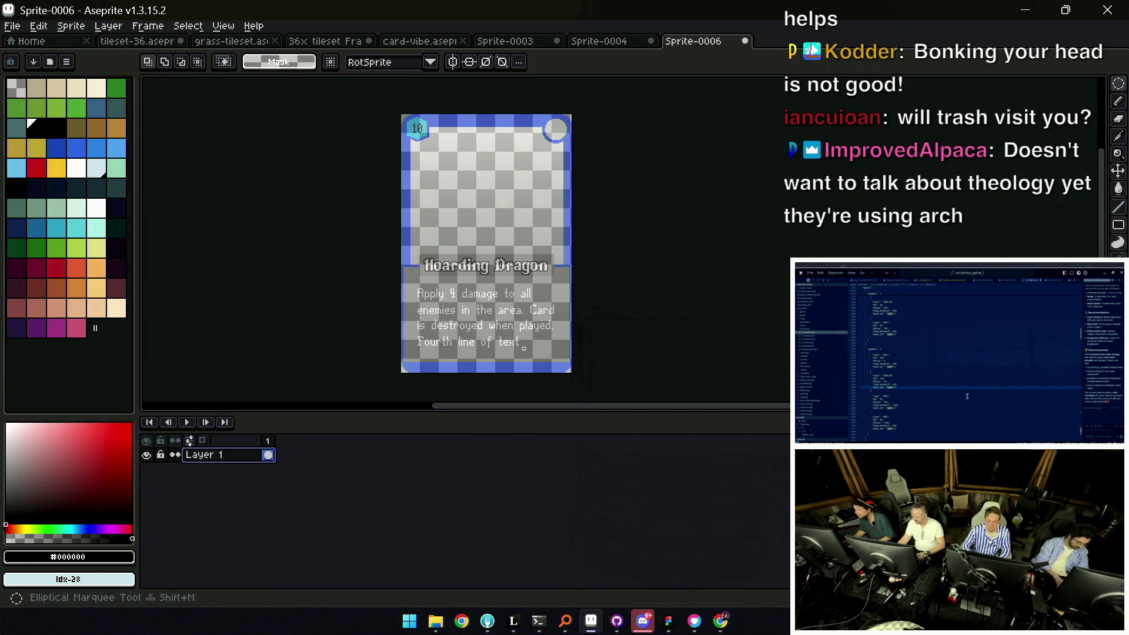
# Add Layer 2 and copy the card's pixels from Layer 1 onto it with a Magic Wand selection
pyautogui.hotkey('shift', 'n')
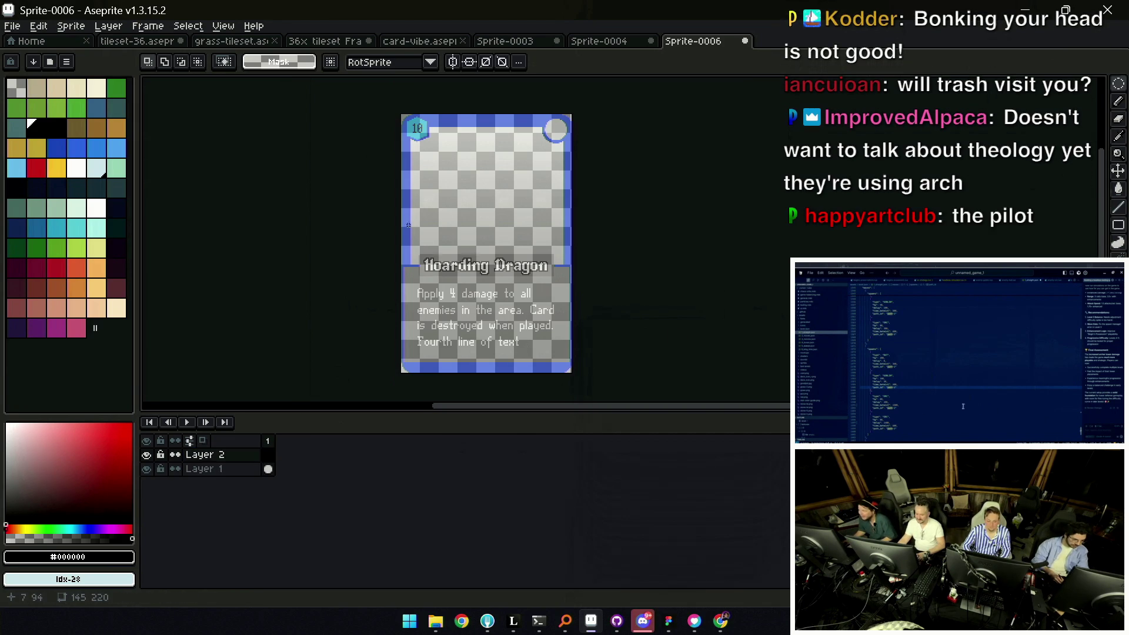
pyautogui.press('w')
pyautogui.click(411, 221)
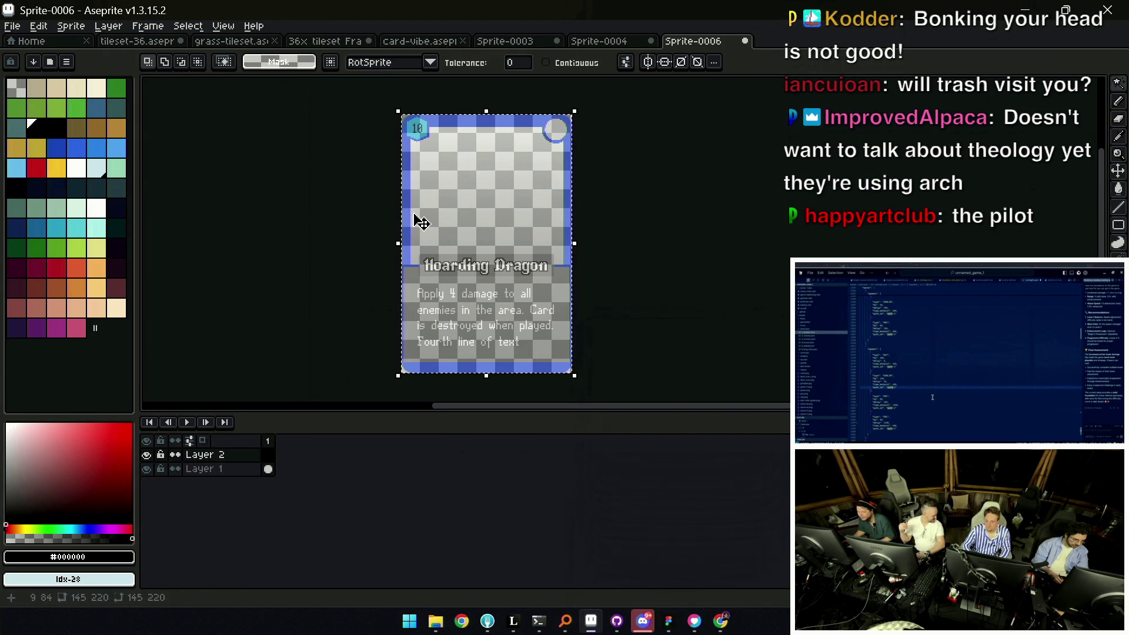
pyautogui.press('v')
pyautogui.hotkey('ctrl', 'd')
pyautogui.click(400, 254)
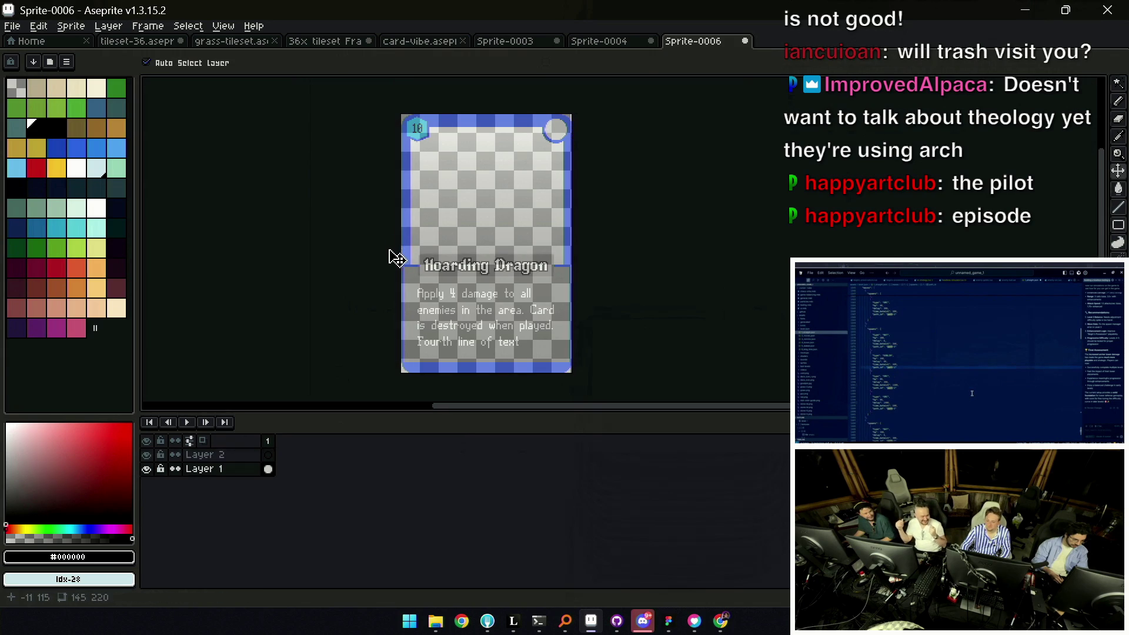
pyautogui.press('w')
pyautogui.click(407, 252)
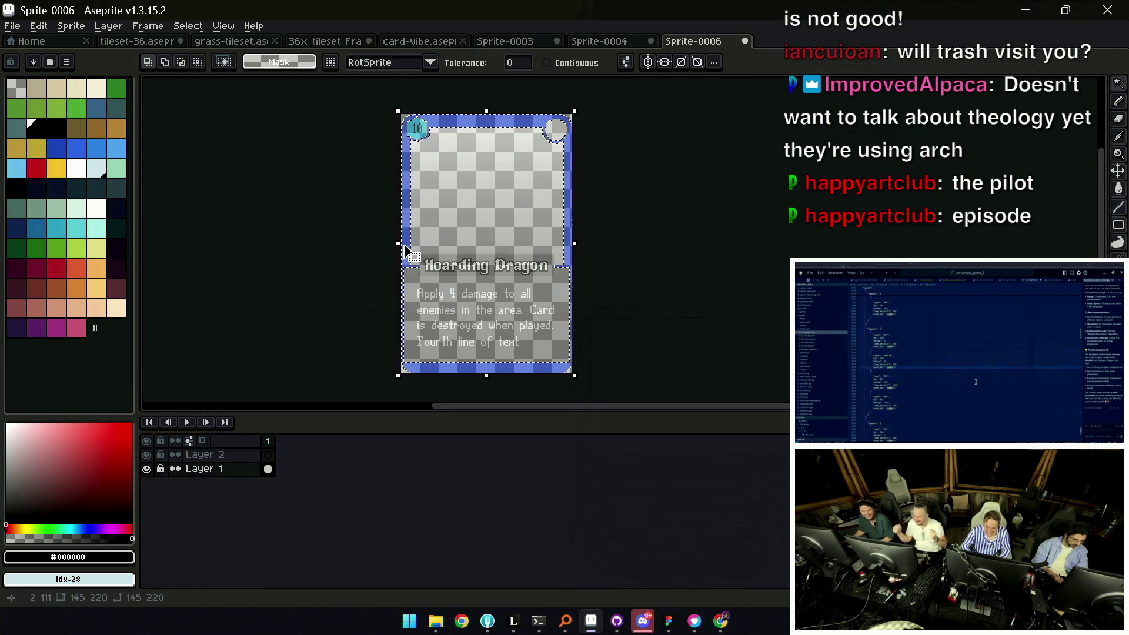
pyautogui.click(267, 454)
pyautogui.hotkey('ctrl', 't')
pyautogui.press('Return')
# Fill the card border on Layer 2 solid black and hide the faded Layer 1
pyautogui.hotkey('ctrl', 'd')
pyautogui.click(16, 186)
pyautogui.press('g')
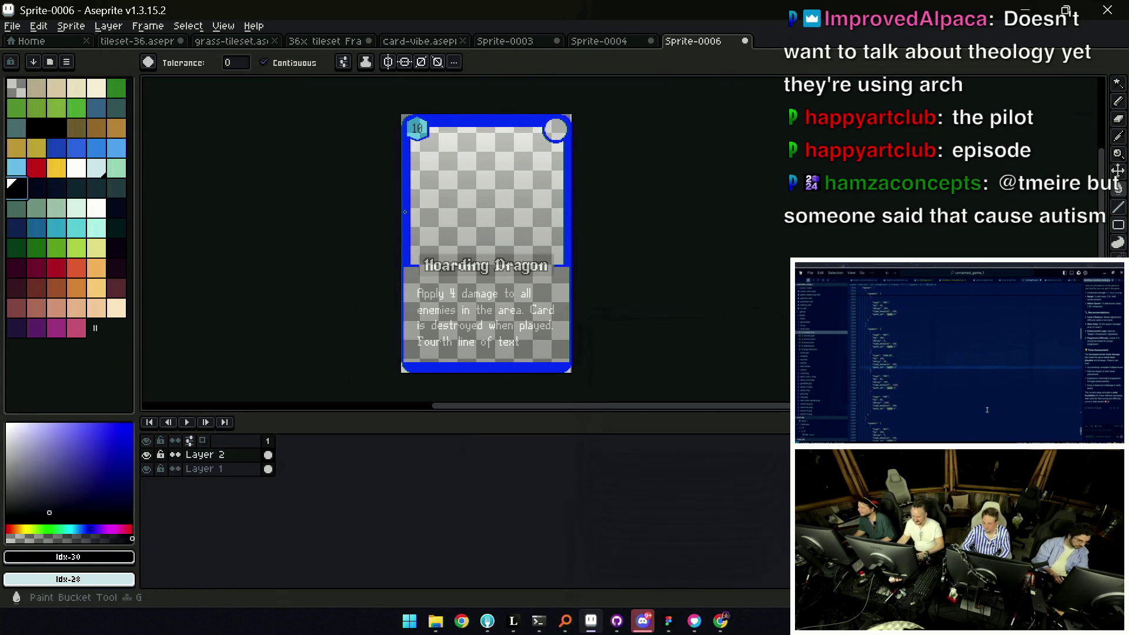
pyautogui.click(400, 213)
pyautogui.press('h')
pyautogui.moveTo(439, 225)
pyautogui.mouseDown()
pyautogui.moveTo(428, 247)
pyautogui.moveTo(422, 239)
pyautogui.mouseUp()
pyautogui.press('v')
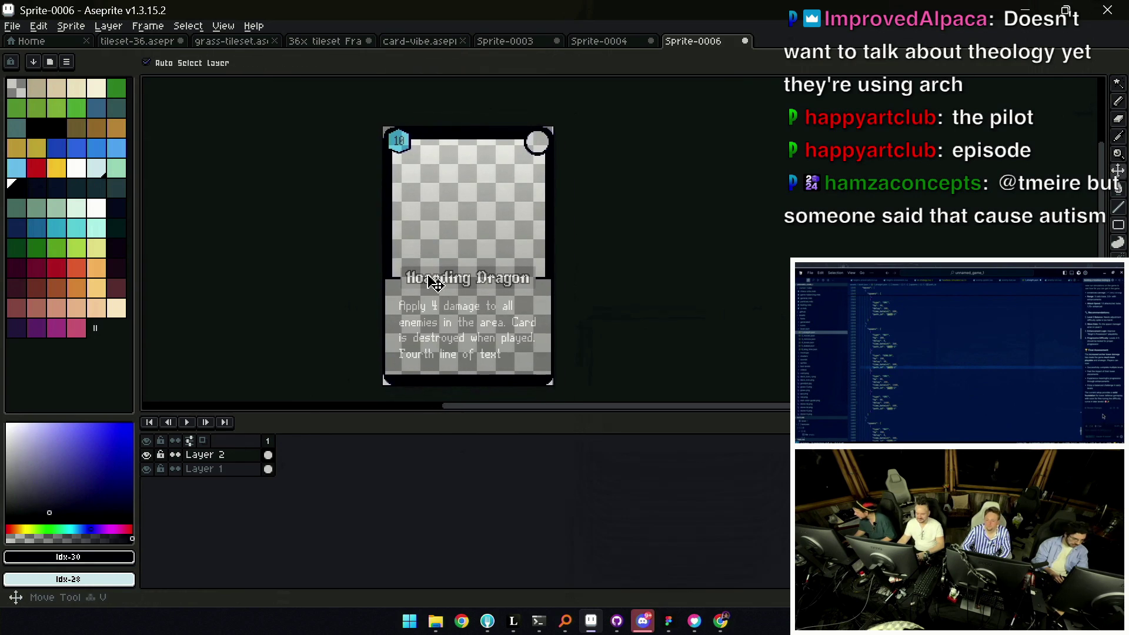
pyautogui.click(147, 469)
pyautogui.press('z')
pyautogui.click(441, 232)
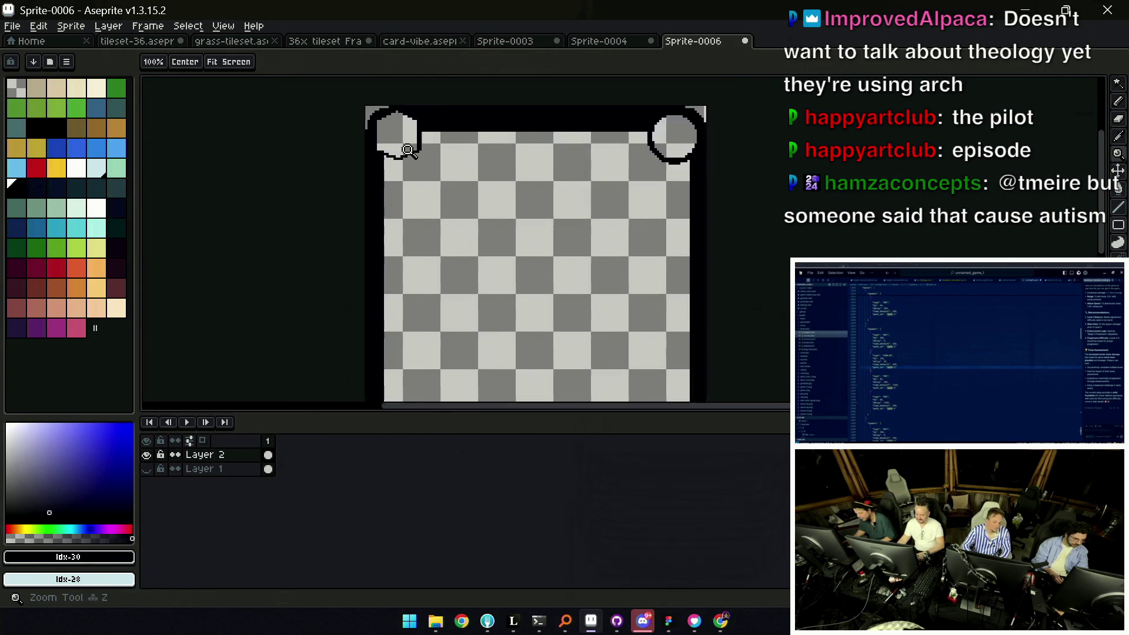
# Square off the top-left corner ornament: erase the outline curve, redraw a black row and column, fill it black
pyautogui.click(431, 210)
pyautogui.click(422, 182)
pyautogui.press('i')
pyautogui.press('e')
pyautogui.moveTo(422, 204)
pyautogui.mouseDown()
pyautogui.moveTo(465, 212)
pyautogui.moveTo(495, 162)
pyautogui.moveTo(385, 217)
pyautogui.mouseUp()
pyautogui.press('b')
pyautogui.moveTo(393, 221); pyautogui.dragTo(519, 217)
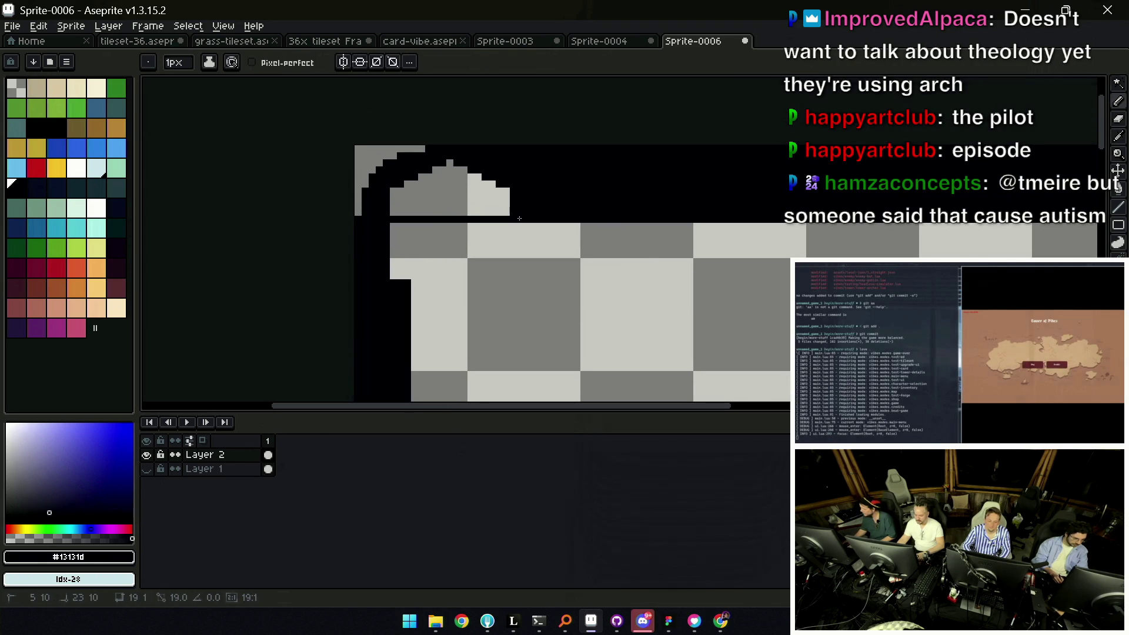
pyautogui.moveTo(406, 227); pyautogui.dragTo(407, 277)
pyautogui.press('g')
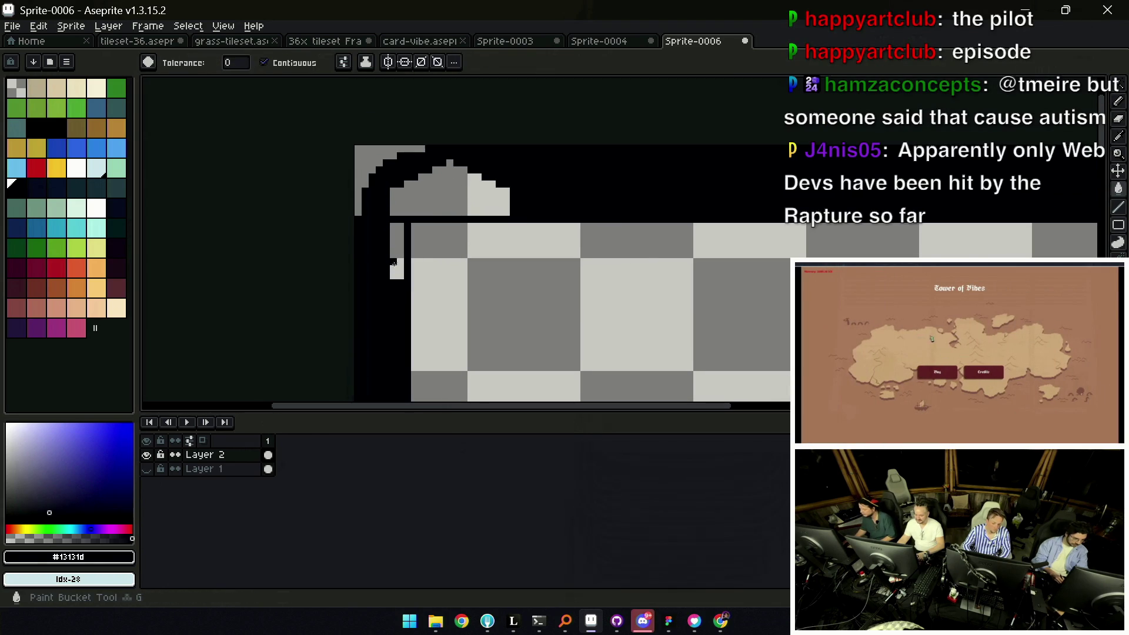
pyautogui.click(395, 260)
pyautogui.scroll(-3, 423, 184)
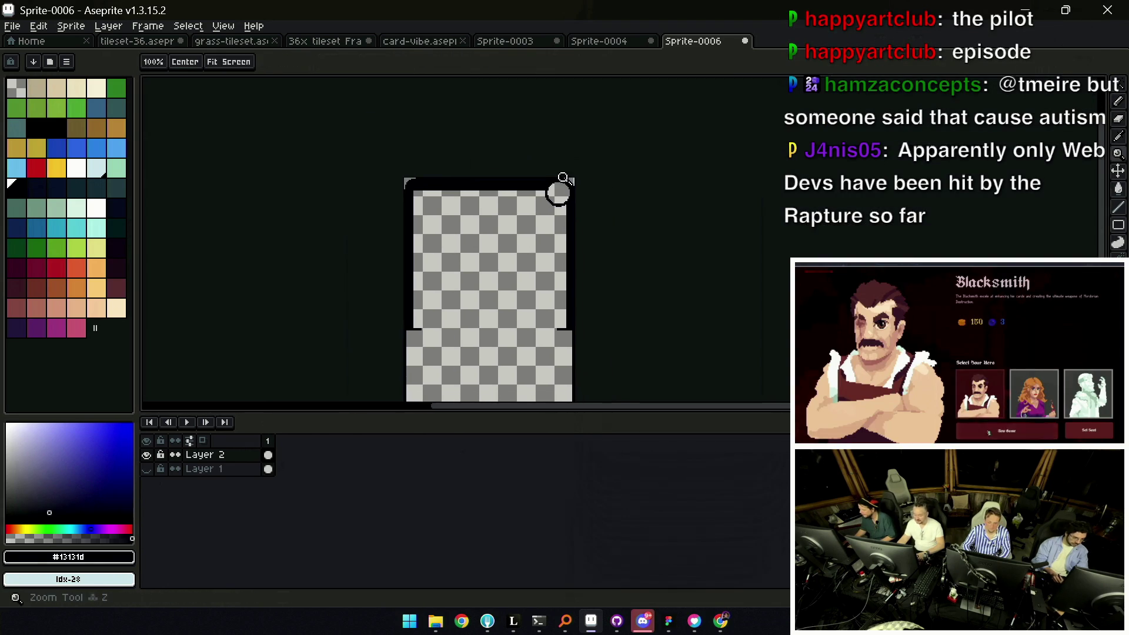
pyautogui.scroll(2, 533, 182)
# Try a dark line along the top step edge of the frame, then undo it
pyautogui.press('i')
pyautogui.press('z')
pyautogui.scroll(-3, 570, 222)
pyautogui.scroll(1, 546, 194)
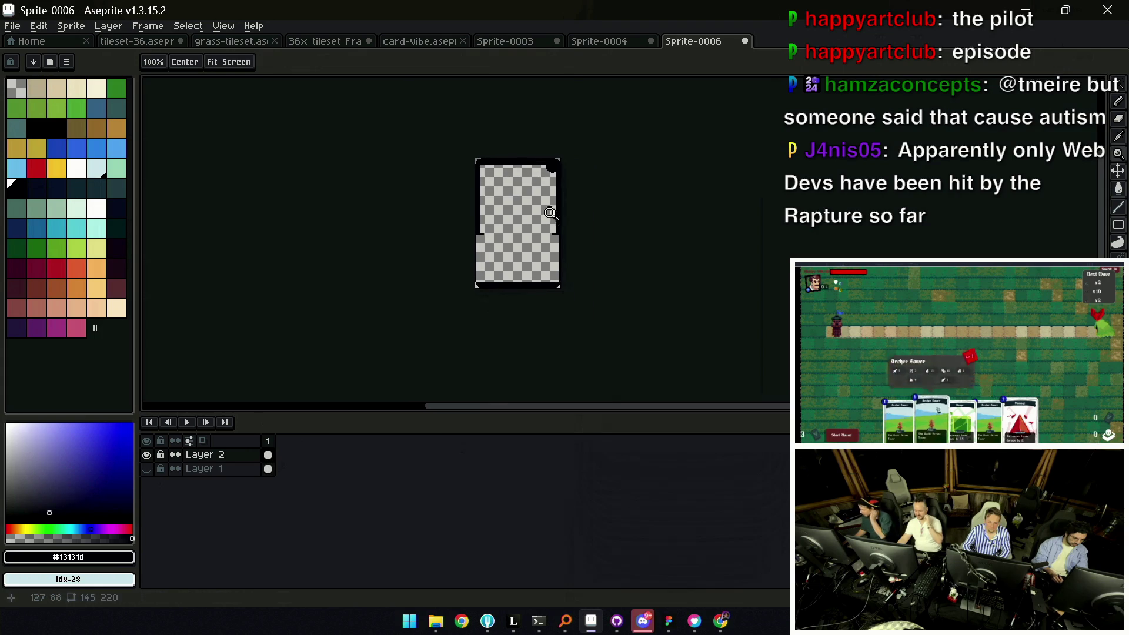
pyautogui.scroll(1, 541, 185)
pyautogui.scroll(1, 432, 222)
pyautogui.scroll(1, 429, 222)
pyautogui.press('i')
pyautogui.press('b')
pyautogui.moveTo(421, 226); pyautogui.dragTo(706, 227)
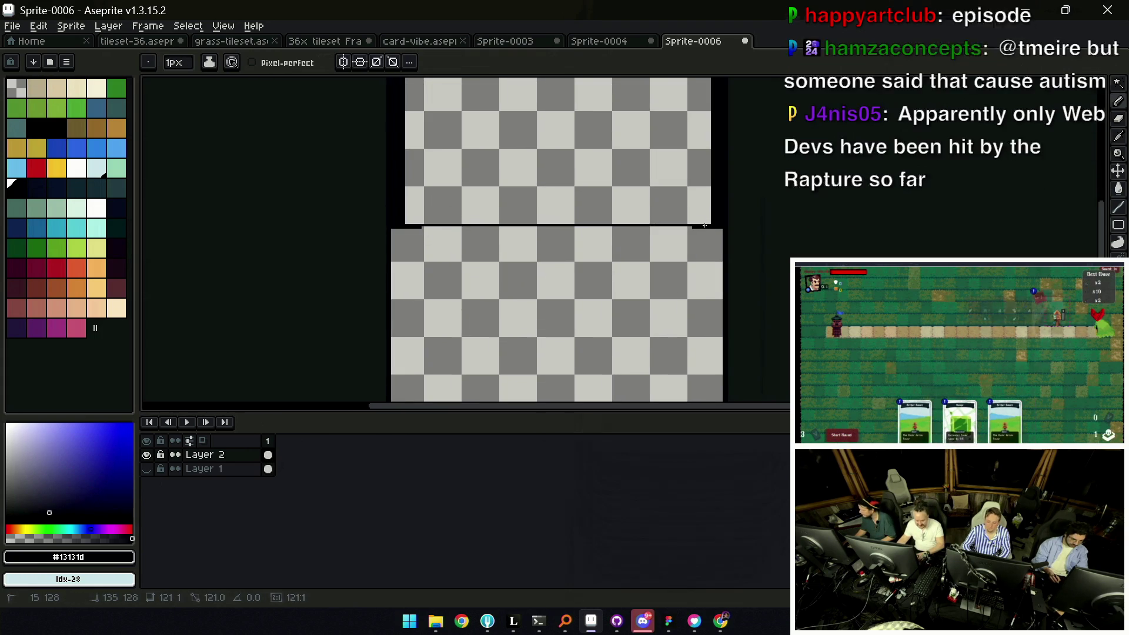
pyautogui.hotkey('ctrl', 'z')
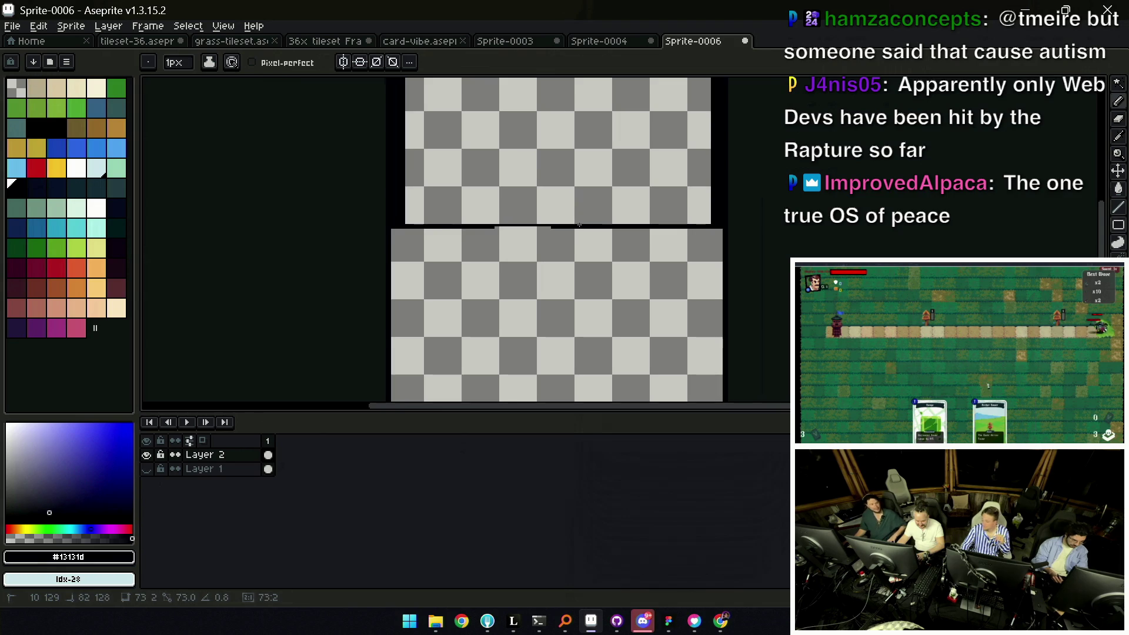
# Inspect the card's bottom corners up close and erase stray outline pixels
pyautogui.press('z')
pyautogui.scroll(-2, 578, 231)
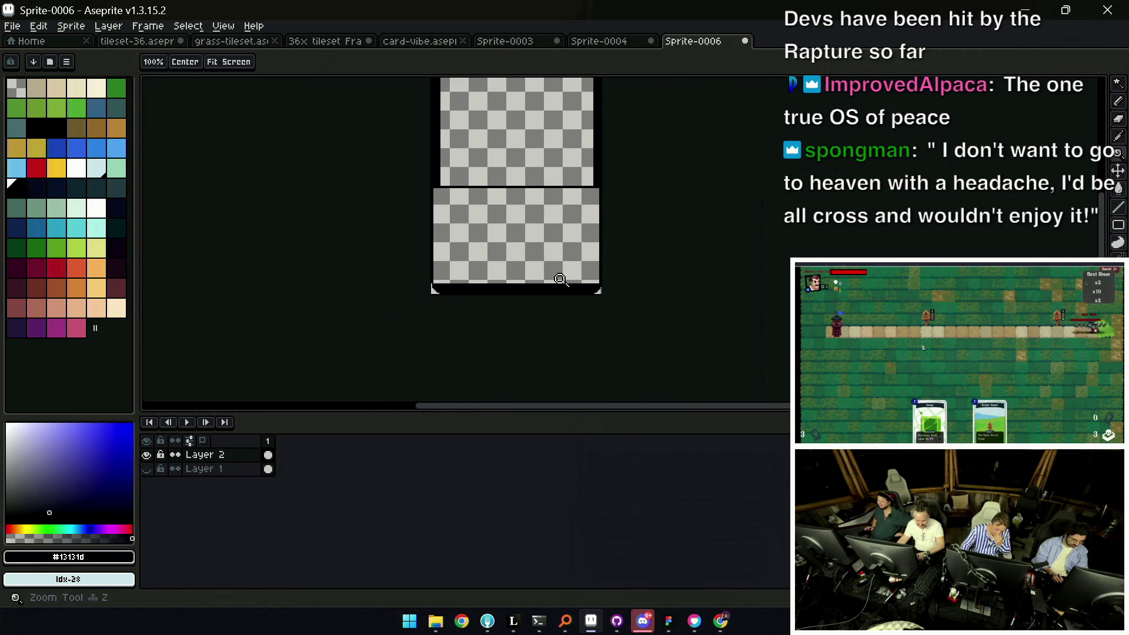
pyautogui.click(586, 272)
pyautogui.click(622, 291)
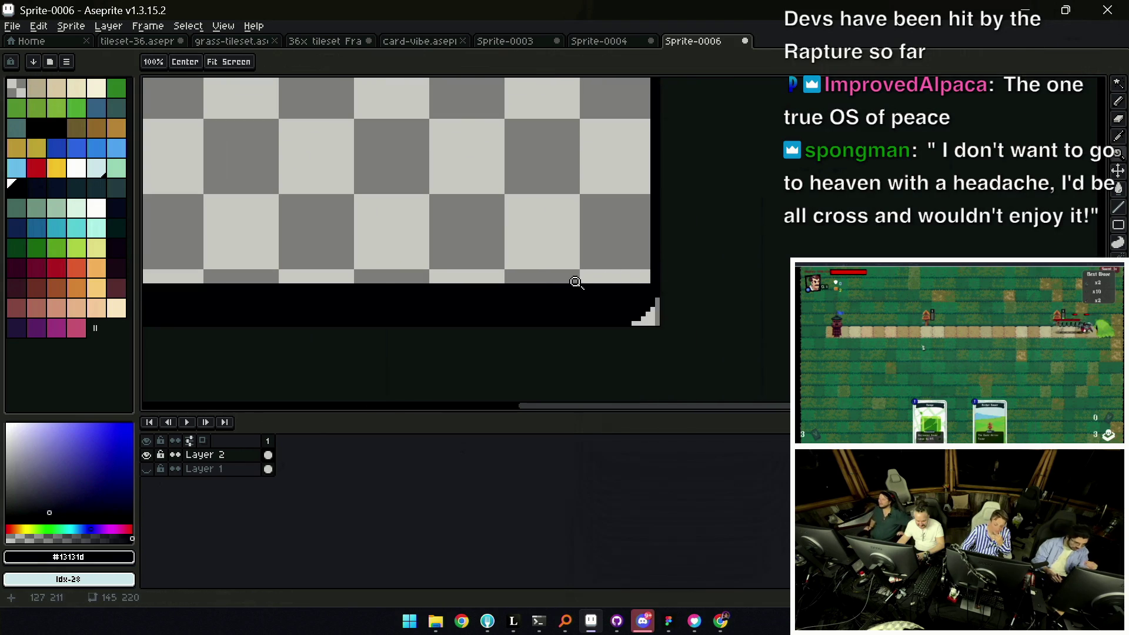
pyautogui.moveTo(399, 278); pyautogui.dragTo(453, 244)
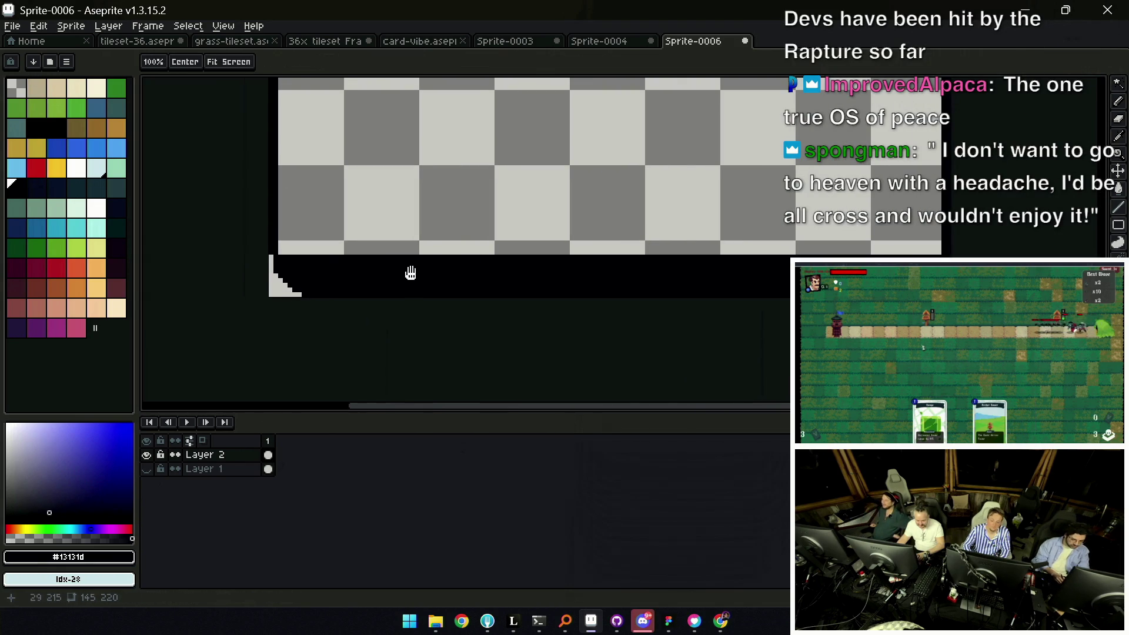
pyautogui.moveTo(403, 277); pyautogui.dragTo(420, 324)
pyautogui.scroll(-1, 430, 300)
pyautogui.click(666, 327)
pyautogui.press('e')
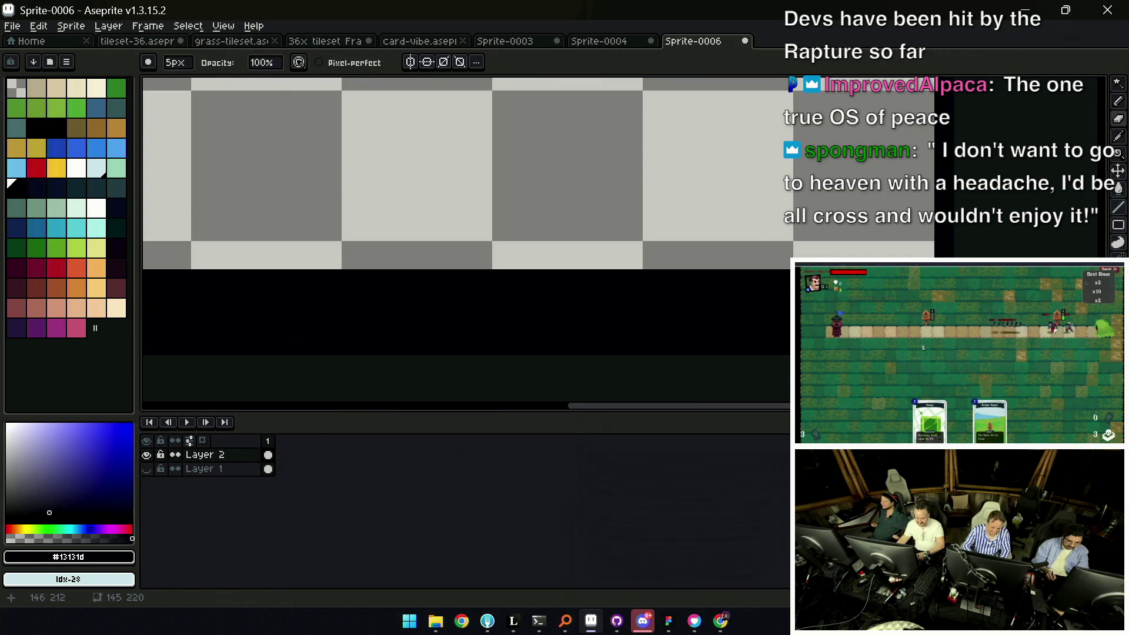
pyautogui.press('h')
pyautogui.scroll(-2, 790, 243)
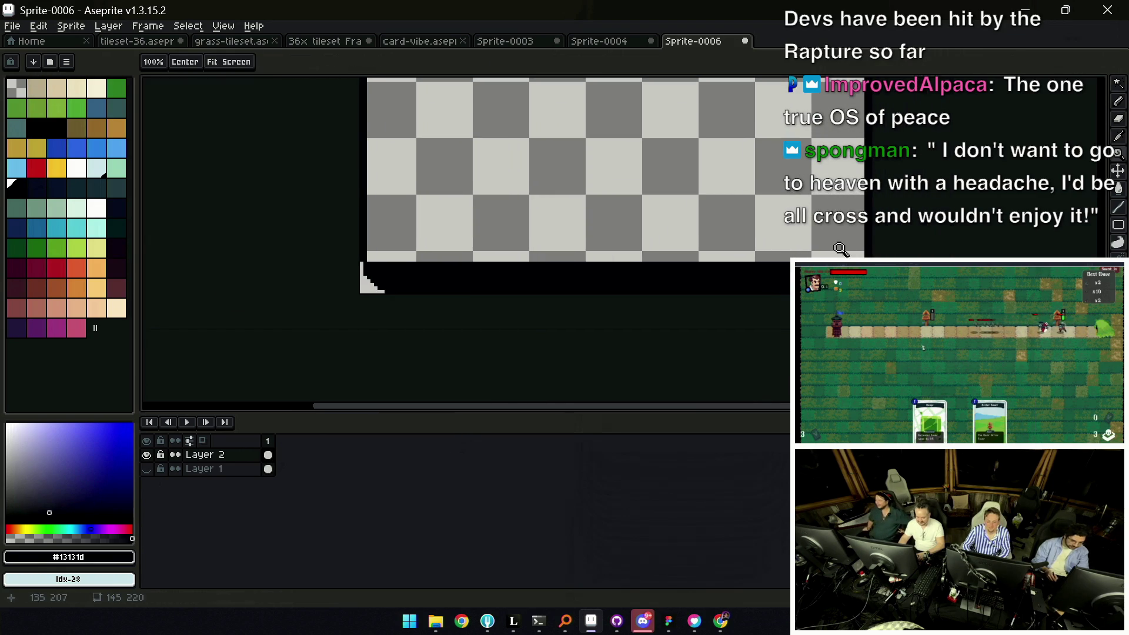
pyautogui.press('e')
pyautogui.press('h')
pyautogui.scroll(-1, 500, 298)
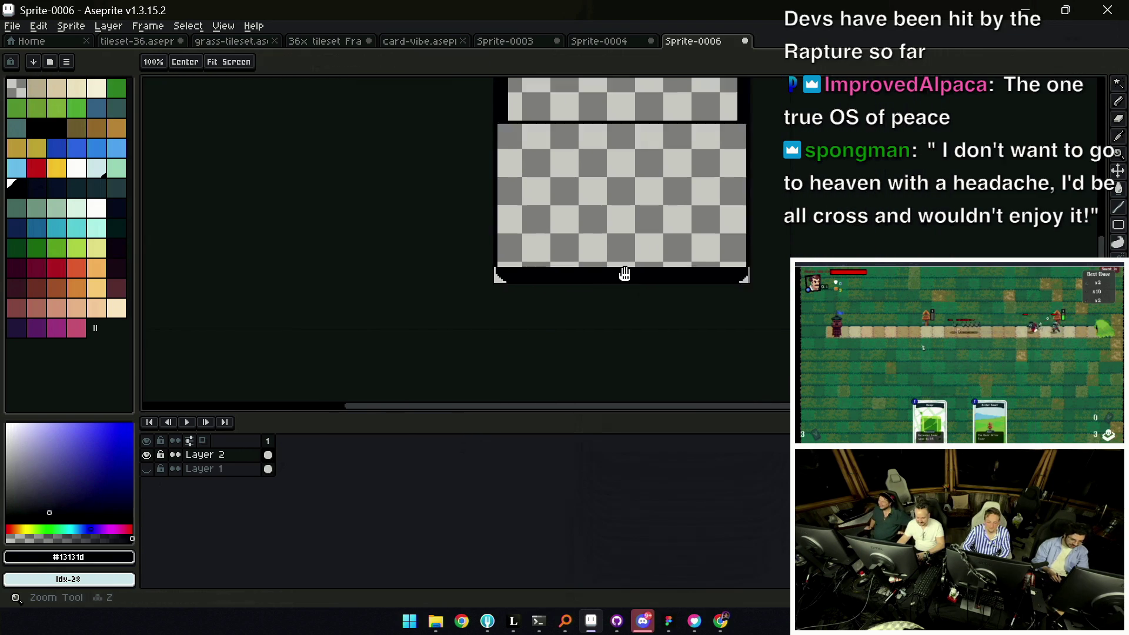
pyautogui.scroll(4, 451, 295)
# Touch up the bottom corner outlines pixel by pixel with the Pencil, panning between them
pyautogui.press('b')
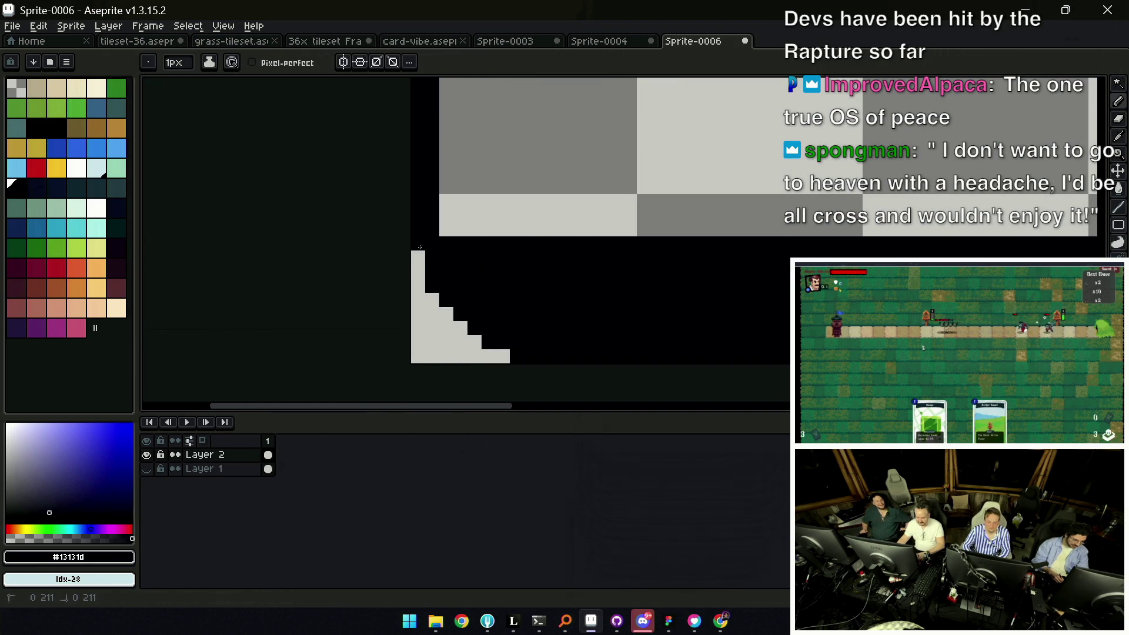
pyautogui.press('h')
pyautogui.scroll(-3, 486, 243)
pyautogui.press('b')
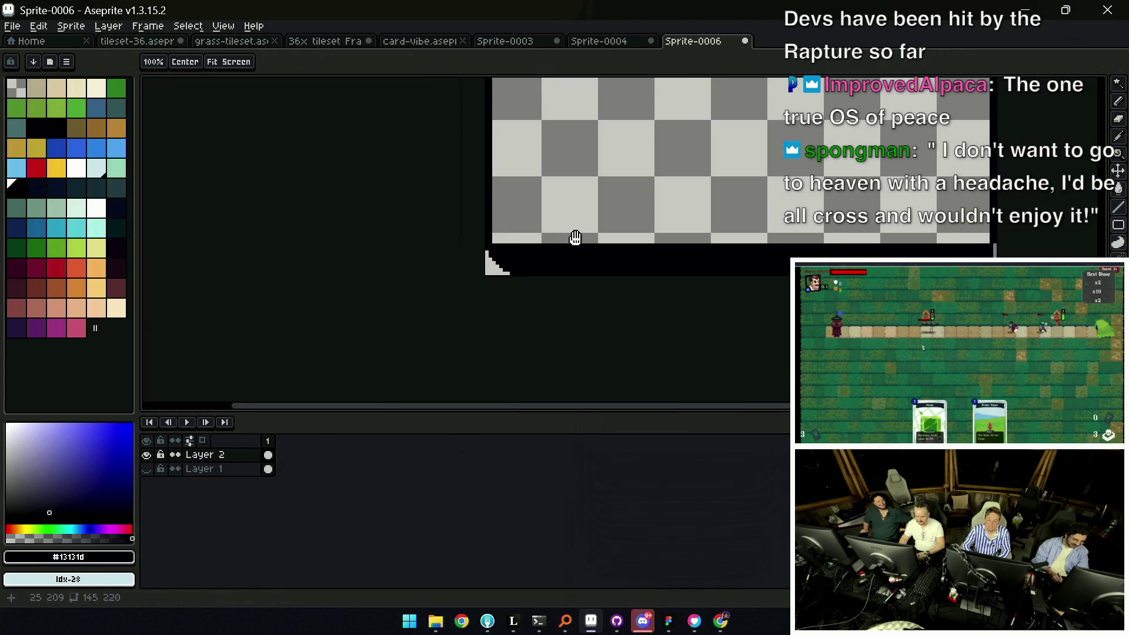
pyautogui.press('h')
pyautogui.scroll(3, 562, 256)
pyautogui.press('b')
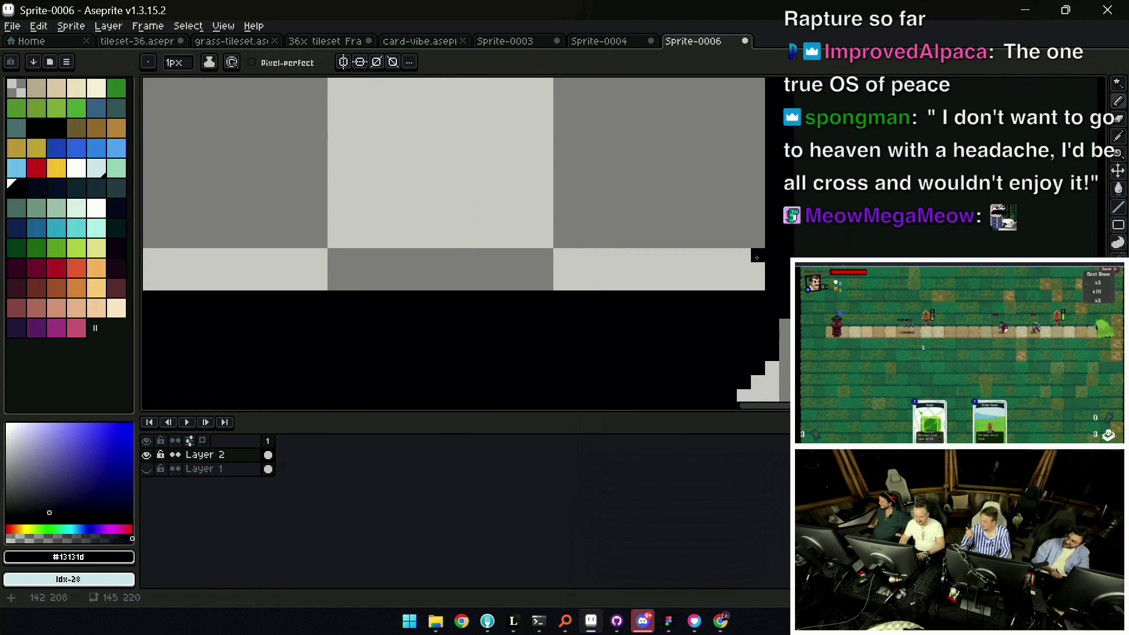
pyautogui.press('z')
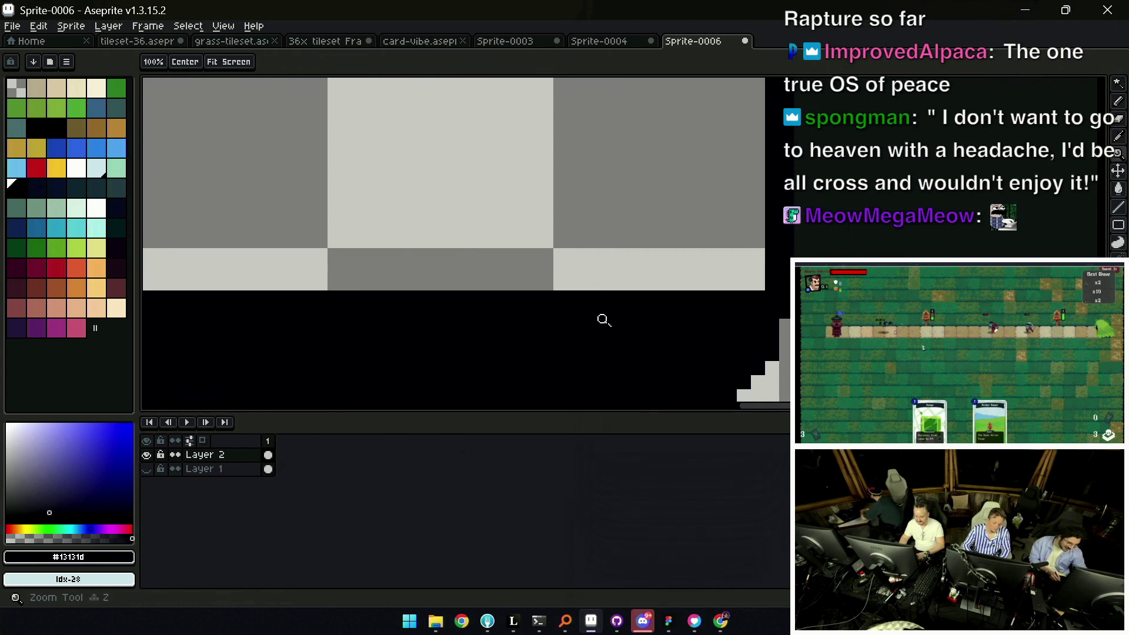
pyautogui.scroll(-3, 591, 291)
pyautogui.scroll(-2, 448, 230)
pyautogui.scroll(1, 472, 259)
pyautogui.press('h')
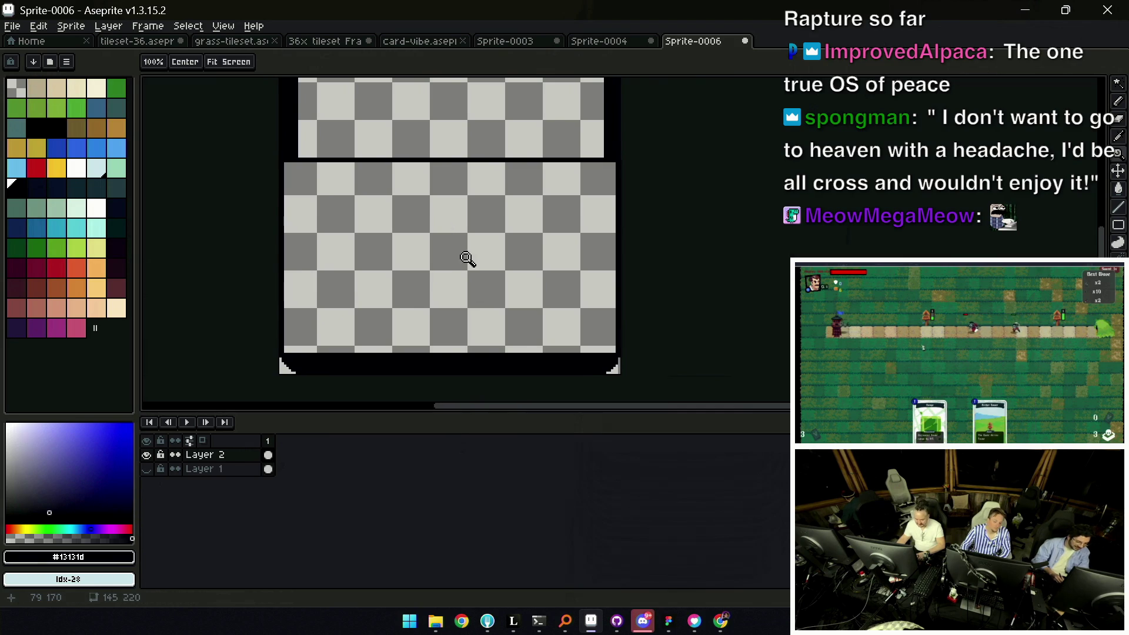
pyautogui.scroll(2, 630, 365)
pyautogui.press('b')
pyautogui.press('z')
pyautogui.scroll(-1, 633, 366)
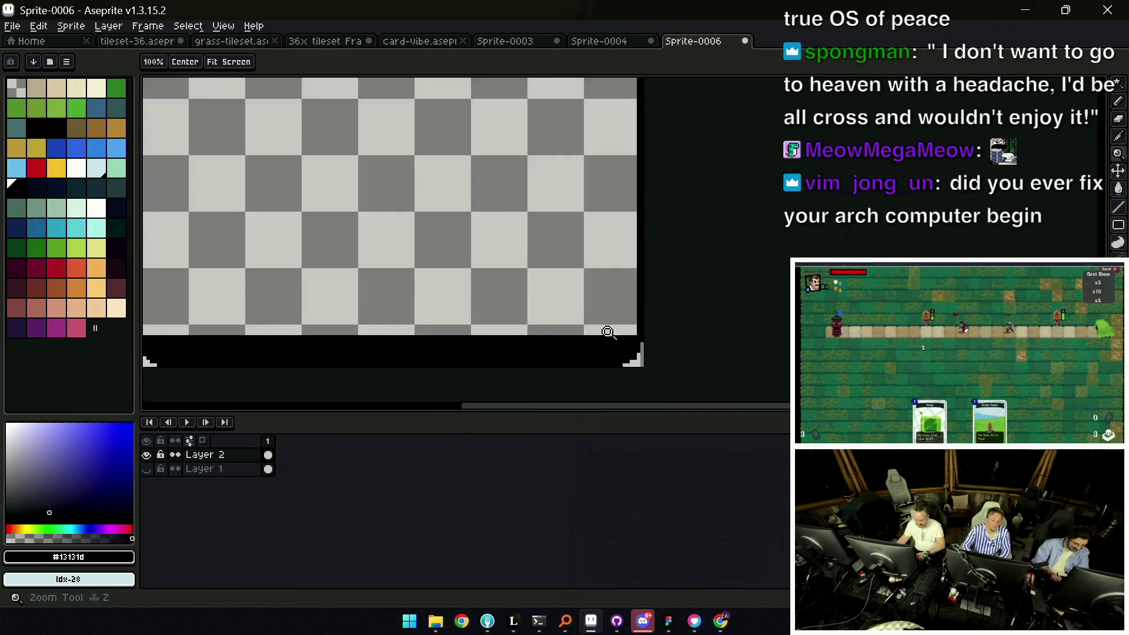
pyautogui.scroll(-1, 605, 328)
pyautogui.scroll(3, 327, 330)
pyautogui.press('b')
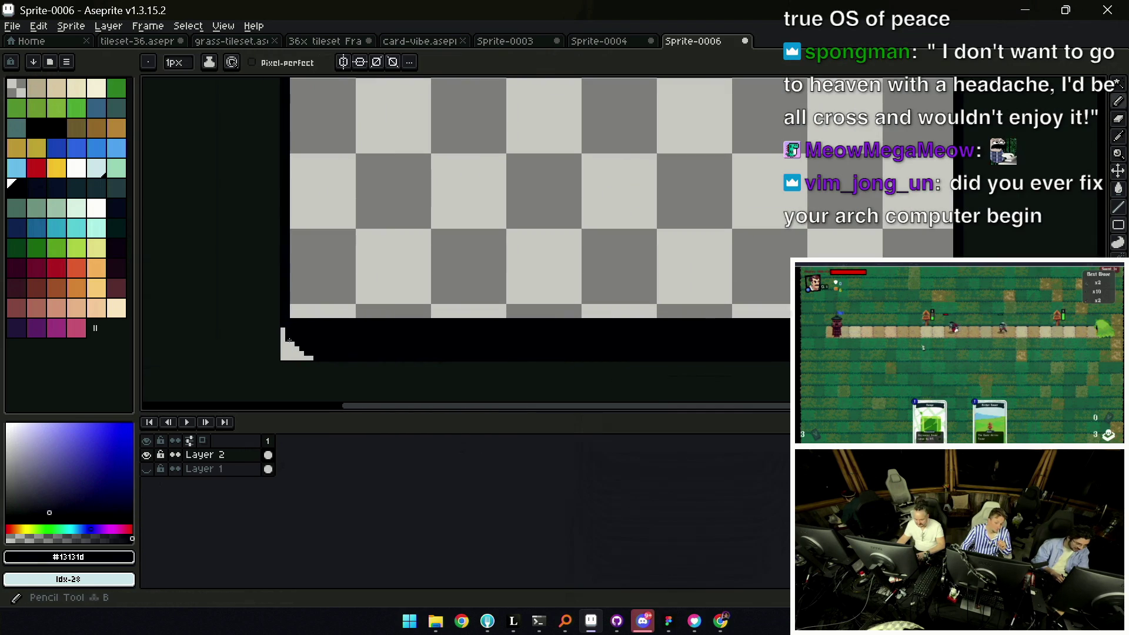
# Back at full-sprite view, add a new empty Layer 3 below the frame Layer 2
pyautogui.press('alt')
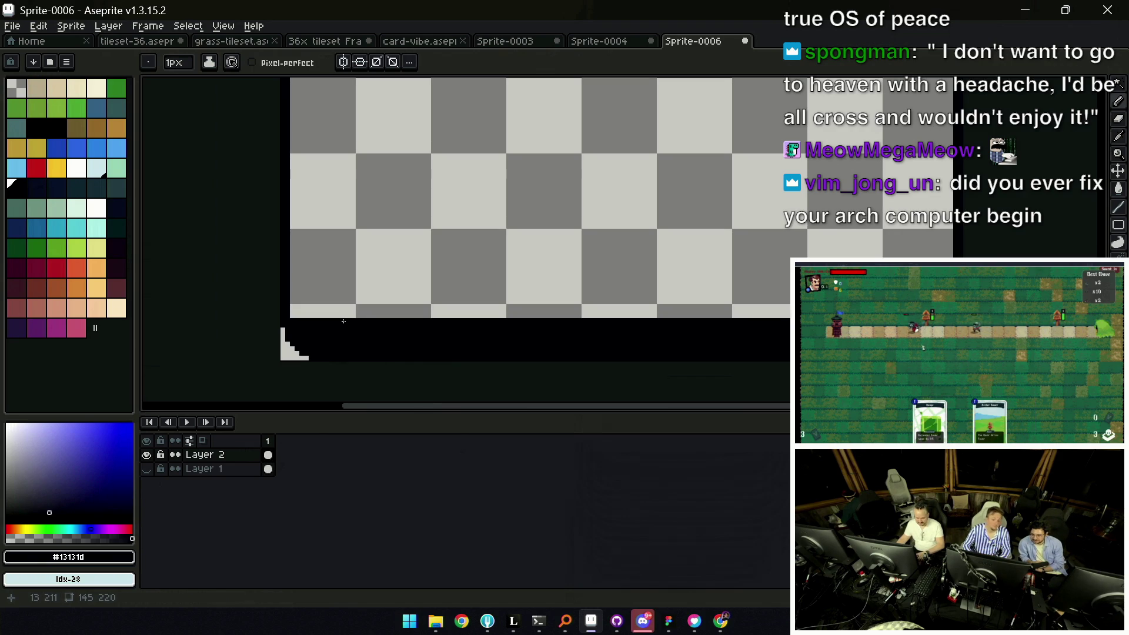
pyautogui.press('z')
pyautogui.scroll(-5, 533, 228)
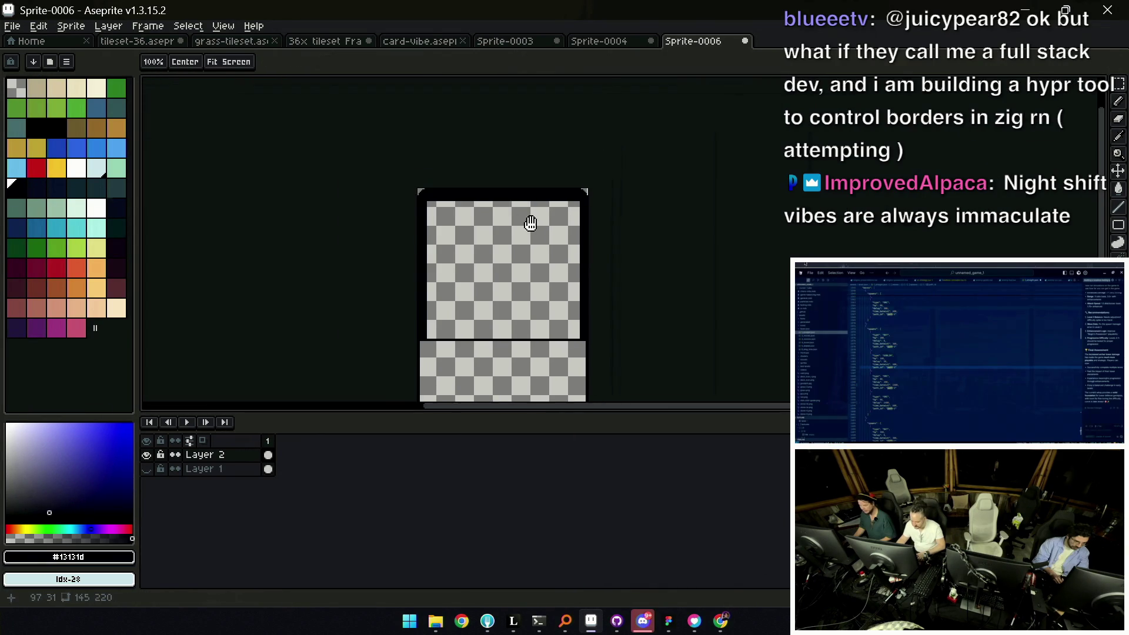
pyautogui.scroll(-2, 511, 207)
pyautogui.scroll(6, 538, 275)
pyautogui.press('alt')
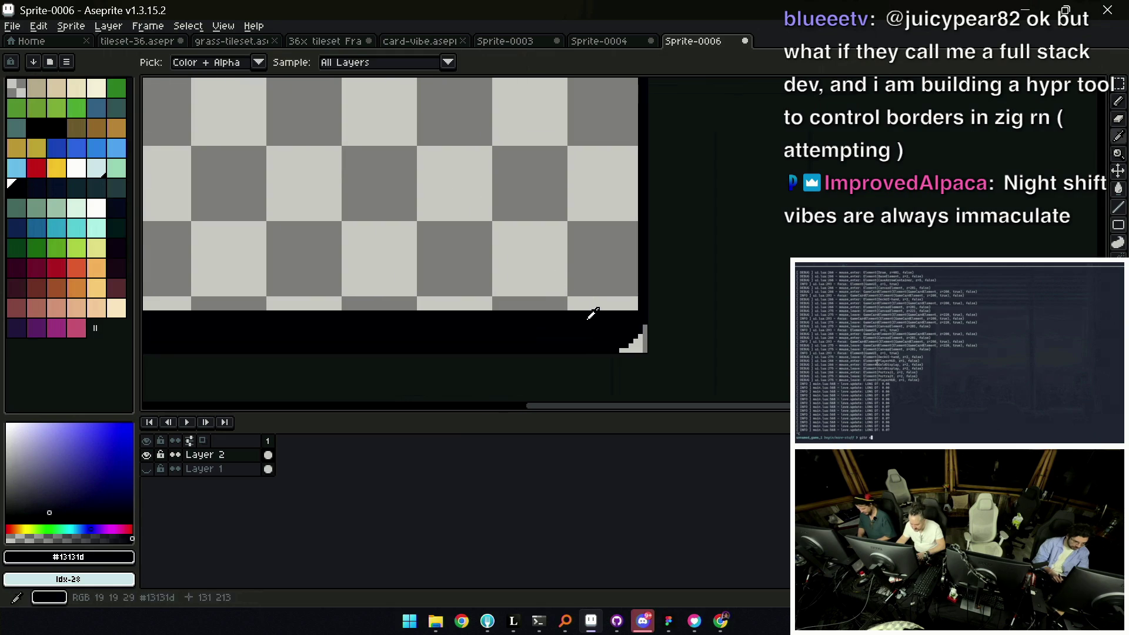
pyautogui.scroll(-3, 593, 314)
pyautogui.scroll(-1, 564, 267)
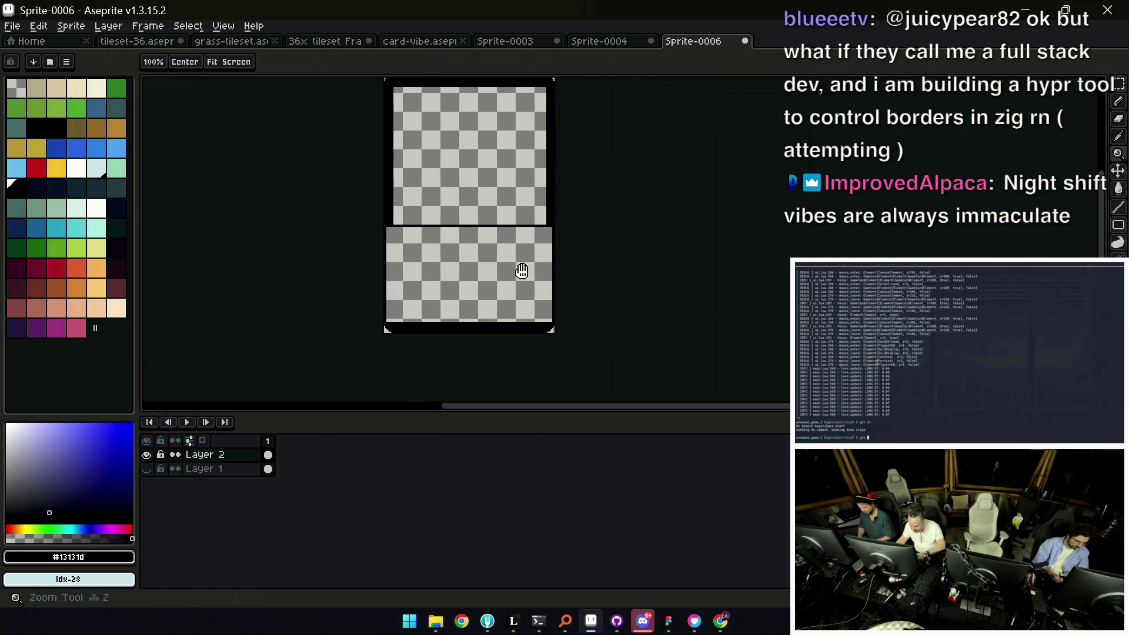
pyautogui.scroll(1, 520, 278)
pyautogui.click(231, 470)
pyautogui.hotkey('shift', 'n')
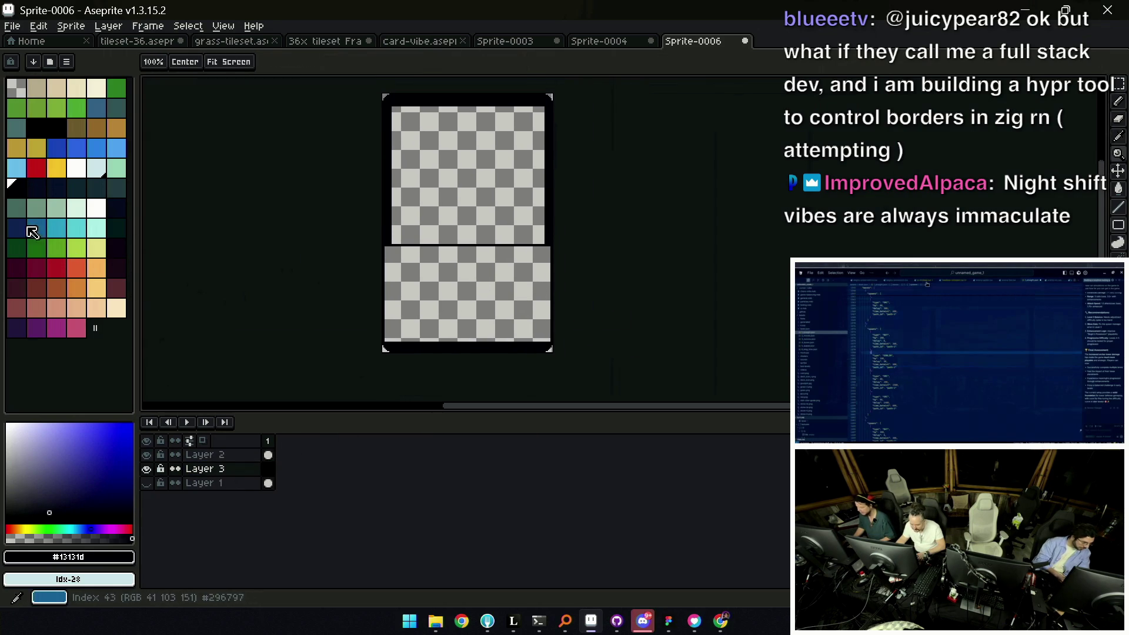
# Bucket-fill Layer 3 with dark blue and move it to the bottom of the layer stack
pyautogui.click(16, 227)
pyautogui.press('g')
pyautogui.click(393, 339)
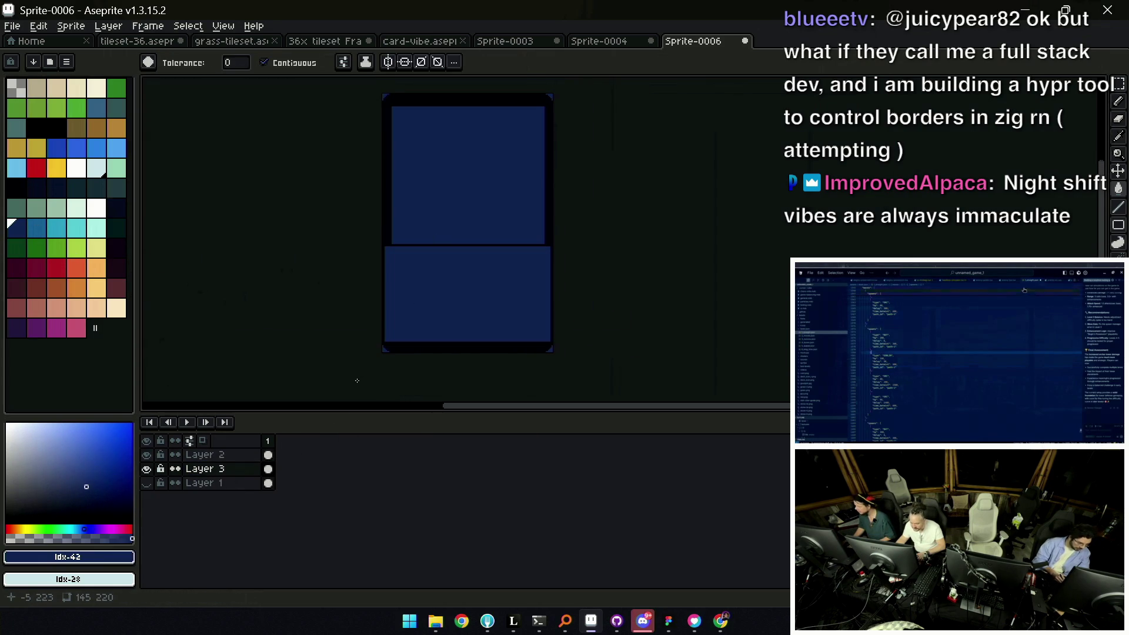
pyautogui.click(240, 468)
pyautogui.press('Delete')
pyautogui.press('v')
pyautogui.moveTo(256, 468); pyautogui.dragTo(255, 484)
pyautogui.press('g')
pyautogui.click(454, 257)
# Make the frame Layer 2 active and choose white to bucket-fill the frame
pyautogui.press('z')
pyautogui.scroll(-2, 455, 257)
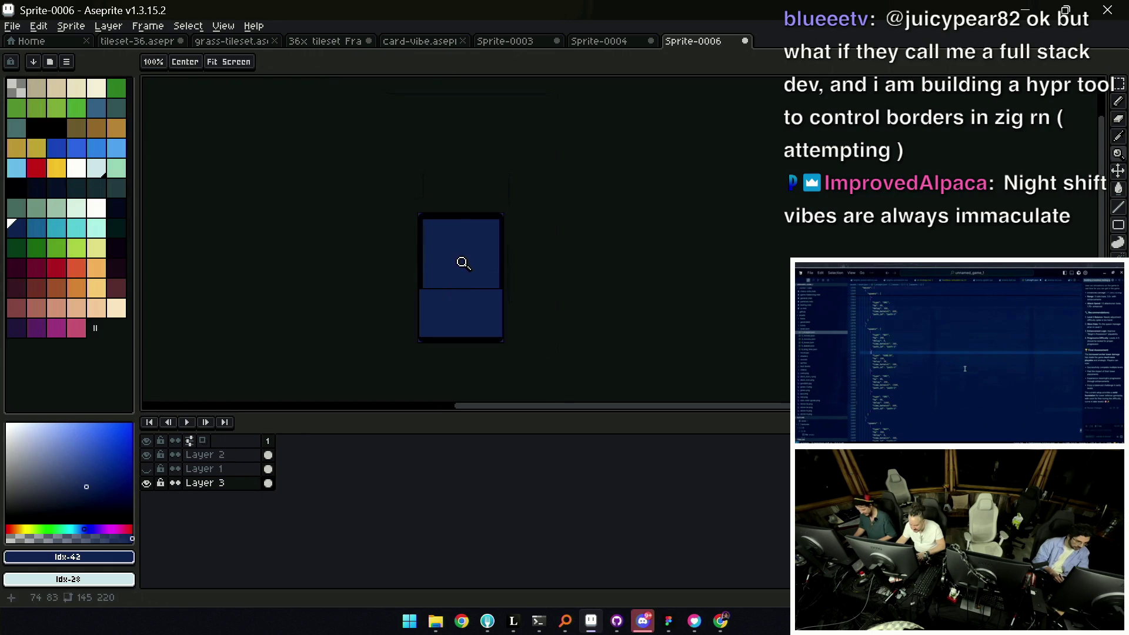
pyautogui.scroll(1, 439, 277)
pyautogui.scroll(1, 471, 242)
pyautogui.press('v')
pyautogui.hotkey('alt', 'Up')
pyautogui.hotkey('alt', 'Up')
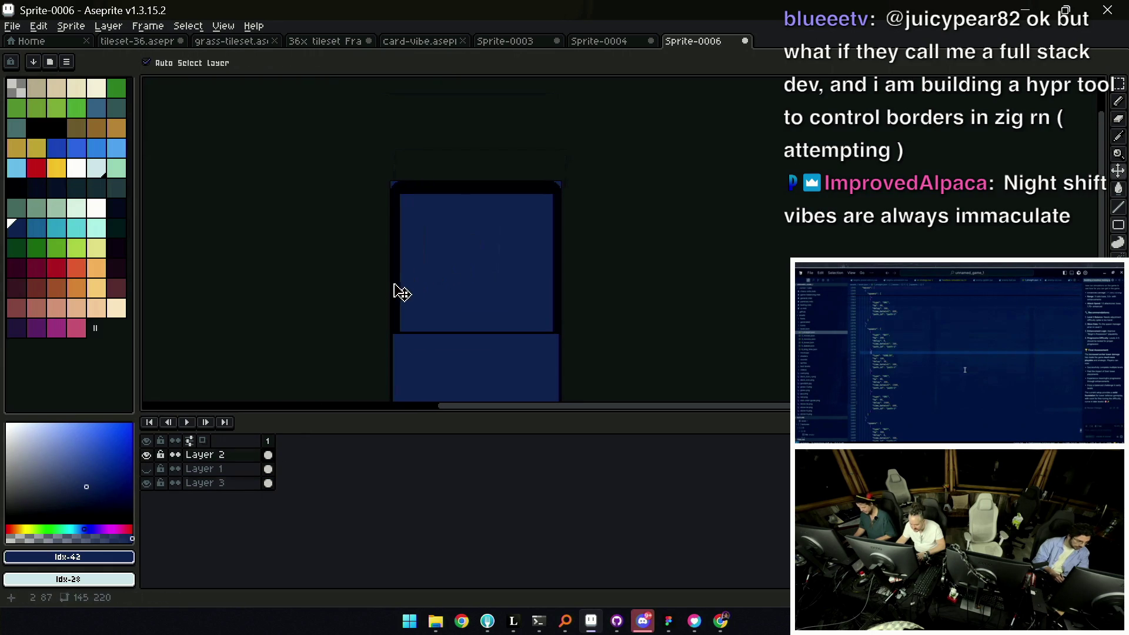
pyautogui.click(97, 208)
pyautogui.press('z')
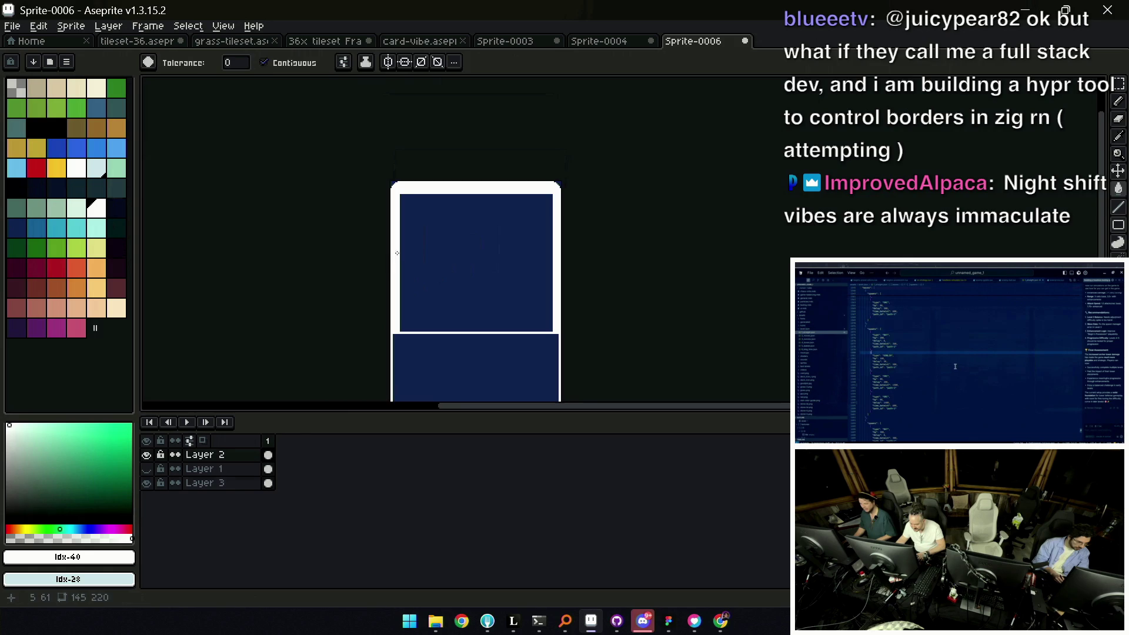
pyautogui.scroll(-3, 425, 239)
pyautogui.scroll(3, 424, 239)
pyautogui.scroll(1, 471, 244)
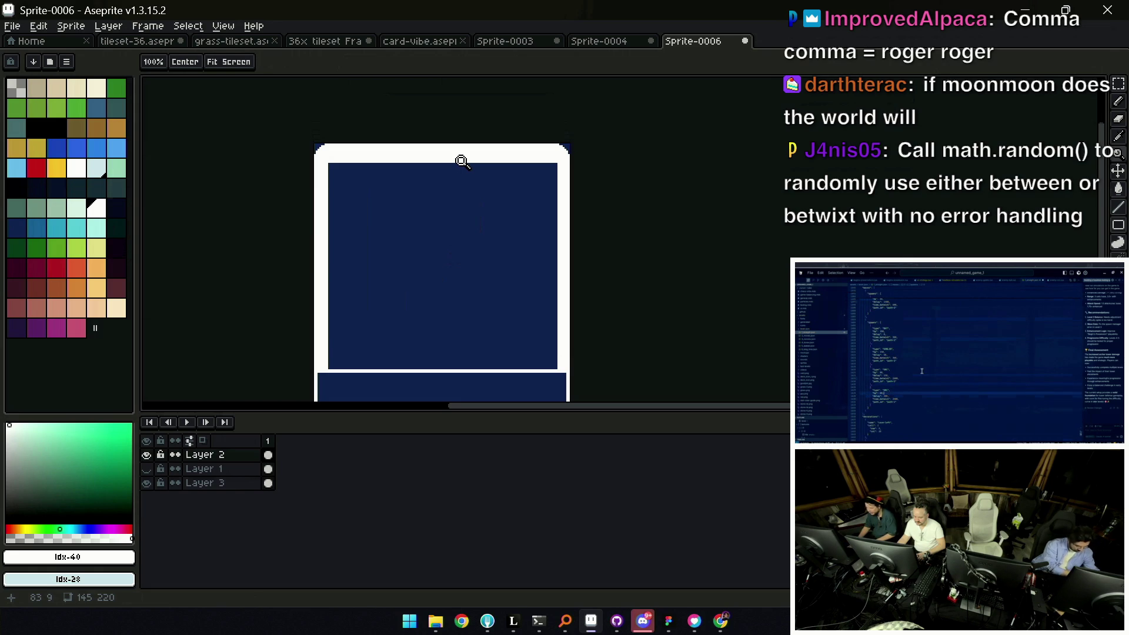
pyautogui.moveTo(616, 214); pyautogui.dragTo(659, 122)
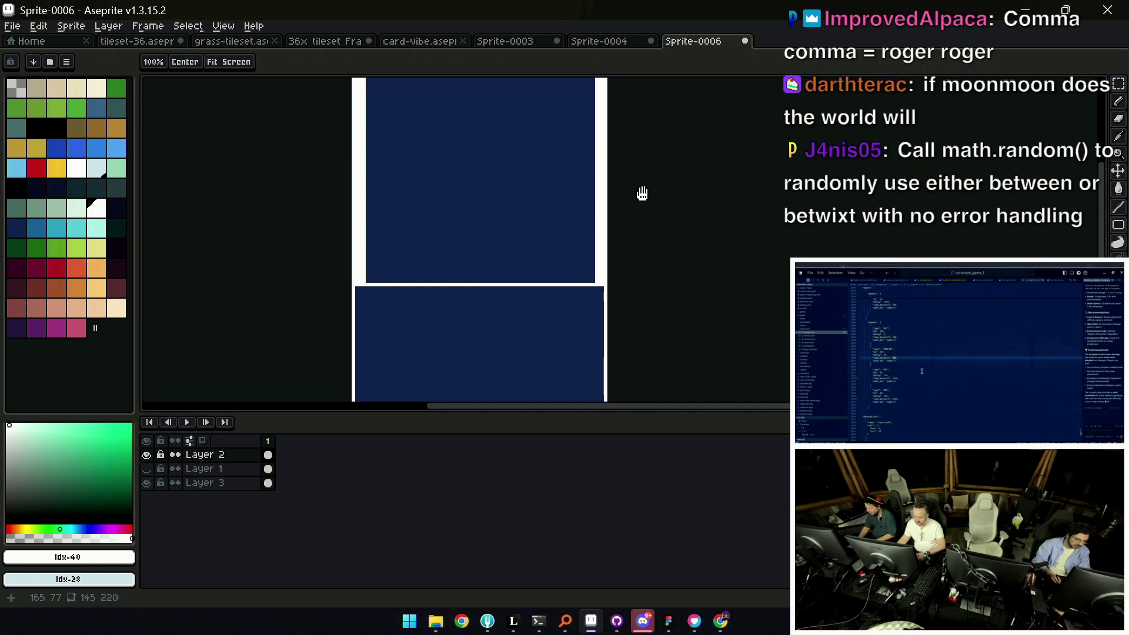
pyautogui.scroll(-1, 623, 209)
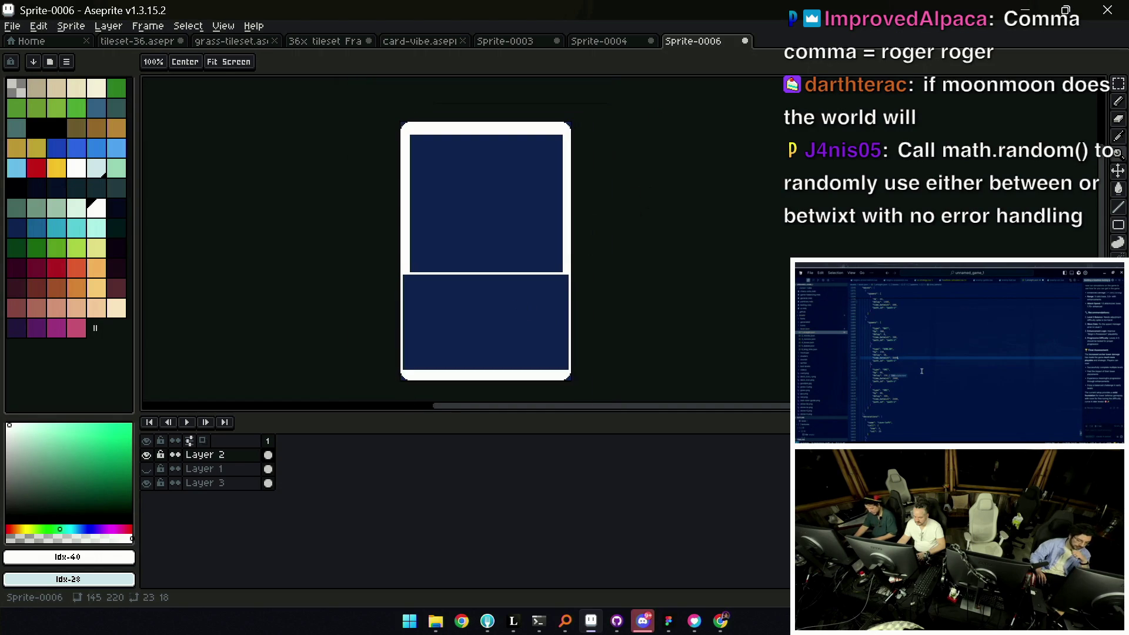
pyautogui.moveTo(512, 621)
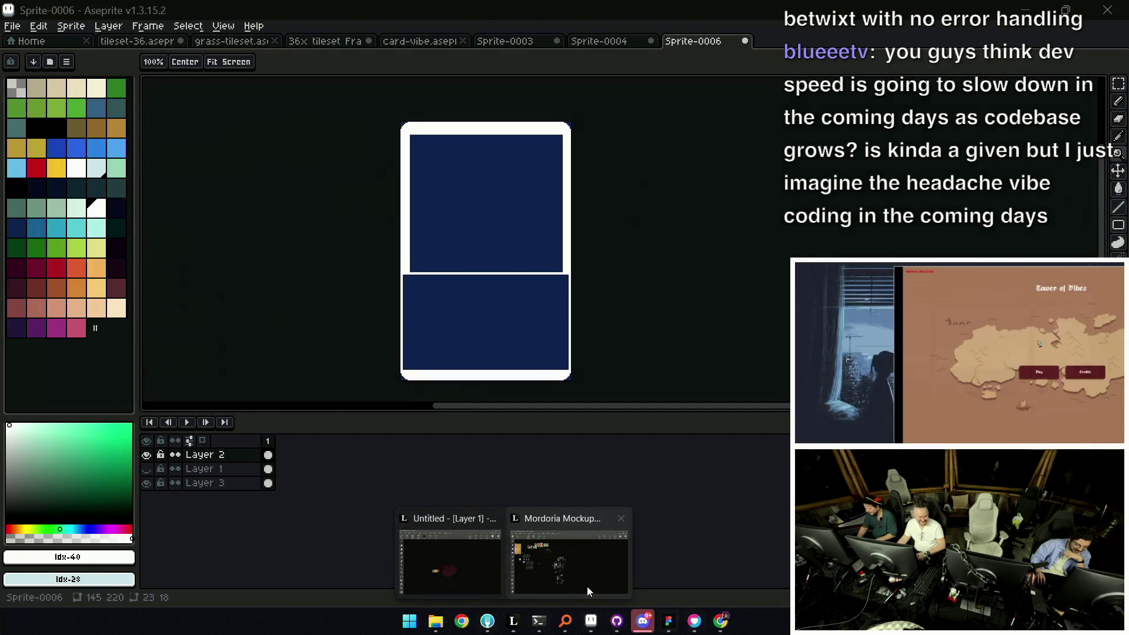
# Bring the Mordoria mockup forward to review its reference cards, then return to the card sprite
pyautogui.click(587, 587)
pyautogui.scroll(-1, 585, 301)
pyautogui.scroll(1, 459, 247)
pyautogui.scroll(3, 341, 176)
pyautogui.scroll(2, 371, 203)
pyautogui.scroll(2, 409, 247)
pyautogui.scroll(1, 419, 243)
pyautogui.scroll(1, 418, 243)
pyautogui.scroll(-1, 424, 248)
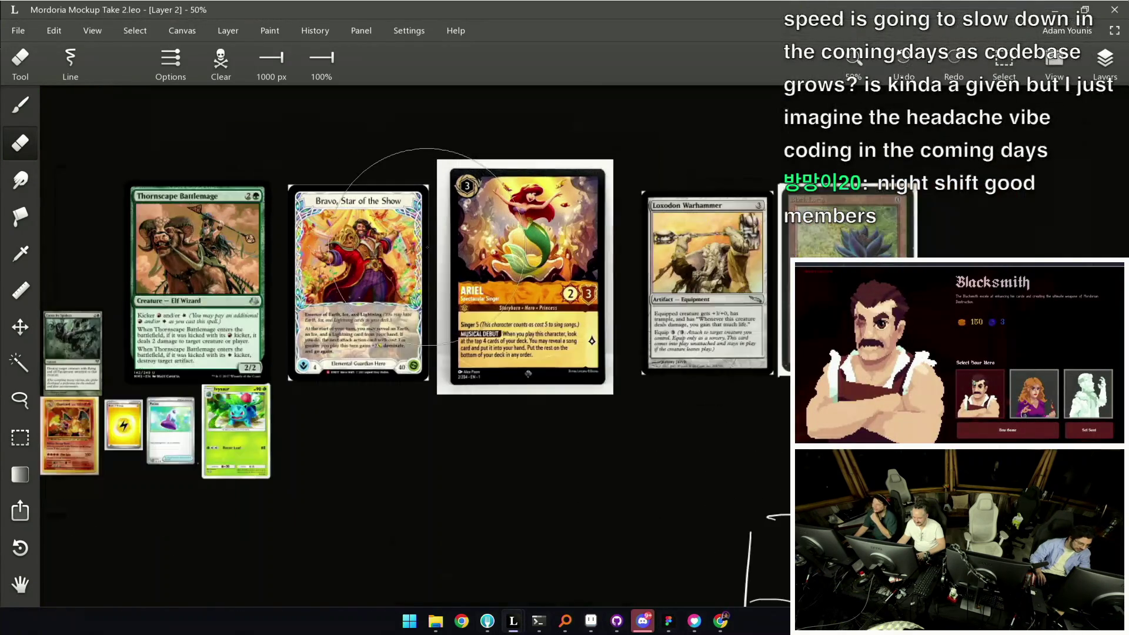
pyautogui.scroll(-1, 494, 265)
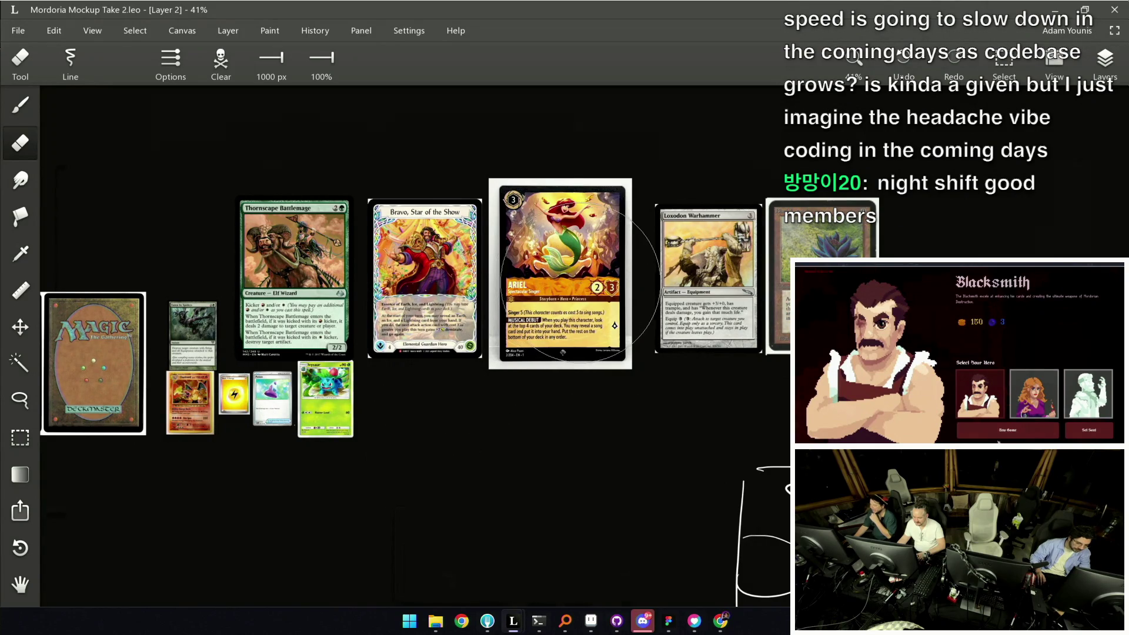
pyautogui.scroll(1, 141, 356)
pyautogui.scroll(1, 142, 357)
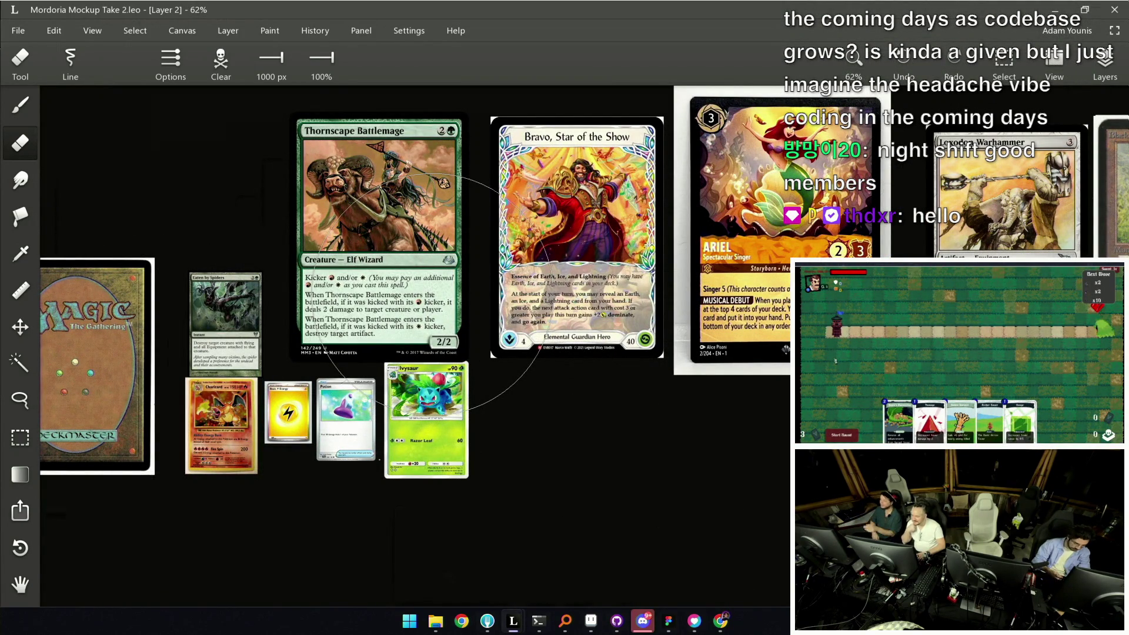
pyautogui.click(590, 620)
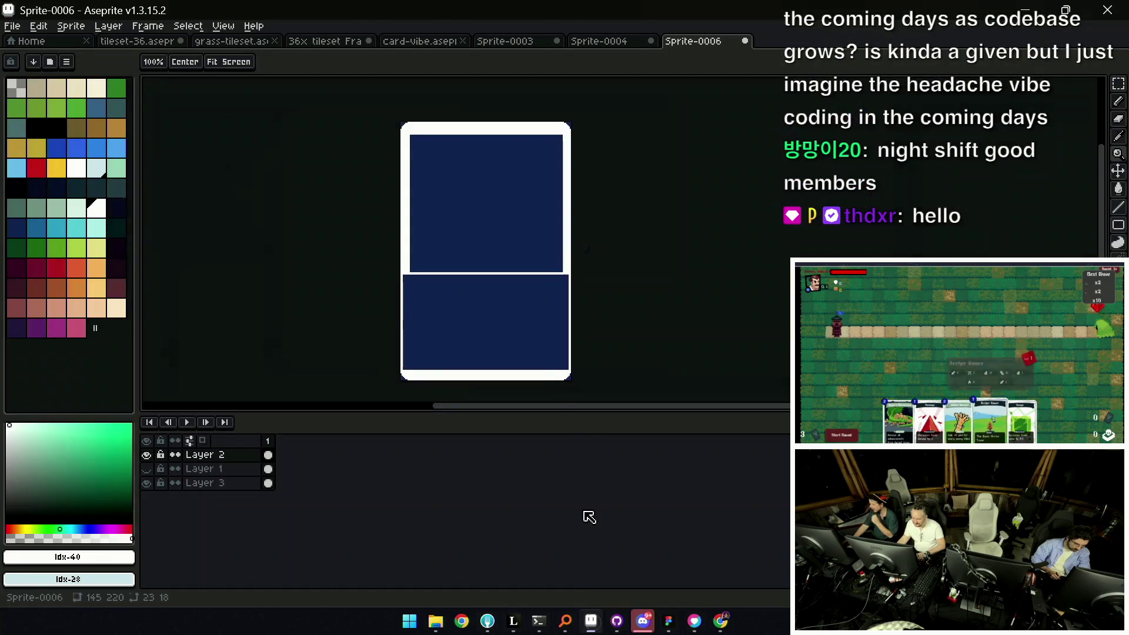
# Zoom in step by step on the card frame's top-right corner with the Pencil ready
pyautogui.click(530, 221)
pyautogui.press('b')
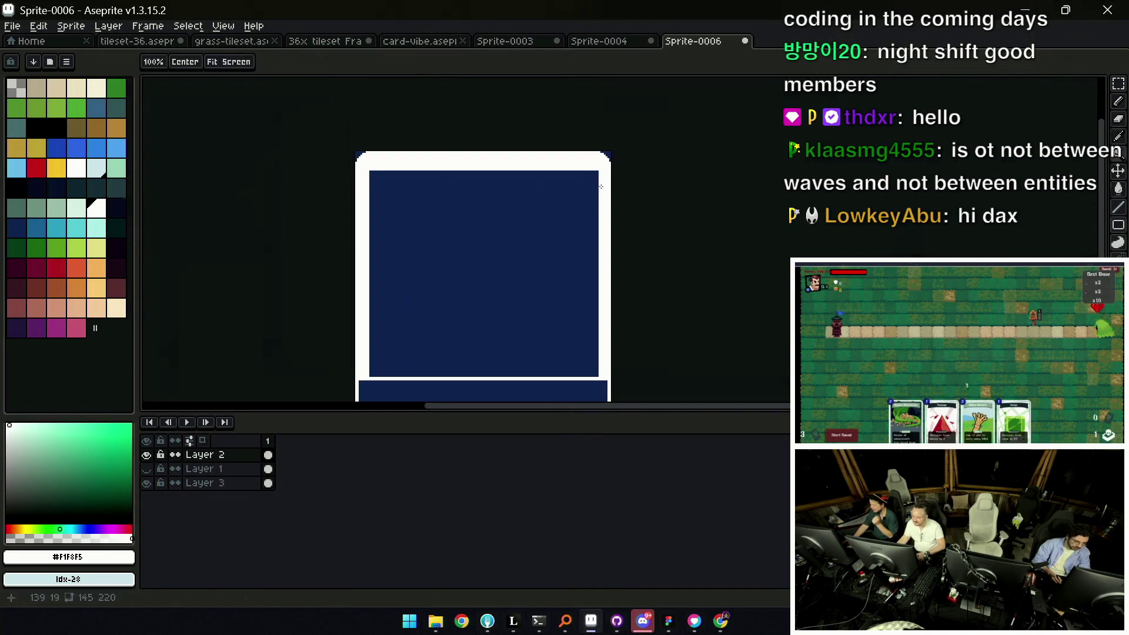
pyautogui.press('z')
pyautogui.click(600, 186)
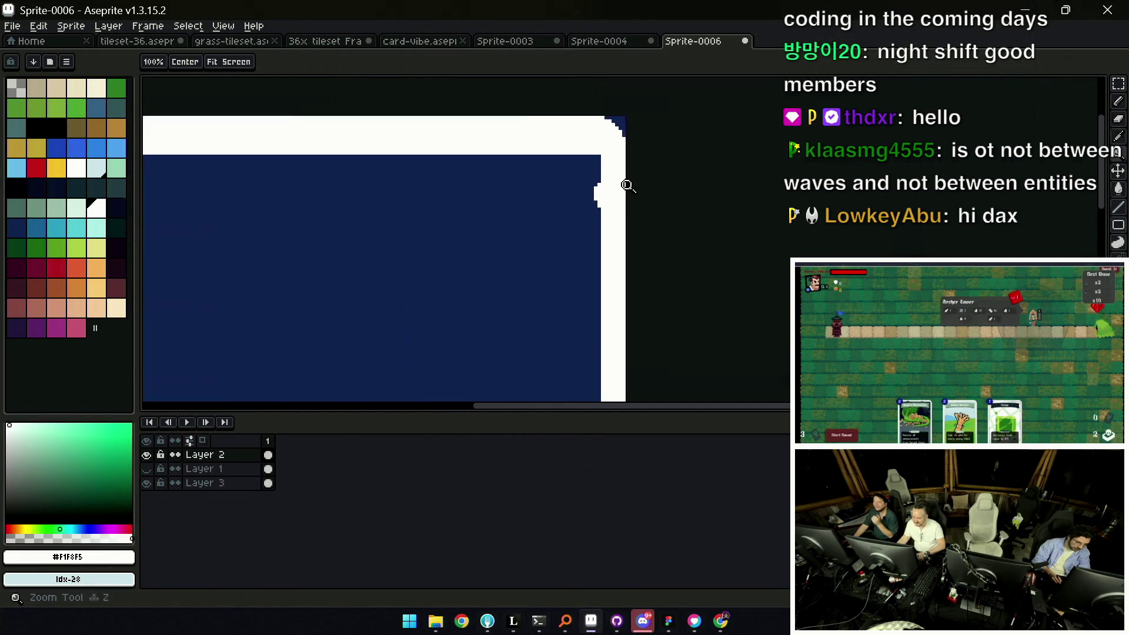
pyautogui.press('b')
pyautogui.press('z')
pyautogui.scroll(-3, 604, 196)
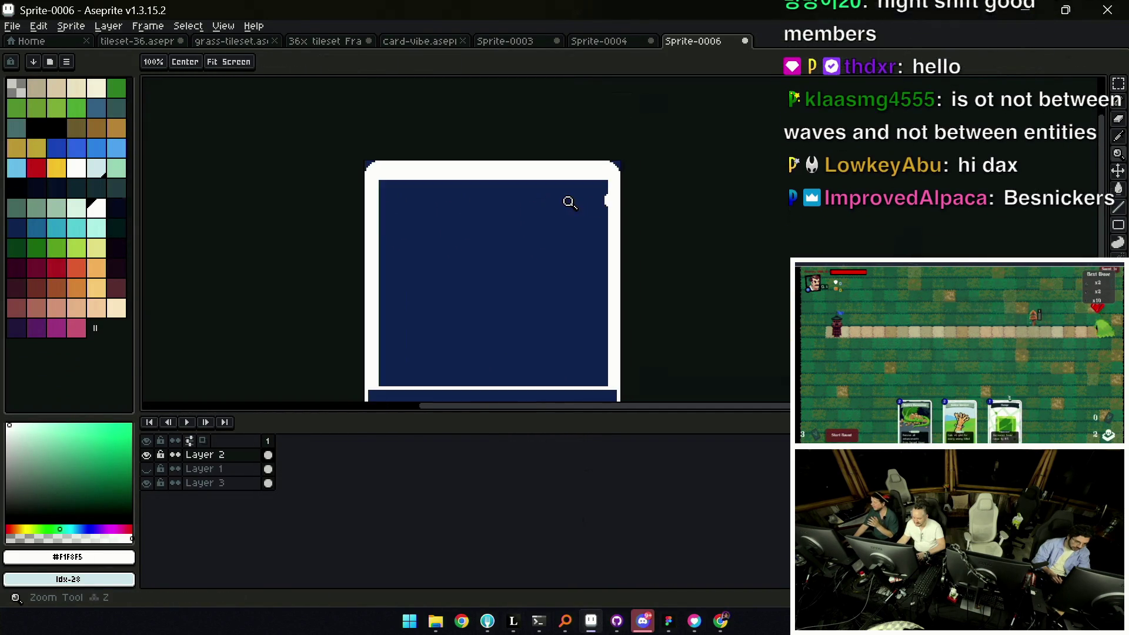
pyautogui.click(585, 197)
pyautogui.scroll(-3, 611, 201)
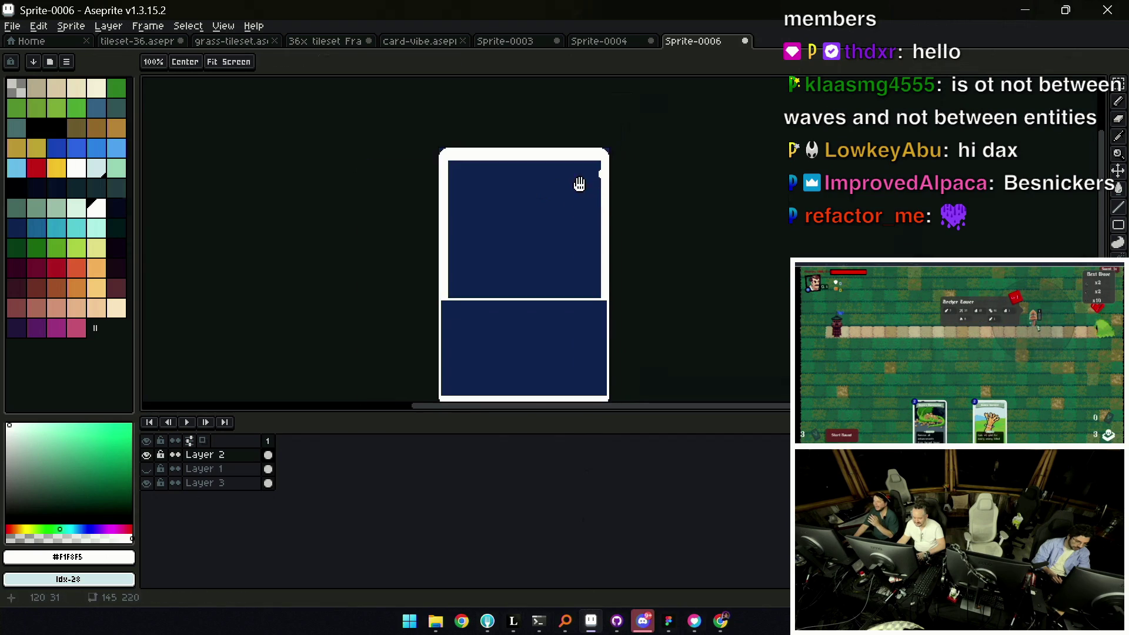
pyautogui.click(612, 184)
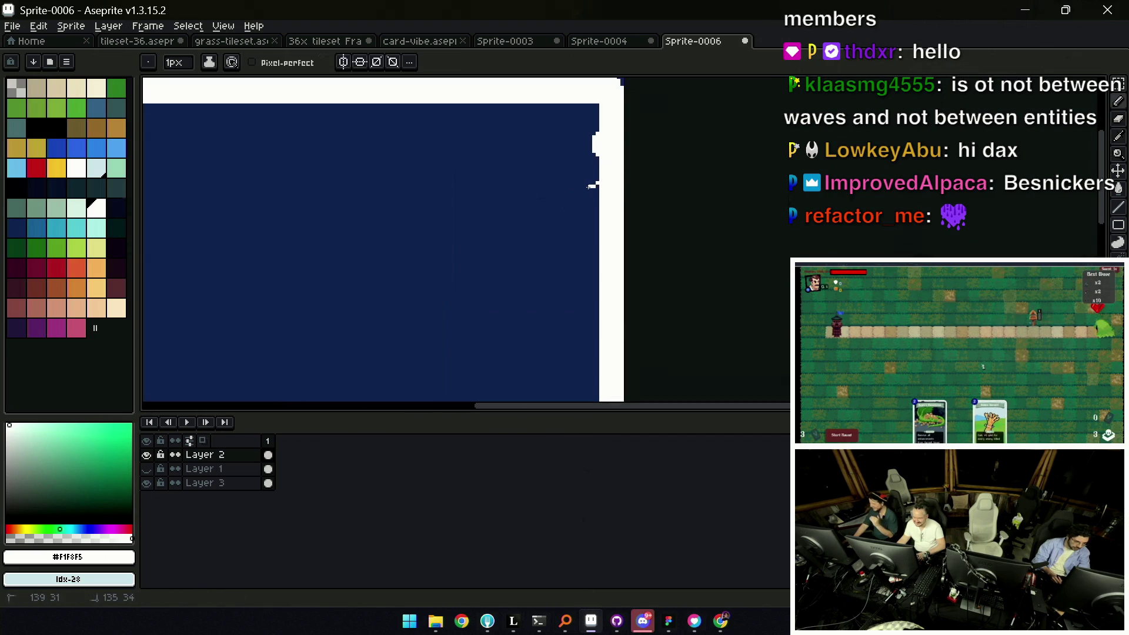
# Reframe closer on the frame's right edge to sketch white pixels on Layer 2
pyautogui.press('z')
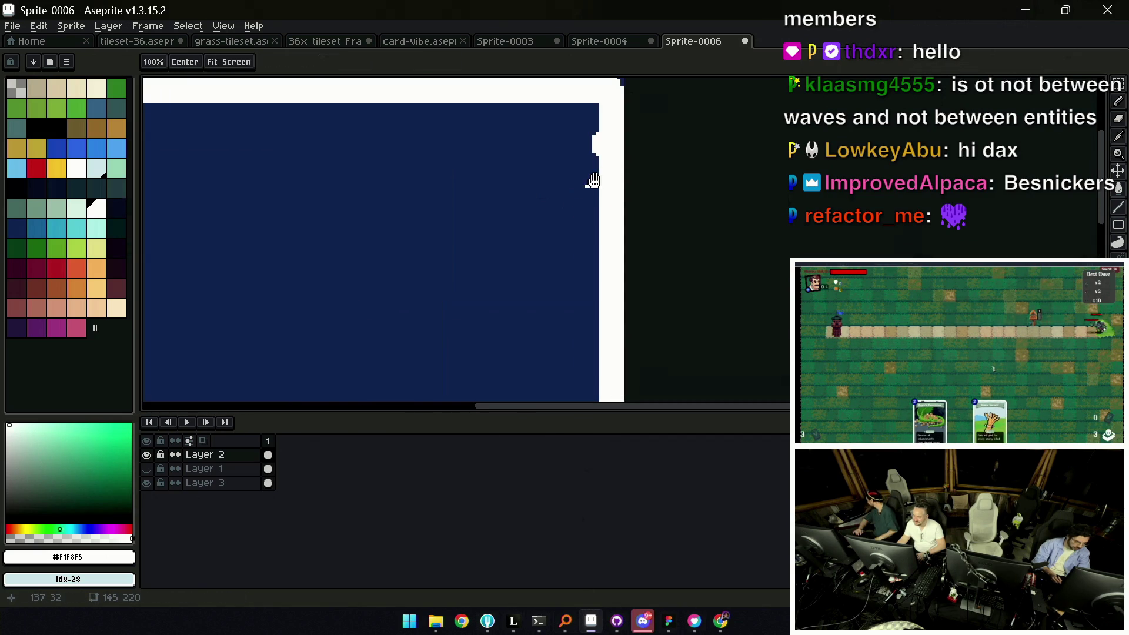
pyautogui.moveTo(593, 185)
pyautogui.mouseDown()
pyautogui.moveTo(600, 234)
pyautogui.moveTo(597, 194)
pyautogui.mouseUp()
pyautogui.press('b')
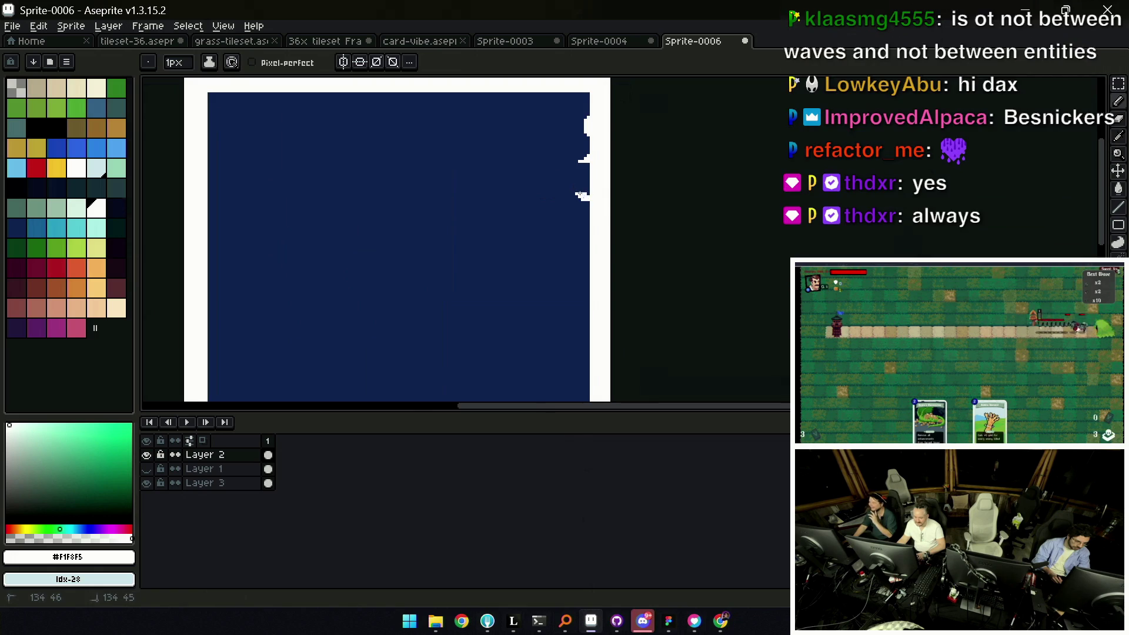
pyautogui.press('z')
pyautogui.click(581, 194)
pyautogui.press('b')
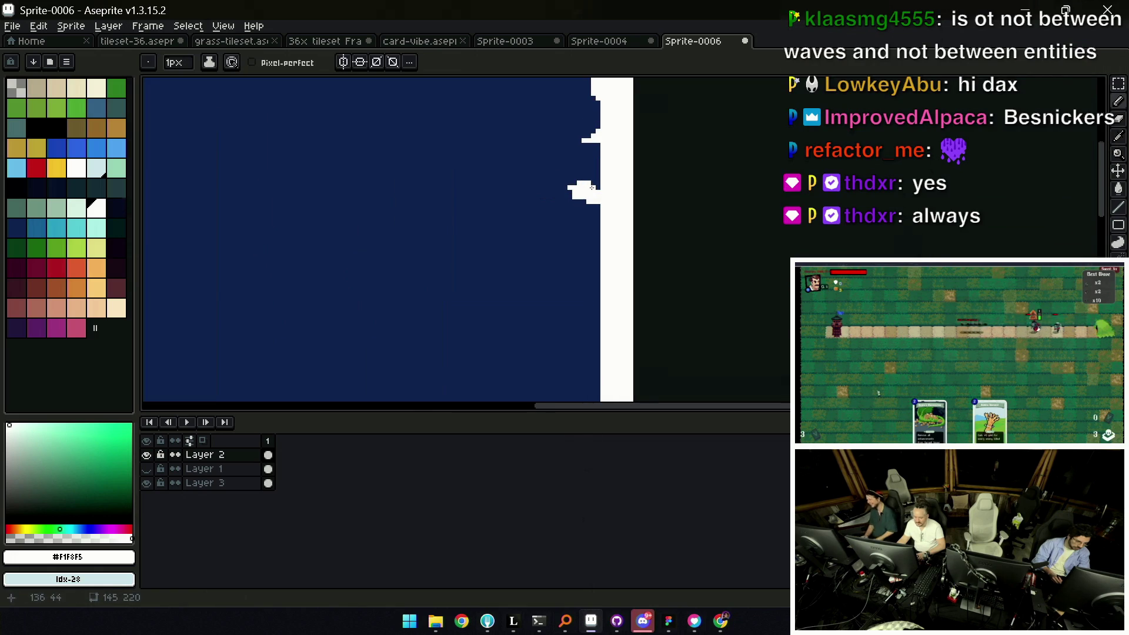
# Add a new empty Layer 4 at the top of the layer stack
pyautogui.press('v')
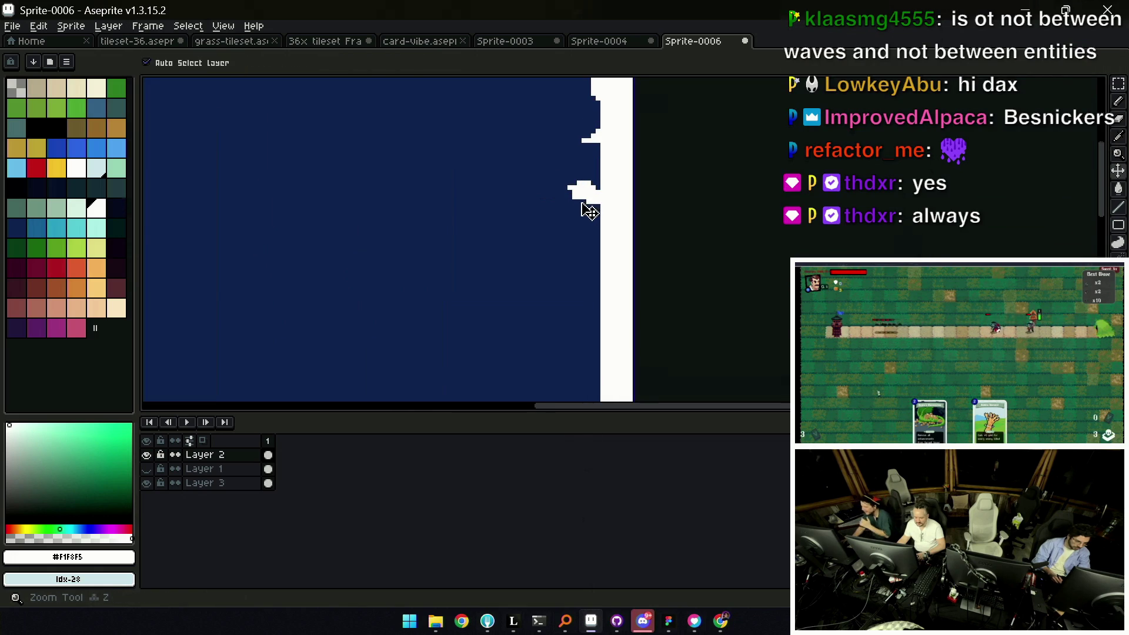
pyautogui.press('z')
pyautogui.scroll(-5, 527, 217)
pyautogui.press('v')
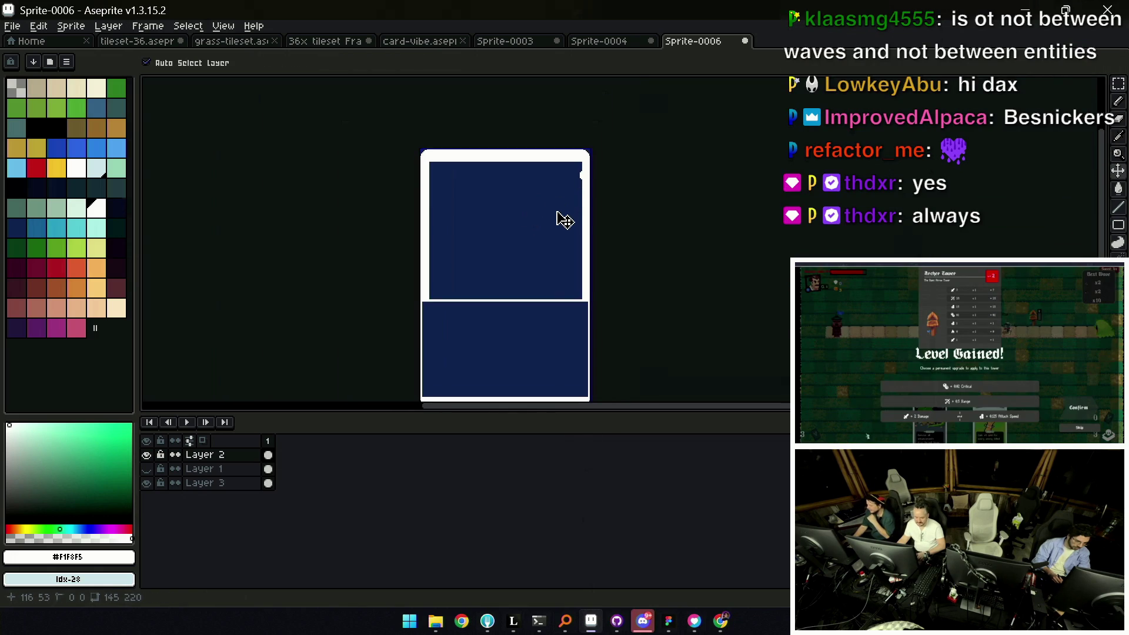
pyautogui.press('z')
pyautogui.hotkey('shift', 'n')
pyautogui.press('v')
# On Layer 4, draw a white curl at the card's top-right corner with the 4px Pencil, redoing it twice
pyautogui.click(591, 248)
pyautogui.click(205, 453)
pyautogui.press('z')
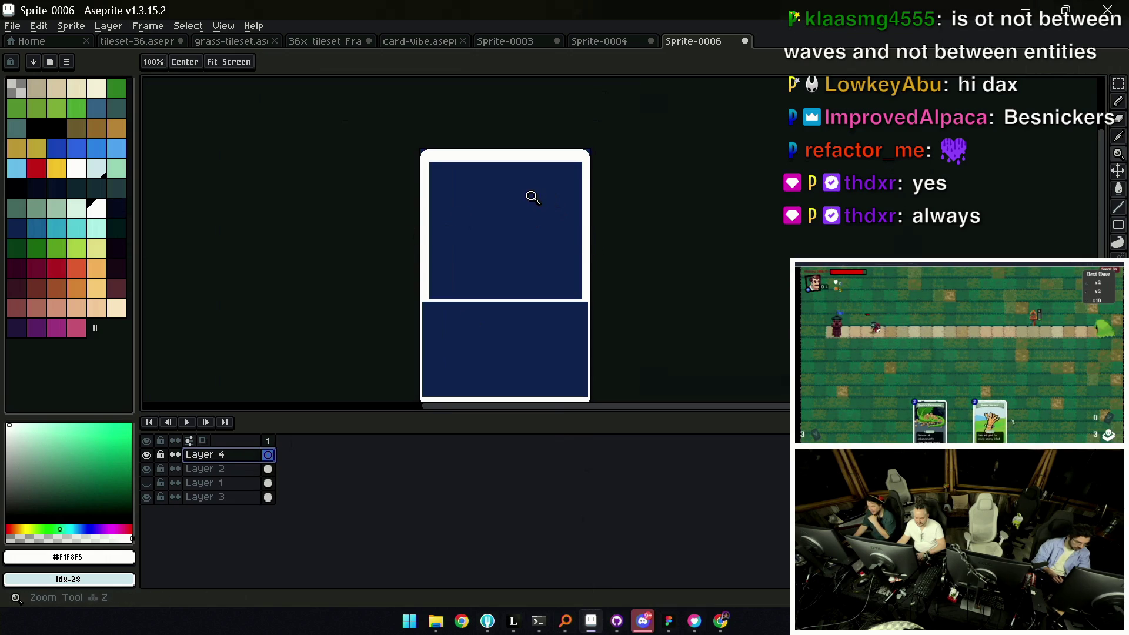
pyautogui.click(548, 199)
pyautogui.press('b')
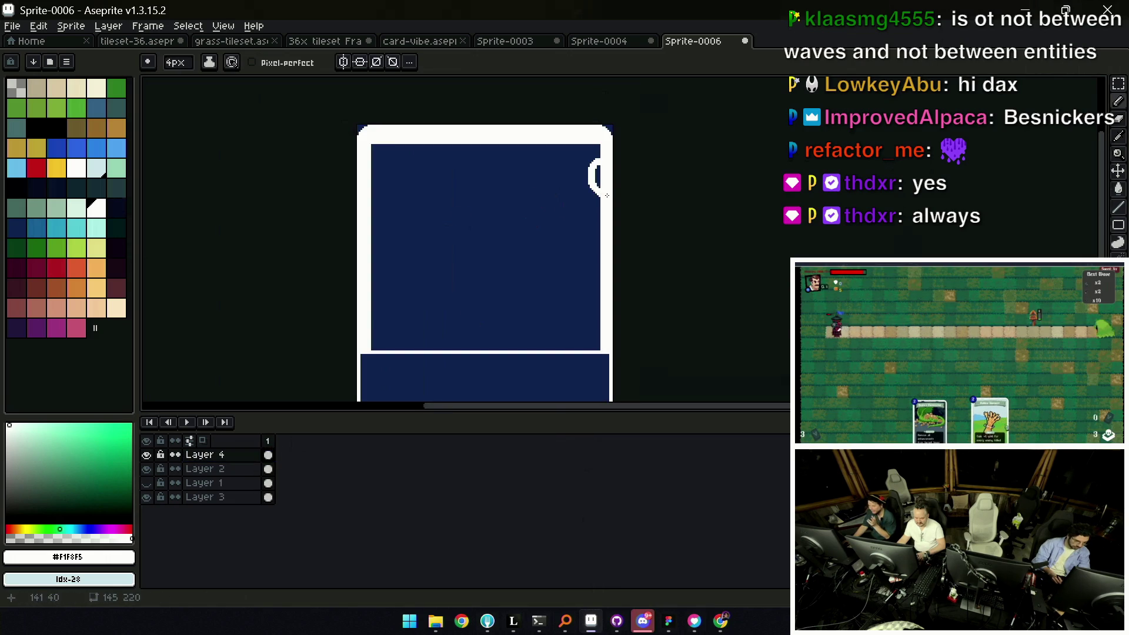
pyautogui.hotkey('ctrl', 'z')
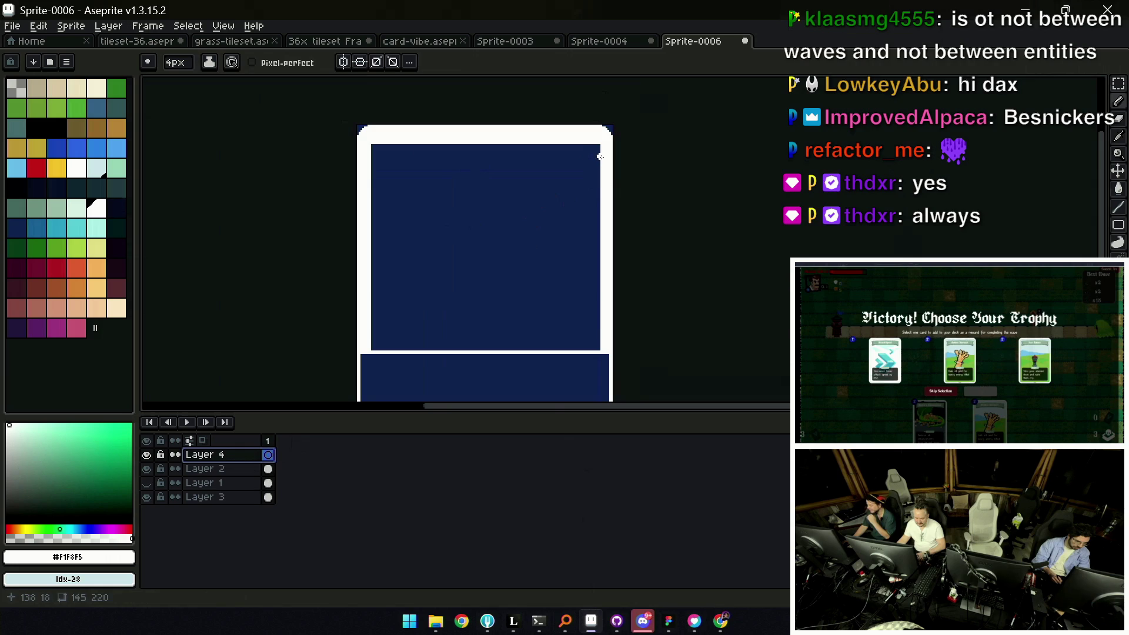
pyautogui.hotkey('ctrl', 'z')
pyautogui.moveTo(596, 155); pyautogui.dragTo(600, 191)
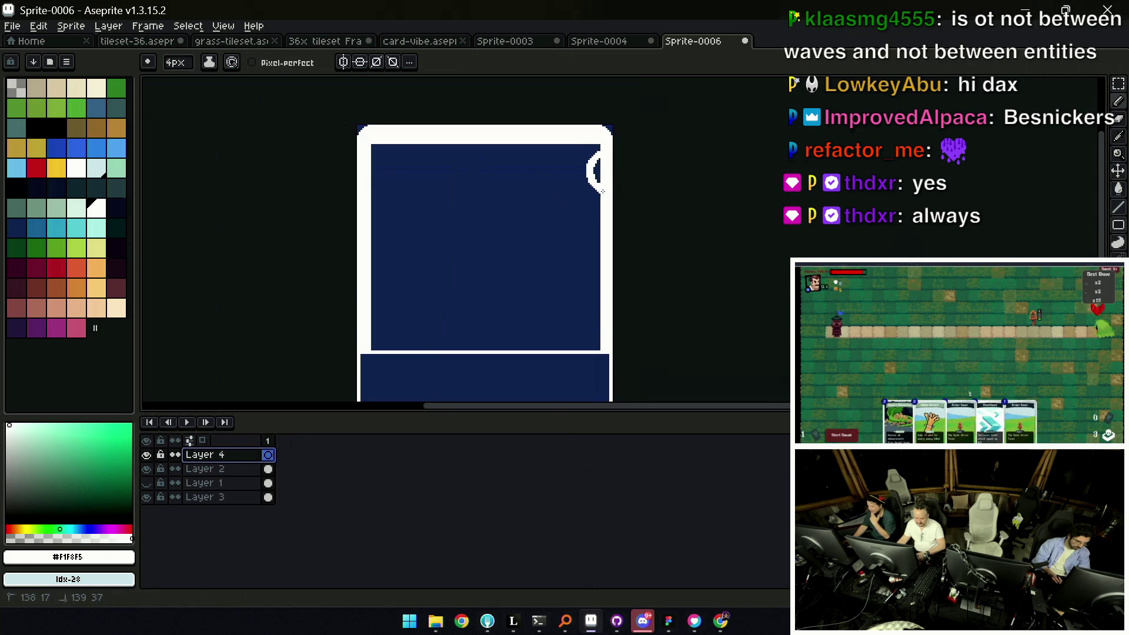
pyautogui.scroll(1, 562, 141)
pyautogui.moveTo(573, 141); pyautogui.dragTo(599, 138)
pyautogui.scroll(-3, 599, 138)
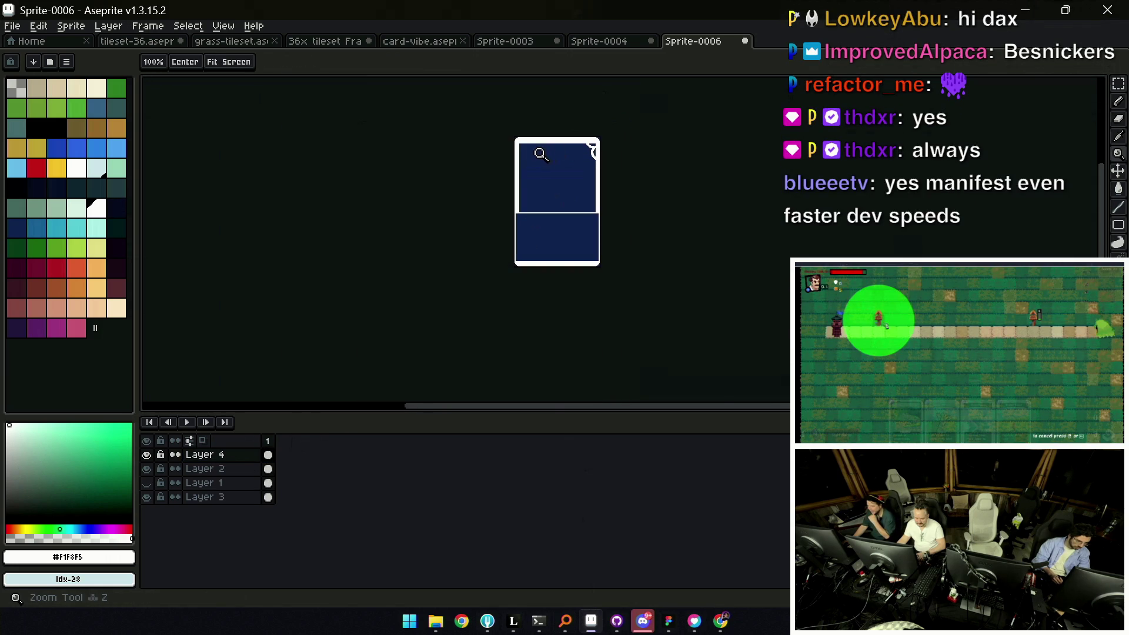
pyautogui.scroll(2, 542, 155)
# With a 2px brush, draw and refine a small flourish with a diagonal stroke at the top-left corner
pyautogui.press('-')
pyautogui.press('-')
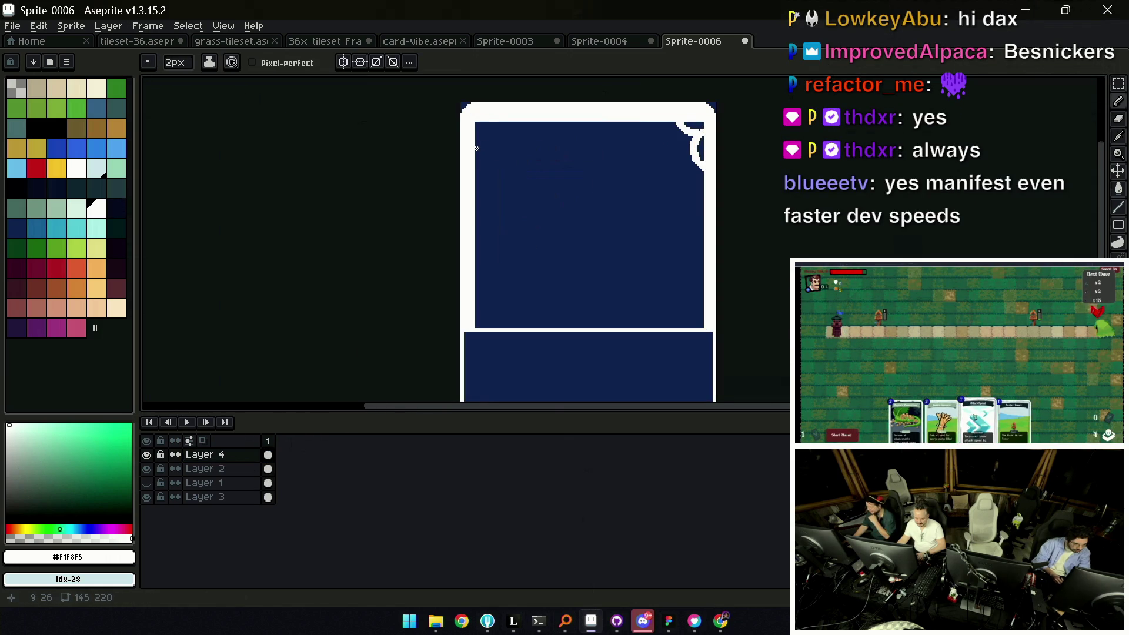
pyautogui.moveTo(478, 147); pyautogui.dragTo(490, 141)
pyautogui.press('z')
pyautogui.click(480, 146)
pyautogui.press('e')
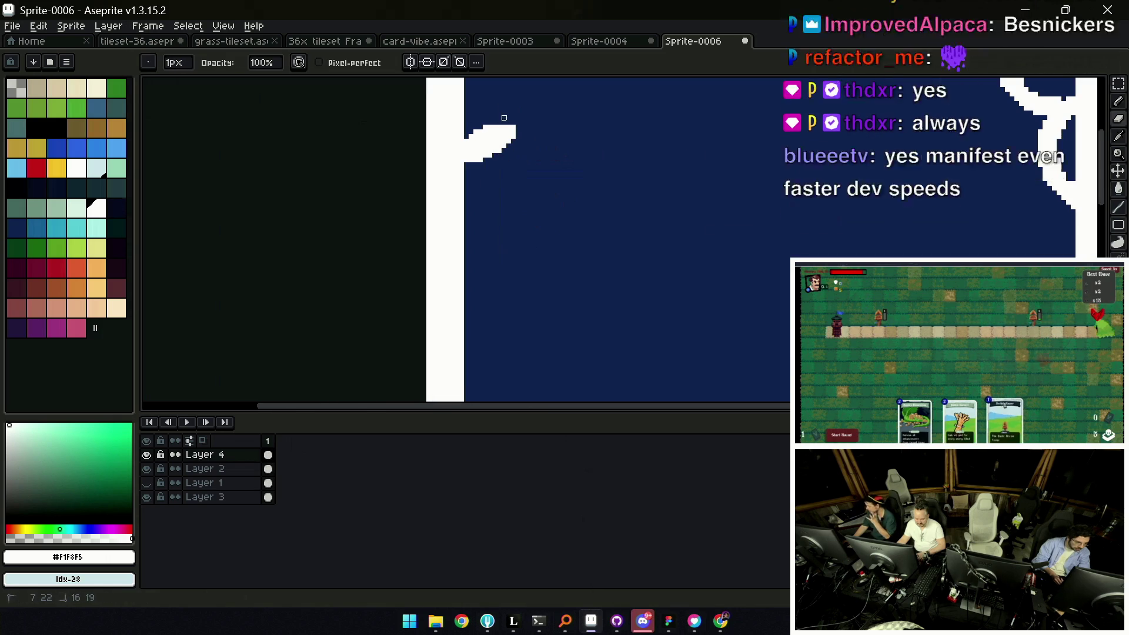
pyautogui.moveTo(497, 132); pyautogui.dragTo(479, 156)
pyautogui.press('alt')
pyautogui.press('b')
pyautogui.moveTo(452, 187); pyautogui.dragTo(477, 212)
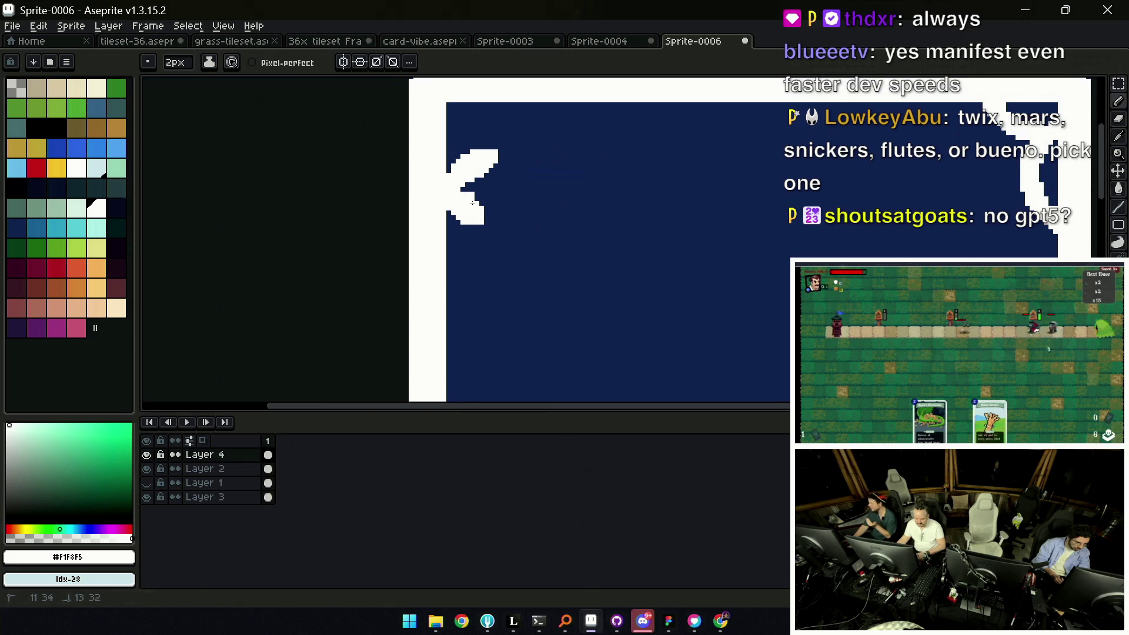
# Draw a white flourish beside the right end of the divider line, checking the whole card
pyautogui.press('e')
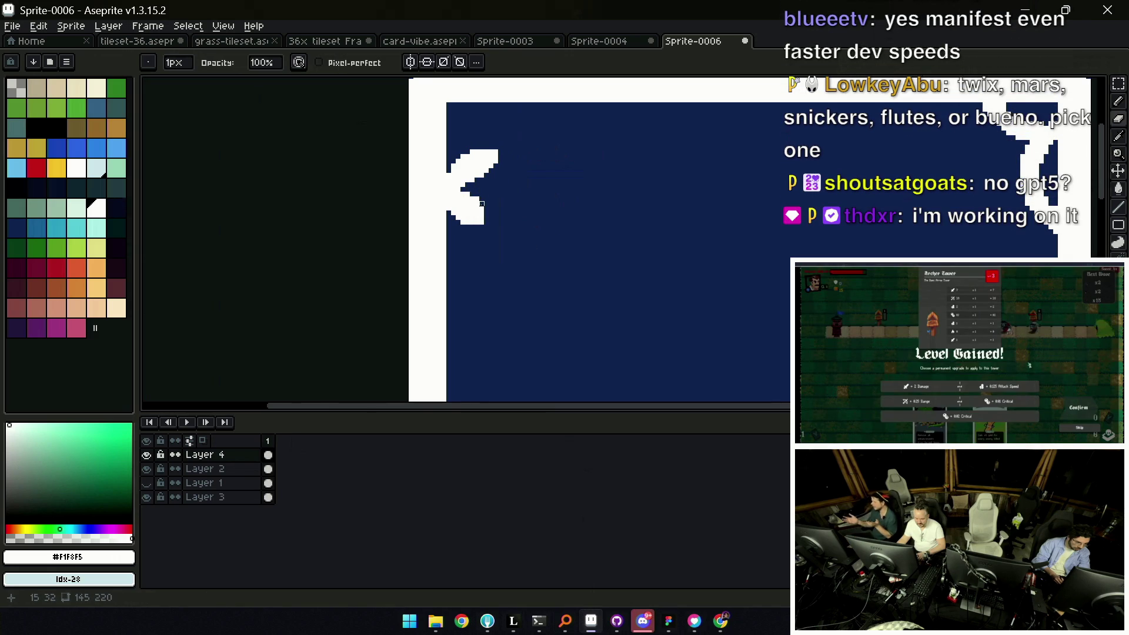
pyautogui.press('z')
pyautogui.scroll(-4, 537, 145)
pyautogui.scroll(4, 572, 231)
pyautogui.press('b')
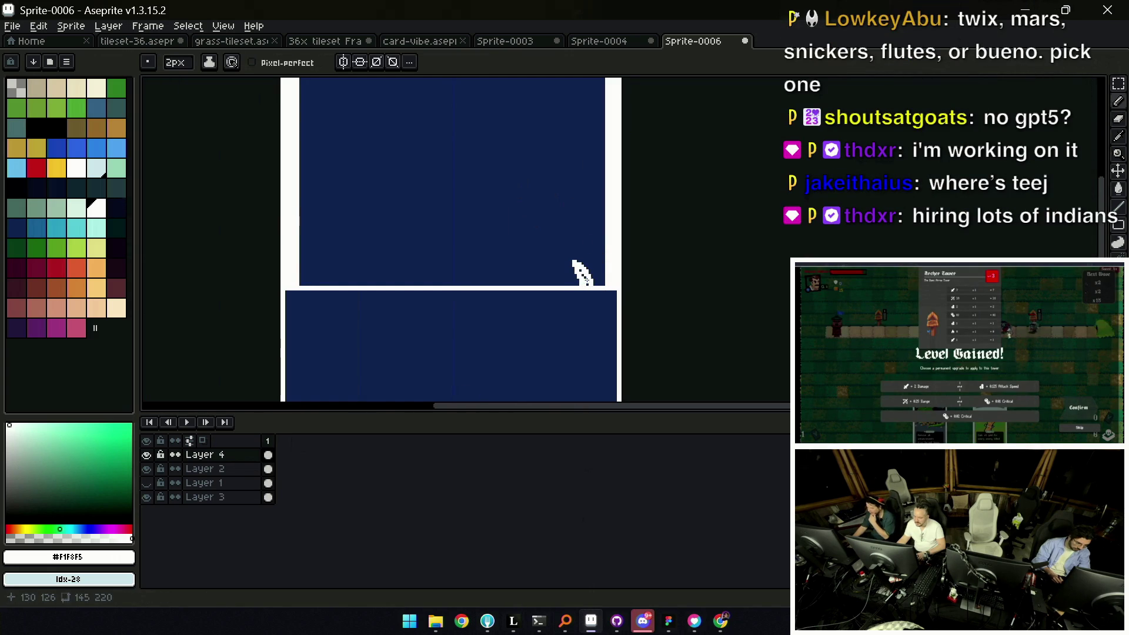
pyautogui.moveTo(588, 287); pyautogui.dragTo(603, 273)
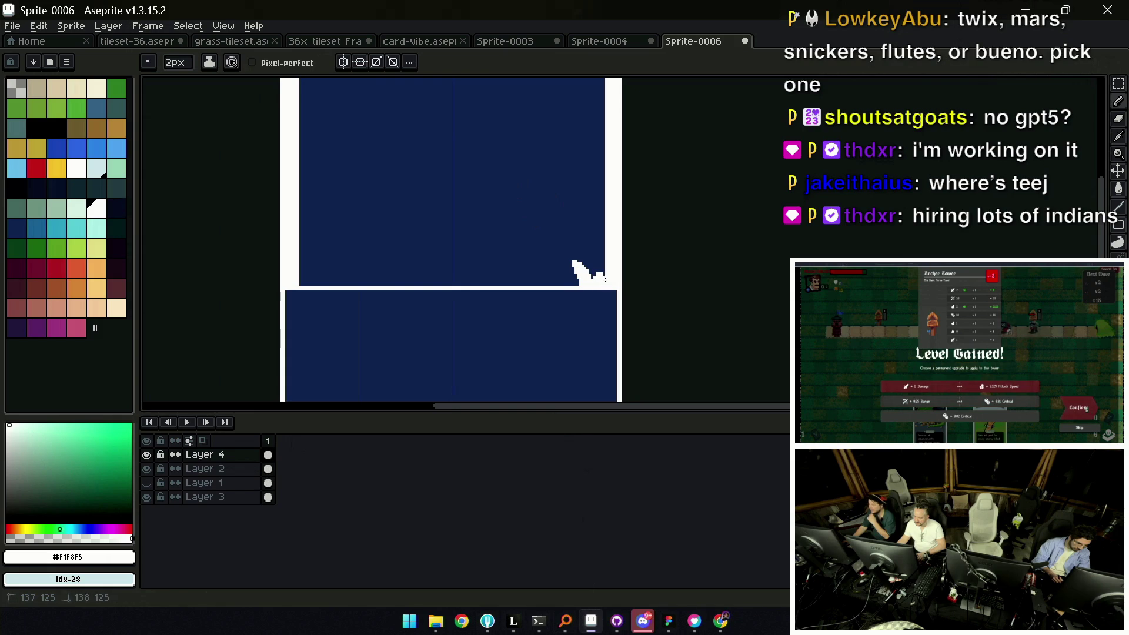
pyautogui.press('z')
pyautogui.scroll(-4, 574, 265)
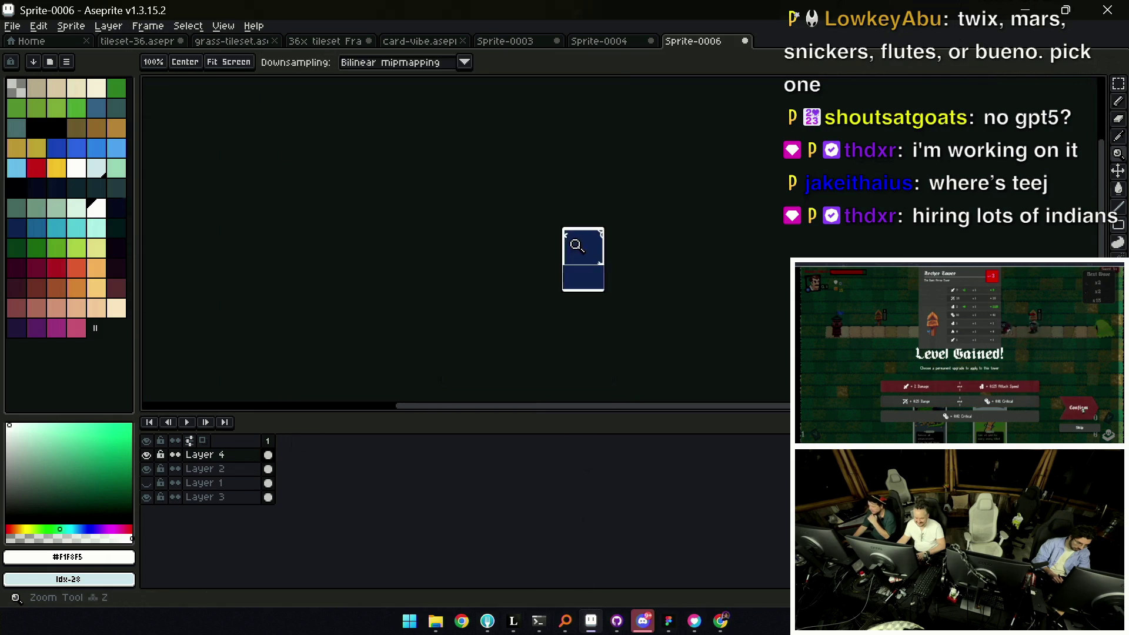
pyautogui.scroll(2, 615, 262)
pyautogui.scroll(2, 609, 256)
# Draw a leafy white flourish at the divider's left end with the 2px Pencil
pyautogui.press('b')
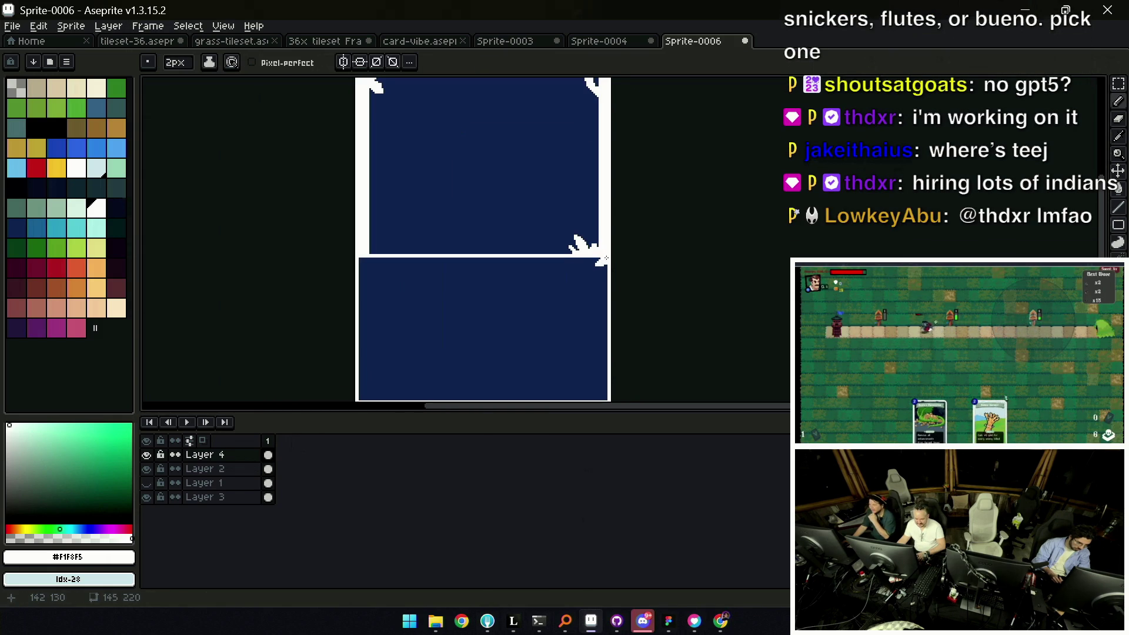
pyautogui.press('e')
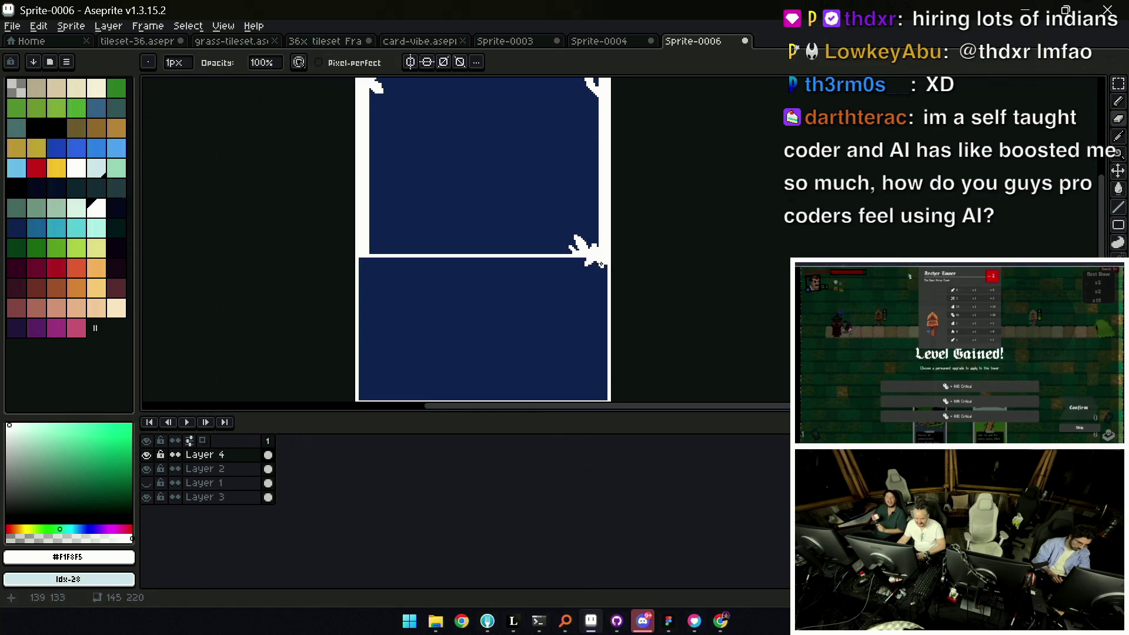
pyautogui.press('z')
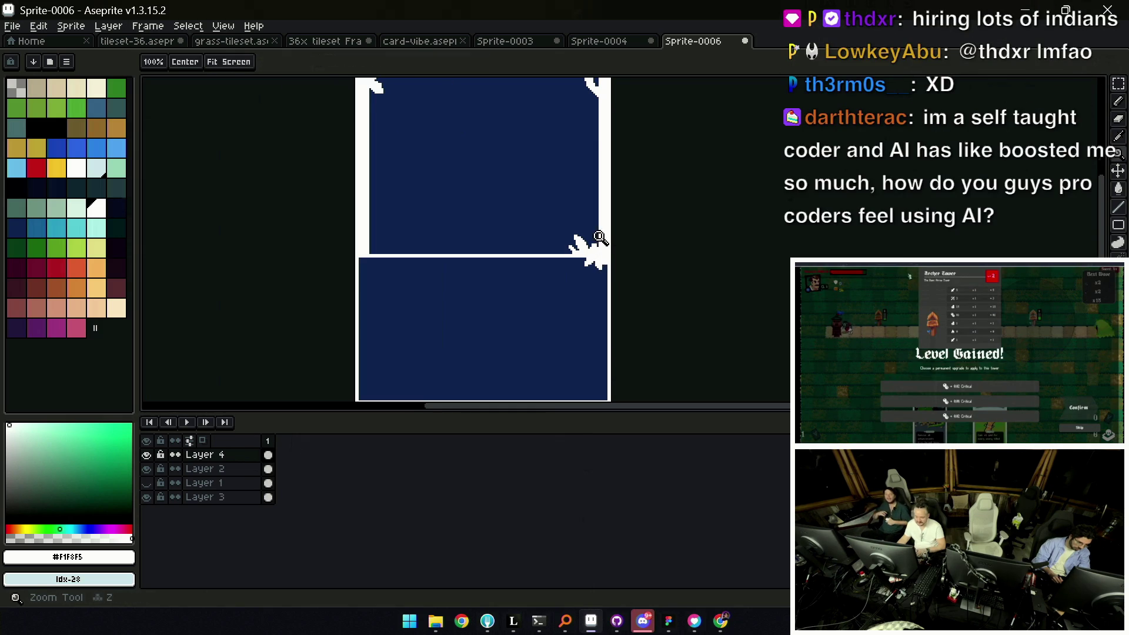
pyautogui.scroll(-2, 536, 244)
pyautogui.scroll(4, 546, 245)
pyautogui.press('b')
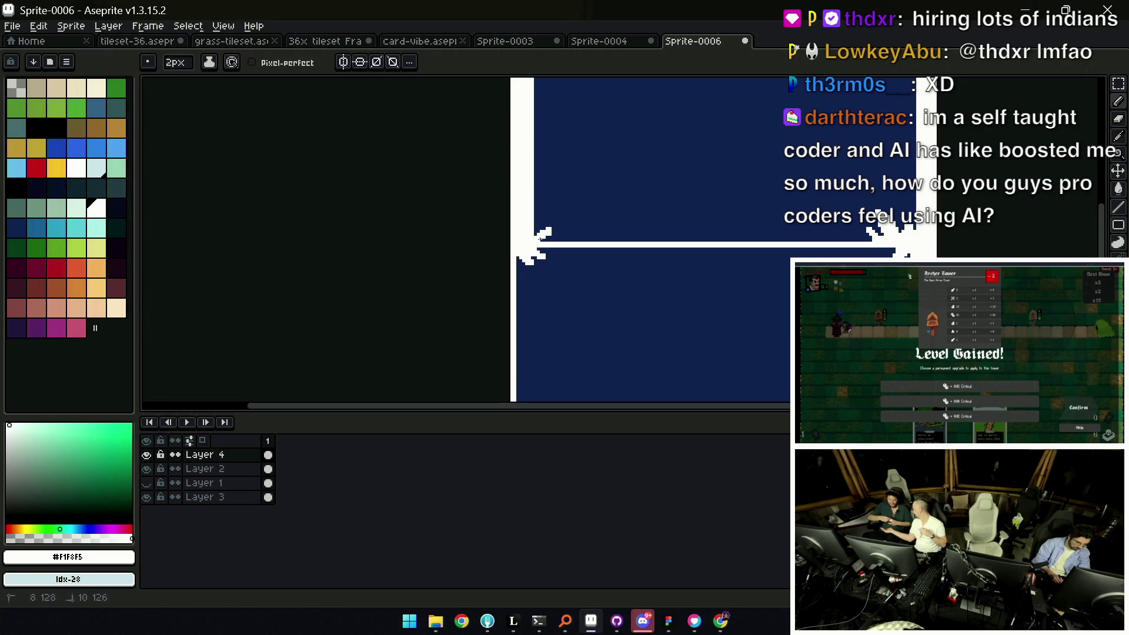
pyautogui.press('z')
pyautogui.scroll(-3, 535, 225)
pyautogui.press('v')
pyautogui.scroll(2, 598, 213)
pyautogui.scroll(2, 600, 217)
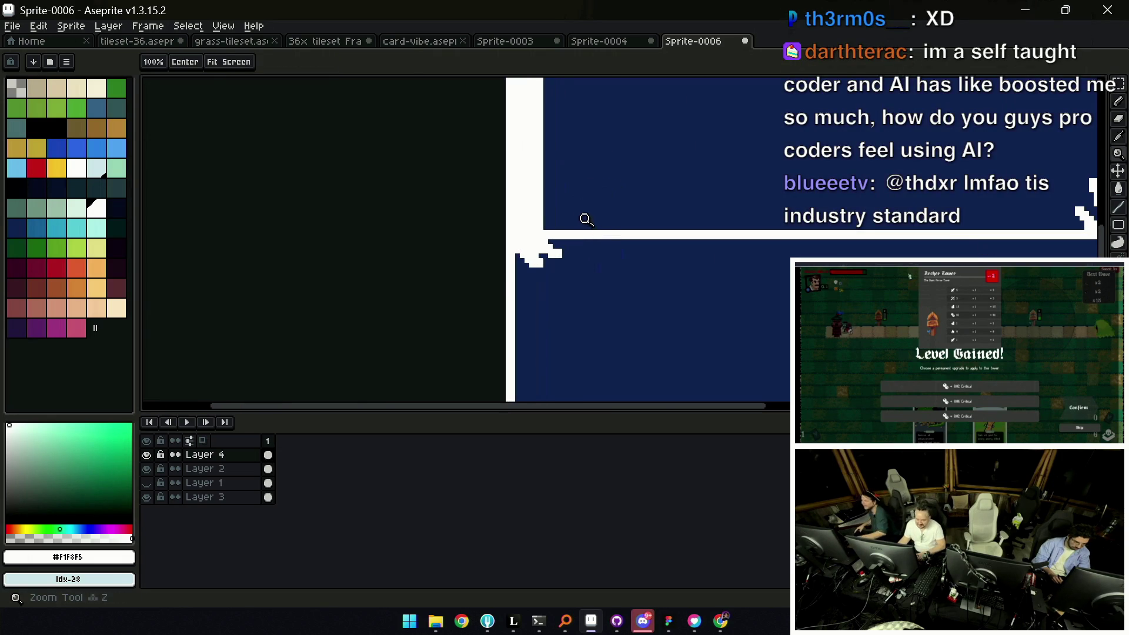
pyautogui.press('b')
pyautogui.moveTo(588, 196); pyautogui.dragTo(572, 228)
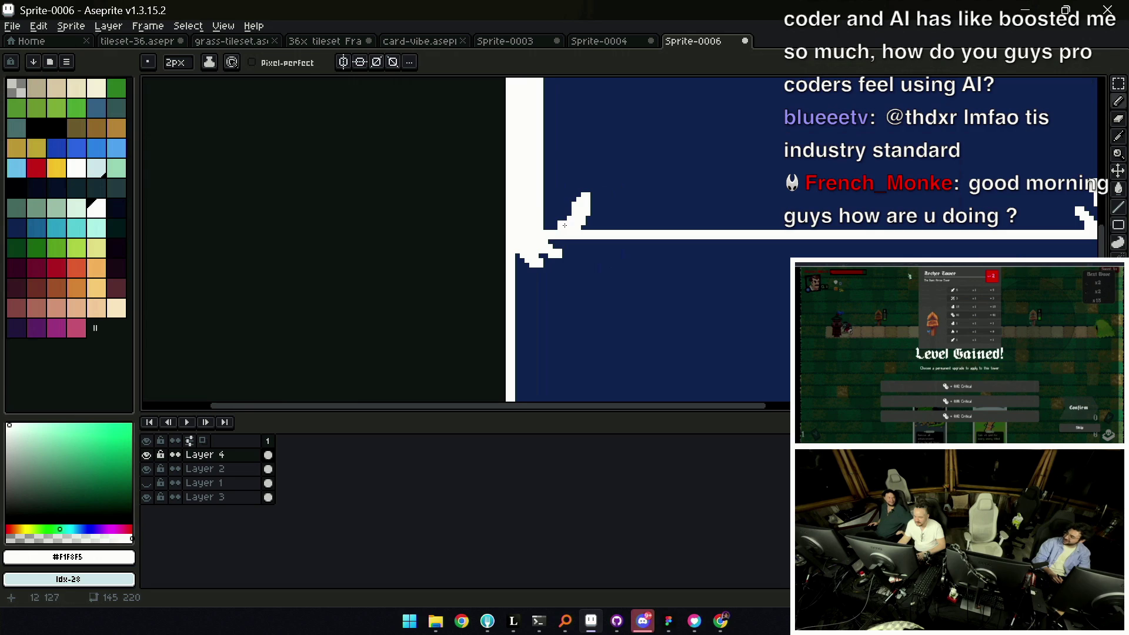
pyautogui.moveTo(550, 217); pyautogui.dragTo(564, 226)
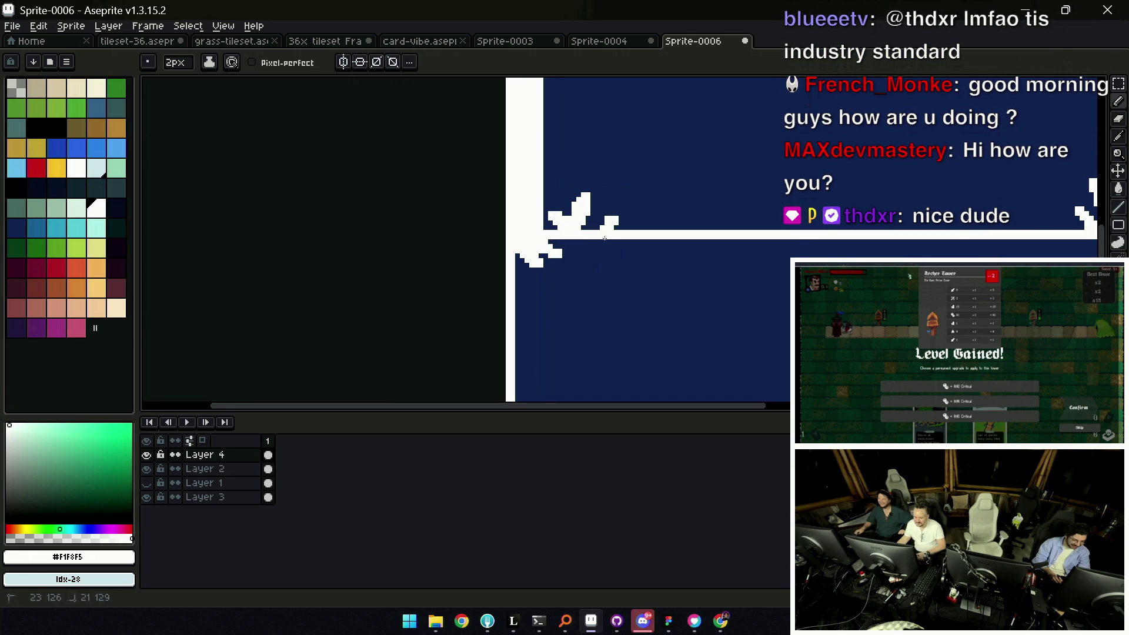
# Add matching strokes to the divider's right-end flourish, reviewing at full-card zoom
pyautogui.press('z')
pyautogui.scroll(-1, 591, 221)
pyautogui.scroll(-1, 595, 206)
pyautogui.scroll(-2, 660, 214)
pyautogui.scroll(3, 604, 198)
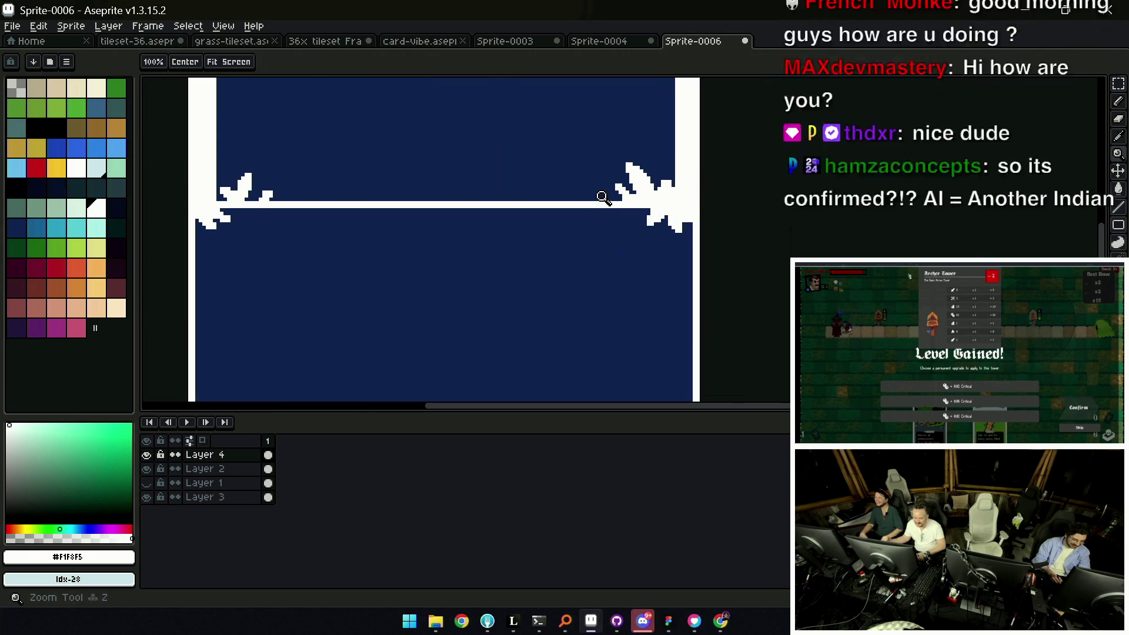
pyautogui.press('b')
pyautogui.moveTo(597, 190); pyautogui.dragTo(600, 202)
pyautogui.press('z')
pyautogui.scroll(-1, 582, 201)
pyautogui.scroll(-4, 588, 197)
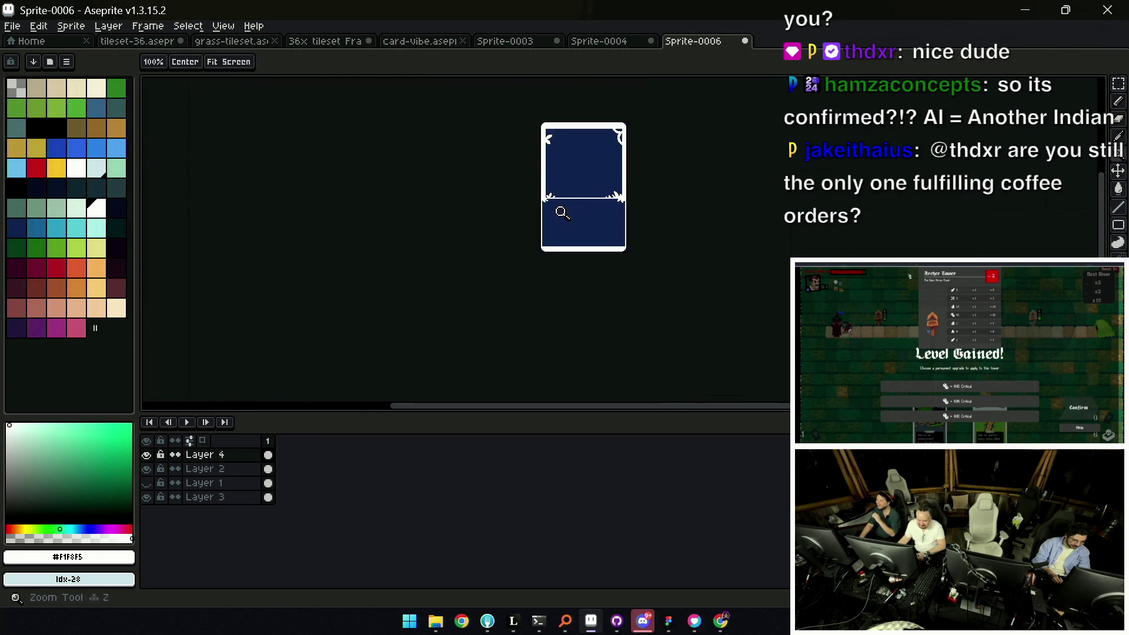
pyautogui.scroll(4, 542, 217)
pyautogui.press('b')
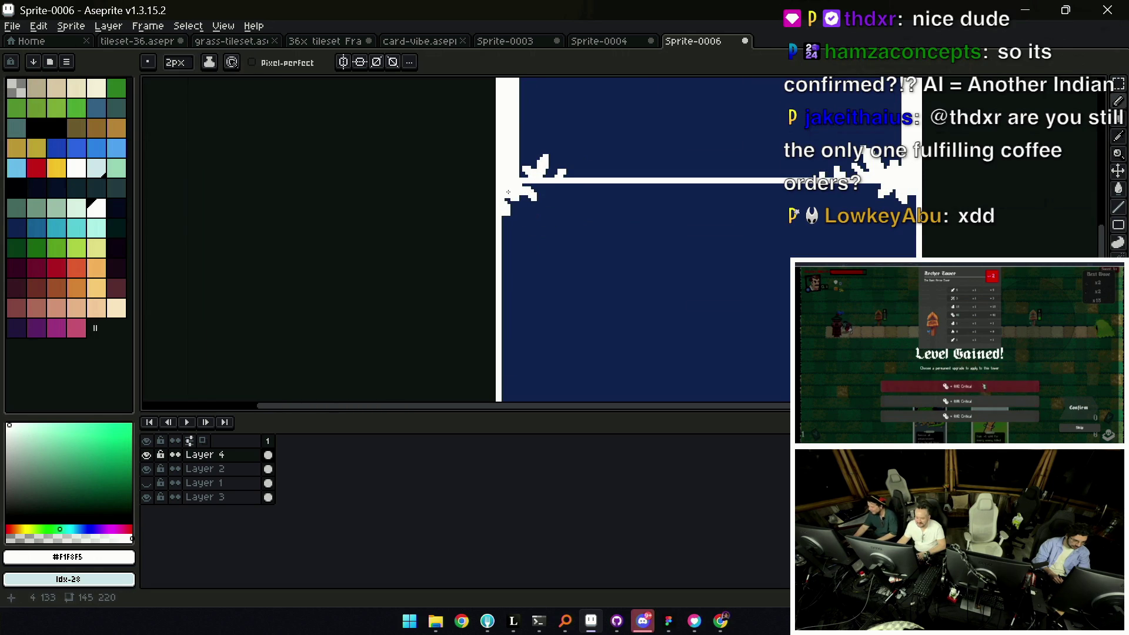
pyautogui.press('z')
pyautogui.scroll(-5, 529, 185)
pyautogui.scroll(3, 550, 179)
pyautogui.scroll(1, 479, 183)
pyautogui.press('b')
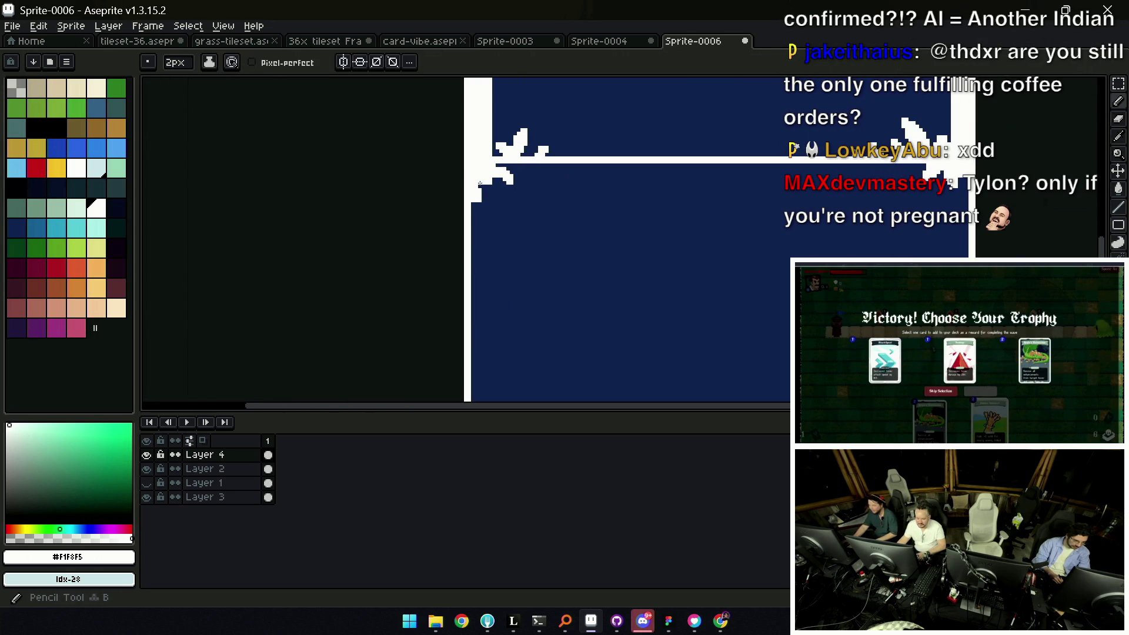
# Add white pixels to the right border just below the divider and review the result
pyautogui.press('z')
pyautogui.scroll(-5, 529, 221)
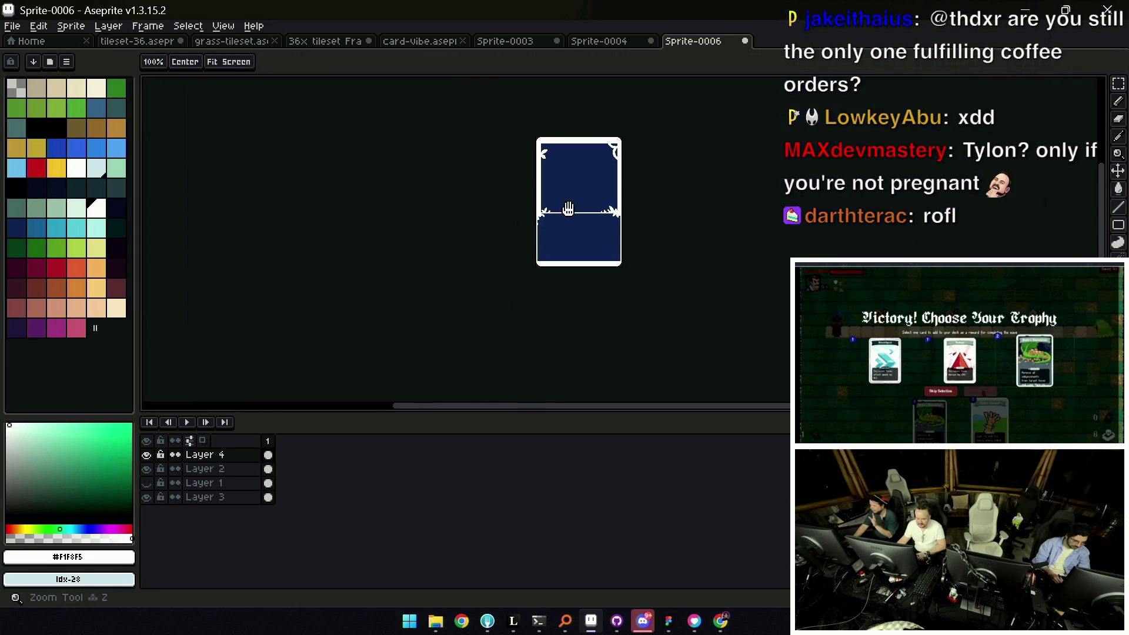
pyautogui.scroll(3, 618, 217)
pyautogui.press('b')
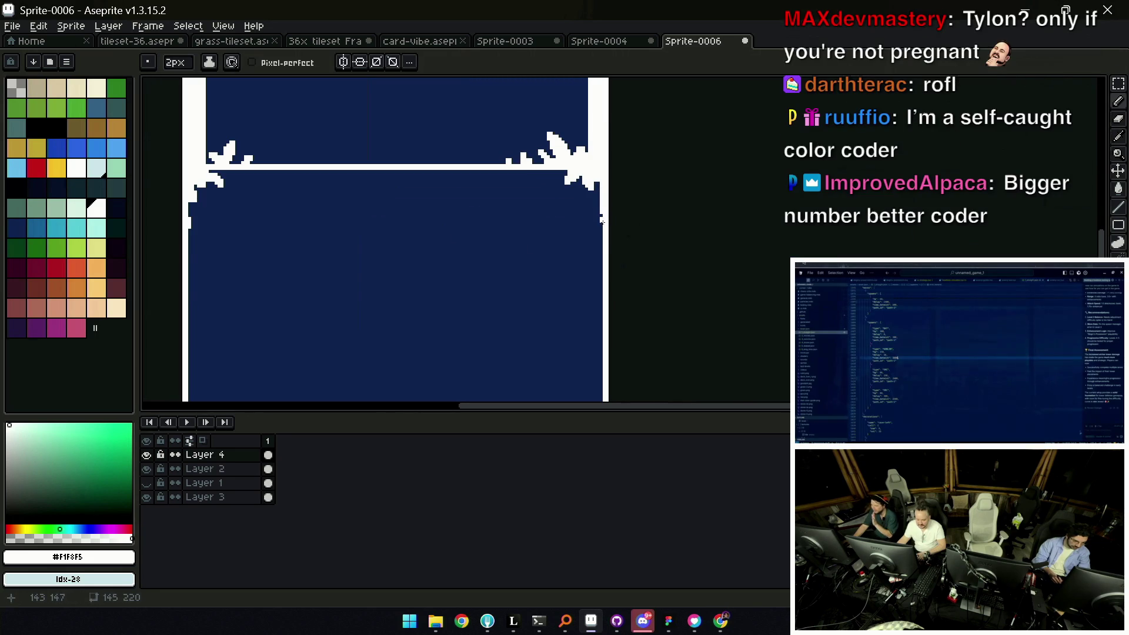
pyautogui.click(601, 230)
pyautogui.click(595, 235)
pyautogui.press('z')
pyautogui.scroll(-5, 623, 214)
pyautogui.scroll(5, 622, 178)
pyautogui.press('b')
pyautogui.press('z')
pyautogui.scroll(-5, 602, 225)
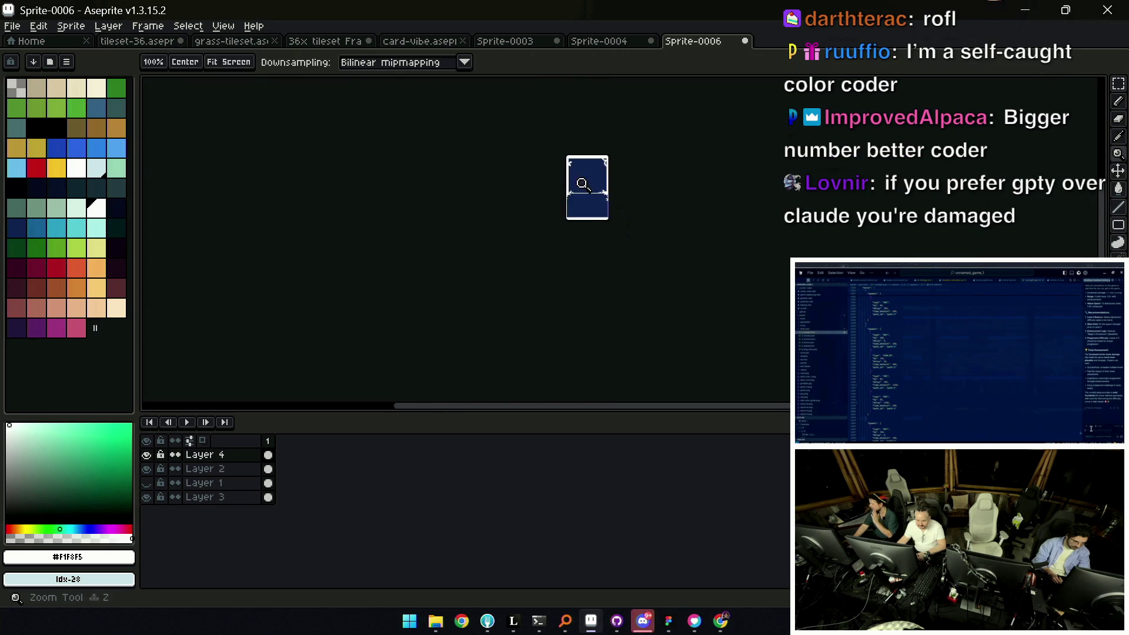
pyautogui.scroll(1, 605, 205)
pyautogui.scroll(3, 570, 217)
pyautogui.press('b')
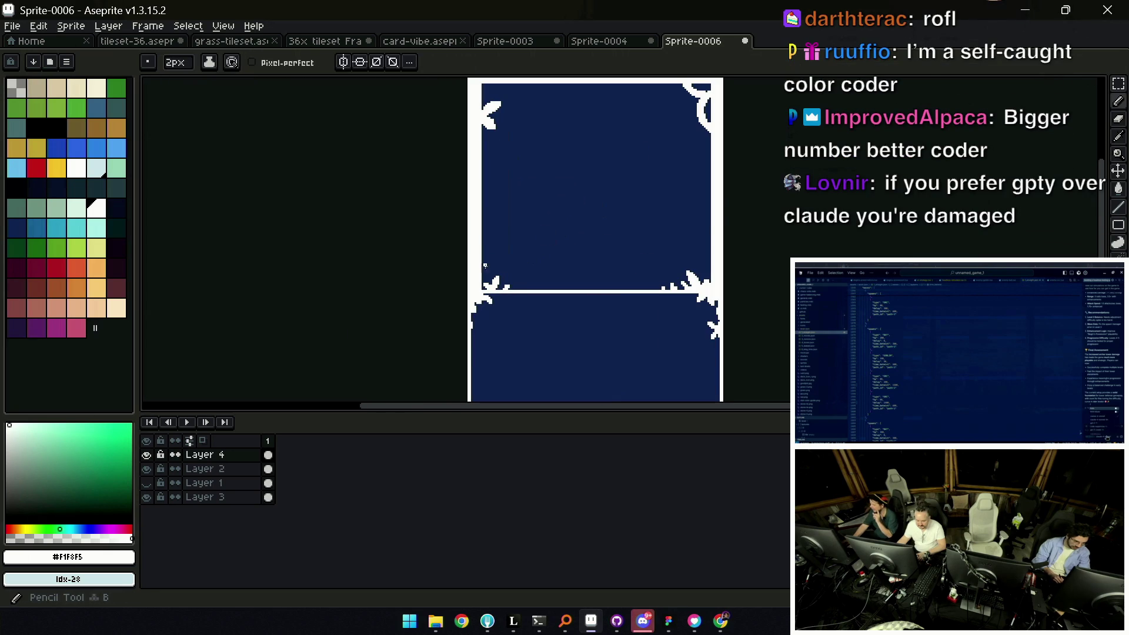
pyautogui.press('z')
pyautogui.scroll(1, 462, 273)
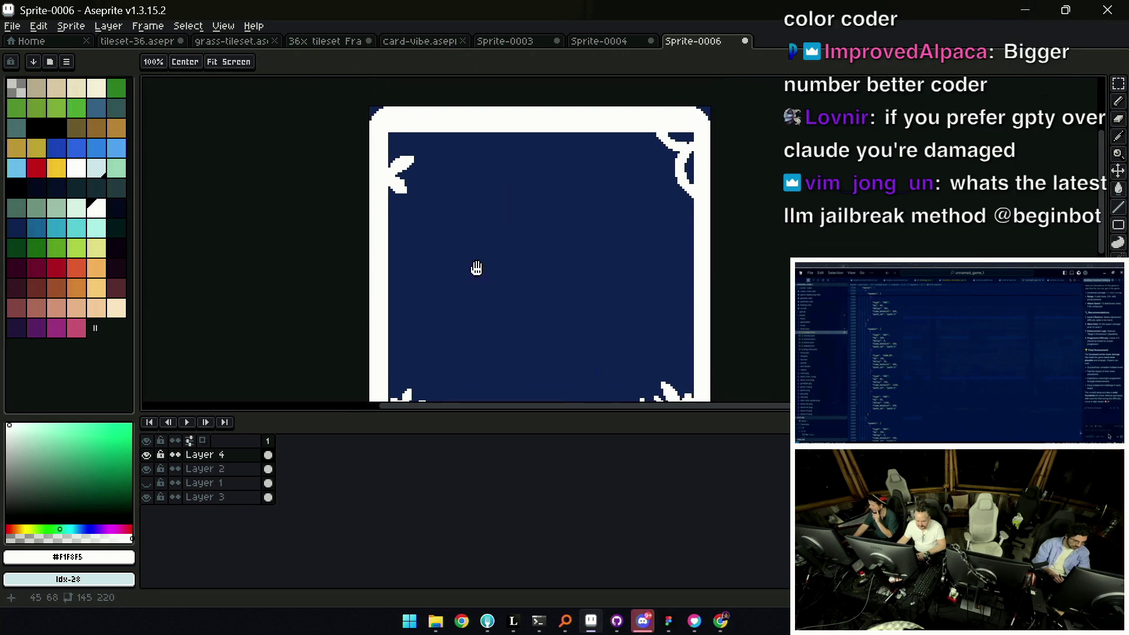
# Draw a white vertical stroke along the card's left border and zoom in on it
pyautogui.press('b')
pyautogui.moveTo(388, 209); pyautogui.dragTo(389, 295)
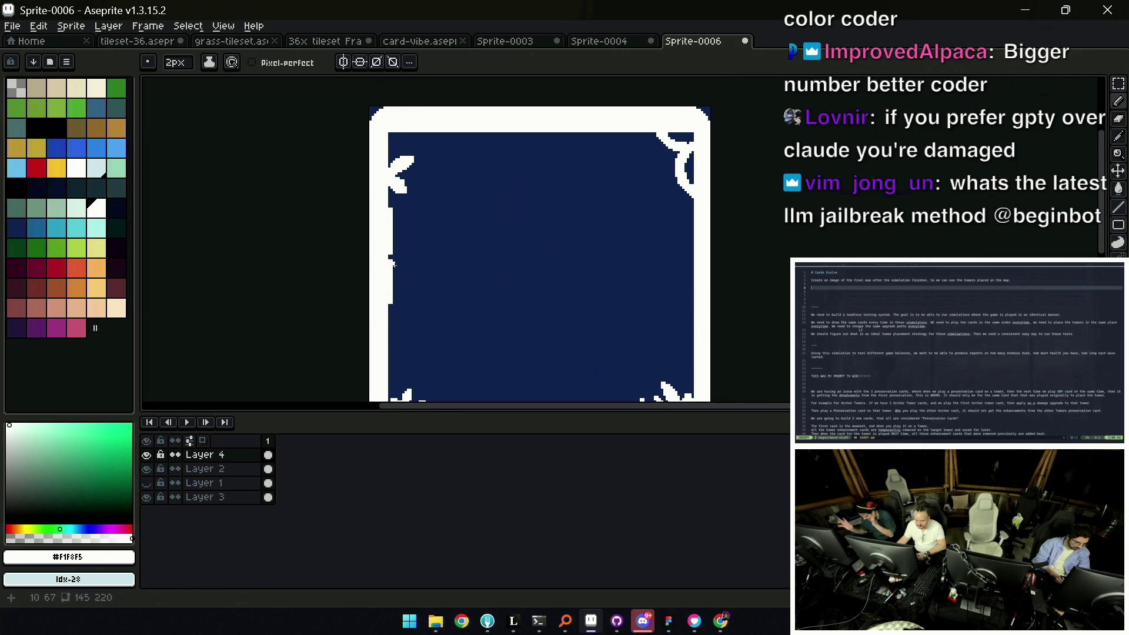
pyautogui.press('z')
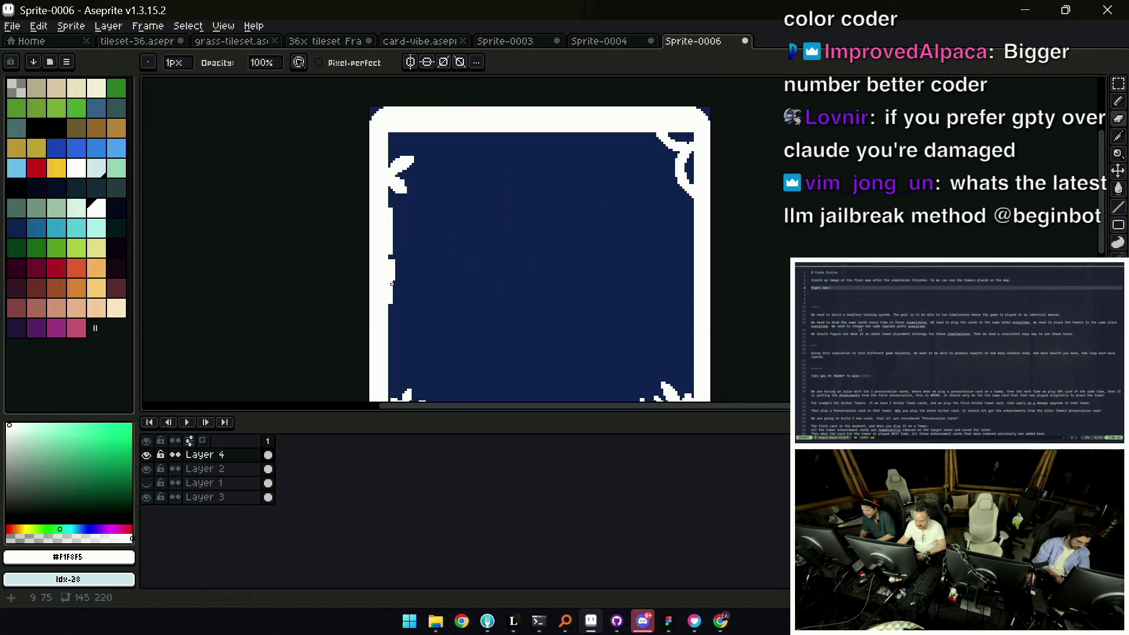
pyautogui.moveTo(423, 277); pyautogui.dragTo(442, 244)
pyautogui.click(442, 244)
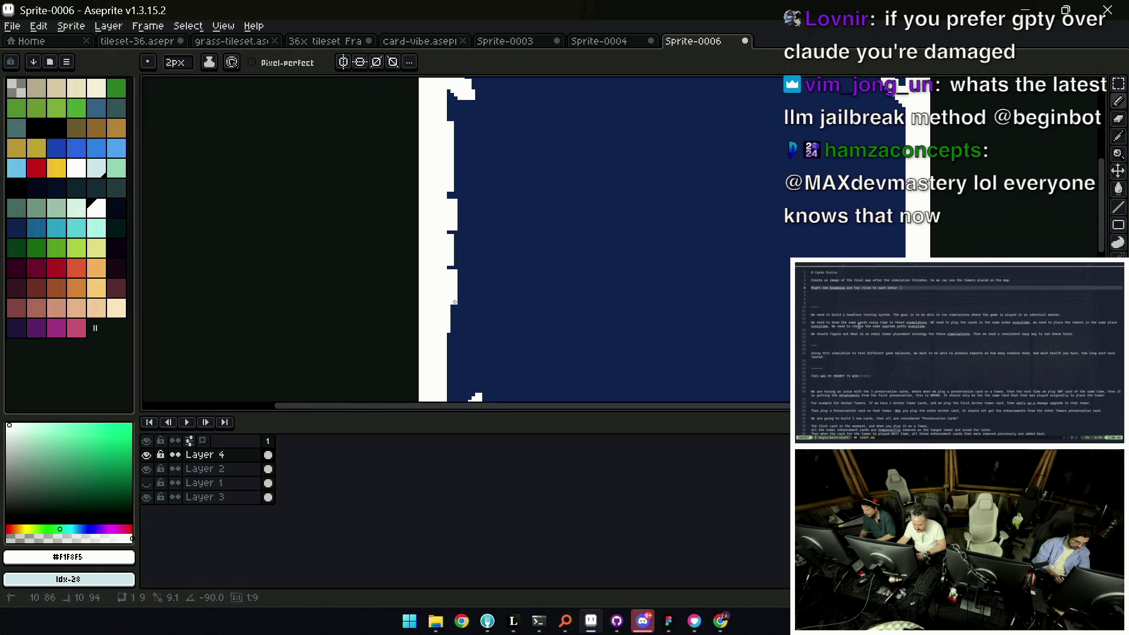
# Touch up the left-border notches with the Eraser, then select the left border strip
pyautogui.press('e')
pyautogui.press('z')
pyautogui.scroll(-2, 453, 259)
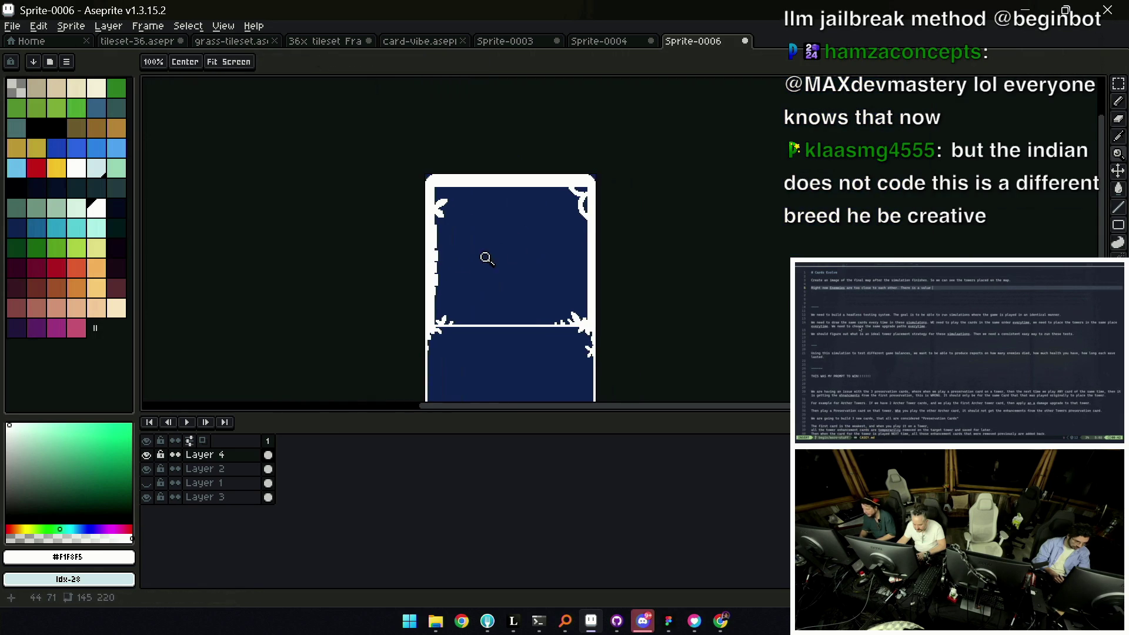
pyautogui.scroll(-1, 578, 277)
pyautogui.press('b')
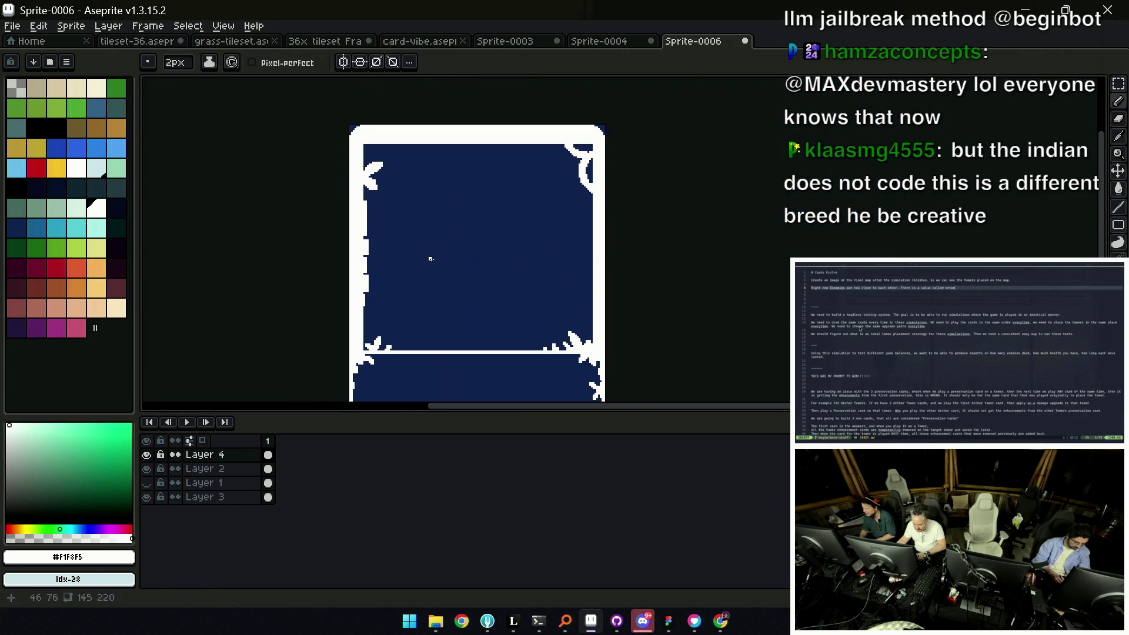
pyautogui.press('m')
pyautogui.moveTo(384, 318); pyautogui.dragTo(322, 196)
# Mirror the selected border strip horizontally, place it on the card's right edge and commit the transform
pyautogui.hotkey('ctrl', 't')
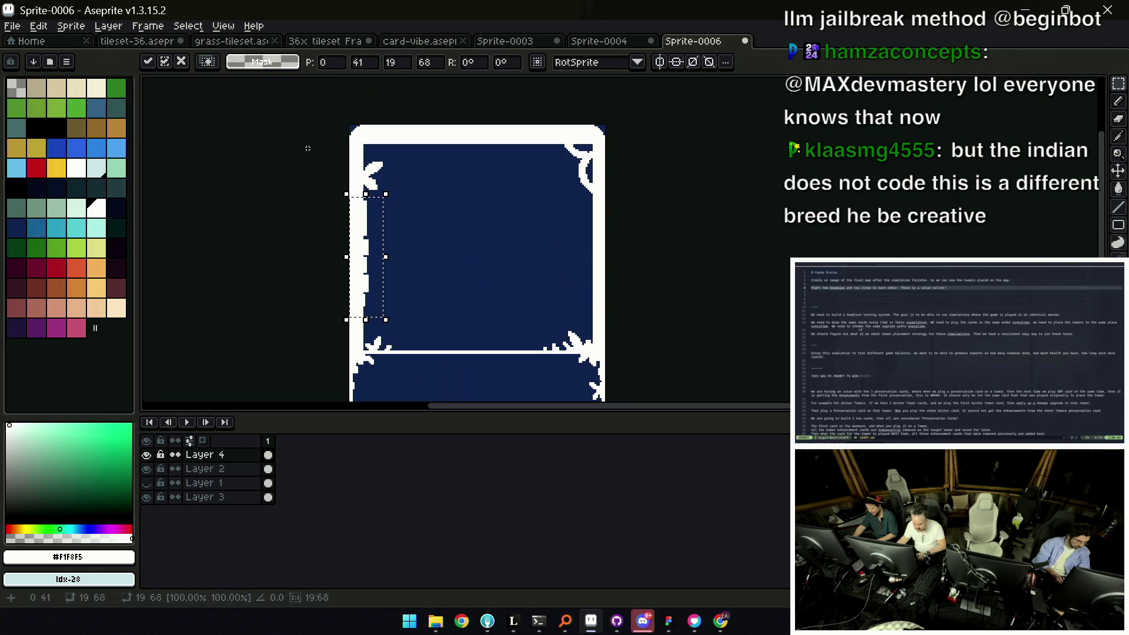
pyautogui.click(38, 26)
pyautogui.click(76, 212)
pyautogui.moveTo(384, 250); pyautogui.dragTo(585, 241)
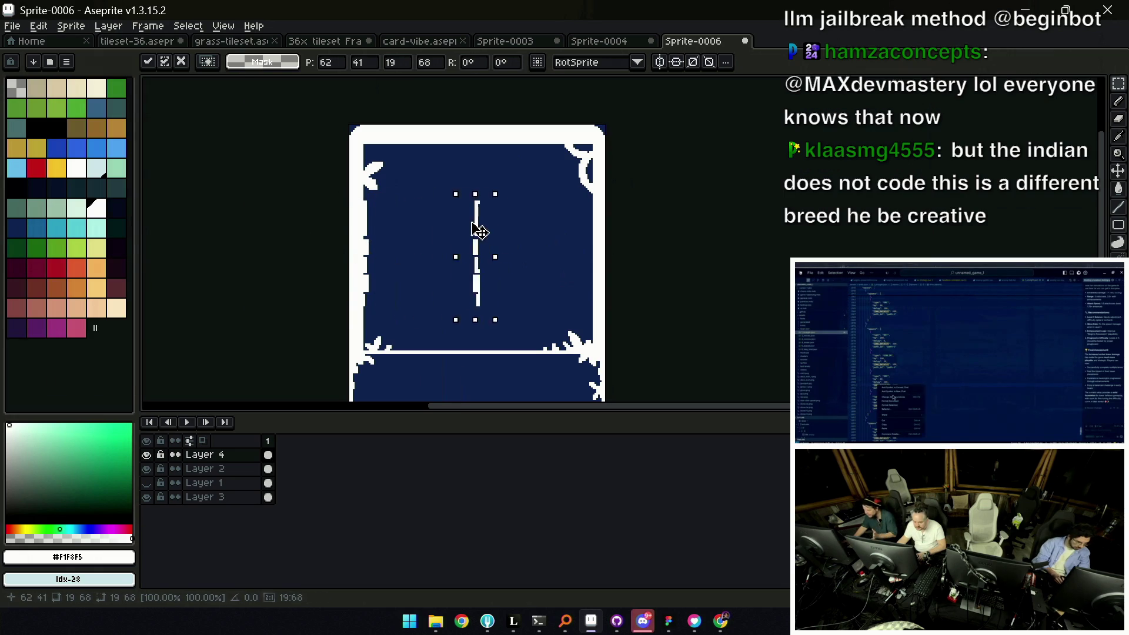
pyautogui.press('Return')
# Tidy the right border's white pixels up close, alternating Eraser and Pencil
pyautogui.press('z')
pyautogui.click(590, 228)
pyautogui.press('e')
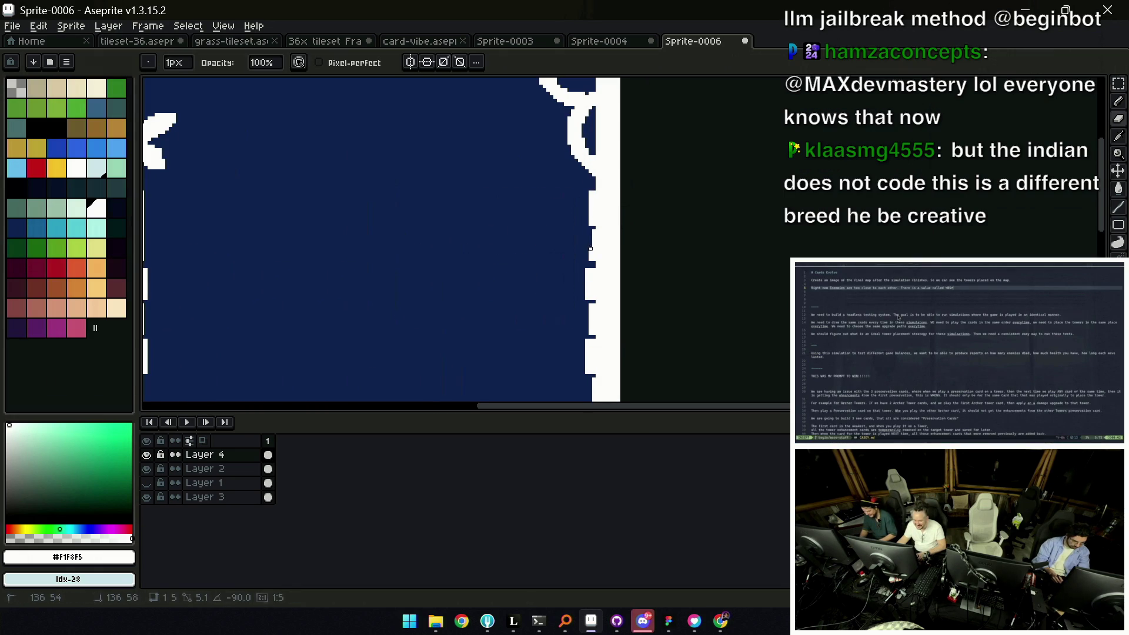
pyautogui.press('b')
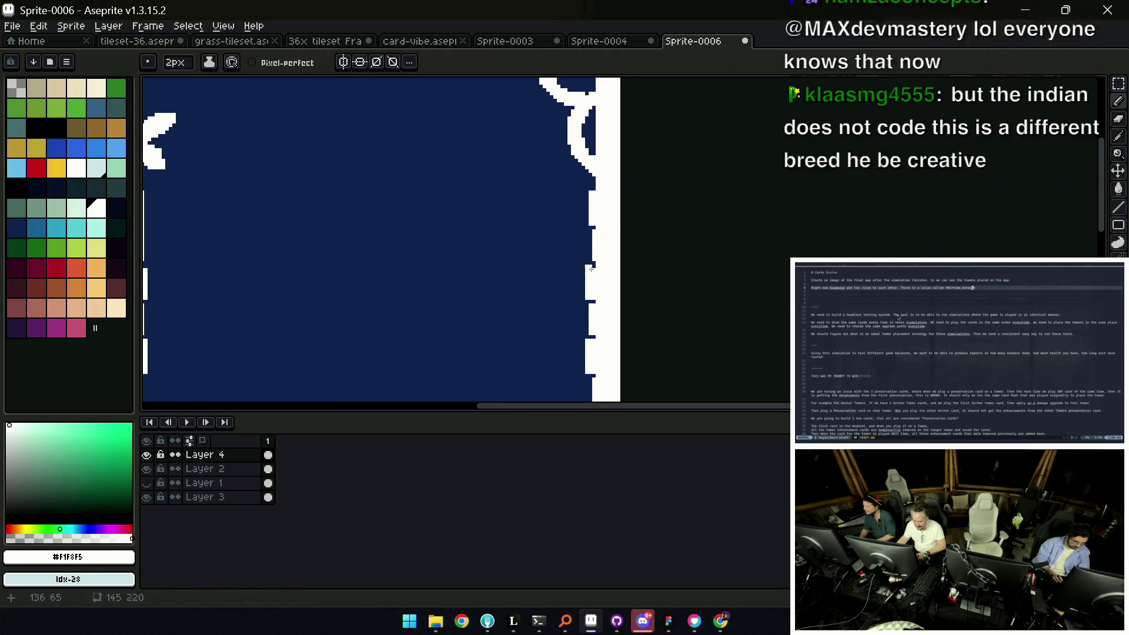
pyautogui.scroll(-2, 590, 256)
pyautogui.press('e')
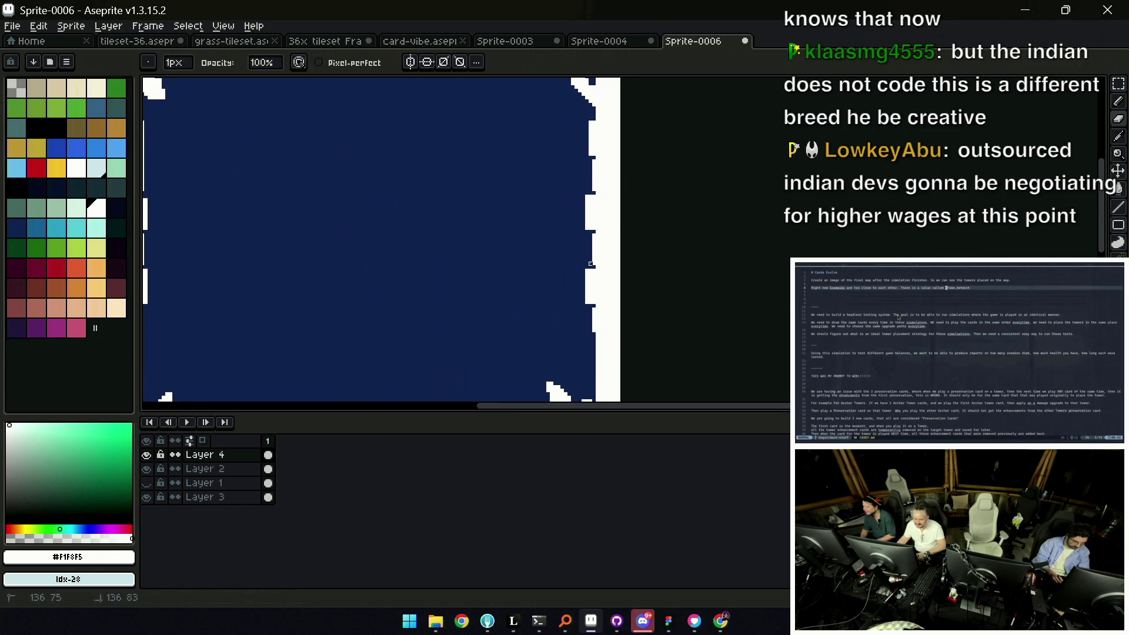
pyautogui.press('b')
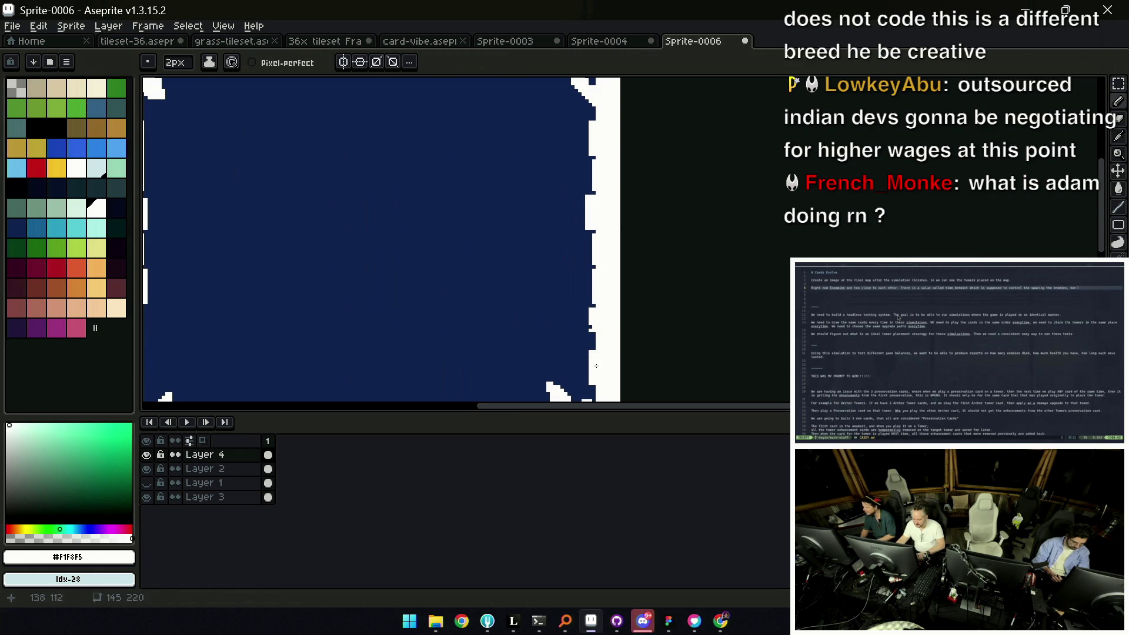
pyautogui.press('z')
pyautogui.scroll(-4, 594, 364)
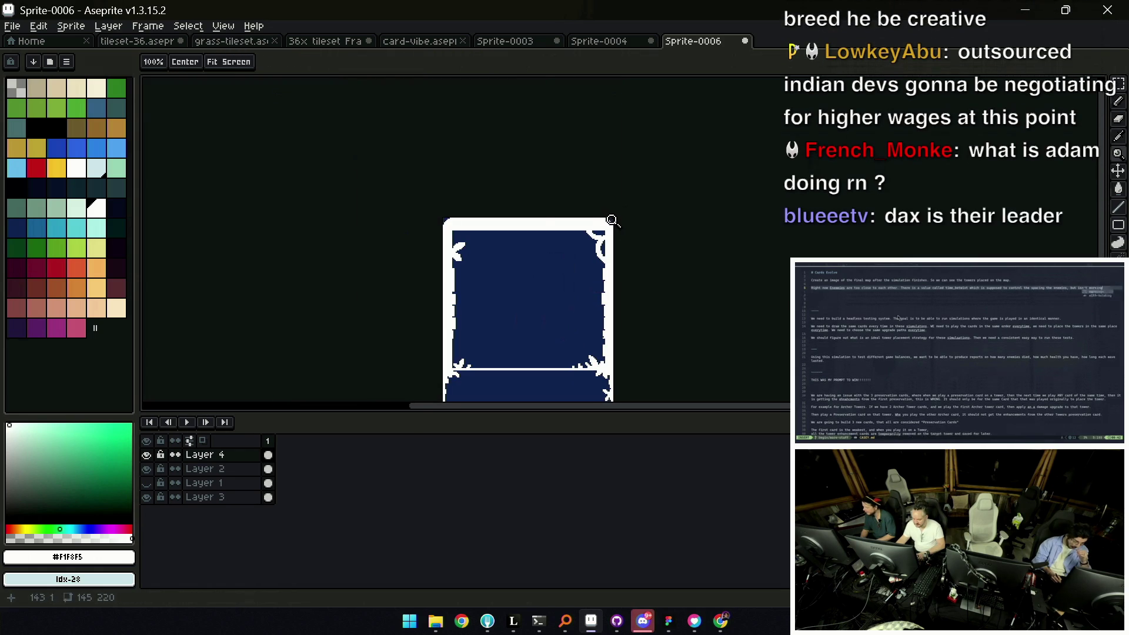
# Refine the right inner edge notches further so they mirror the left side
pyautogui.press('v')
pyautogui.press('z')
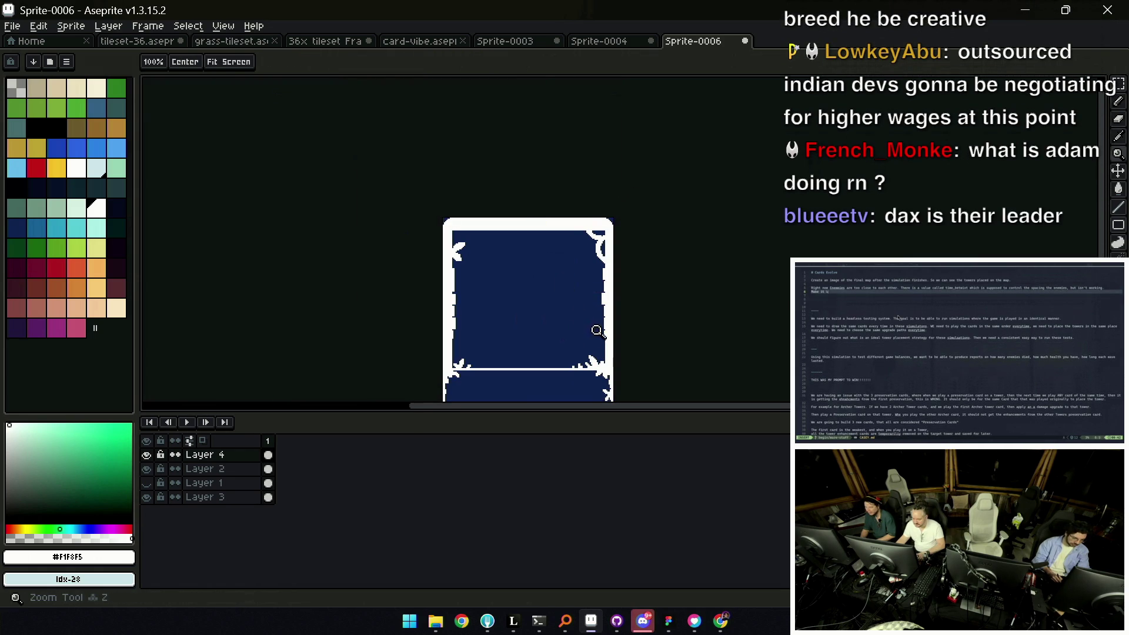
pyautogui.scroll(2, 596, 328)
pyautogui.press('b')
pyautogui.press('z')
pyautogui.scroll(1, 606, 318)
pyautogui.press('v')
pyautogui.press('e')
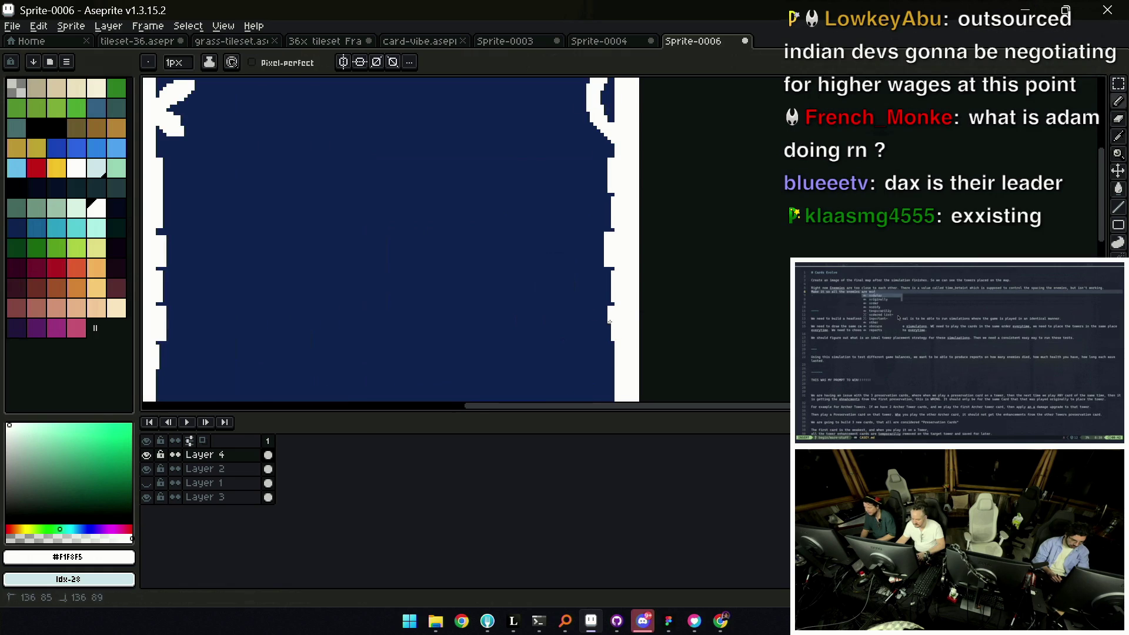
pyautogui.press('z')
pyautogui.scroll(-2, 602, 301)
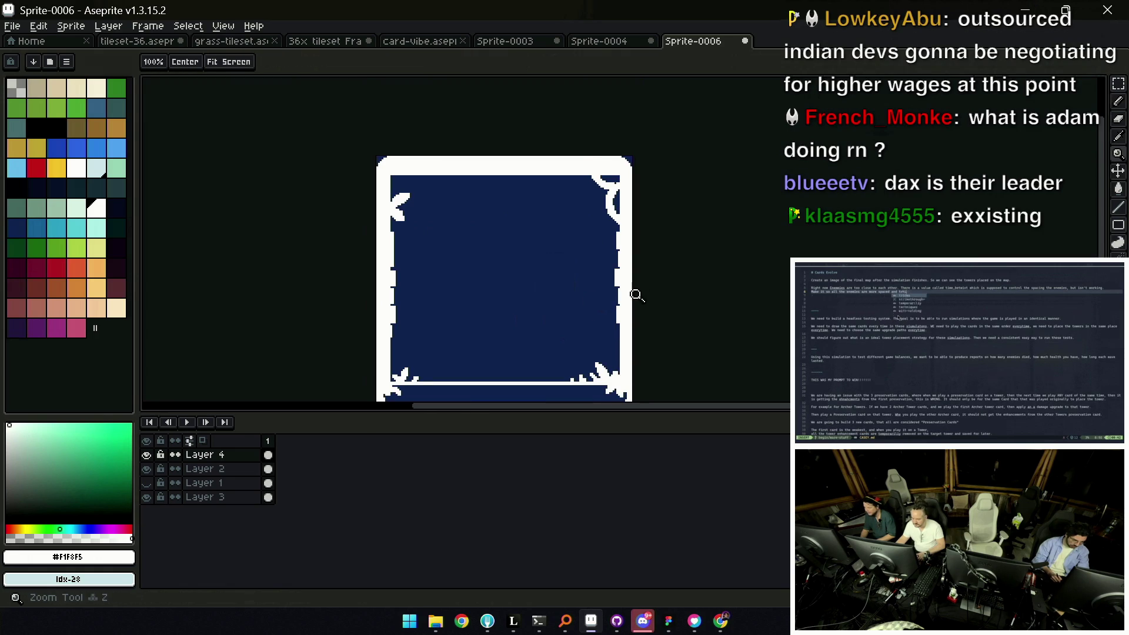
pyautogui.scroll(1, 641, 295)
pyautogui.scroll(1, 630, 265)
# Patch the right border edge and lower right flourish with white using a 2px Pencil
pyautogui.press('b')
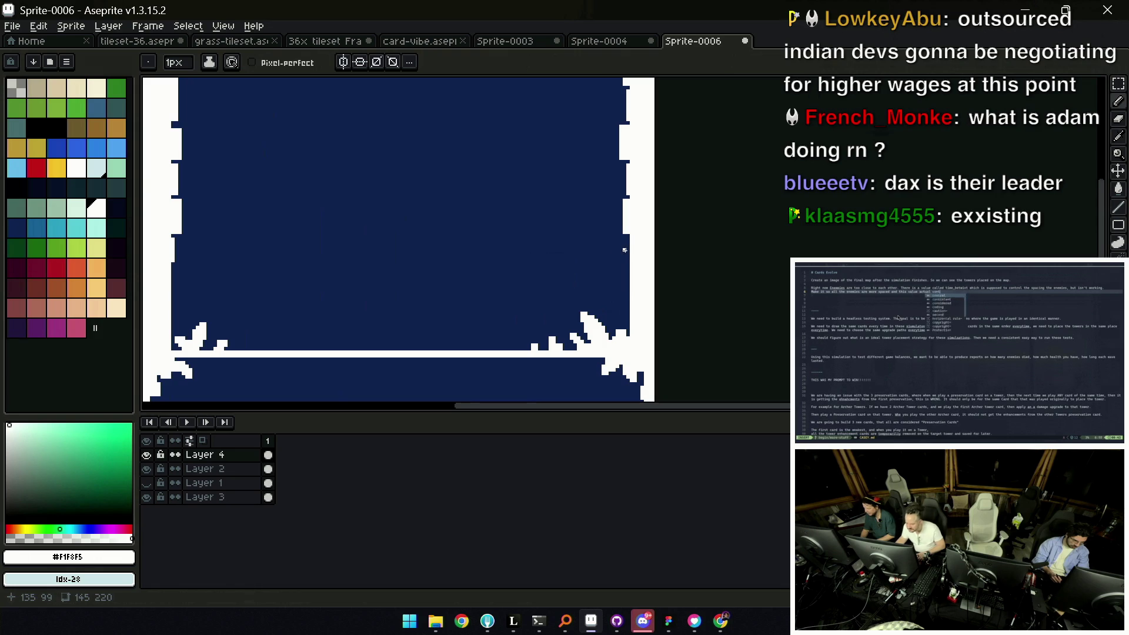
pyautogui.click(620, 251)
pyautogui.press('+')
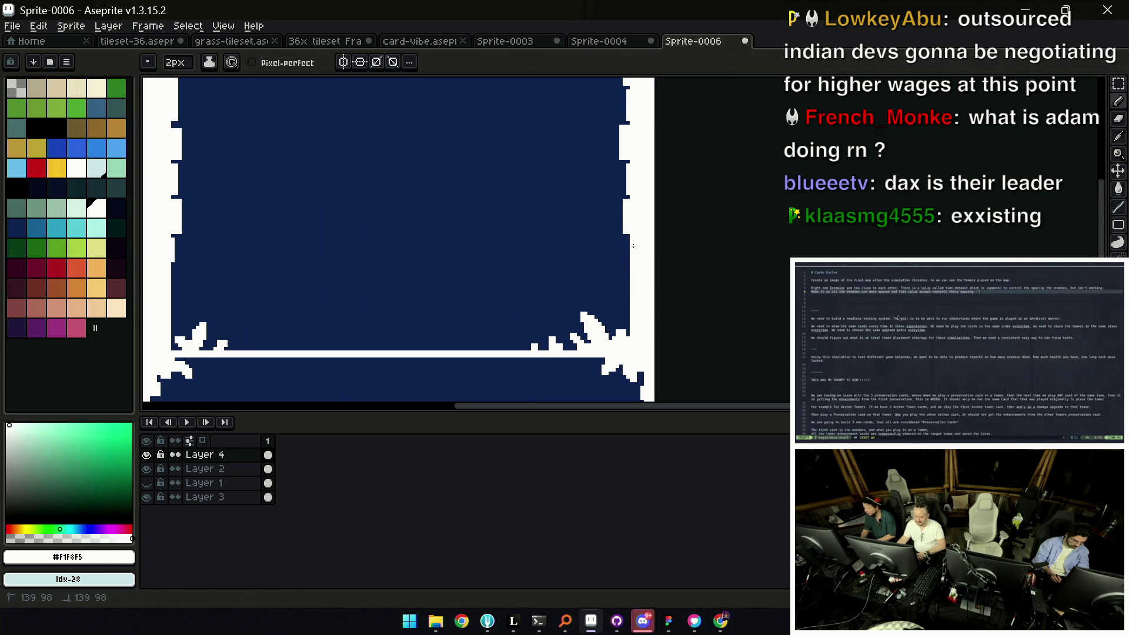
pyautogui.press('z')
pyautogui.scroll(-5, 624, 259)
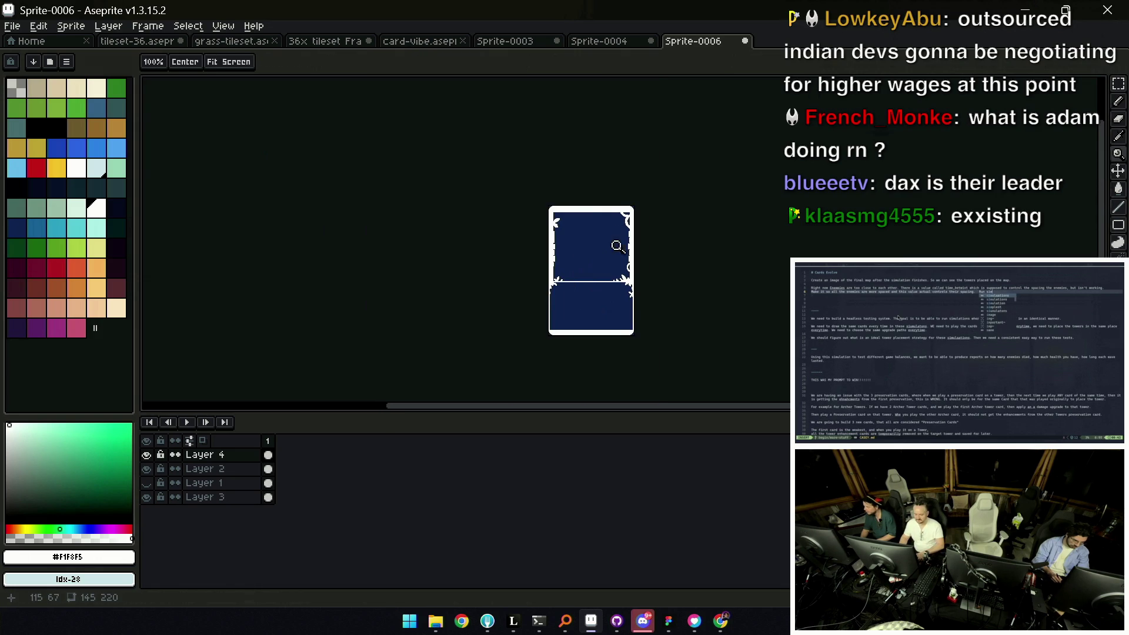
pyautogui.scroll(5, 626, 268)
pyautogui.press('b')
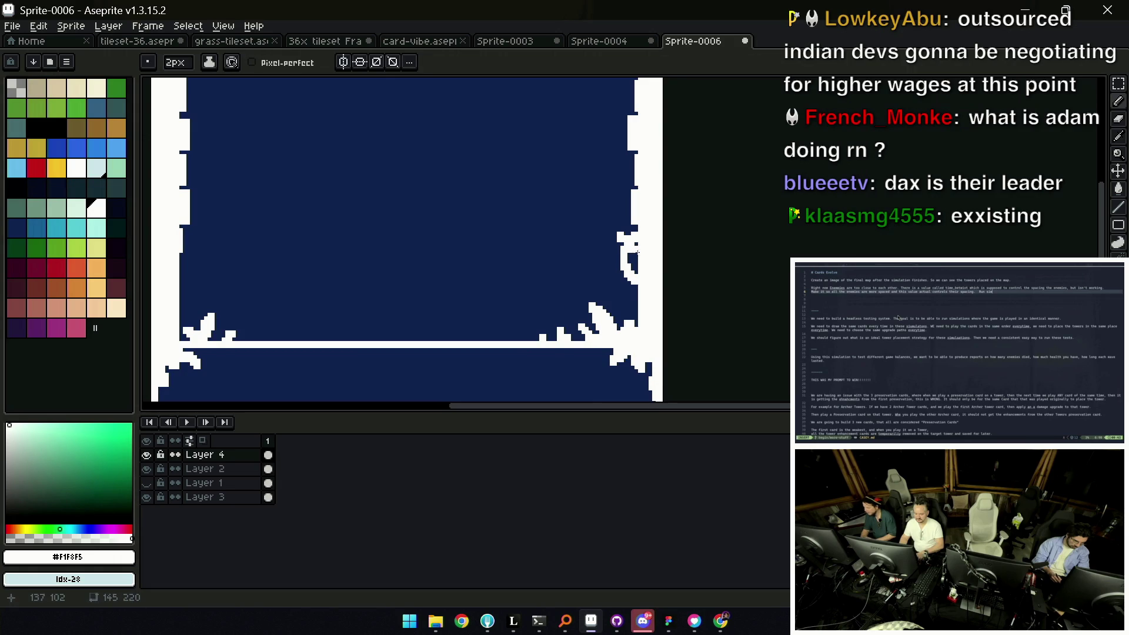
pyautogui.press('z')
pyautogui.scroll(2, 625, 247)
pyautogui.press('b')
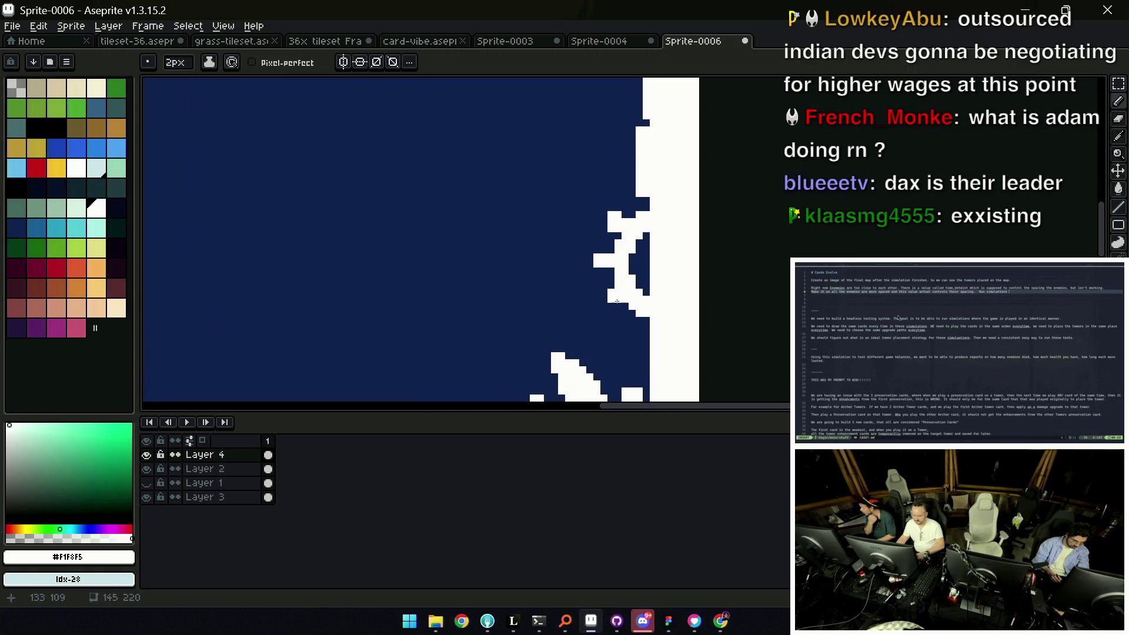
# Fill the gaps in the left border flourish with white, checking the whole card between passes
pyautogui.press('z')
pyautogui.scroll(-4, 650, 225)
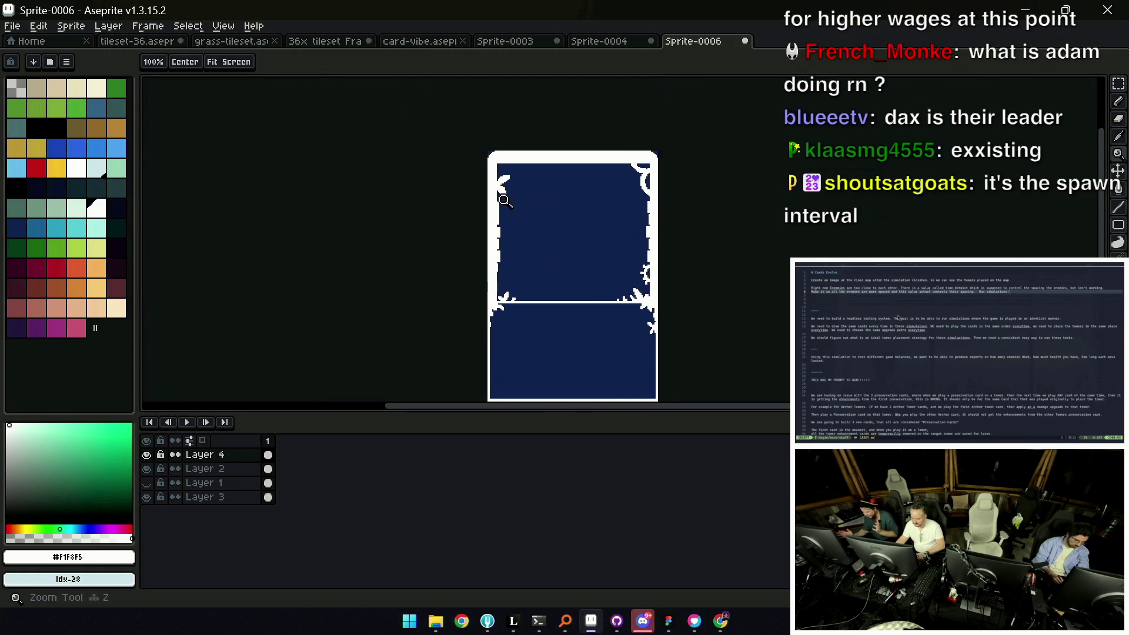
pyautogui.scroll(3, 509, 201)
pyautogui.press('b')
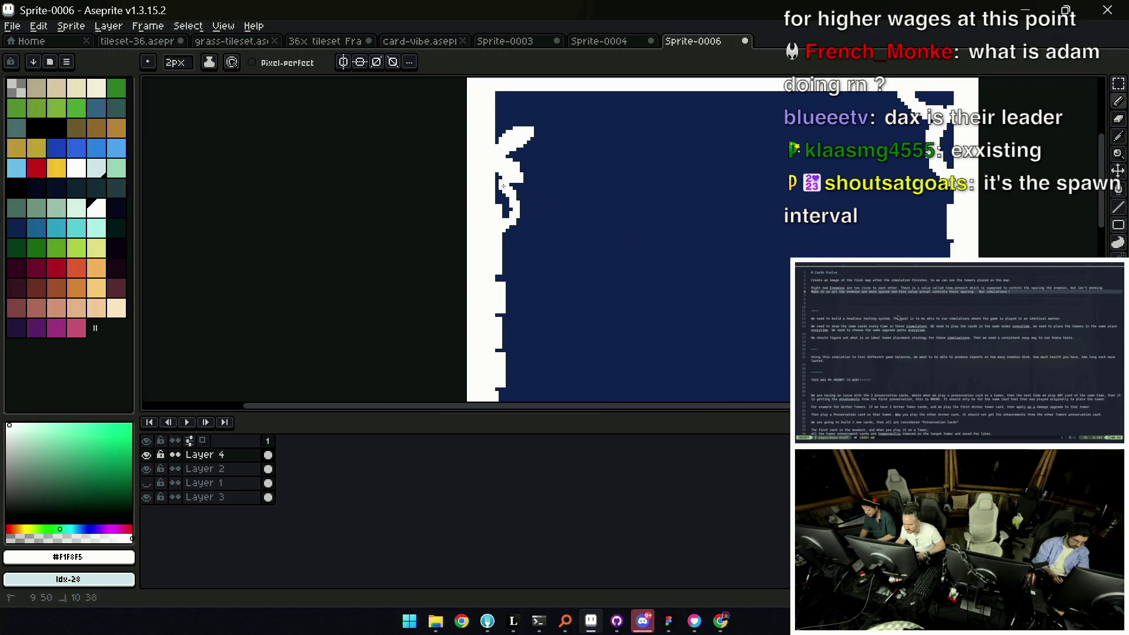
pyautogui.press('z')
pyautogui.scroll(2, 504, 185)
pyautogui.press('b')
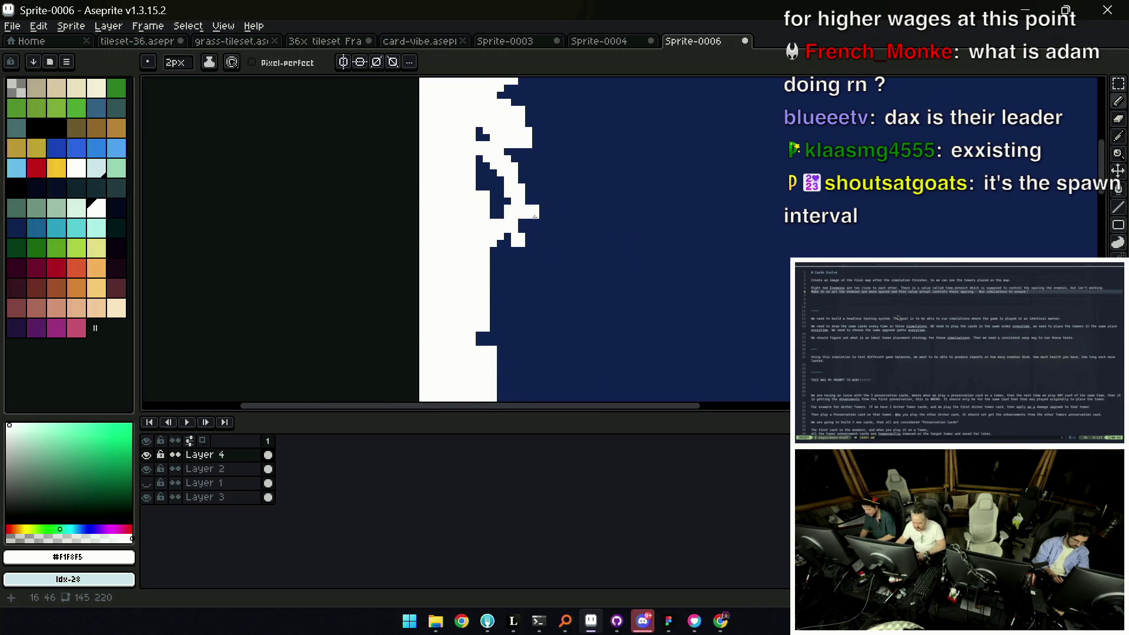
pyautogui.press('z')
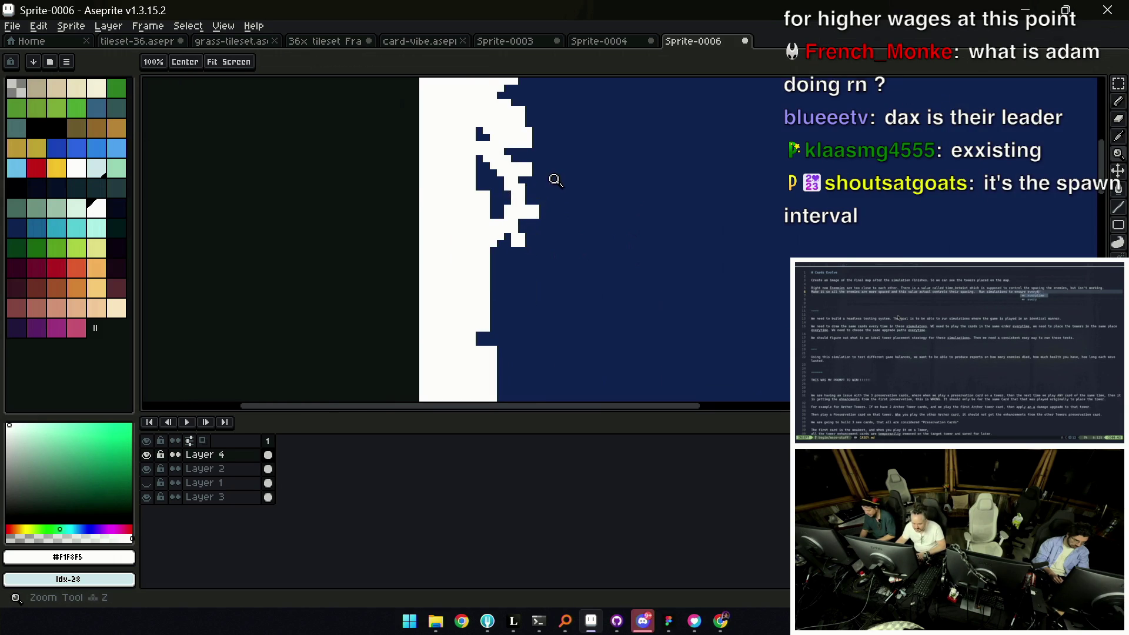
pyautogui.scroll(-2, 552, 182)
pyautogui.scroll(-2, 564, 158)
pyautogui.scroll(1, 565, 213)
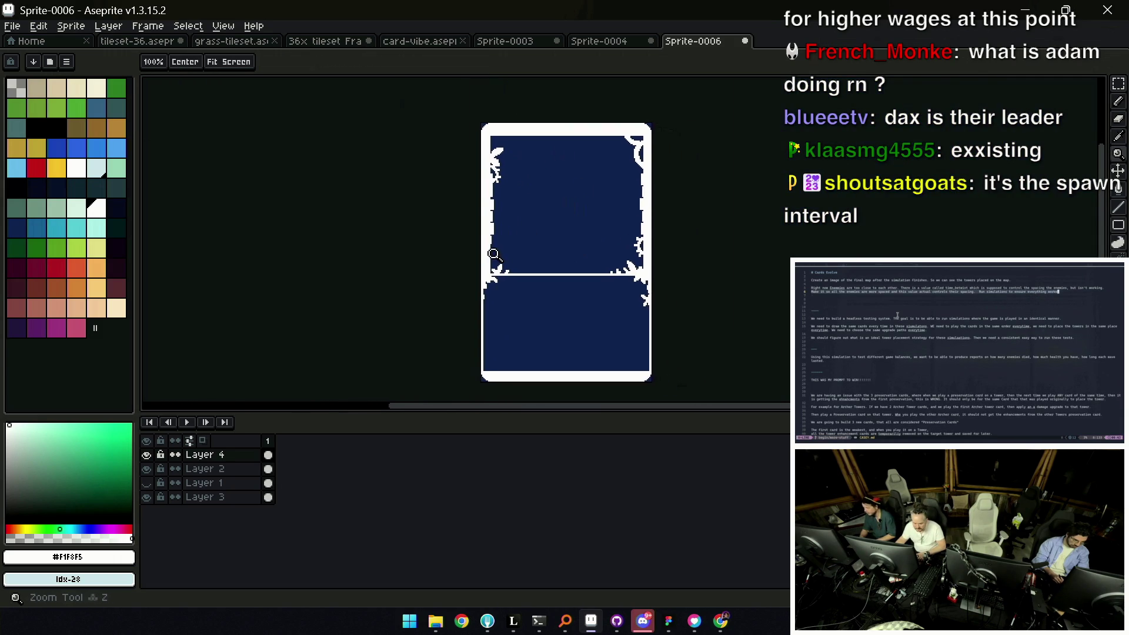
pyautogui.scroll(2, 479, 245)
# Paint extra white pixels along the left border, zooming out repeatedly to check the card
pyautogui.press('b')
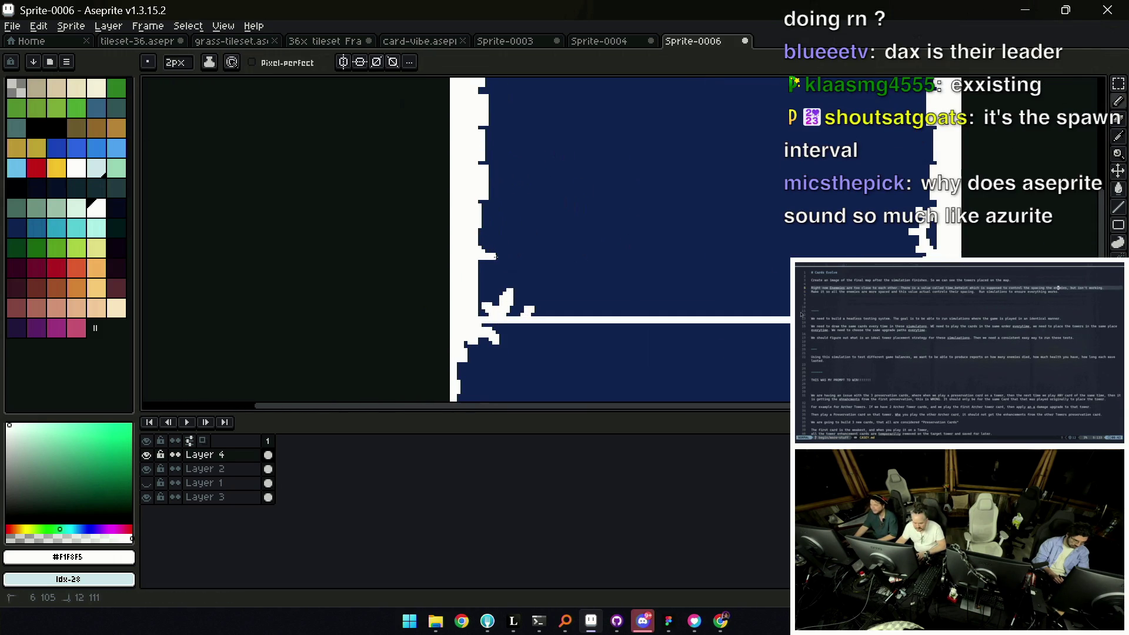
pyautogui.press('z')
pyautogui.click(499, 253)
pyautogui.press('b')
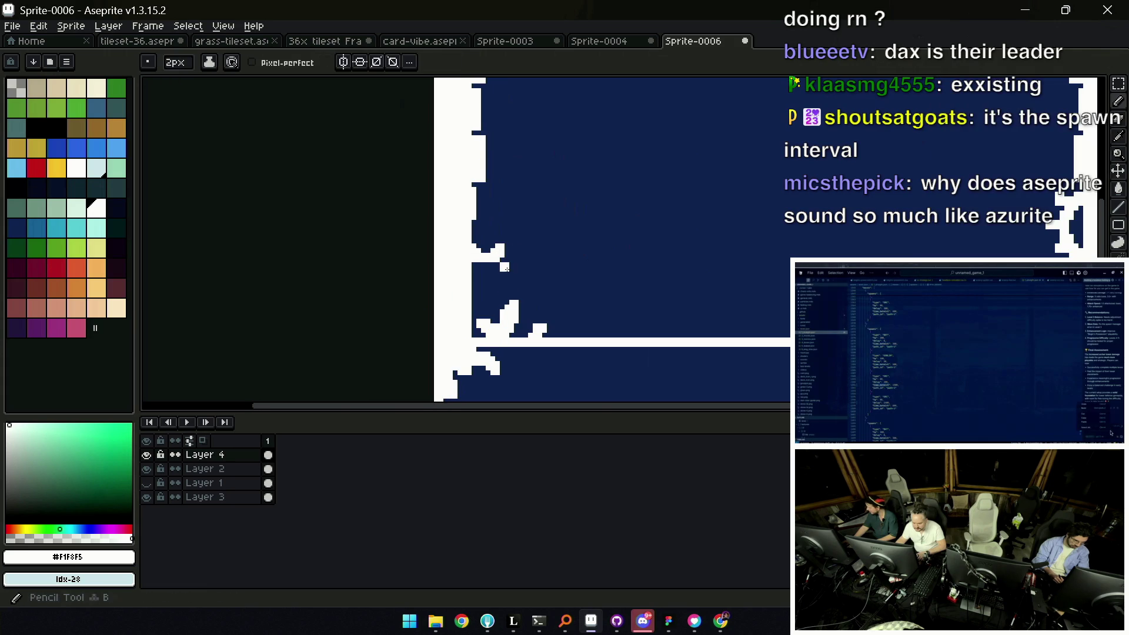
pyautogui.press('z')
pyautogui.scroll(-1, 501, 251)
pyautogui.scroll(-3, 547, 203)
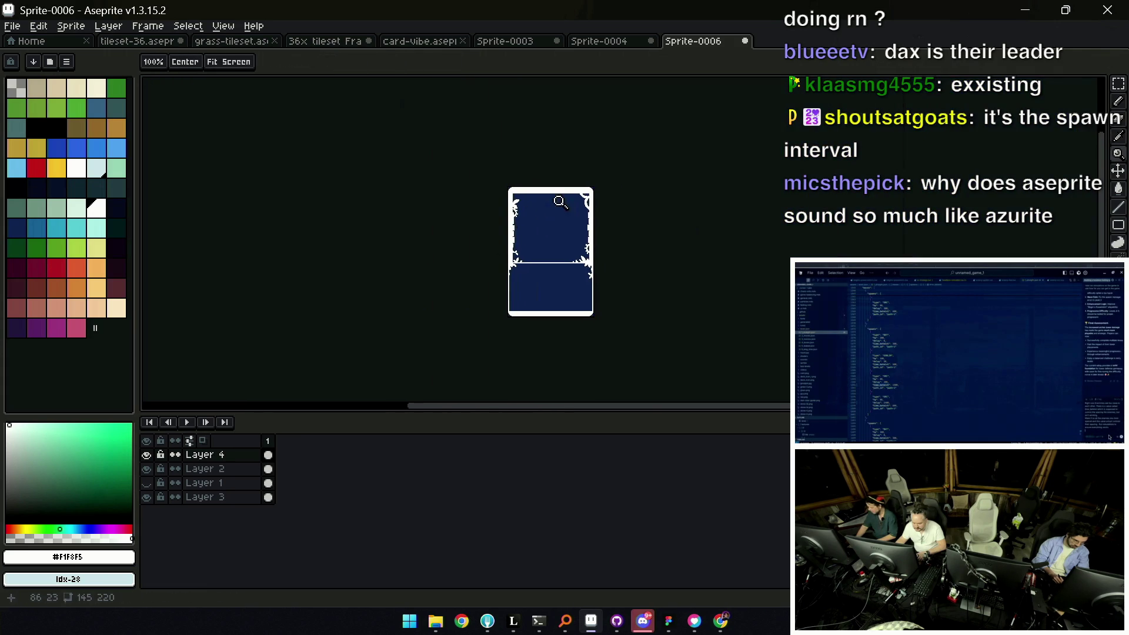
pyautogui.scroll(4, 535, 246)
pyautogui.press('b')
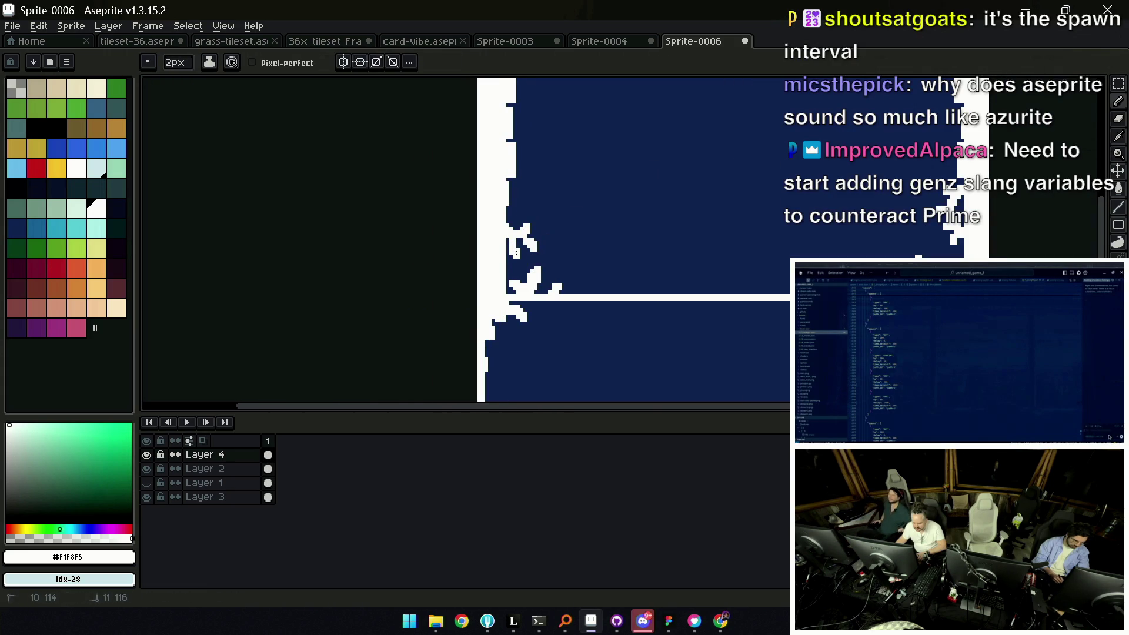
pyautogui.press('z')
pyautogui.scroll(-3, 514, 255)
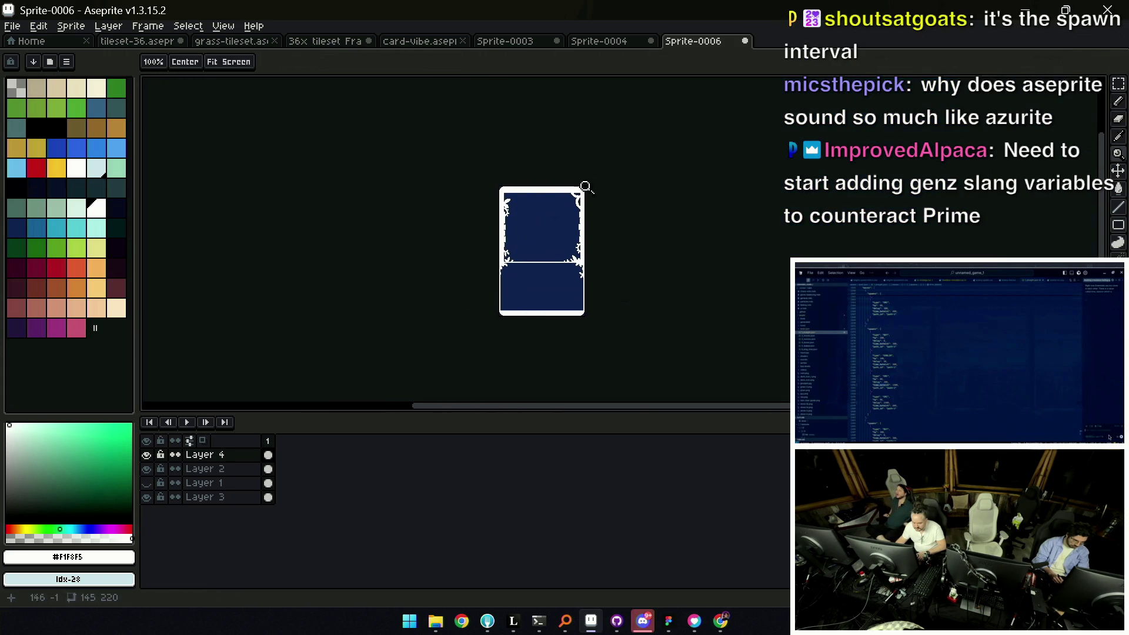
pyautogui.scroll(3, 578, 195)
pyautogui.press('b')
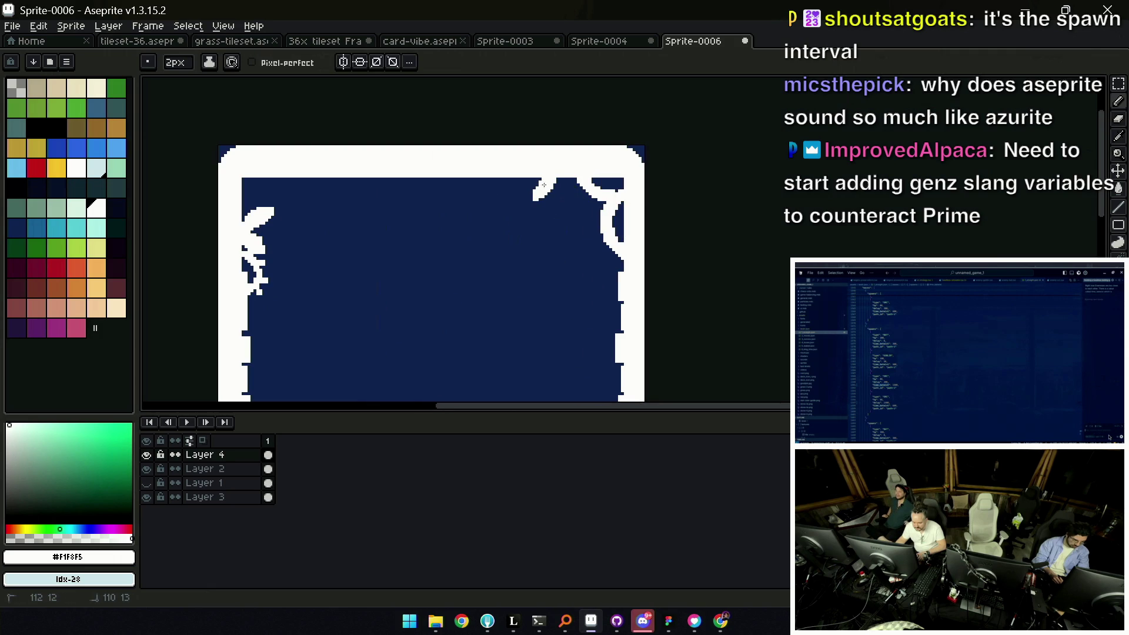
pyautogui.press('z')
pyautogui.scroll(2, 517, 168)
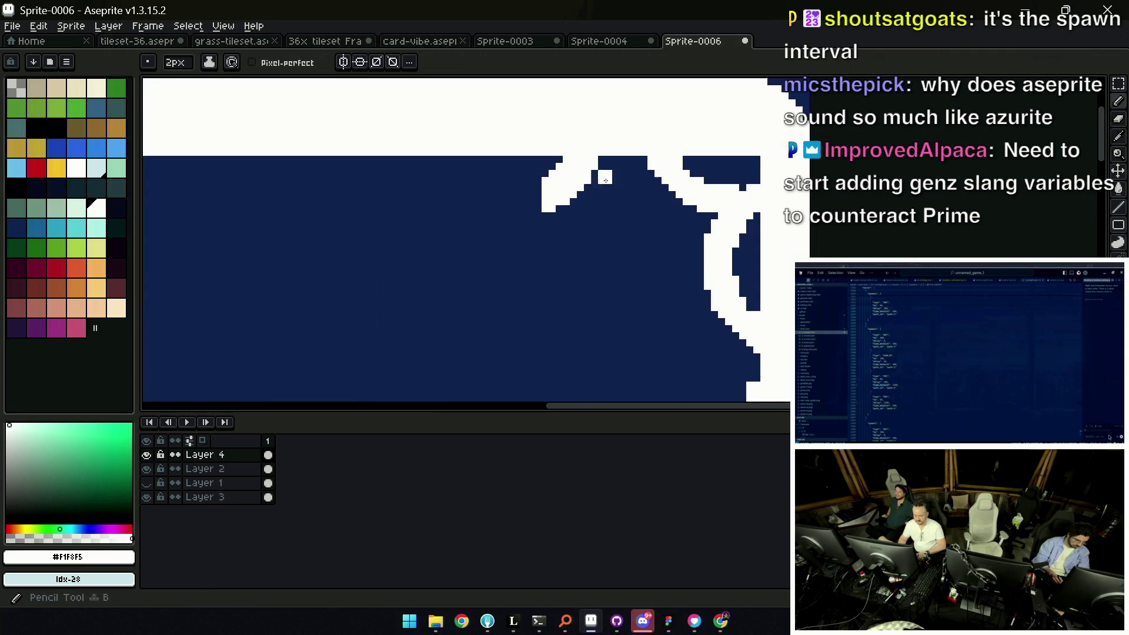
pyautogui.scroll(-3, 606, 171)
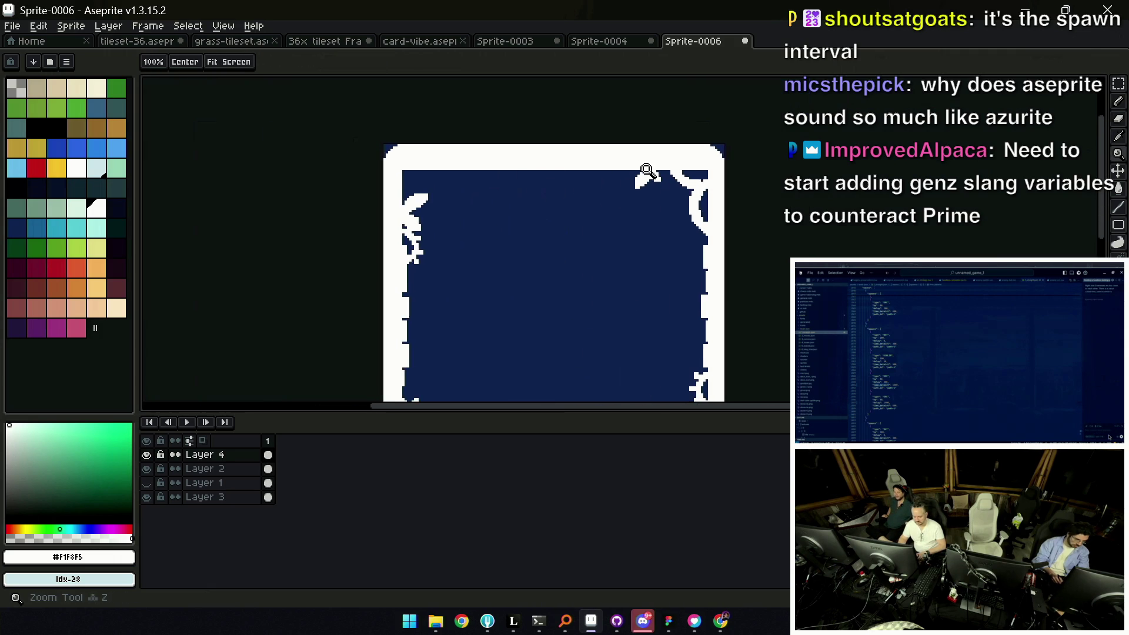
# Touch up the top right flourish with white pixels, undoing and redoing one stroke to compare
pyautogui.click(641, 170)
pyautogui.press('b')
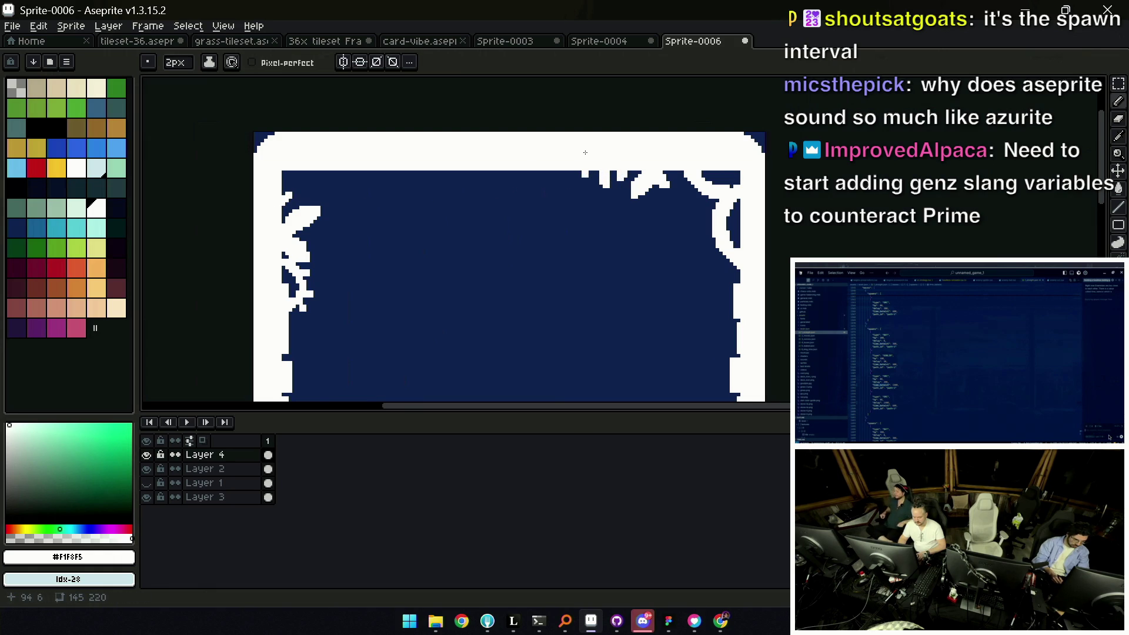
pyautogui.scroll(-5, 584, 152)
pyautogui.scroll(2, 517, 235)
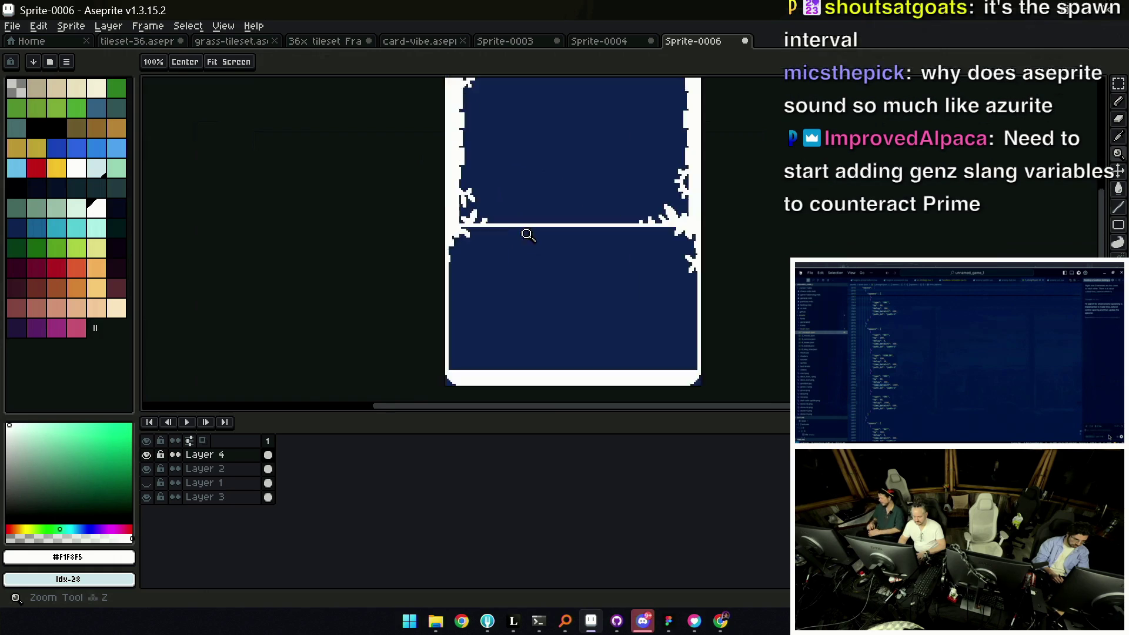
pyautogui.scroll(3, 487, 194)
pyautogui.press('b')
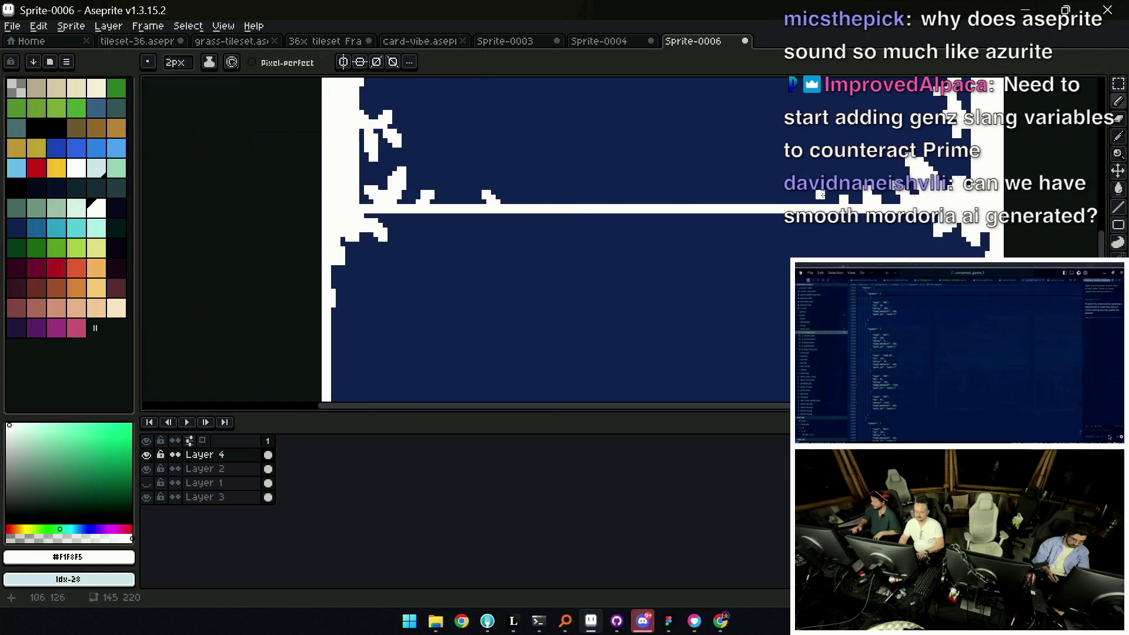
pyautogui.press('z')
pyautogui.scroll(-3, 744, 177)
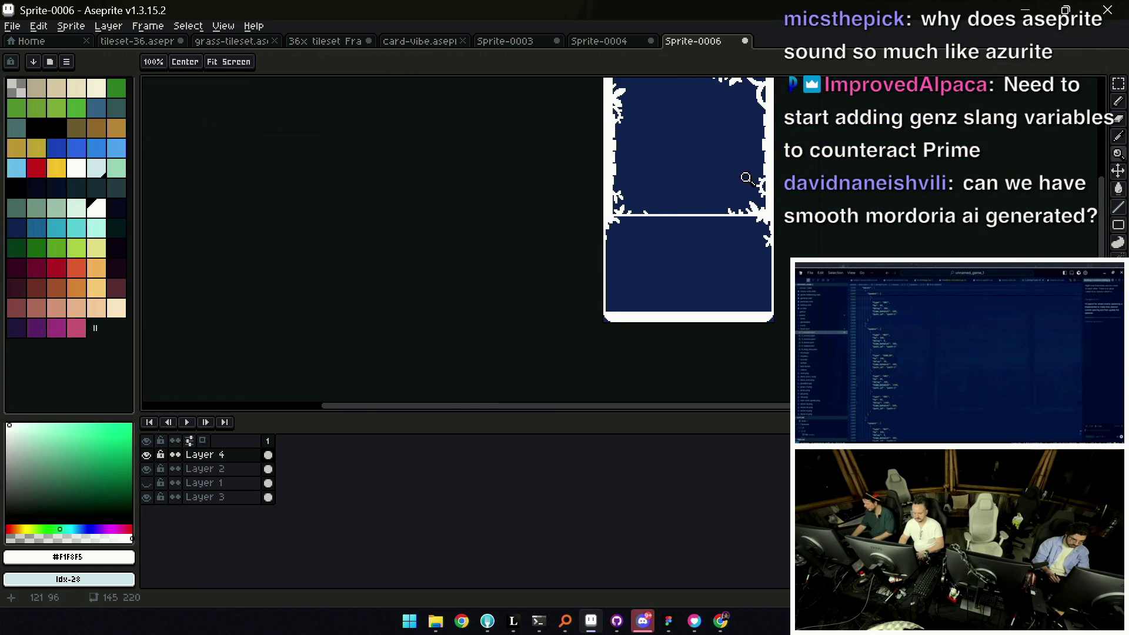
pyautogui.scroll(3, 623, 221)
pyautogui.scroll(1, 624, 222)
pyautogui.press('b')
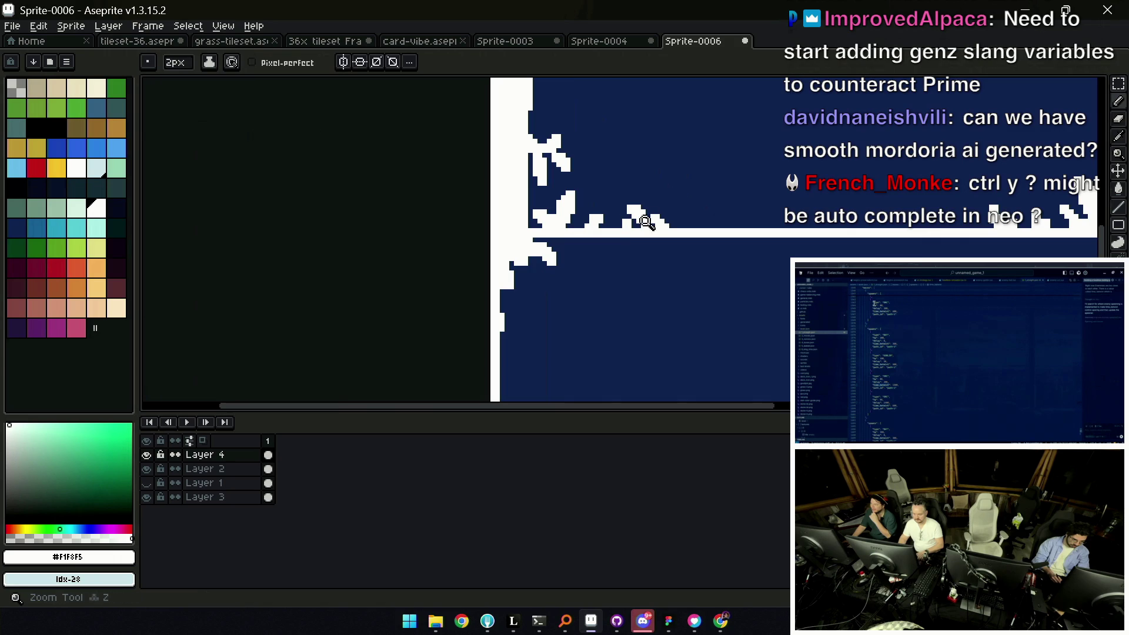
pyautogui.press('z')
pyautogui.scroll(-4, 689, 186)
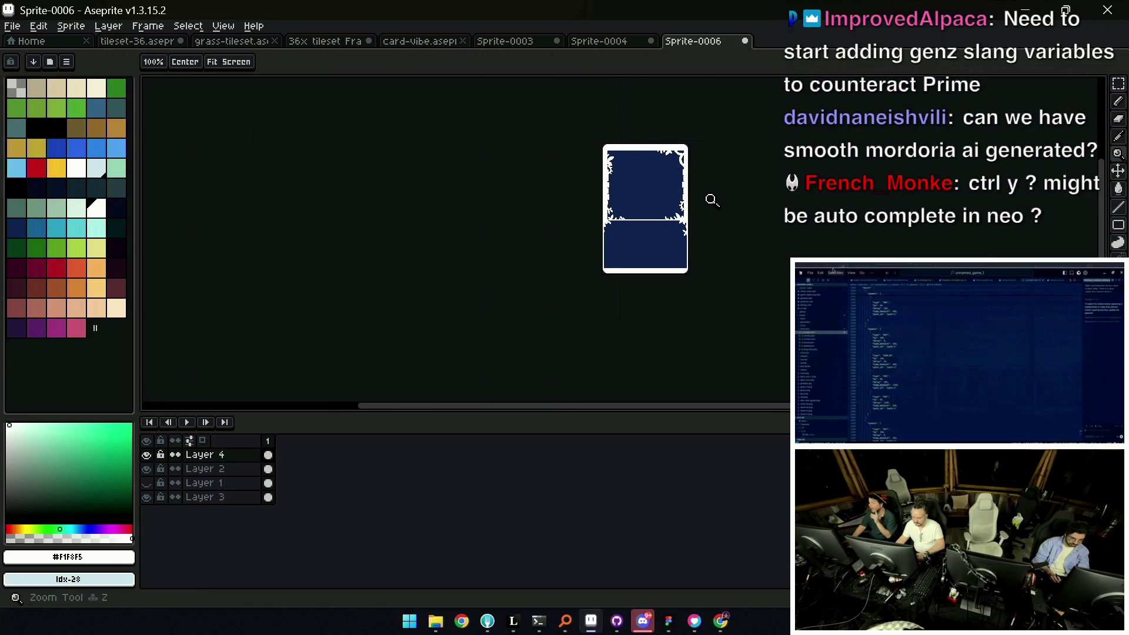
pyautogui.scroll(2, 713, 201)
pyautogui.scroll(2, 705, 185)
pyautogui.press('b')
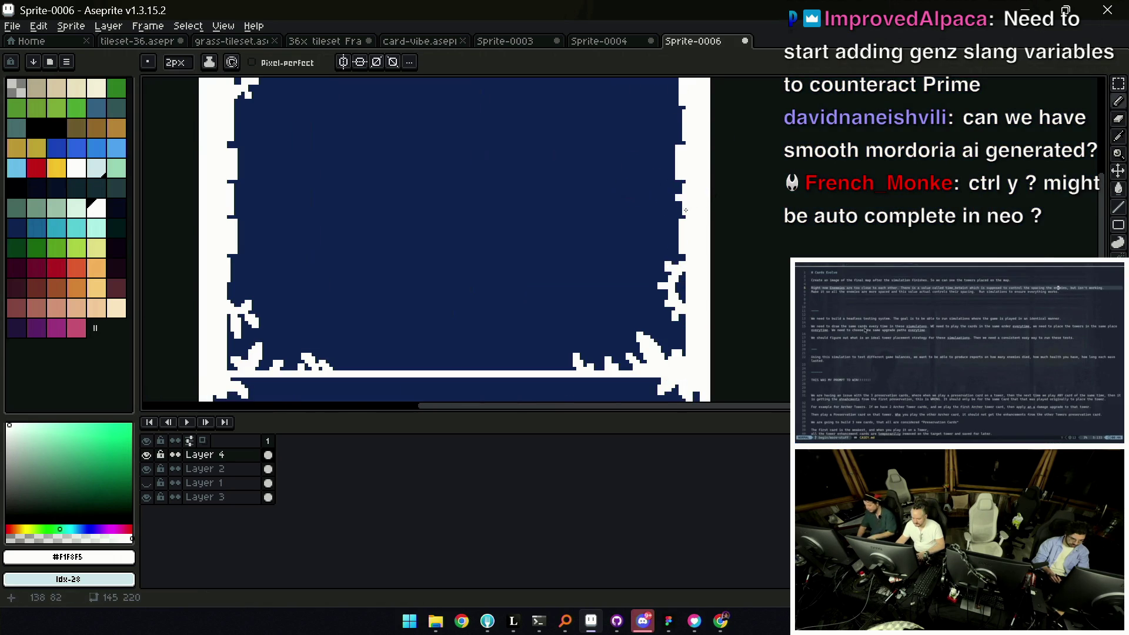
pyautogui.press('z')
pyautogui.scroll(-3, 679, 203)
pyautogui.scroll(-2, 657, 196)
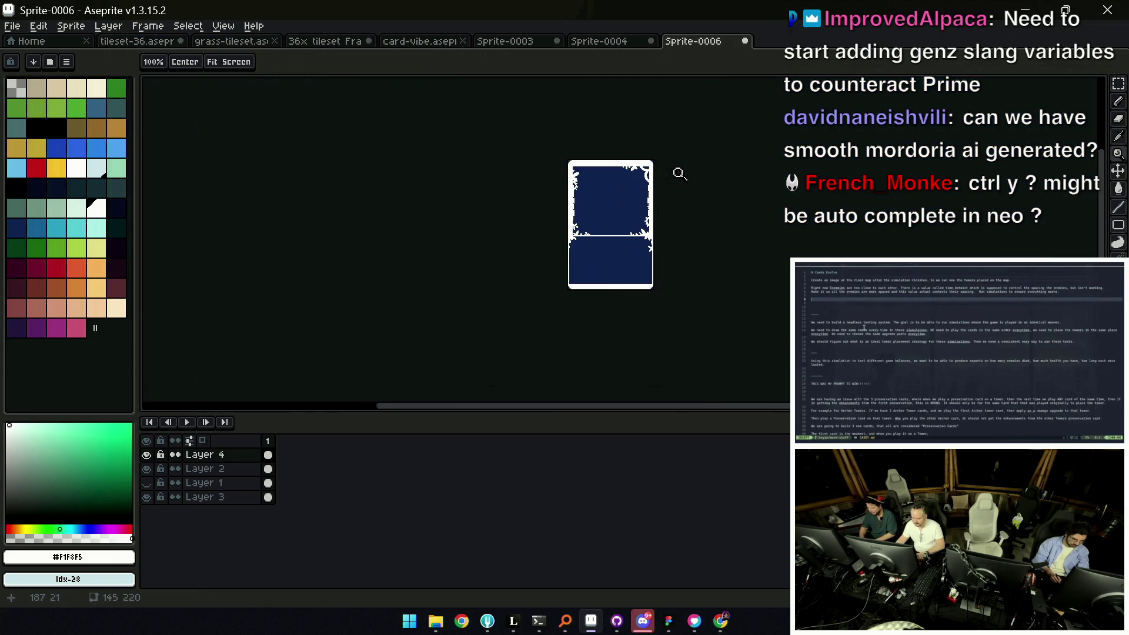
pyautogui.hotkey('ctrl', 'z')
pyautogui.hotkey('ctrl', 'y')
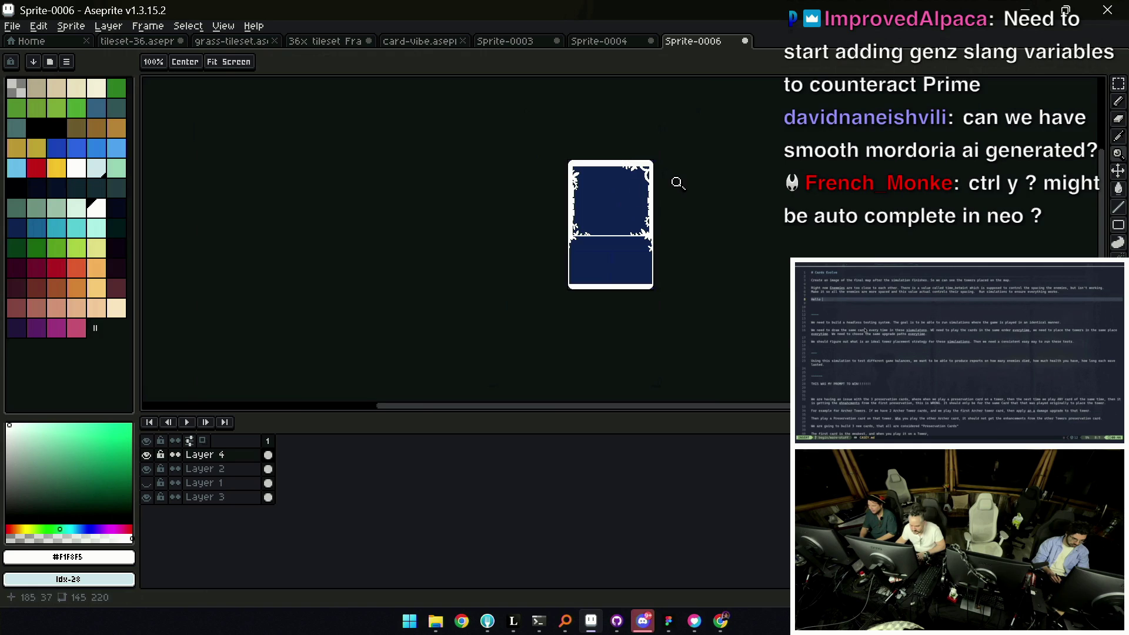
pyautogui.scroll(3, 618, 196)
pyautogui.scroll(1, 588, 208)
# Add white strokes to the card's left border and a short one on the bottom border
pyautogui.press('b')
pyautogui.moveTo(535, 224); pyautogui.dragTo(558, 227)
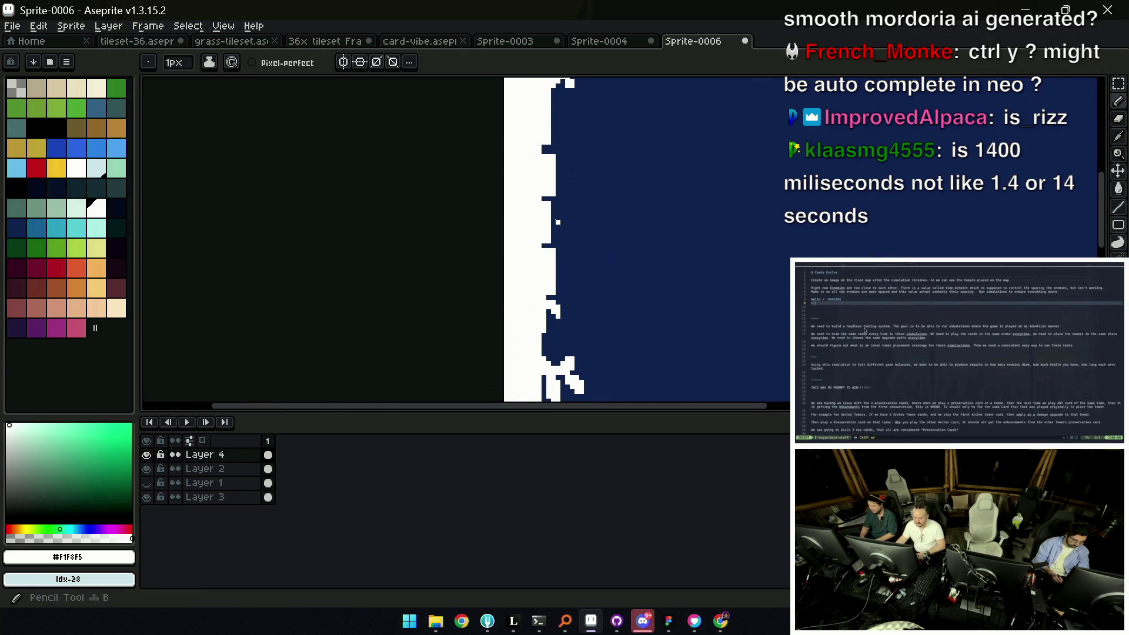
pyautogui.press('z')
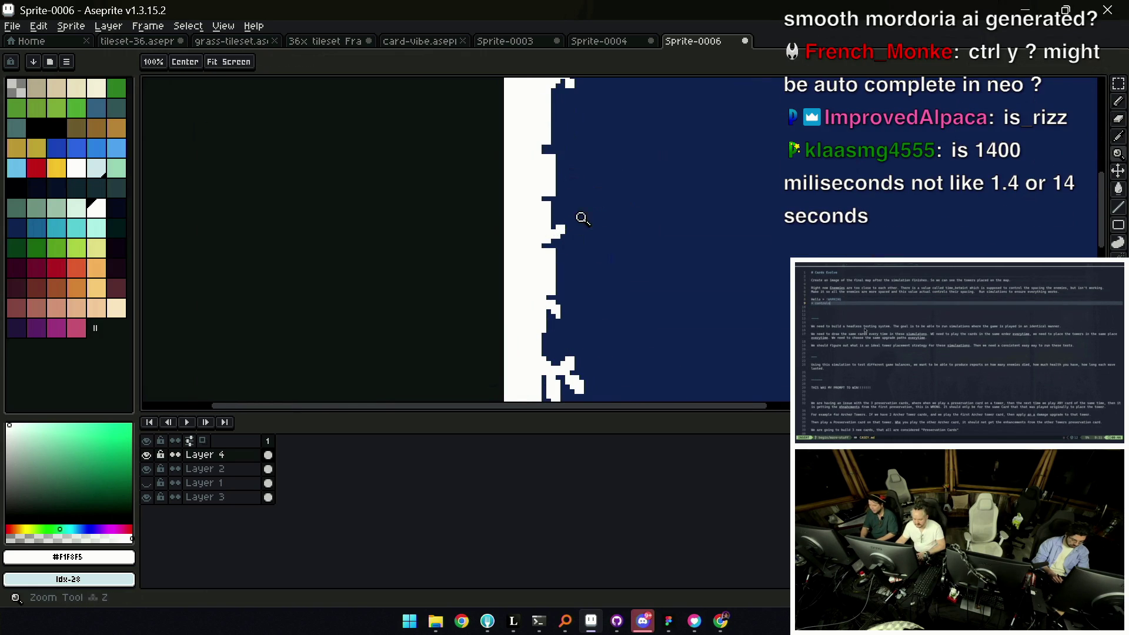
pyautogui.scroll(-3, 534, 202)
pyautogui.scroll(-1, 585, 186)
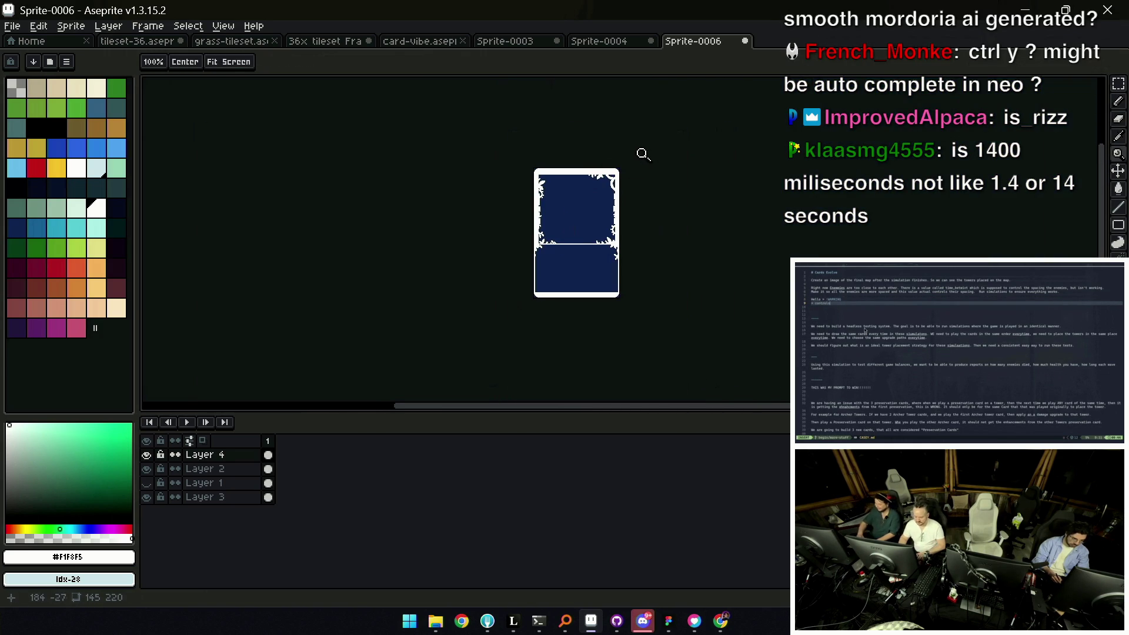
pyautogui.scroll(2, 596, 258)
pyautogui.scroll(2, 494, 308)
pyautogui.press('b')
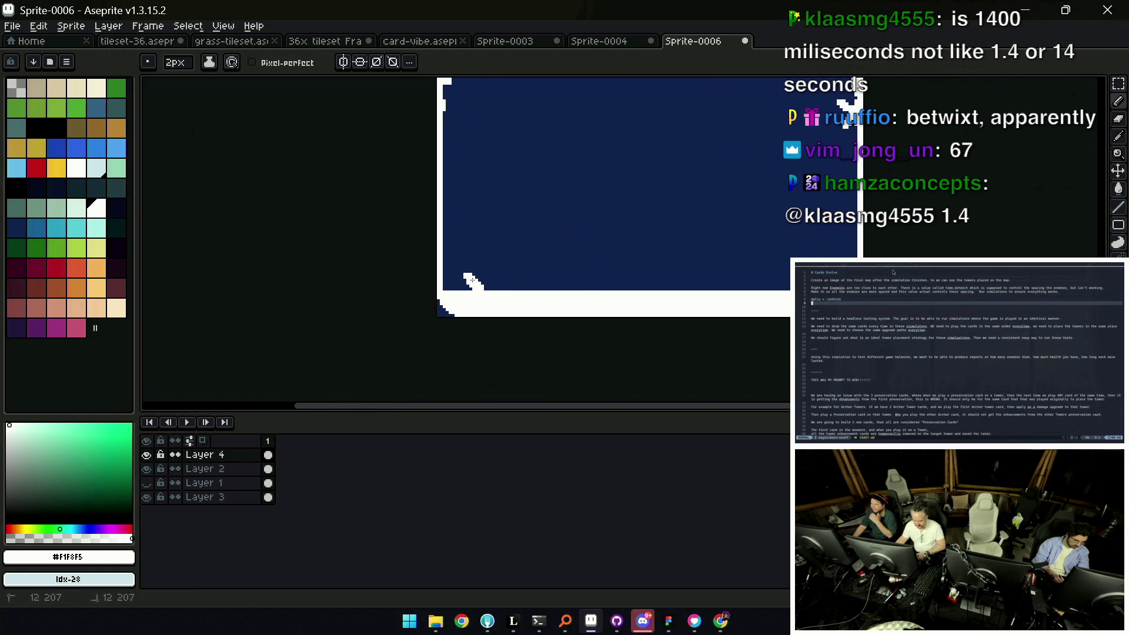
pyautogui.moveTo(487, 289); pyautogui.dragTo(494, 281)
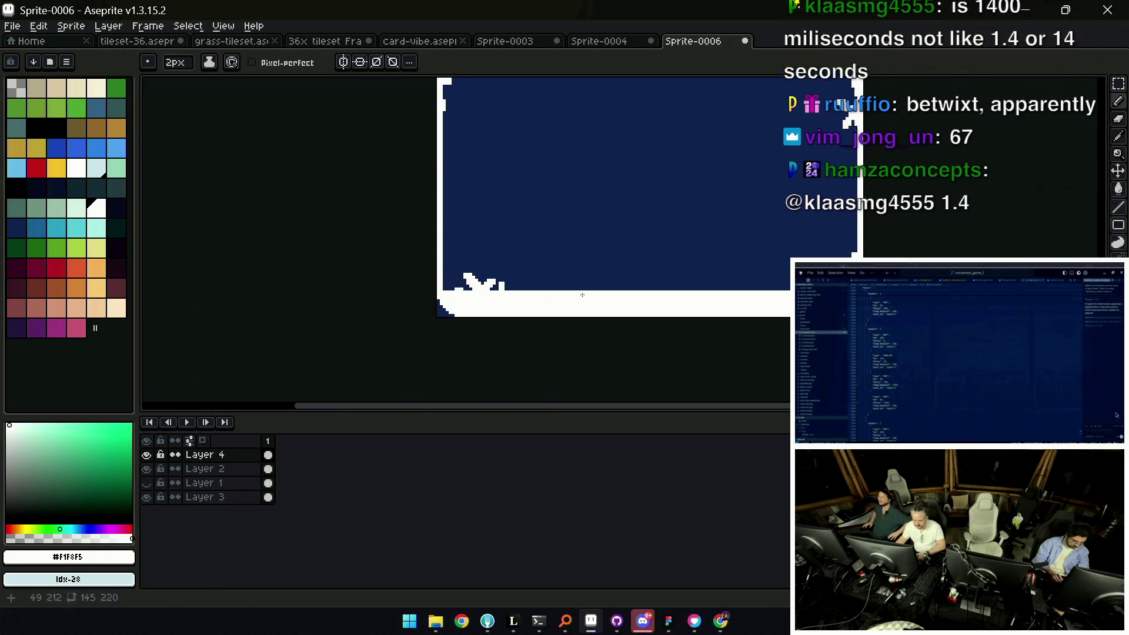
pyautogui.press('z')
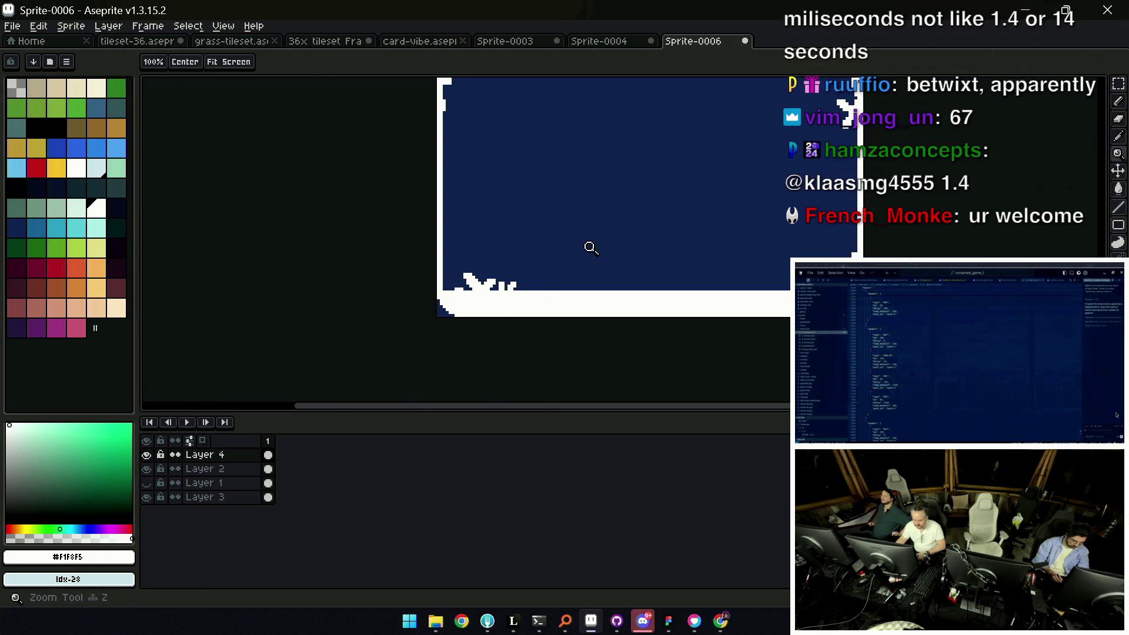
pyautogui.scroll(-3, 590, 244)
pyautogui.scroll(-1, 551, 263)
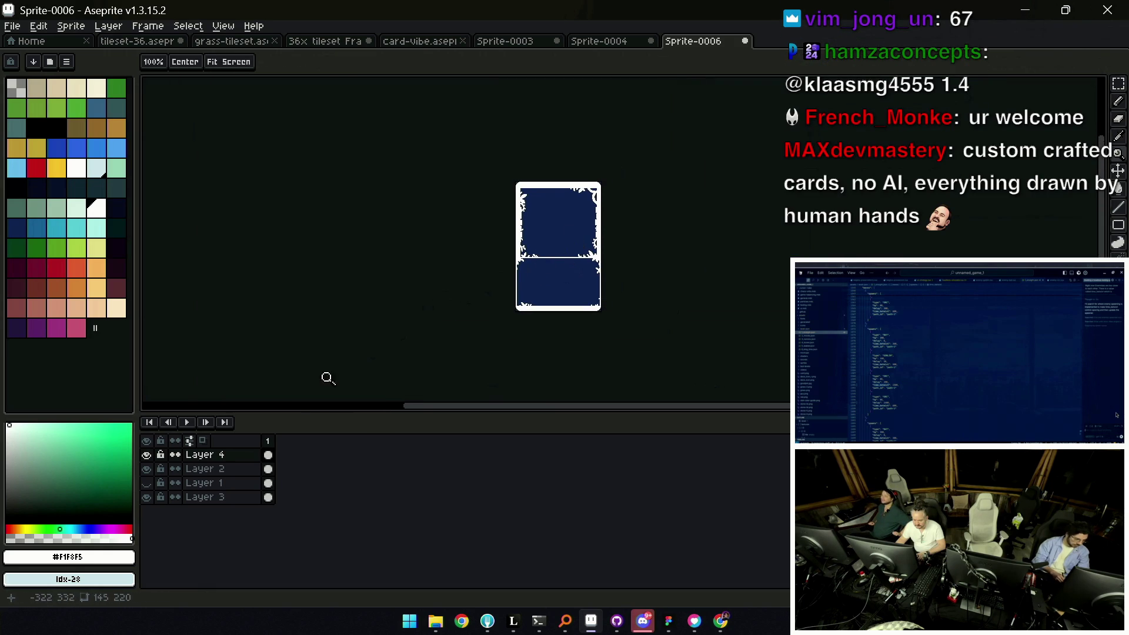
# Toggle Layers 4 and 2 to compare, then pick black ready for the Paint Bucket
pyautogui.moveTo(147, 454); pyautogui.dragTo(150, 468)
pyautogui.click(147, 456)
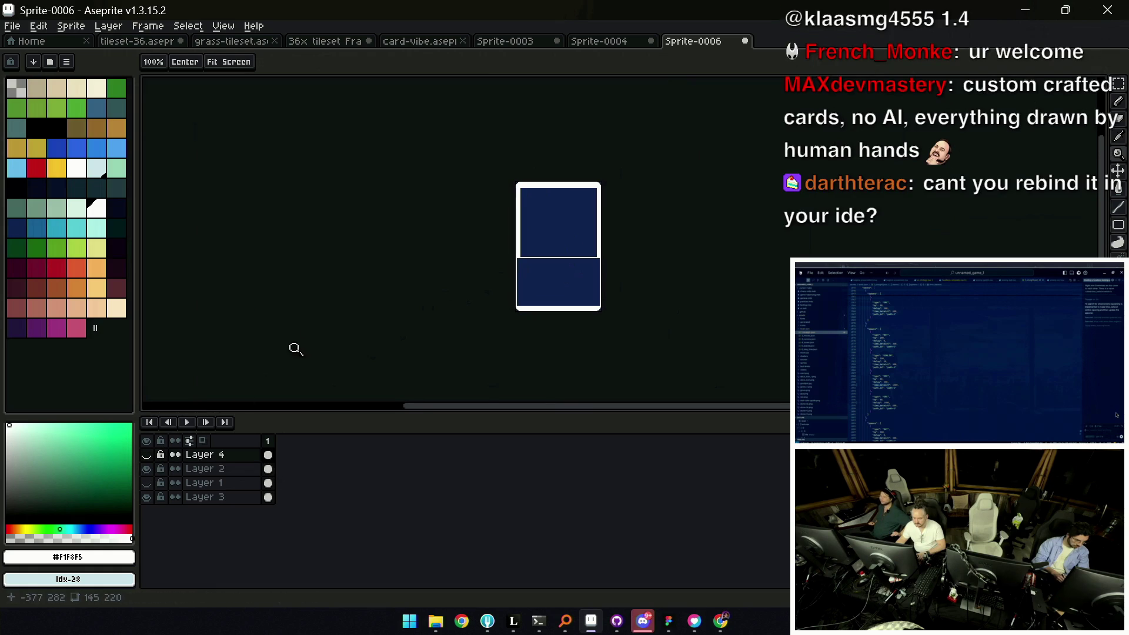
pyautogui.click(147, 455)
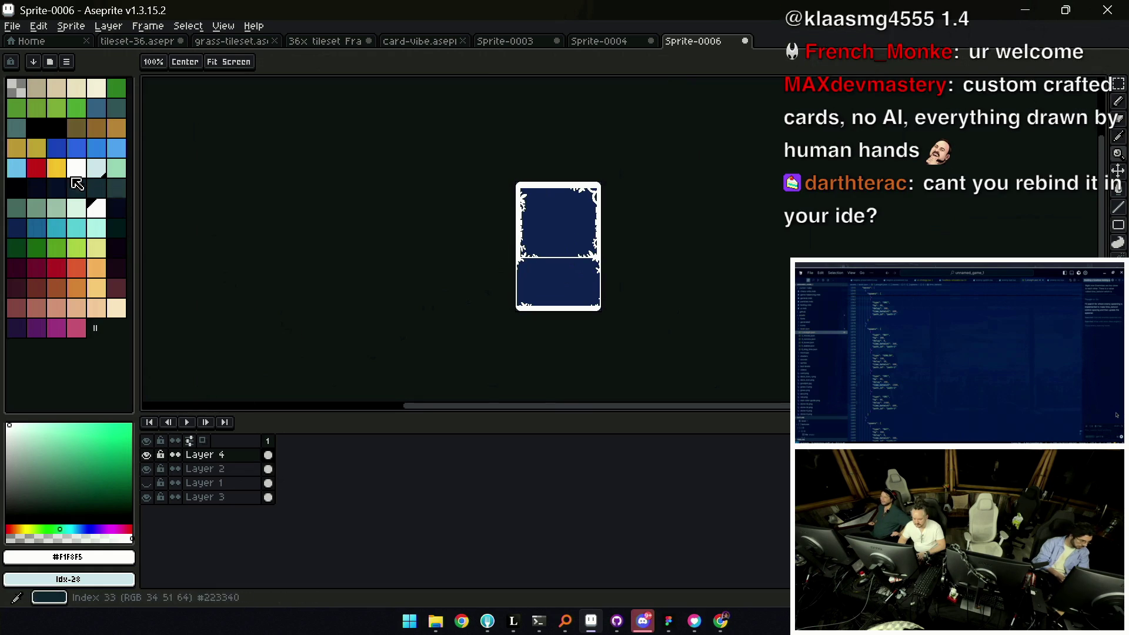
pyautogui.click(54, 134)
pyautogui.scroll(2, 551, 251)
pyautogui.press('g')
# Fill the white frame and flourishes black, select Layer 3 and show the Layer 1 card art
pyautogui.click(663, 237)
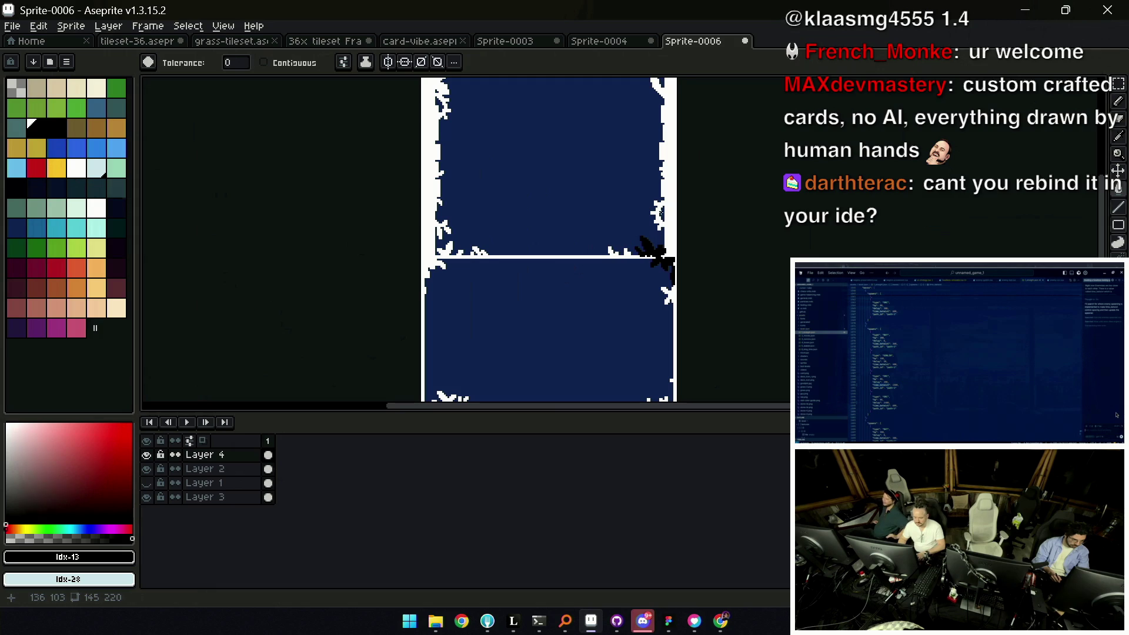
pyautogui.click(670, 220)
pyautogui.press('z')
pyautogui.scroll(-3, 599, 260)
pyautogui.click(599, 260)
pyautogui.keyDown('ctrl'); pyautogui.click(590, 305); pyautogui.keyUp('ctrl')
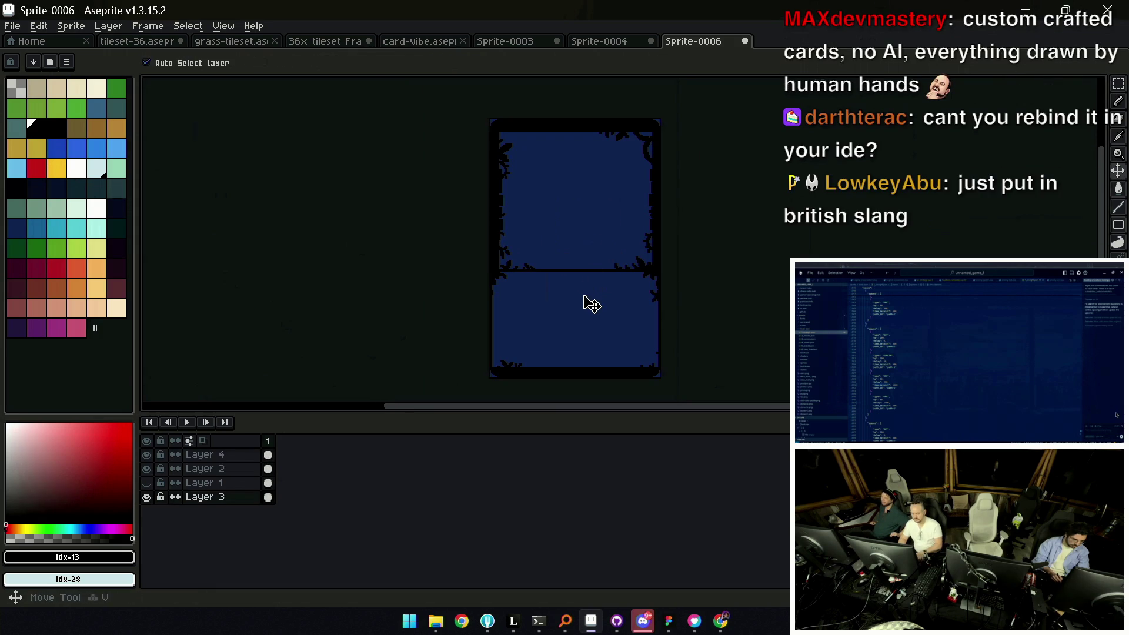
pyautogui.click(146, 497)
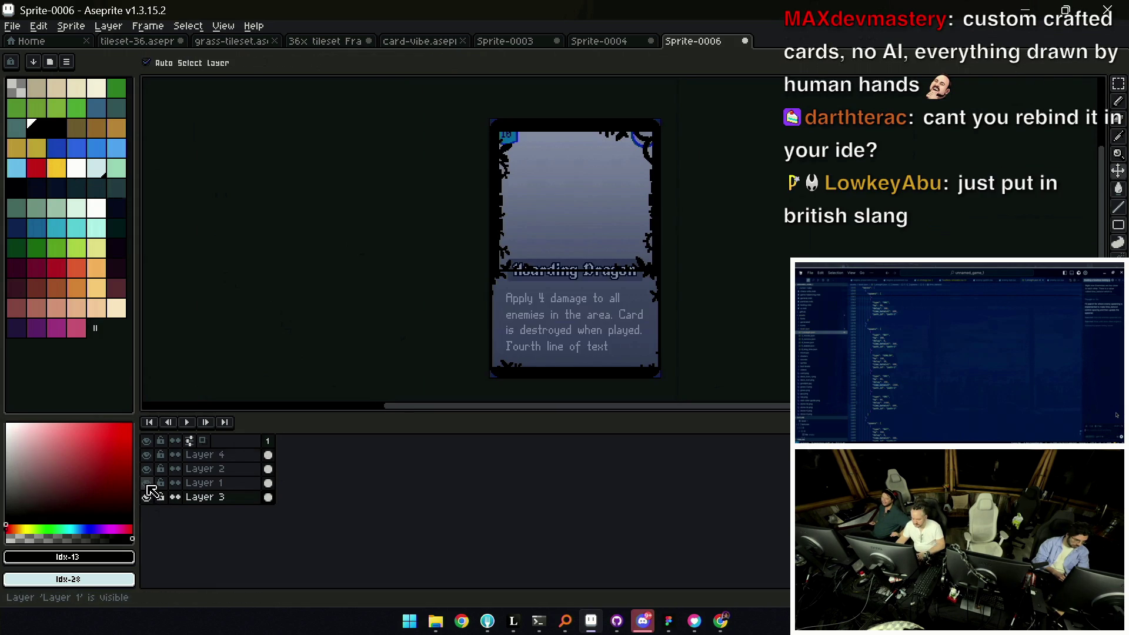
# Recentre the view on the card text and select Layer 1
pyautogui.press('space')
pyautogui.moveTo(574, 270); pyautogui.dragTo(534, 274)
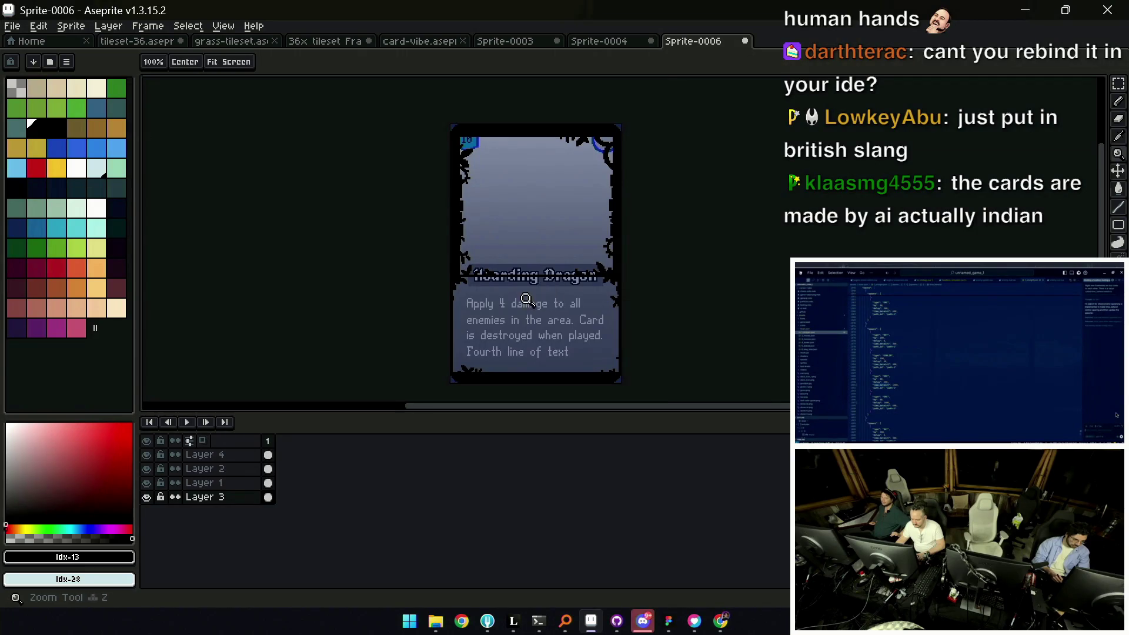
pyautogui.press('z')
pyautogui.click(530, 298)
pyautogui.press('t')
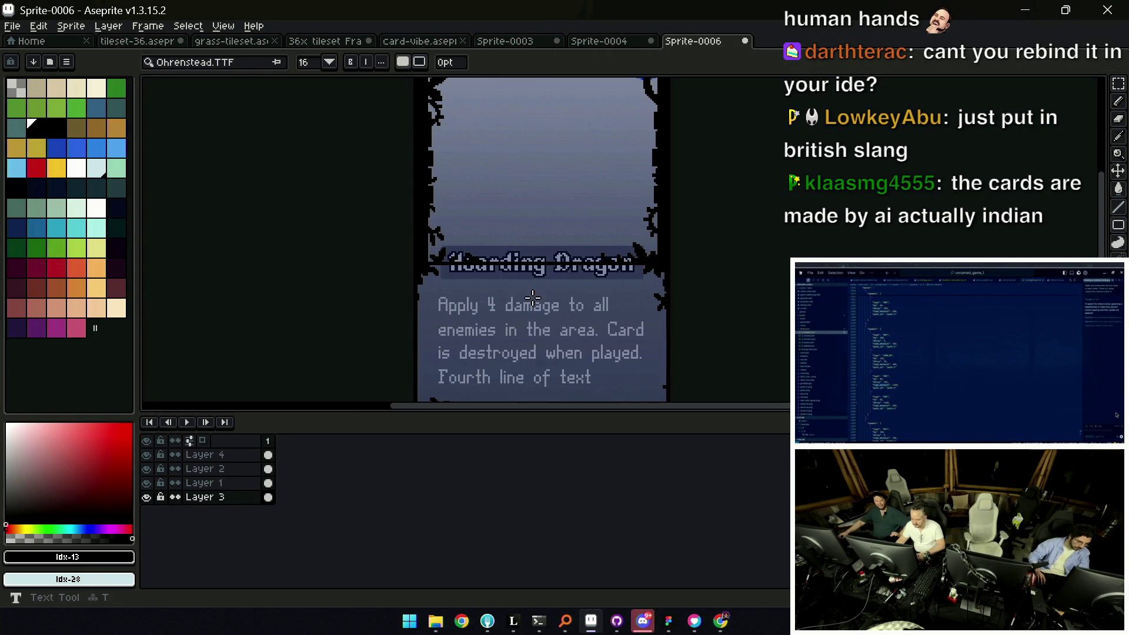
pyautogui.moveTo(523, 315); pyautogui.dragTo(498, 265)
pyautogui.press('v')
pyautogui.click(462, 289)
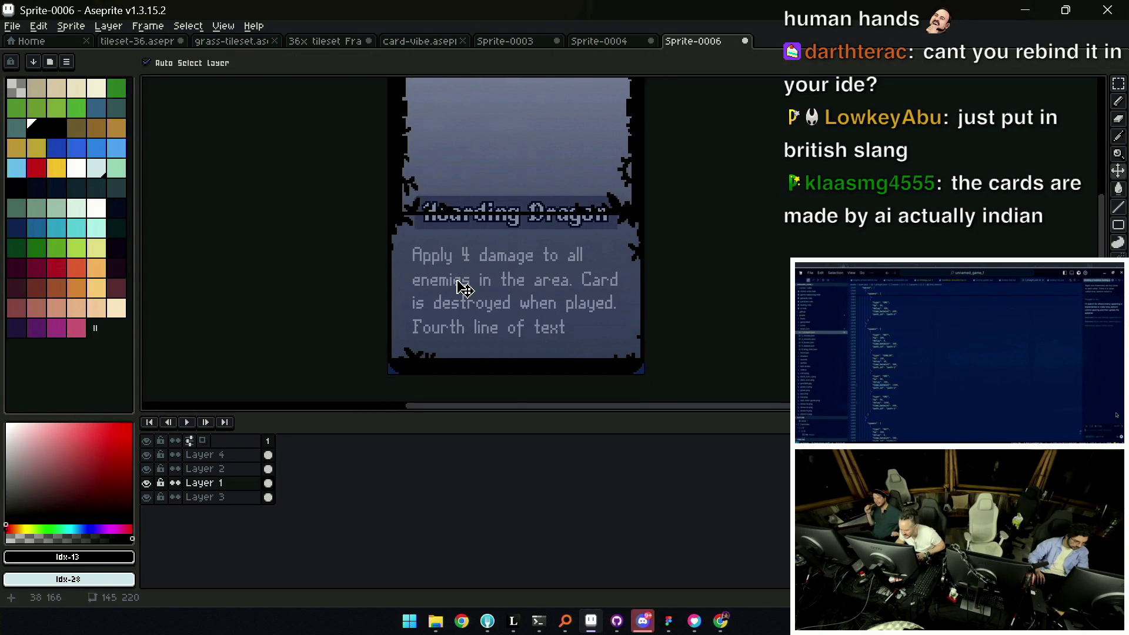
# Move Layer 1 below then back above Layer 3 while toggling visibilities, and open Layer 1's properties
pyautogui.moveTo(198, 483); pyautogui.dragTo(215, 516)
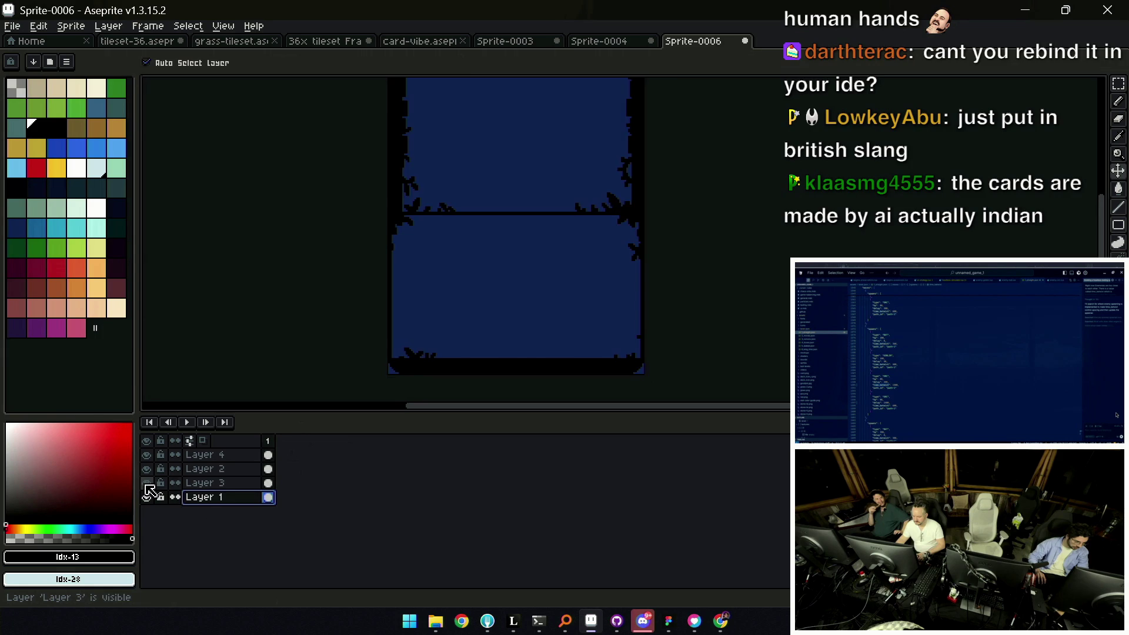
pyautogui.click(146, 484)
pyautogui.click(199, 483)
pyautogui.click(147, 497)
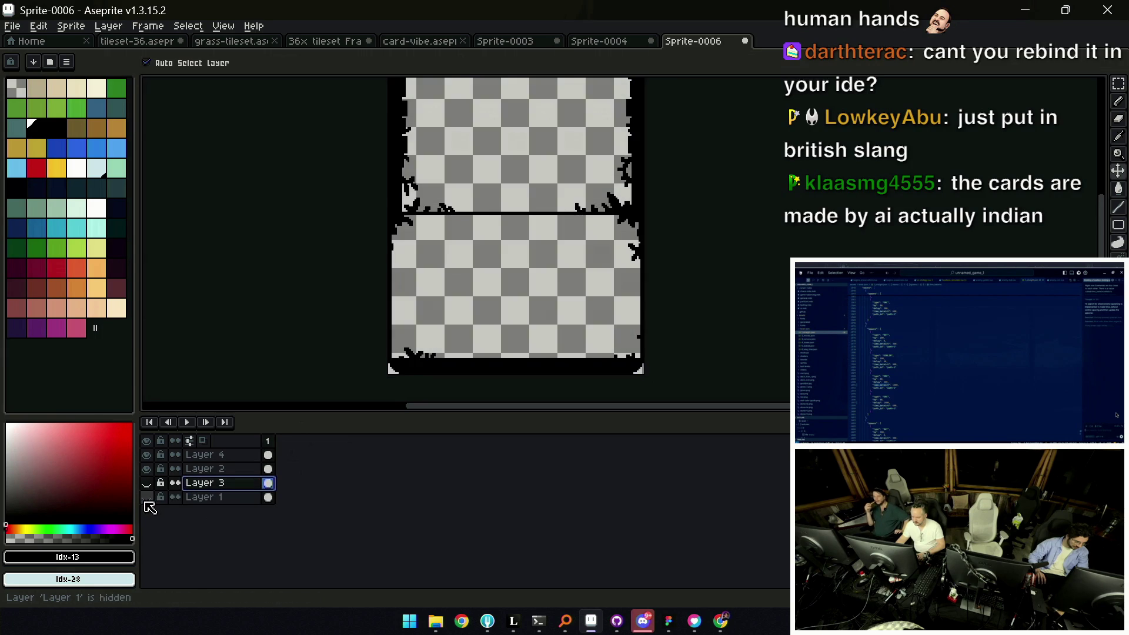
pyautogui.moveTo(199, 501); pyautogui.dragTo(217, 479)
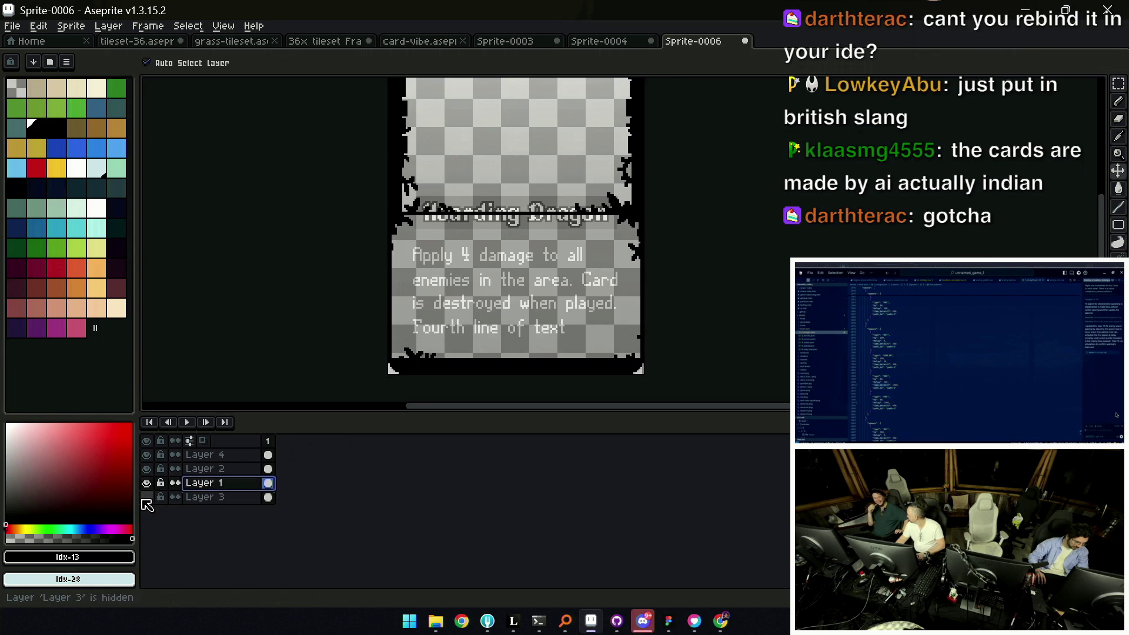
pyautogui.click(147, 496)
pyautogui.doubleClick(221, 492)
pyautogui.moveTo(749, 402); pyautogui.dragTo(784, 397)
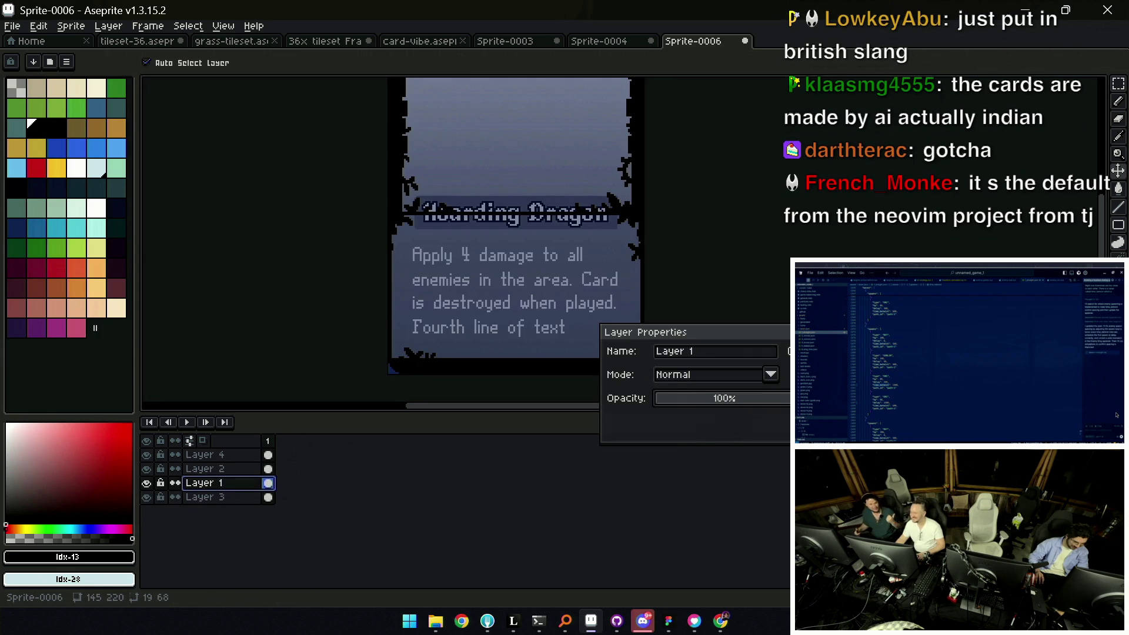
pyautogui.press('Return')
pyautogui.scroll(-1, 665, 270)
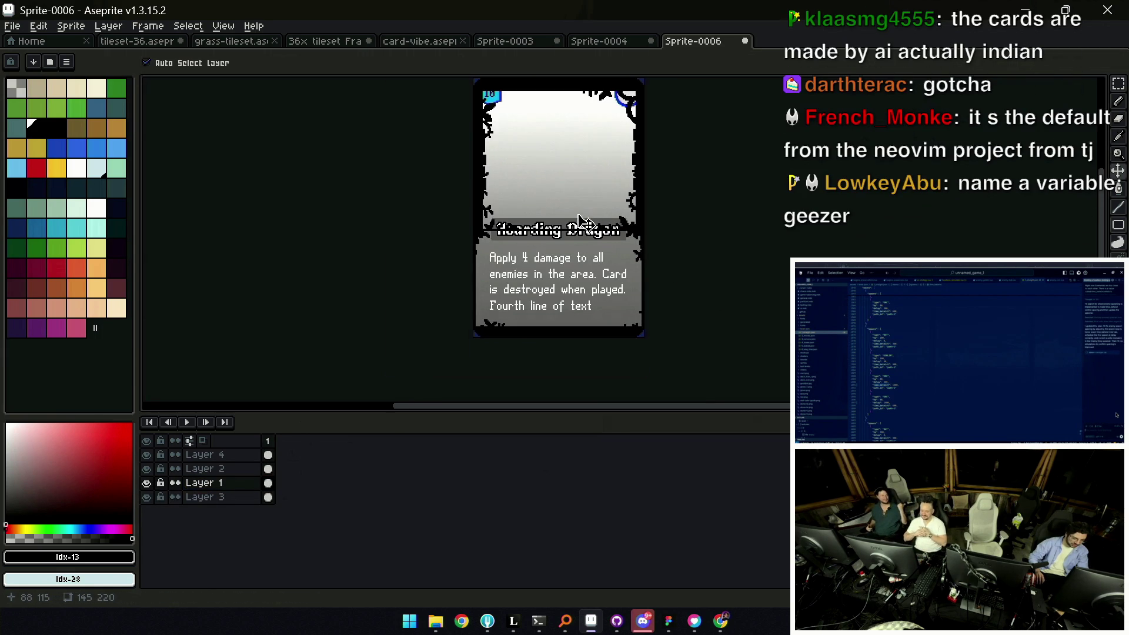
pyautogui.scroll(2, 514, 250)
pyautogui.scroll(1, 515, 250)
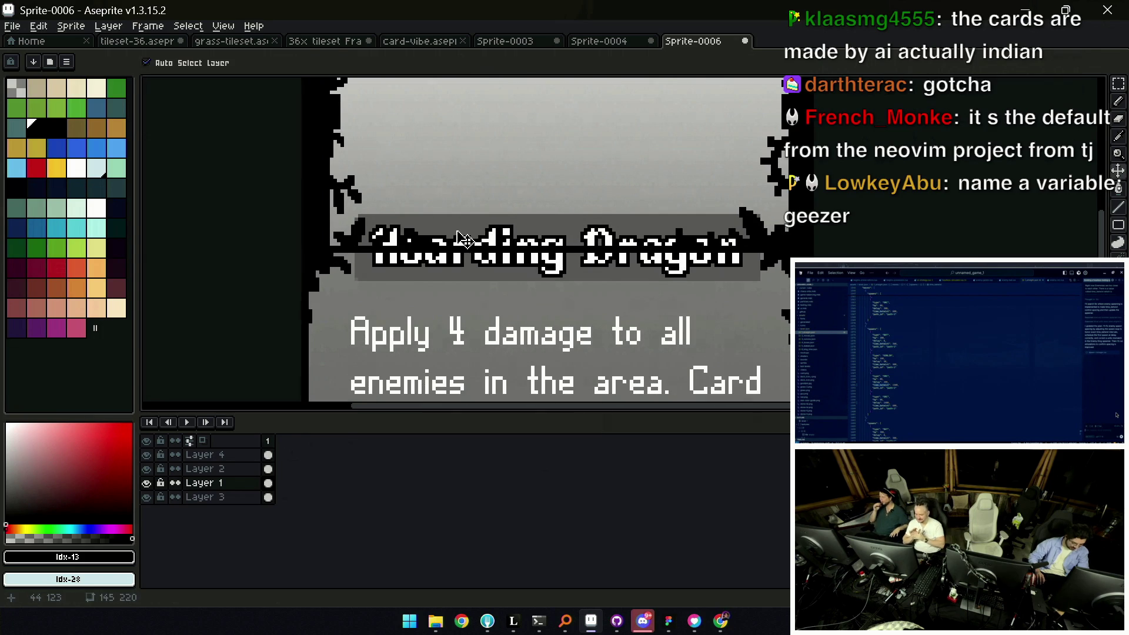
pyautogui.press('m')
pyautogui.scroll(1, 381, 227)
pyautogui.scroll(-1, 323, 205)
pyautogui.moveTo(324, 201); pyautogui.dragTo(870, 299)
pyautogui.press('Delete')
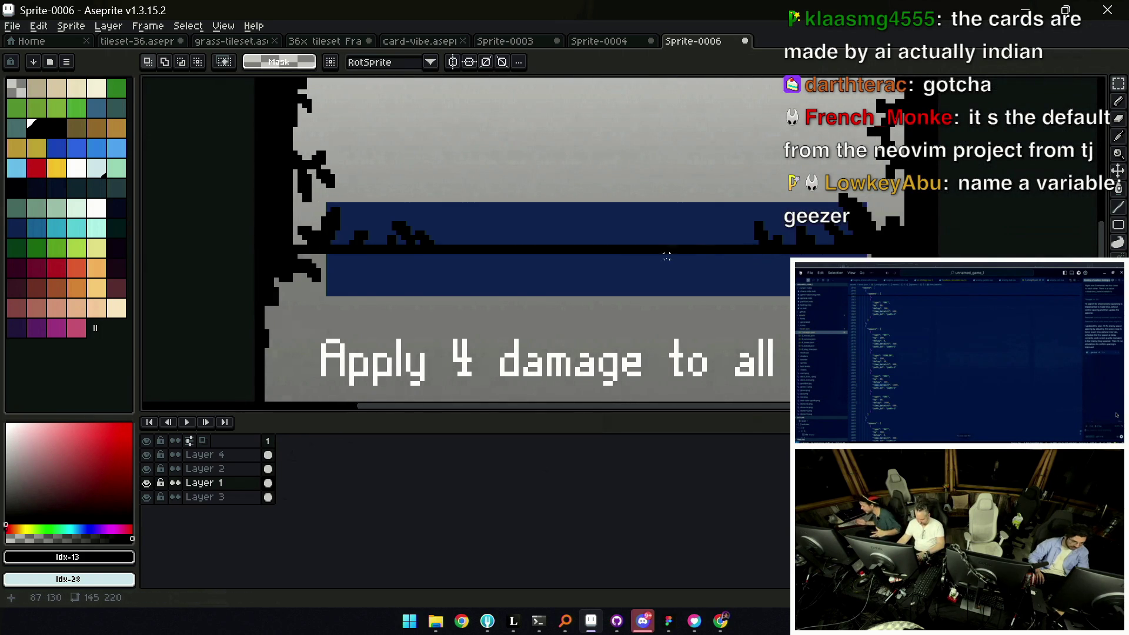
pyautogui.press('v')
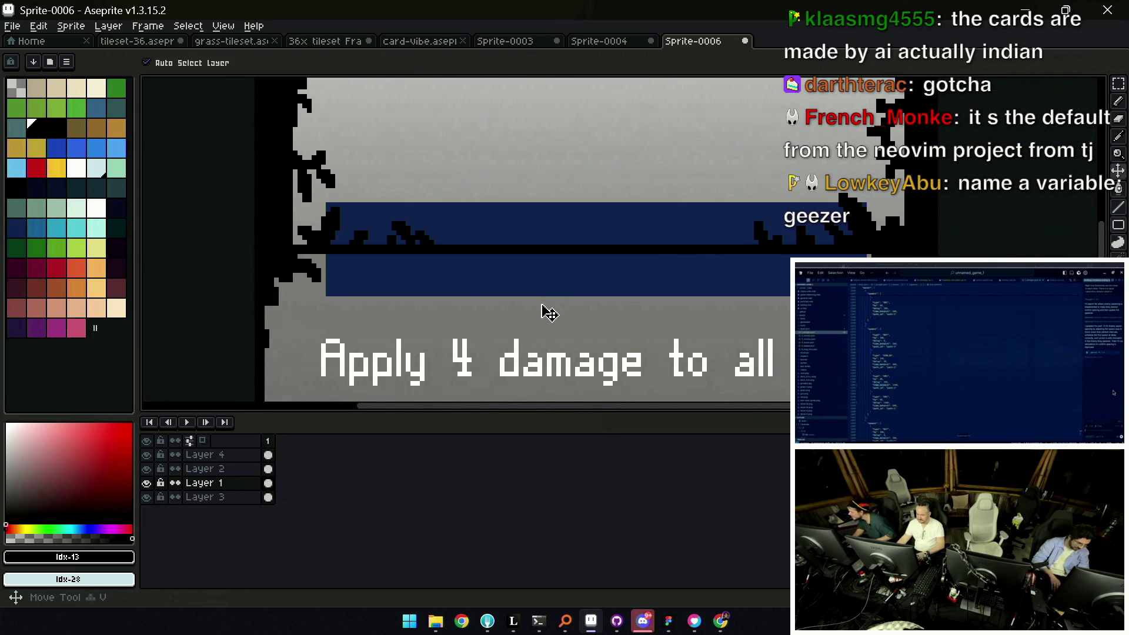
pyautogui.hotkey('shift', 'n')
pyautogui.hotkey('ctrl', 'v')
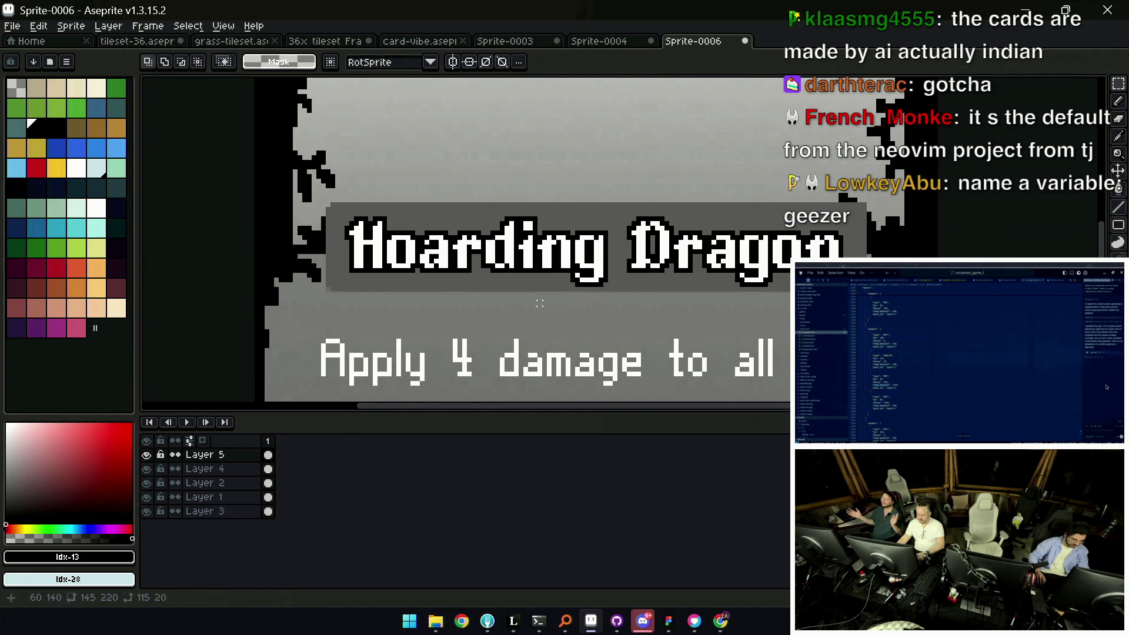
pyautogui.press('Return')
pyautogui.scroll(-3, 540, 303)
pyautogui.scroll(-1, 551, 274)
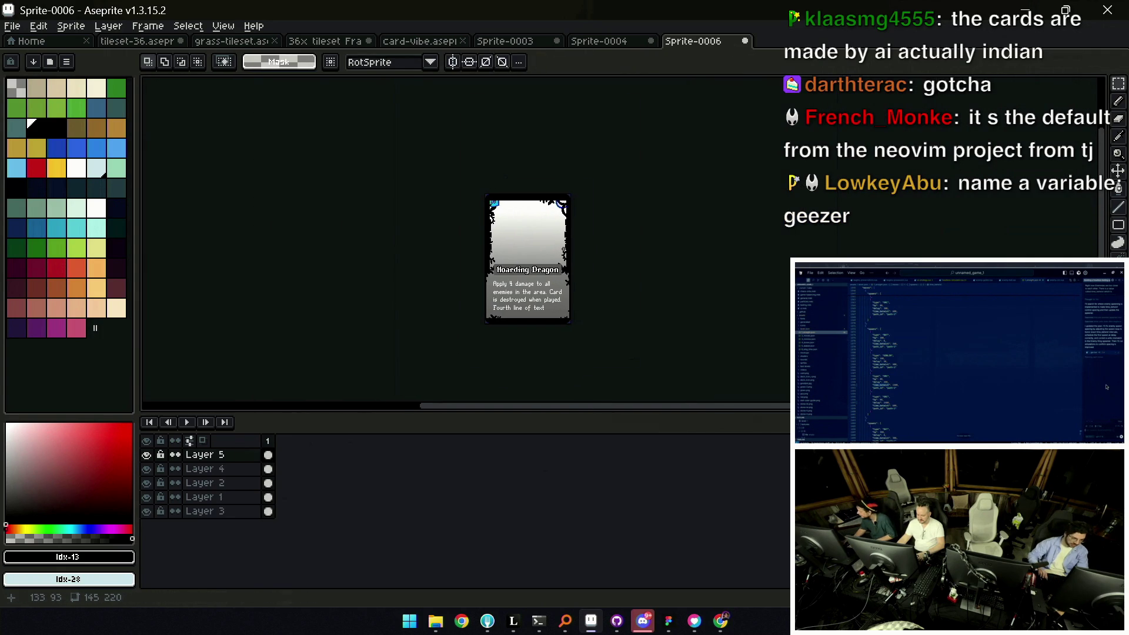
pyautogui.press('z')
pyautogui.scroll(2, 536, 251)
pyautogui.scroll(-1, 542, 255)
pyautogui.scroll(-1, 544, 293)
pyautogui.scroll(1, 541, 303)
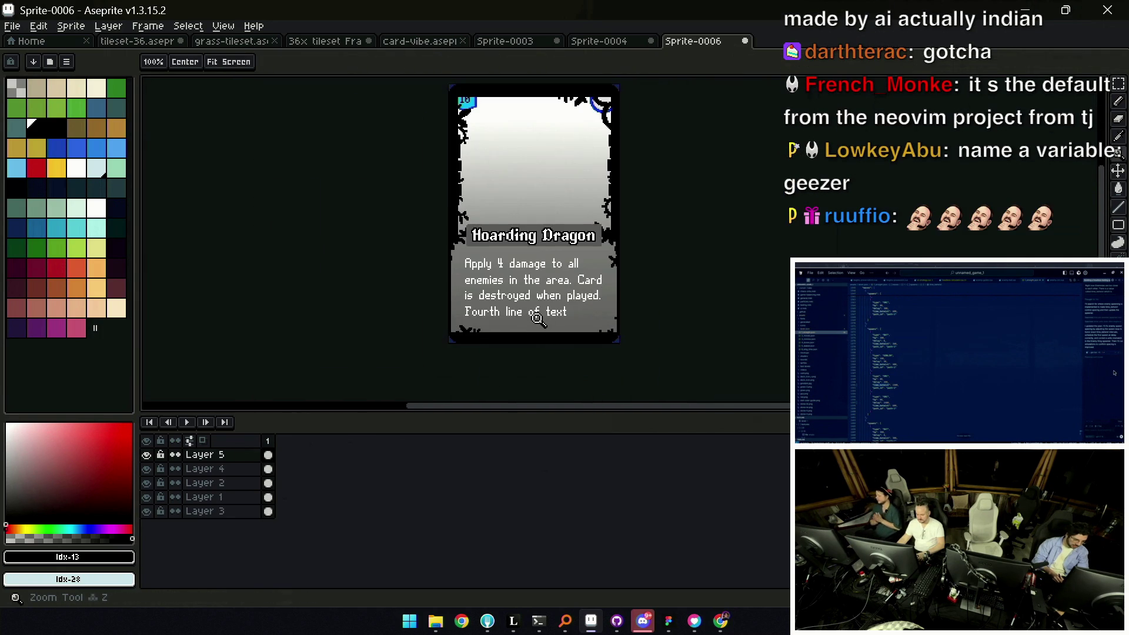
pyautogui.scroll(1, 539, 317)
pyautogui.press('v')
pyautogui.scroll(-1, 544, 319)
pyautogui.scroll(1, 574, 327)
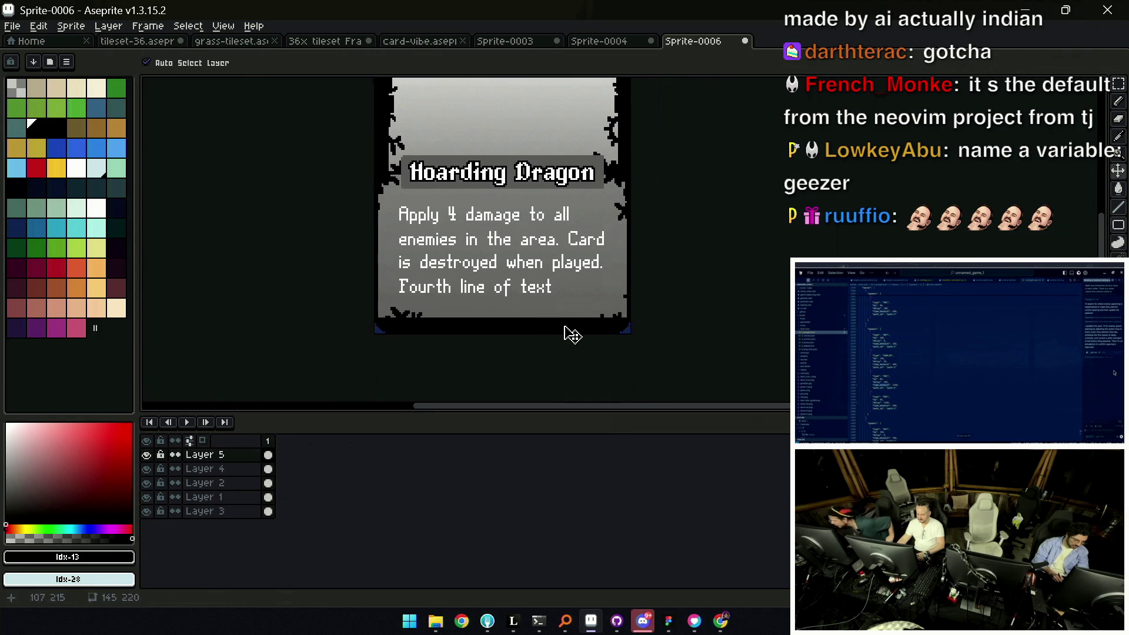
pyautogui.press('z')
pyautogui.scroll(-1, 494, 296)
pyautogui.scroll(-1, 489, 273)
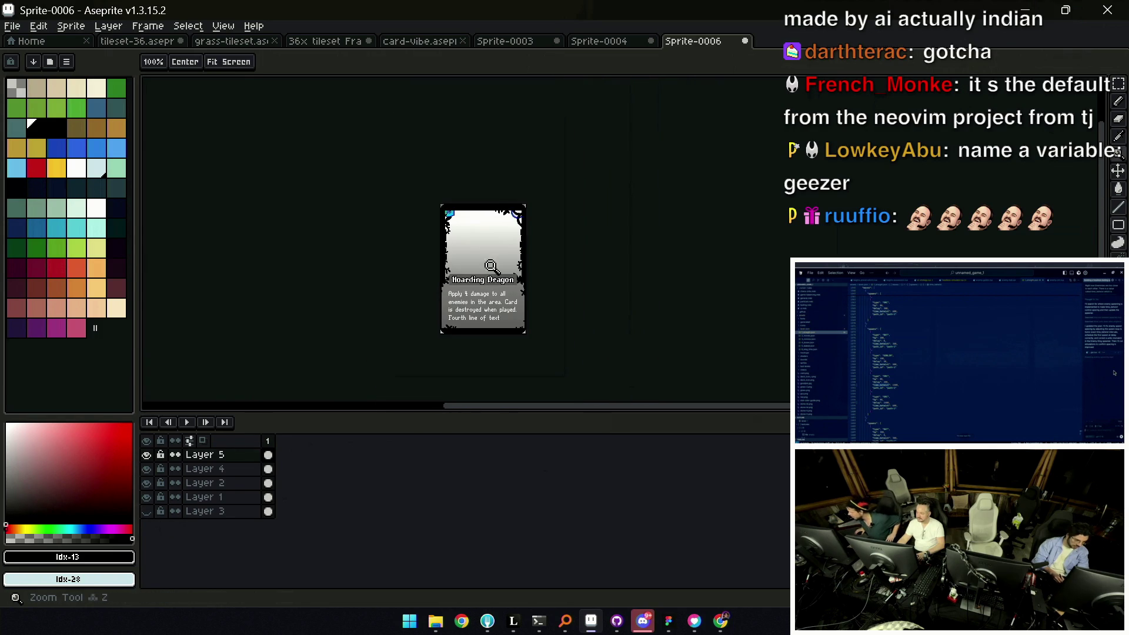
pyautogui.scroll(3, 485, 219)
pyautogui.press('v')
pyautogui.click(380, 217)
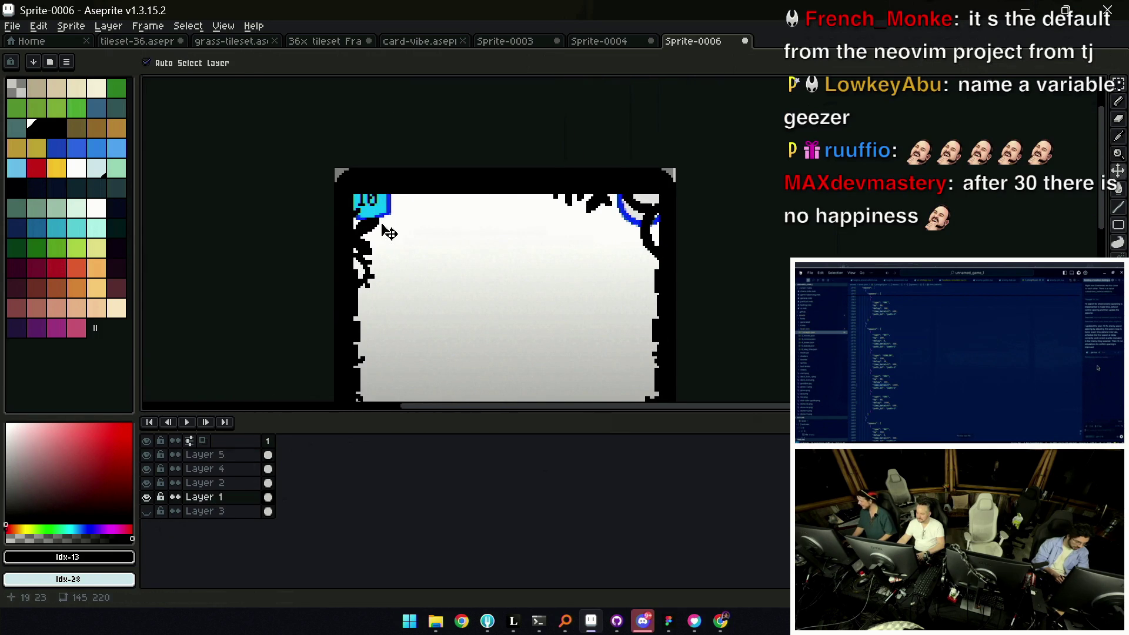
# Hide Layer 4's black overlay and Layer 2 to expose the 10 cost badge
pyautogui.press('z')
pyautogui.scroll(1, 384, 205)
pyautogui.press('b')
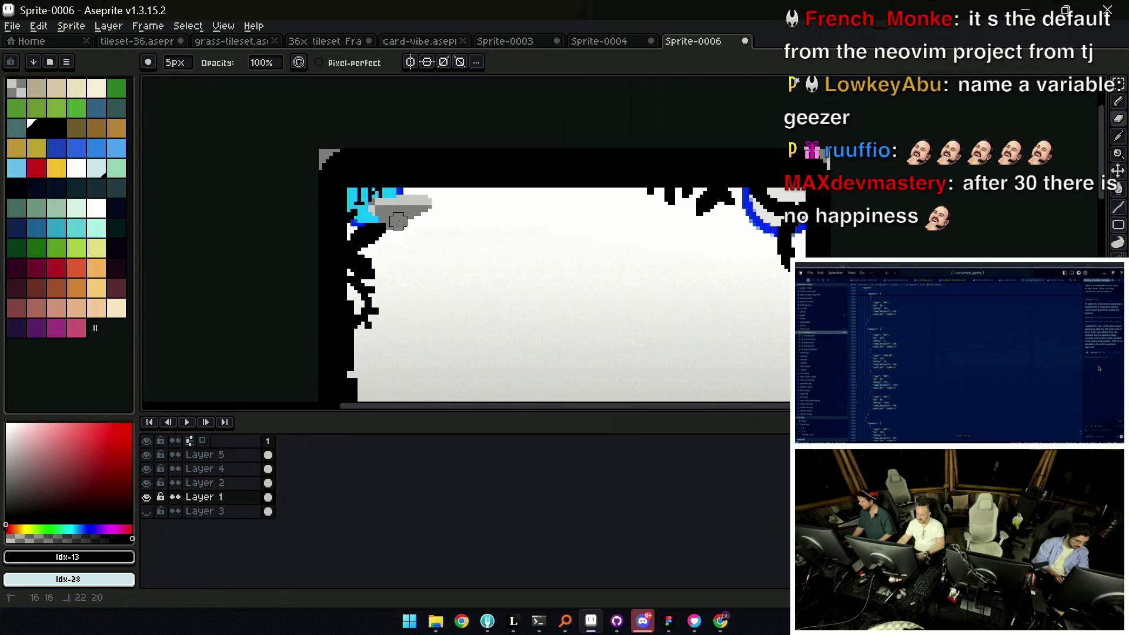
pyautogui.press('m')
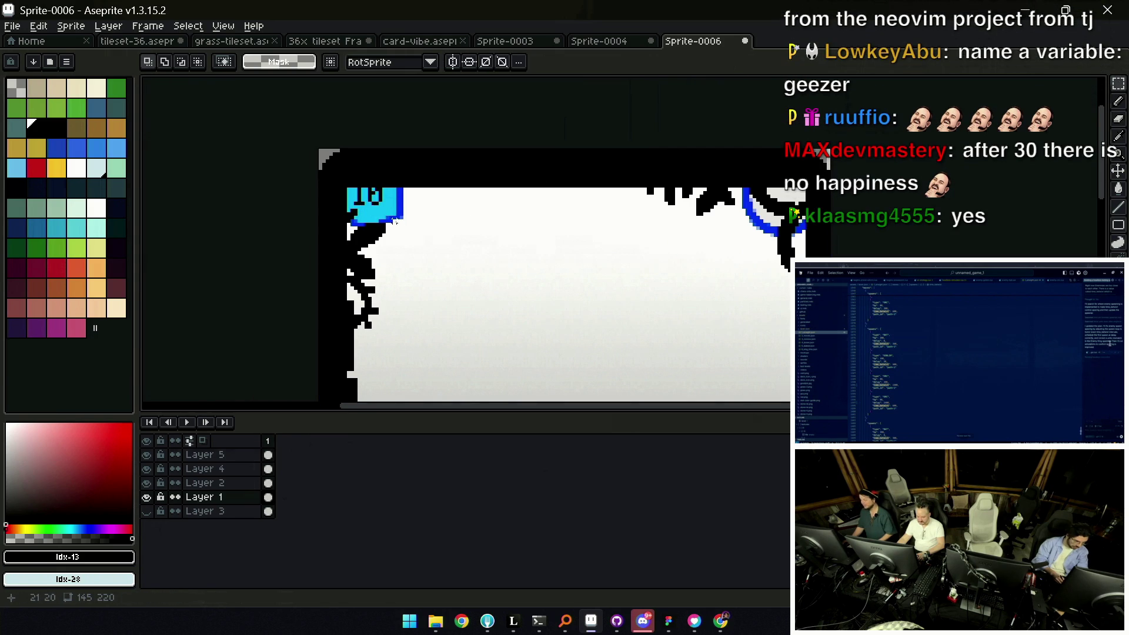
pyautogui.press('v')
pyautogui.click(147, 468)
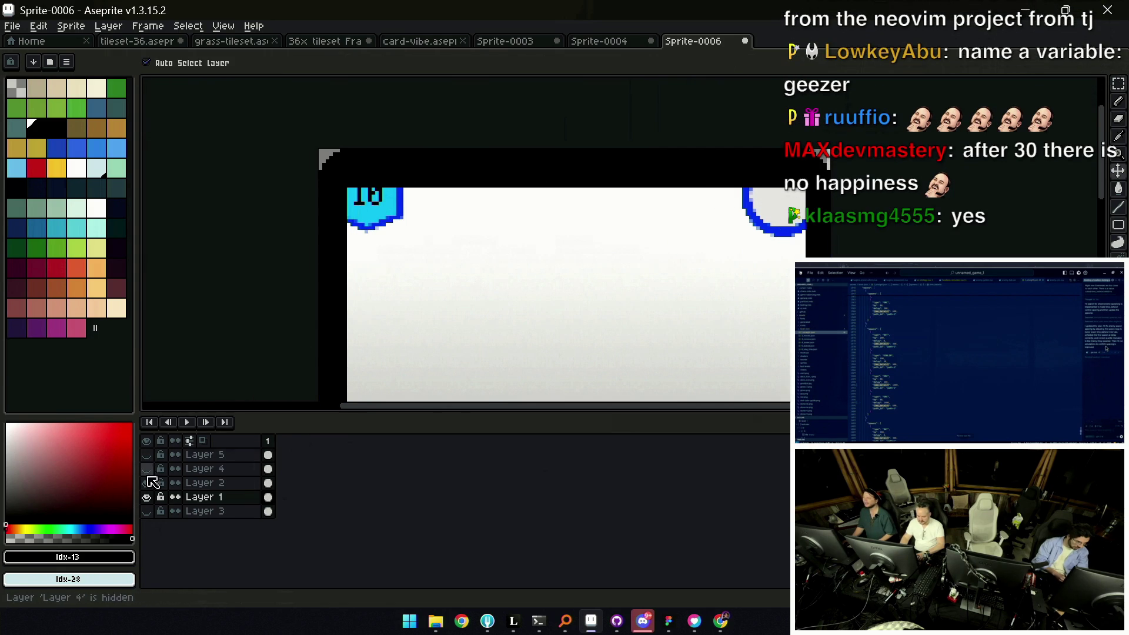
pyautogui.click(147, 482)
pyautogui.scroll(2, 375, 201)
# Lasso a freehand selection closely around the 10 badge
pyautogui.press('q')
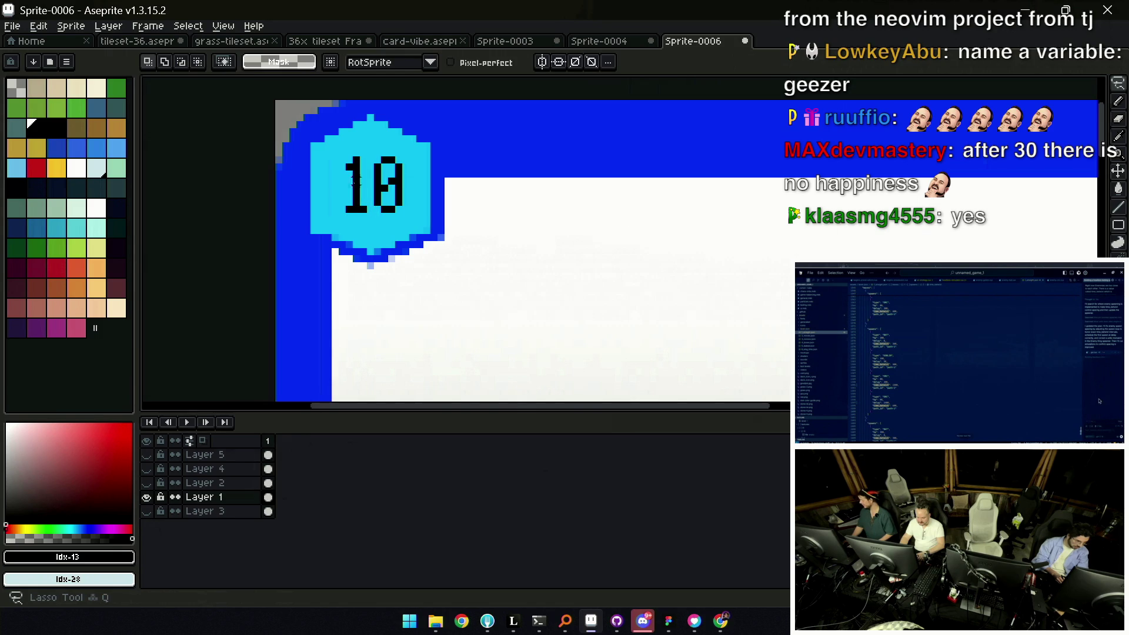
pyautogui.moveTo(342, 132); pyautogui.dragTo(388, 124)
pyautogui.moveTo(299, 226); pyautogui.dragTo(343, 251)
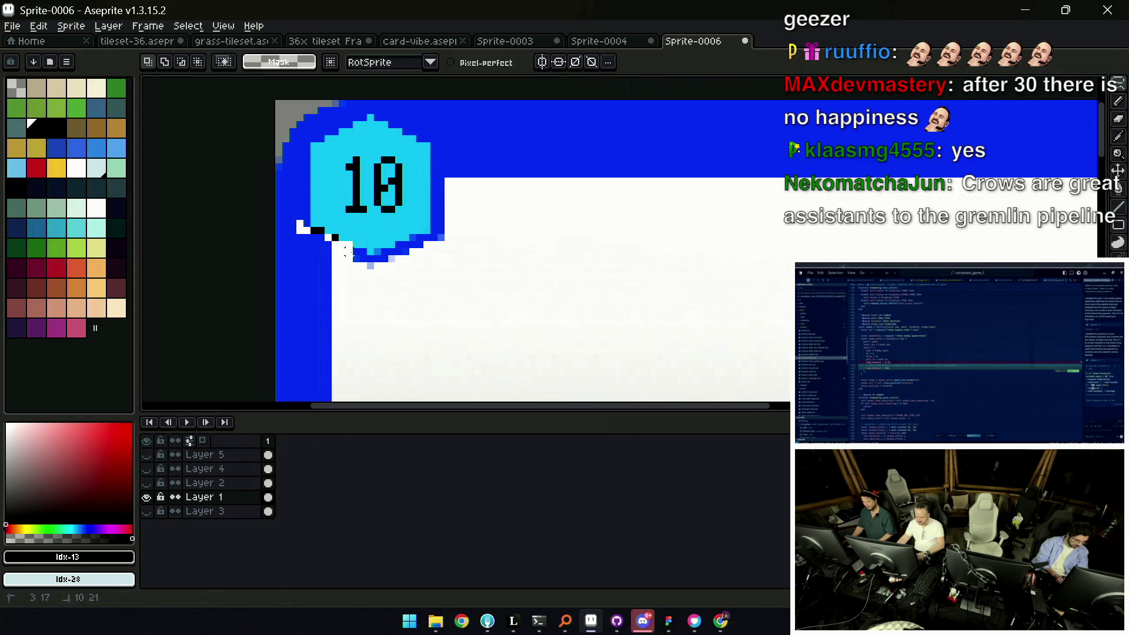
pyautogui.moveTo(393, 257); pyautogui.dragTo(413, 245)
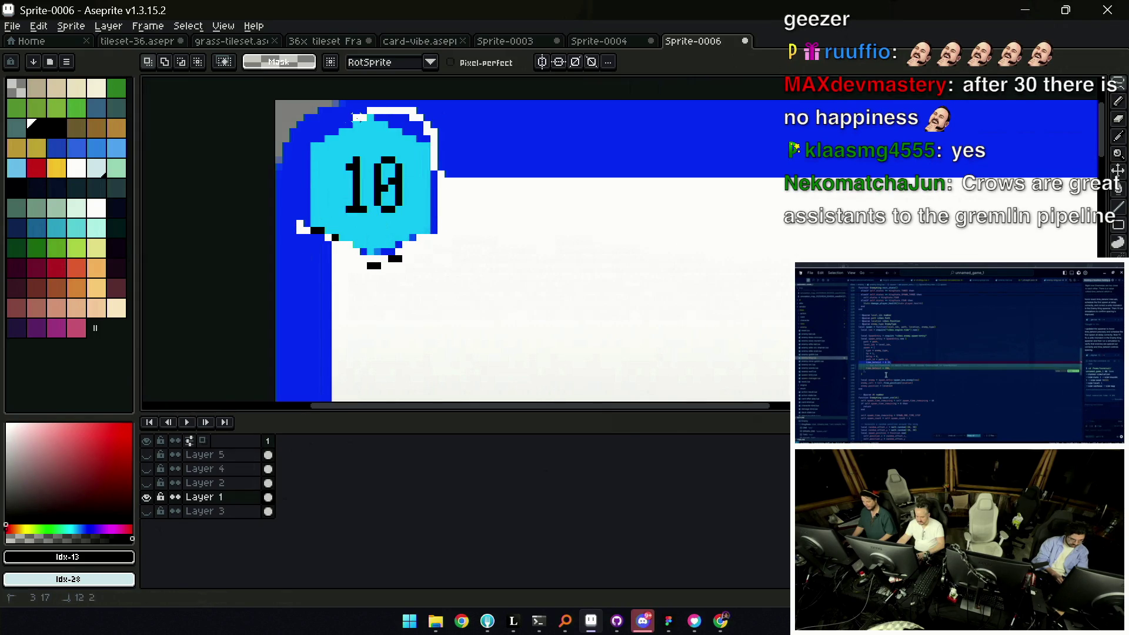
pyautogui.moveTo(299, 166); pyautogui.dragTo(298, 170)
pyautogui.press('z')
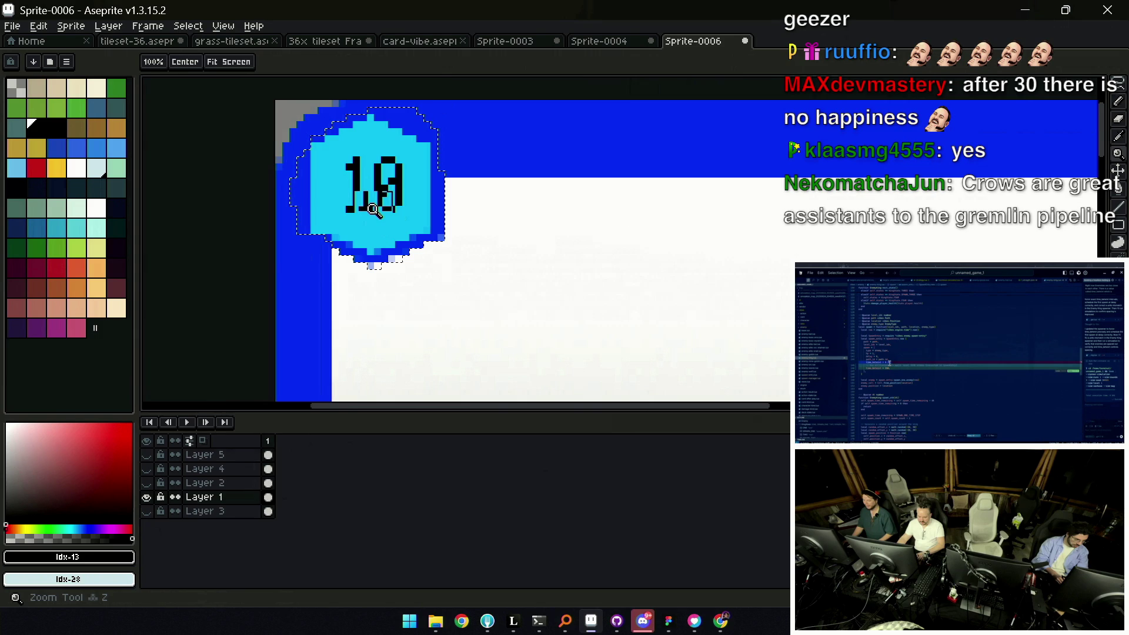
pyautogui.scroll(-1, 374, 210)
pyautogui.scroll(-1, 374, 209)
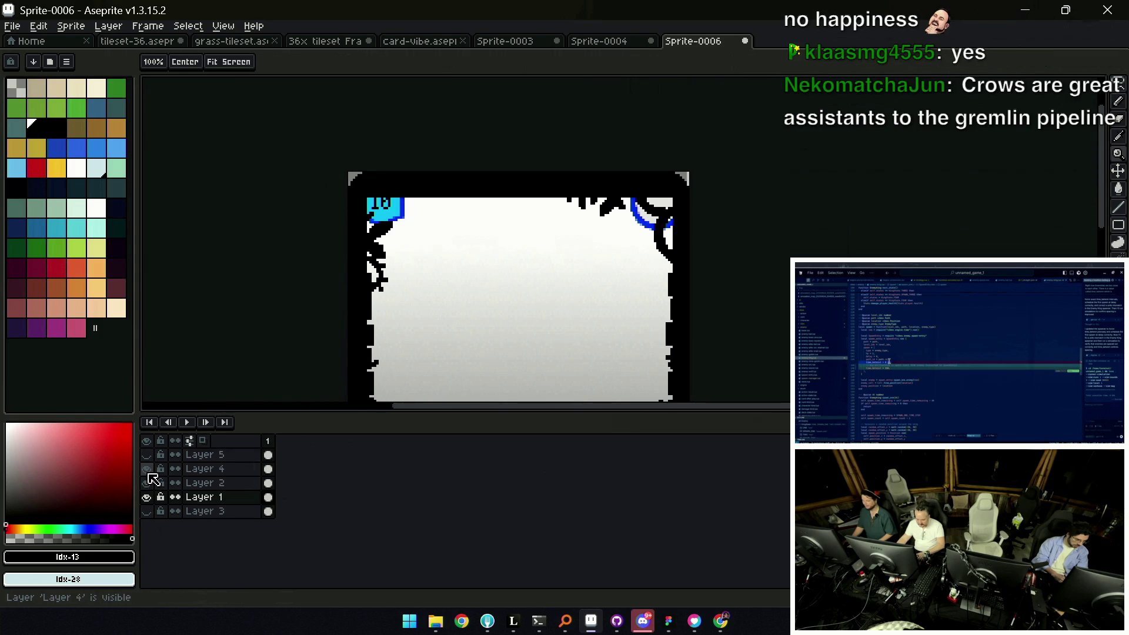
# Cut the badge out and paste it in place onto a new Layer 6
pyautogui.click(188, 468)
pyautogui.hotkey('shift', 'n')
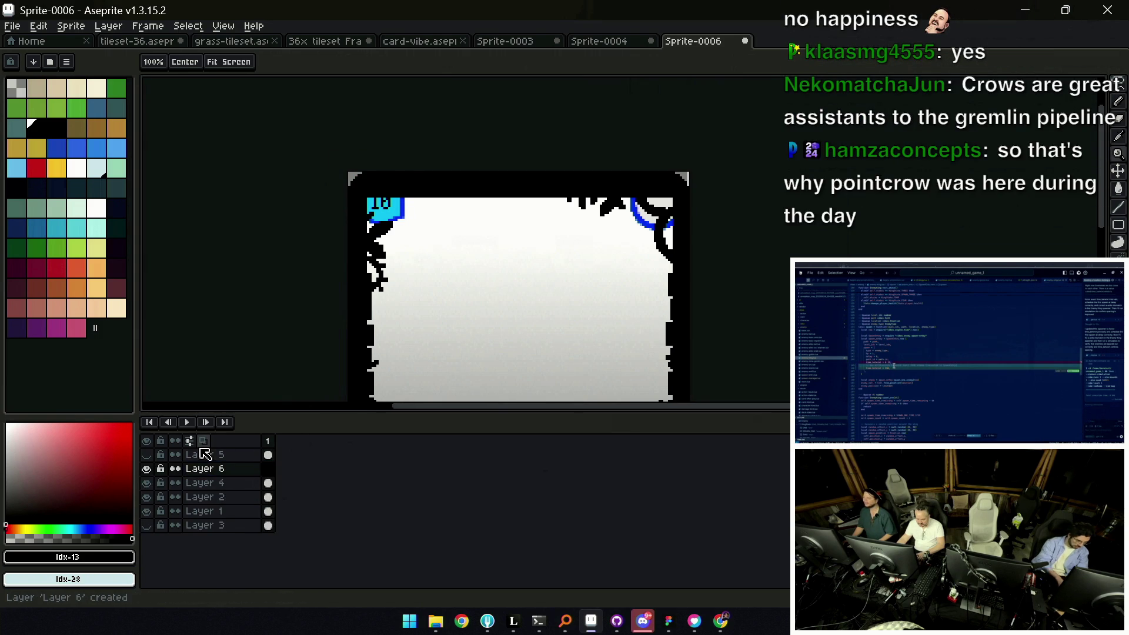
pyautogui.hotkey('ctrl', 'v')
pyautogui.press('Return')
# Sample the badge's dark blue, paint a stray edge pixel and erase loose pixels around the badge
pyautogui.press('i')
pyautogui.scroll(2, 377, 221)
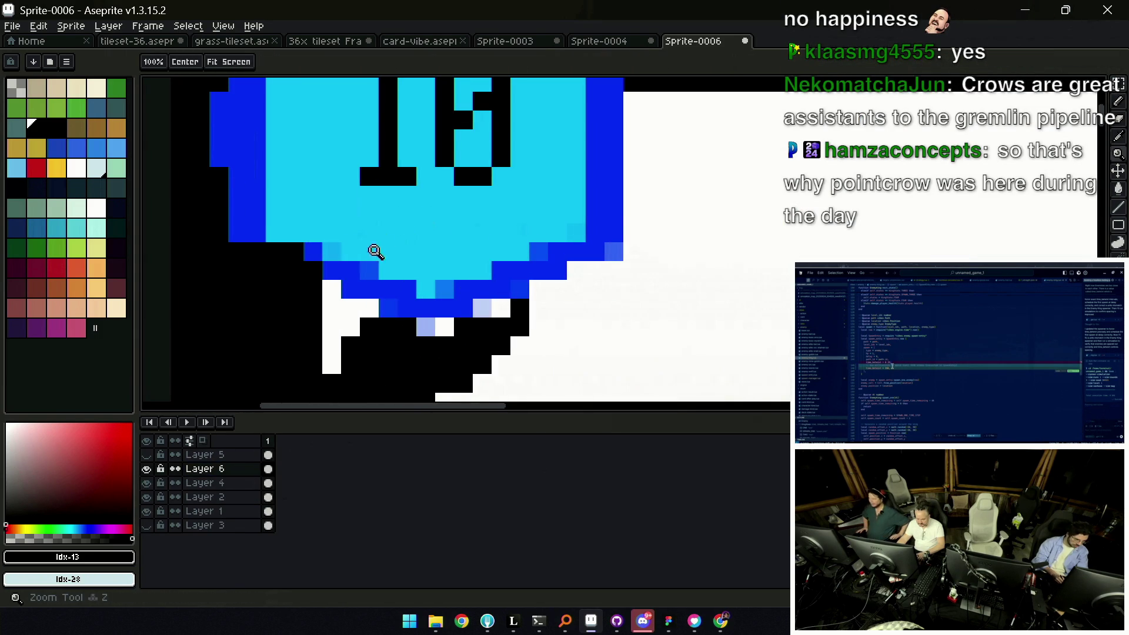
pyautogui.click(361, 266)
pyautogui.press('b')
pyautogui.click(275, 269)
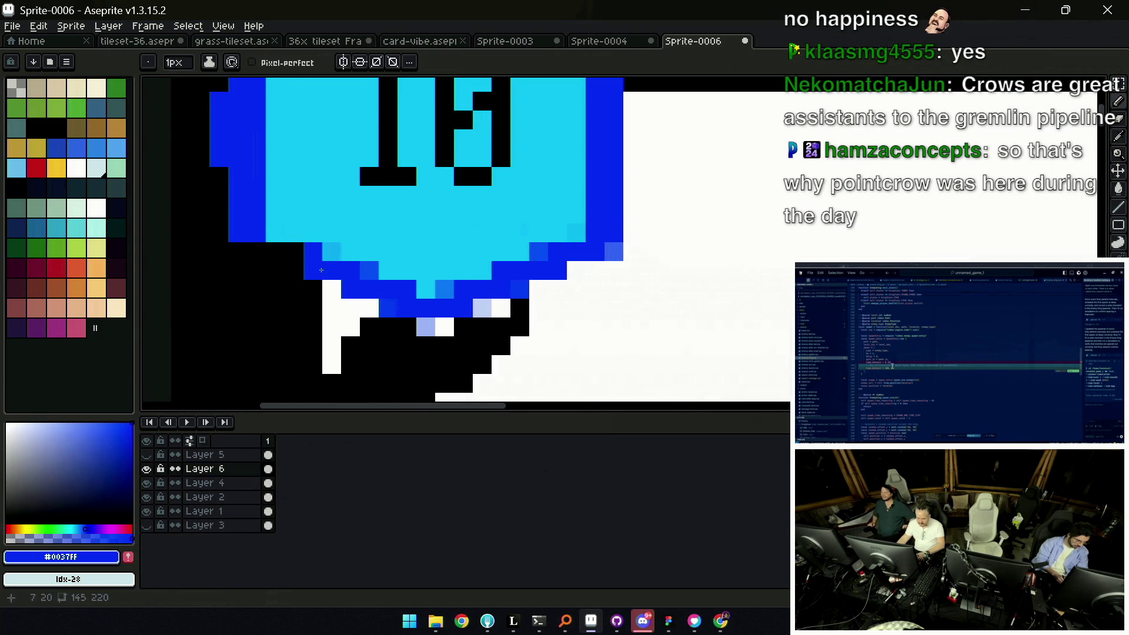
pyautogui.moveTo(323, 254); pyautogui.dragTo(378, 327)
pyautogui.press('z')
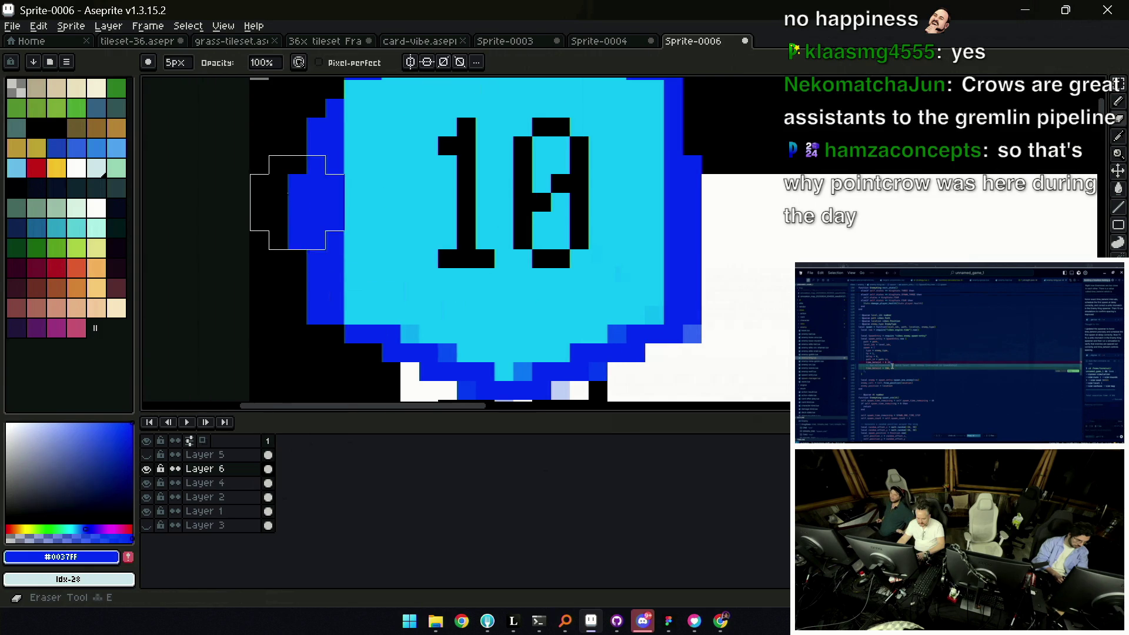
pyautogui.scroll(-3, 284, 256)
pyautogui.scroll(1, 292, 247)
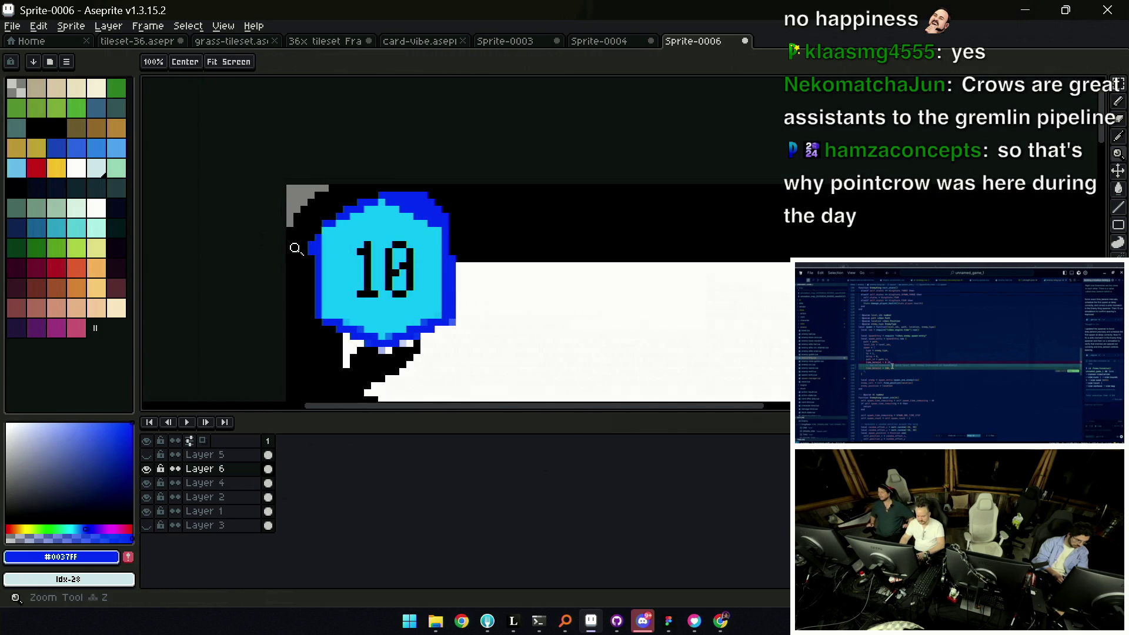
pyautogui.press('e')
pyautogui.press('z')
pyautogui.press('e')
# Hide Layer 1's white background, return to Layer 6 and paint a dark blue column on the badge's right edge
pyautogui.press('v')
pyautogui.click(460, 300)
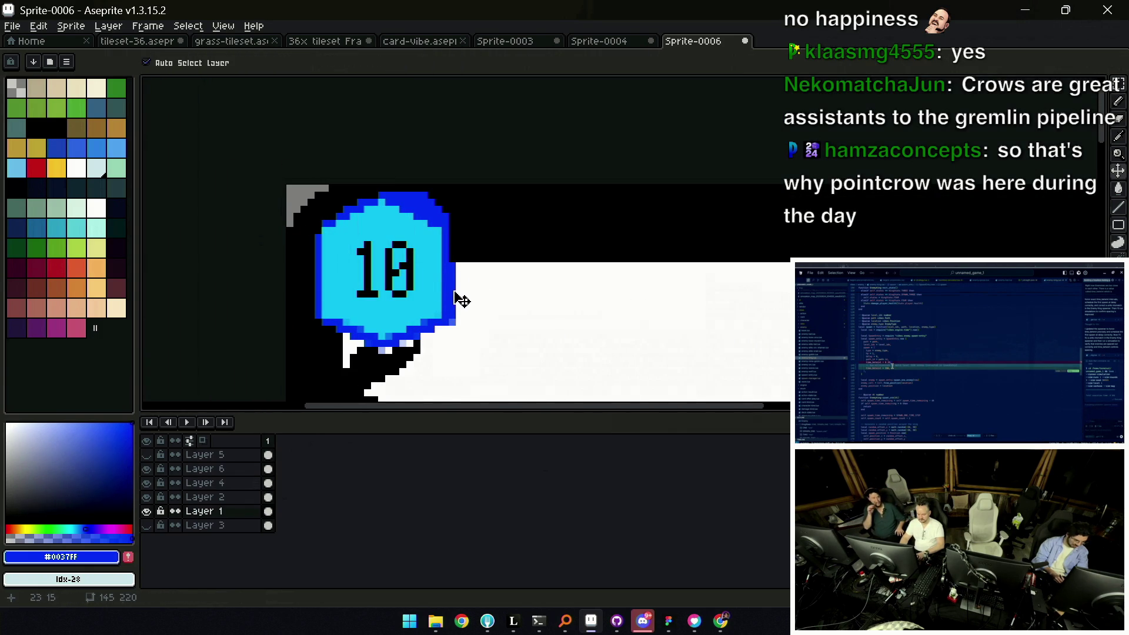
pyautogui.click(147, 511)
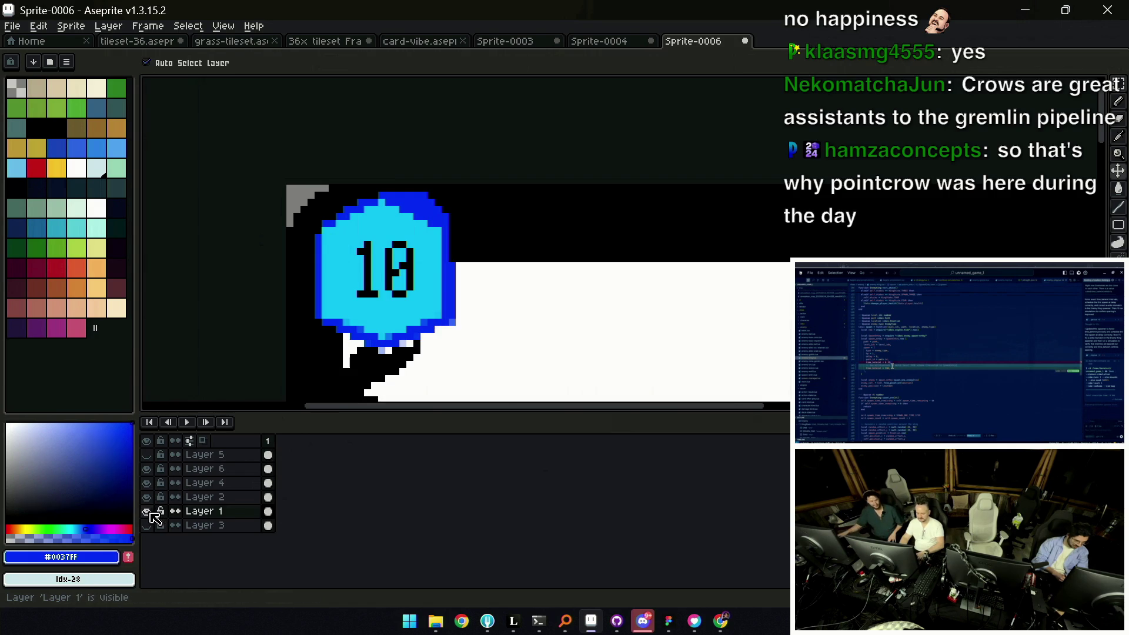
pyautogui.click(146, 511)
pyautogui.scroll(1, 479, 282)
pyautogui.click(479, 282)
pyautogui.press('b')
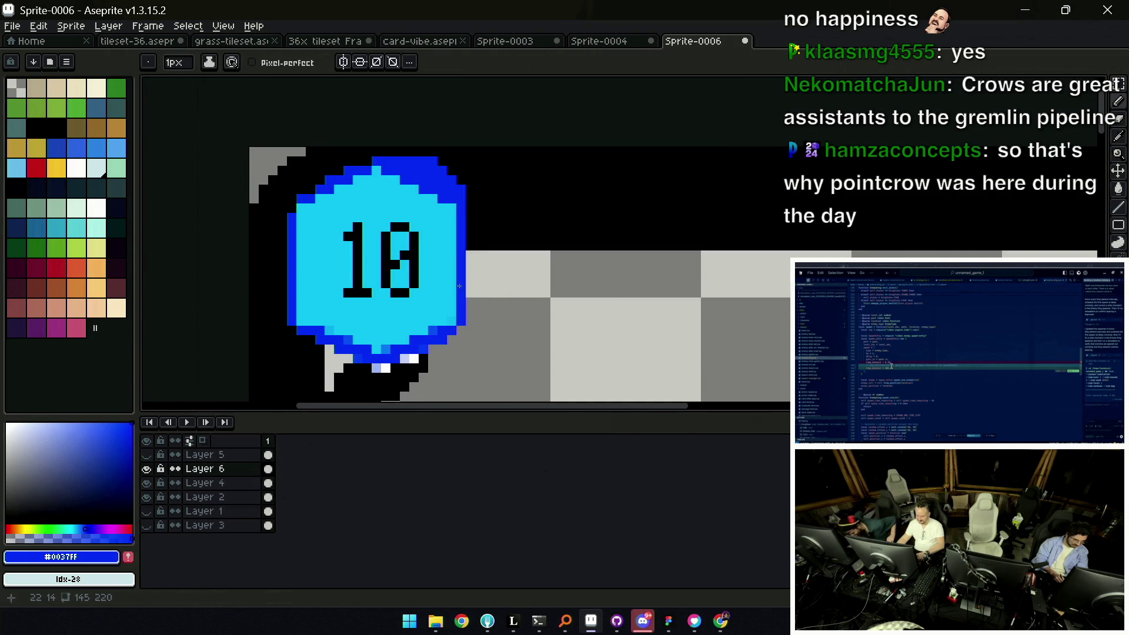
pyautogui.moveTo(467, 321); pyautogui.dragTo(467, 224)
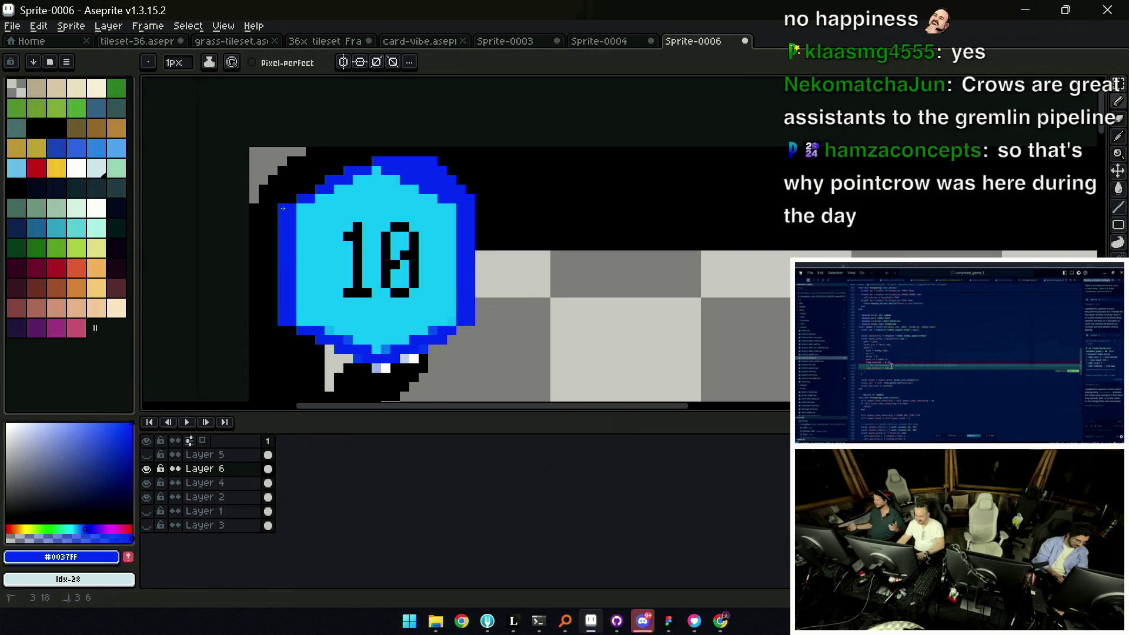
# Repaint the badge's bottom and upper-left edges dark blue and erase the leftover light pixels
pyautogui.press('z')
pyautogui.scroll(-2, 379, 174)
pyautogui.scroll(3, 362, 187)
pyautogui.press('b')
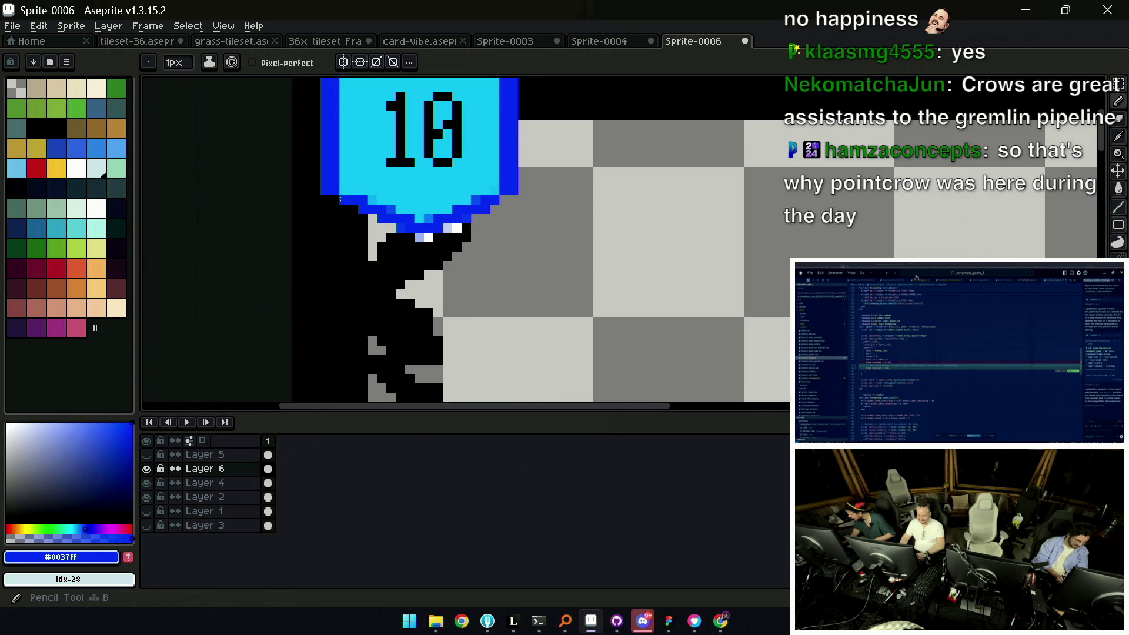
pyautogui.moveTo(423, 233); pyautogui.dragTo(432, 238)
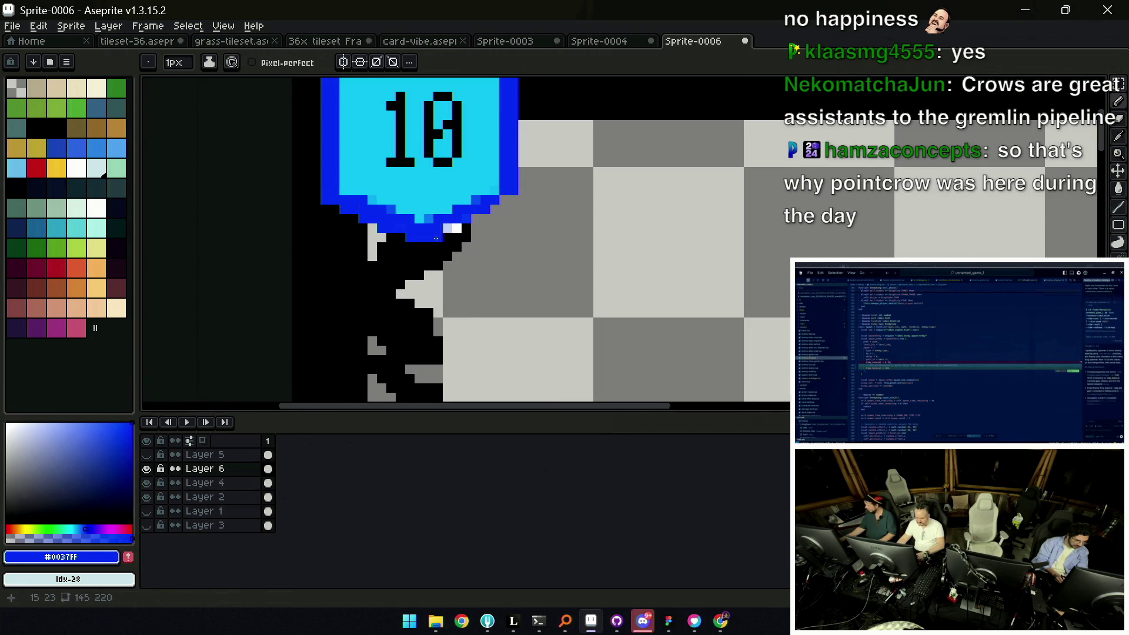
pyautogui.moveTo(433, 239); pyautogui.dragTo(512, 203)
pyautogui.scroll(-3, 494, 198)
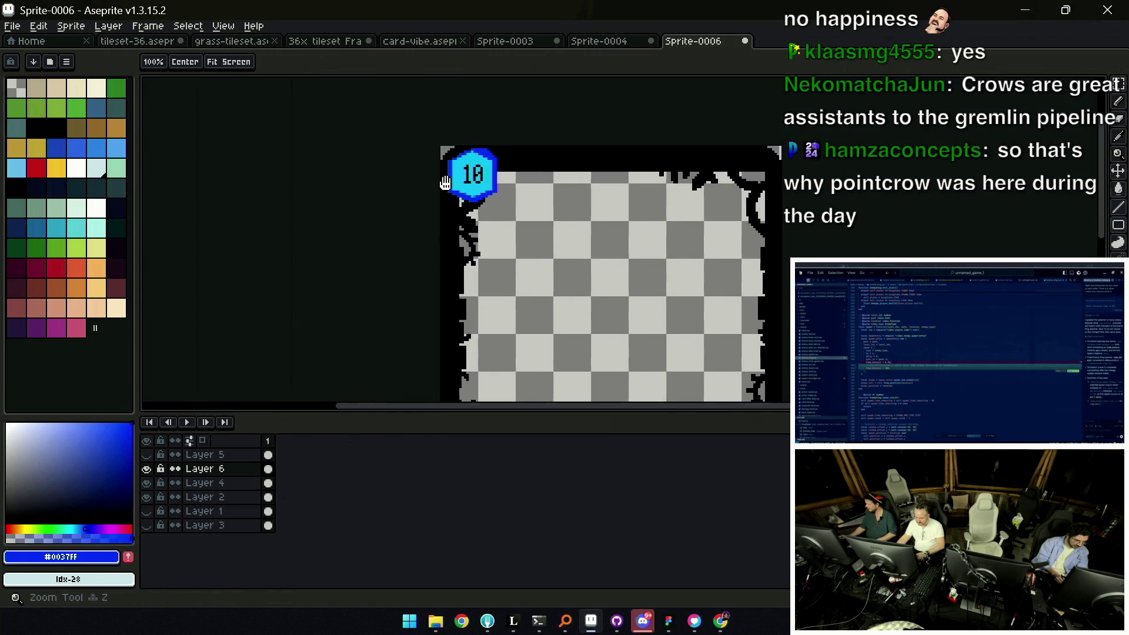
pyautogui.scroll(3, 379, 240)
pyautogui.moveTo(331, 248); pyautogui.dragTo(423, 212)
pyautogui.press('e')
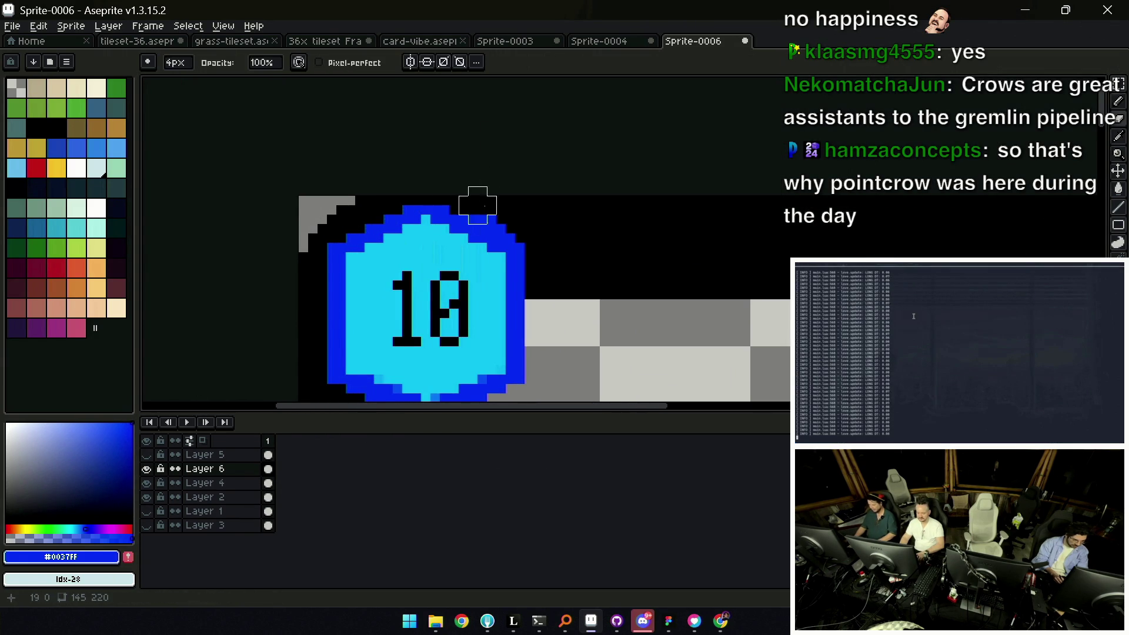
pyautogui.press('z')
pyautogui.scroll(-3, 517, 207)
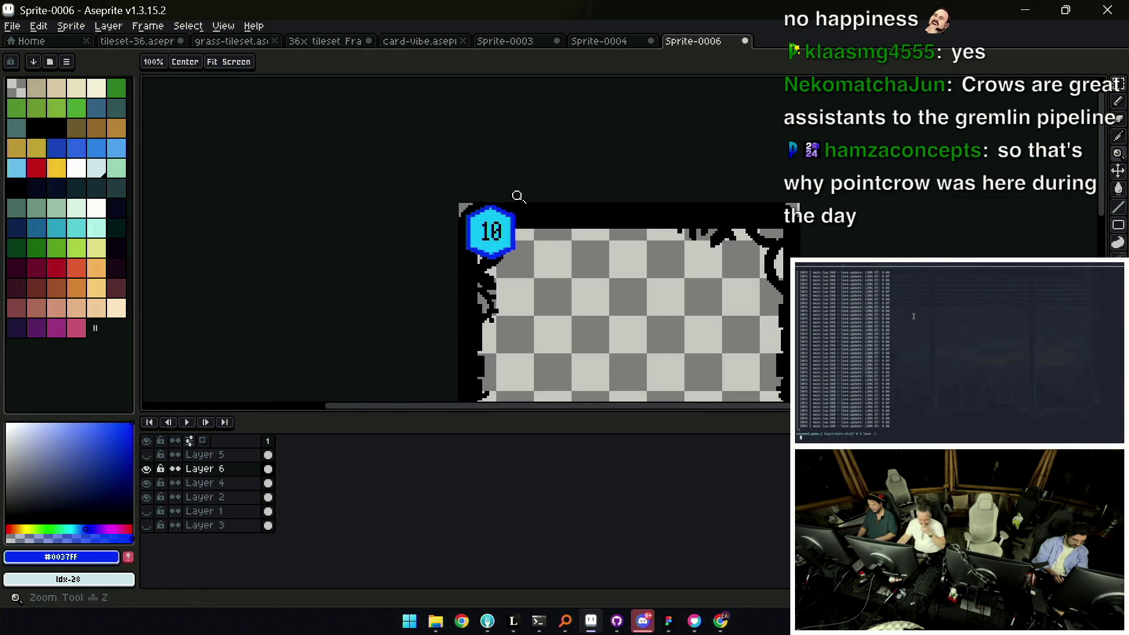
pyautogui.scroll(-1, 520, 199)
pyautogui.scroll(3, 525, 203)
pyautogui.press('e')
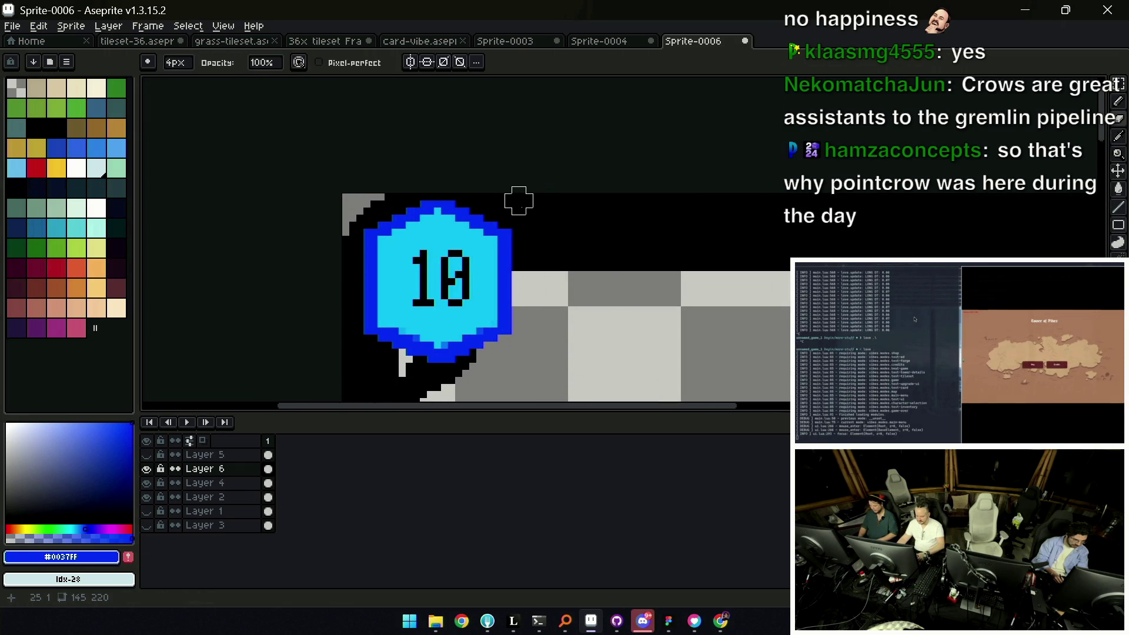
# Cap the badge's peak with a blue pixel, then show Layer 1's background to review the card
pyautogui.press('z')
pyautogui.scroll(-1, 509, 191)
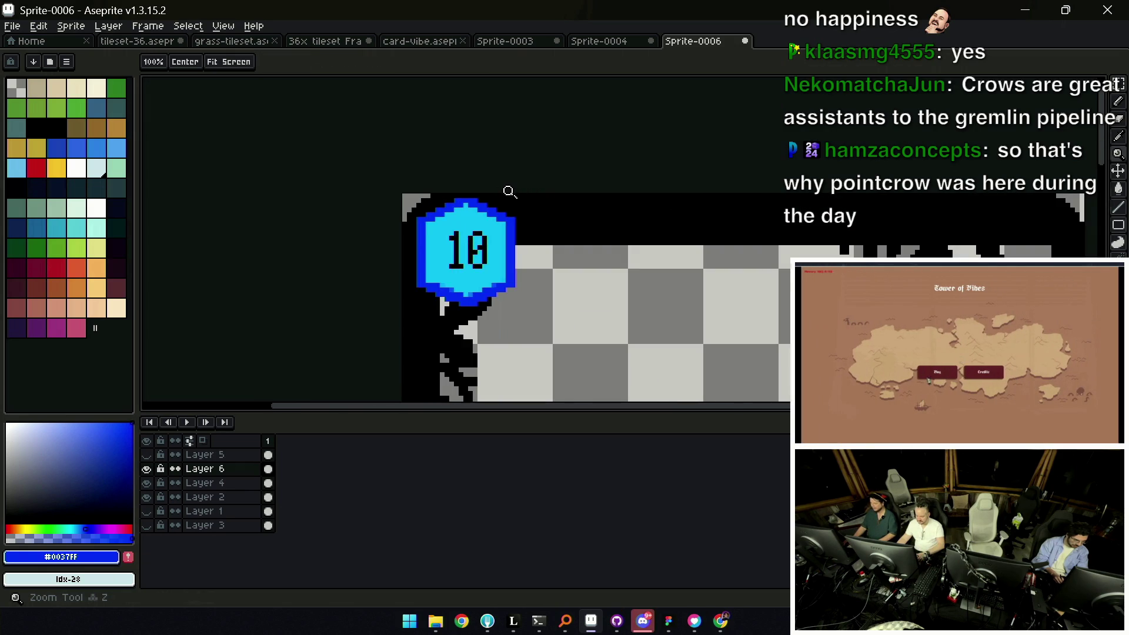
pyautogui.scroll(3, 466, 198)
pyautogui.press('b')
pyautogui.click(455, 188)
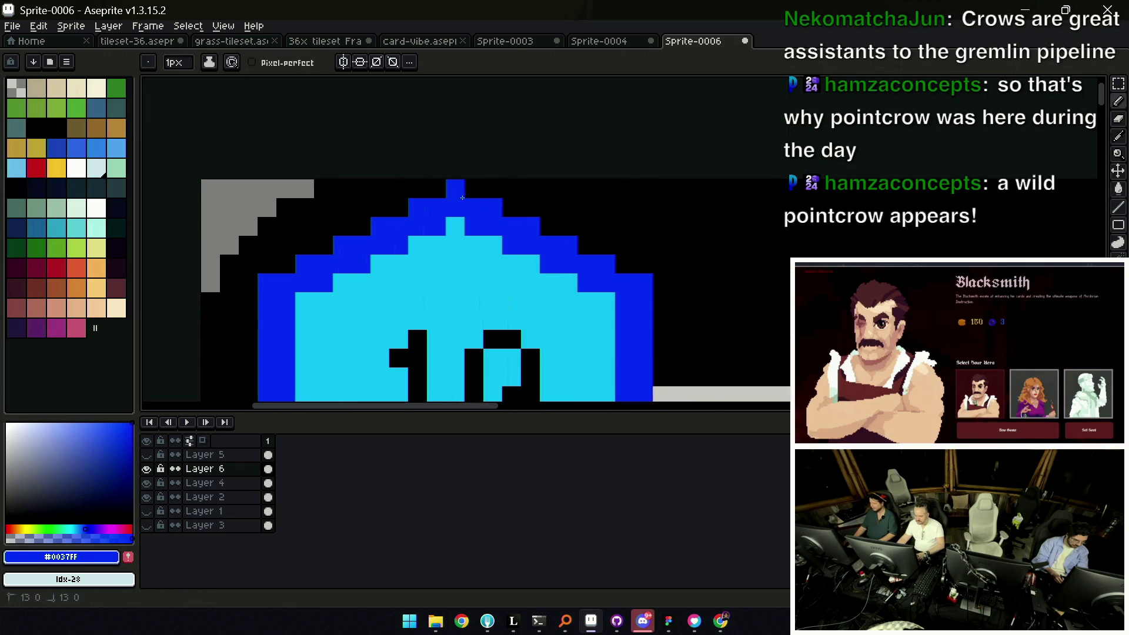
pyautogui.press('v')
pyautogui.press('z')
pyautogui.scroll(-3, 484, 209)
pyautogui.scroll(-1, 482, 210)
pyautogui.scroll(-1, 482, 209)
pyautogui.moveTo(481, 210); pyautogui.dragTo(423, 165)
pyautogui.scroll(-1, 423, 165)
pyautogui.scroll(2, 345, 283)
pyautogui.click(147, 512)
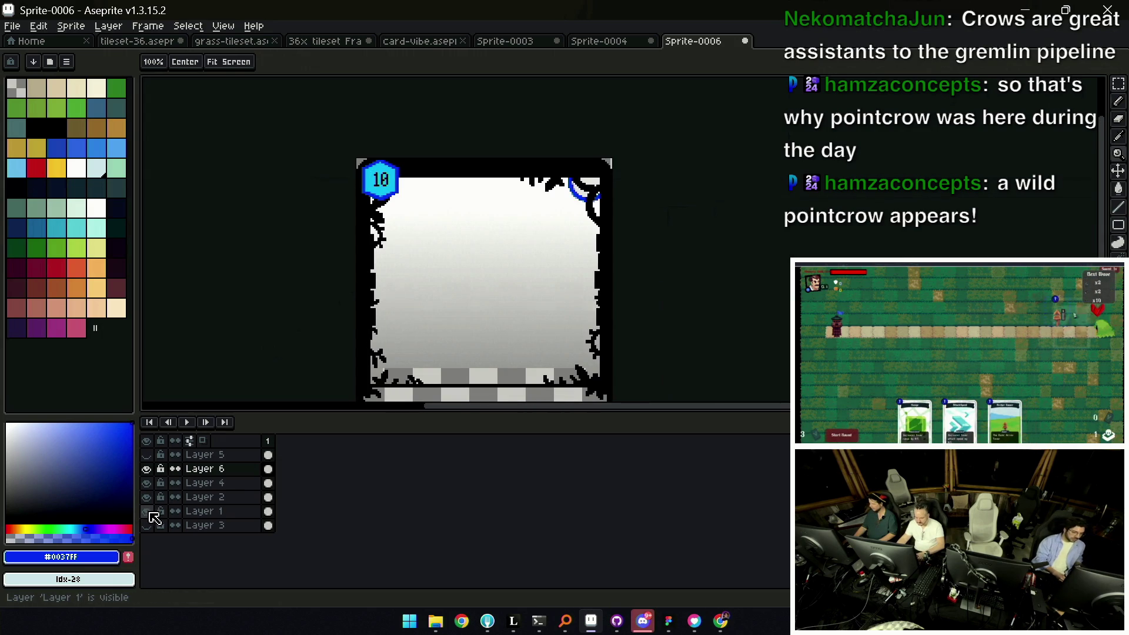
# Hide Layer 1 again and eyedrop the badge border's dark blue #0037FF as the drawing colour
pyautogui.click(147, 512)
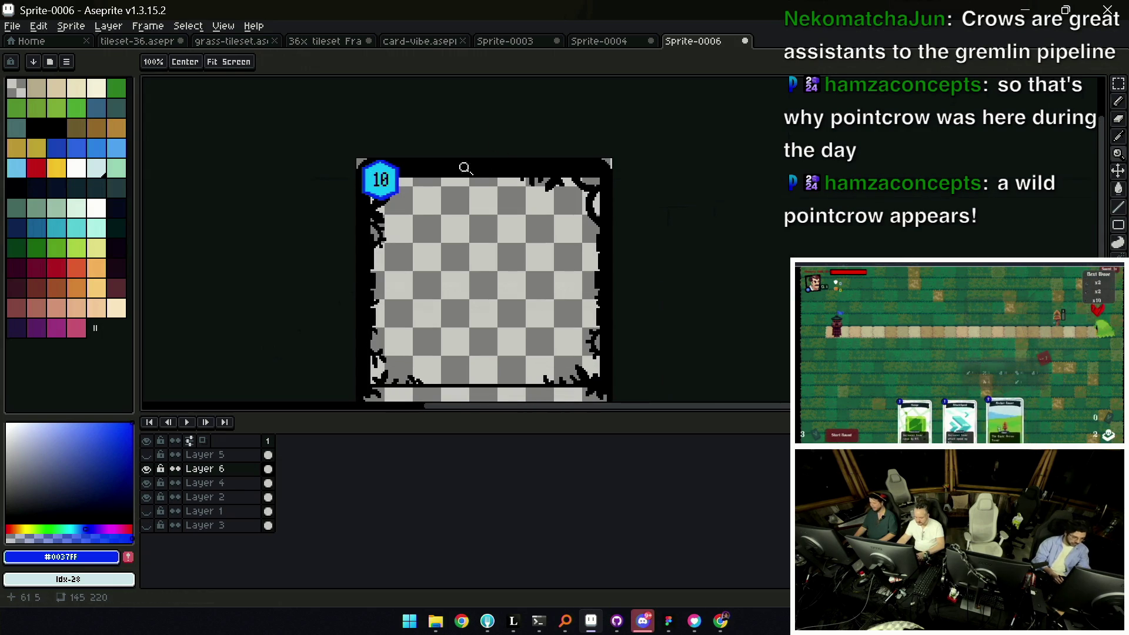
pyautogui.scroll(1, 388, 183)
pyautogui.scroll(3, 388, 186)
pyautogui.press('alt')
pyautogui.keyDown('alt'); pyautogui.click(381, 220); pyautogui.keyUp('alt')
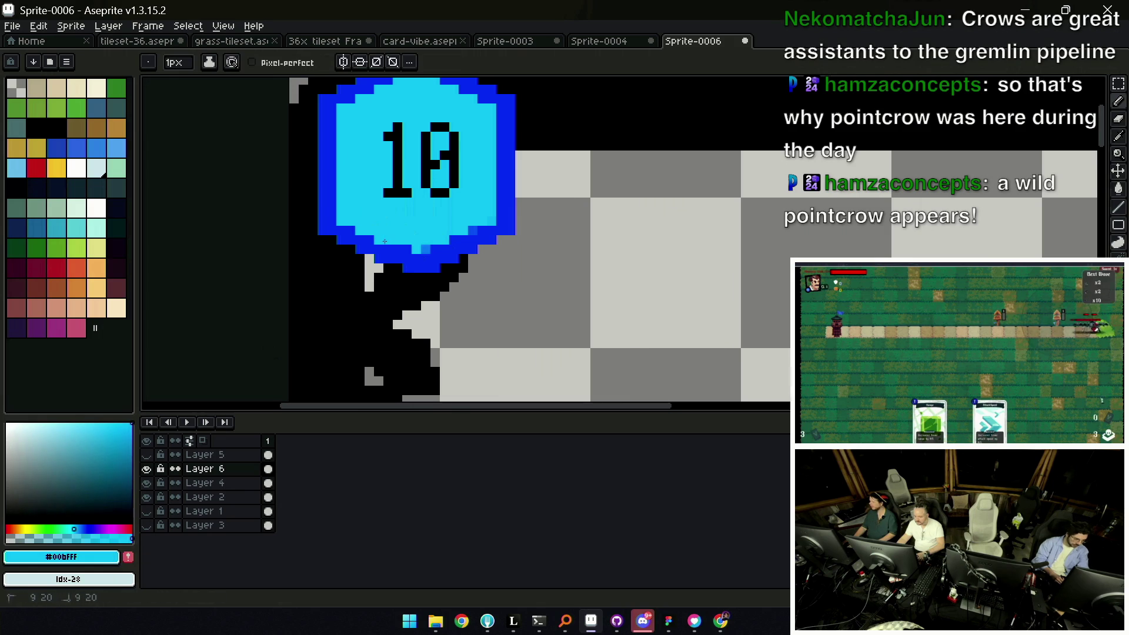
pyautogui.press('alt')
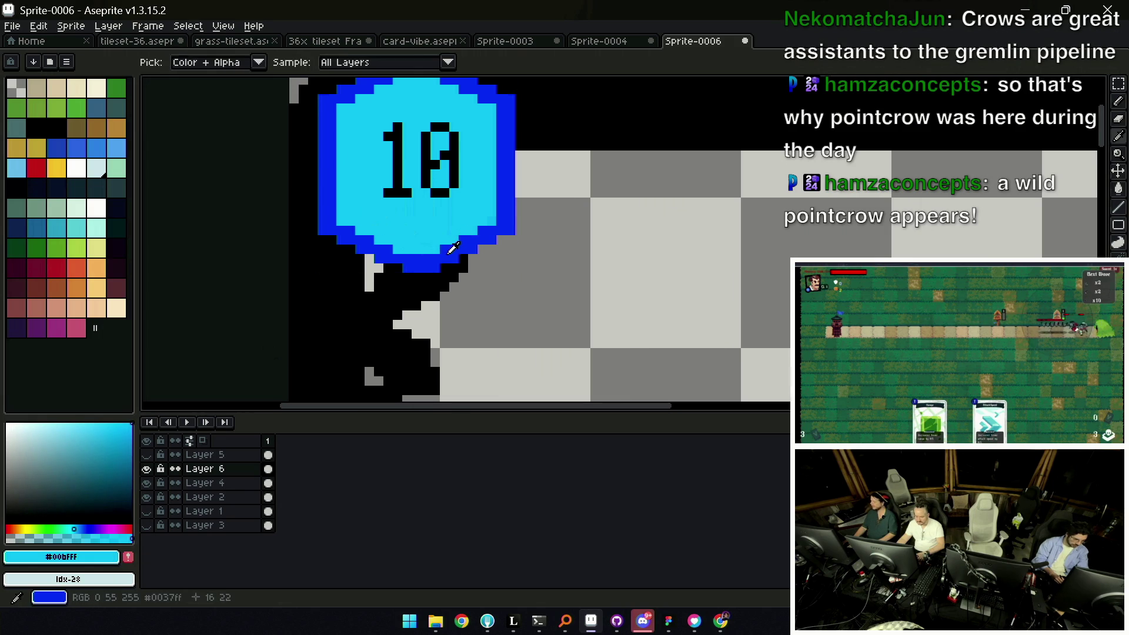
pyautogui.keyDown('alt'); pyautogui.click(424, 266); pyautogui.keyUp('alt')
pyautogui.keyDown('alt'); pyautogui.click(410, 257); pyautogui.keyUp('alt')
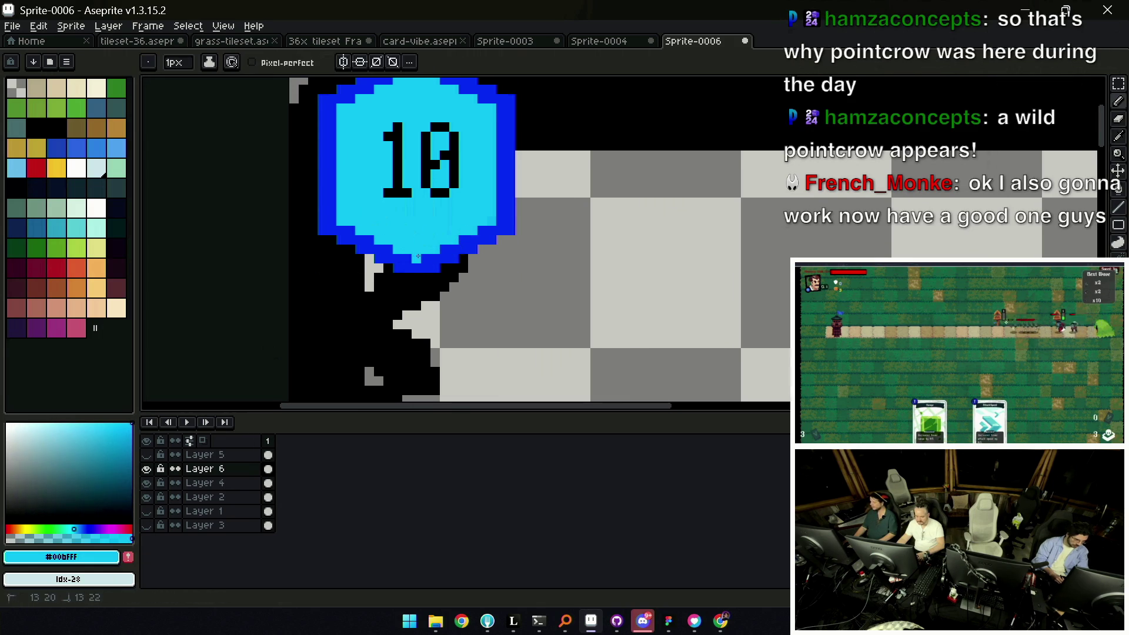
pyautogui.keyDown('alt'); pyautogui.click(430, 262); pyautogui.keyUp('alt')
pyautogui.press('z')
pyautogui.scroll(-5, 449, 239)
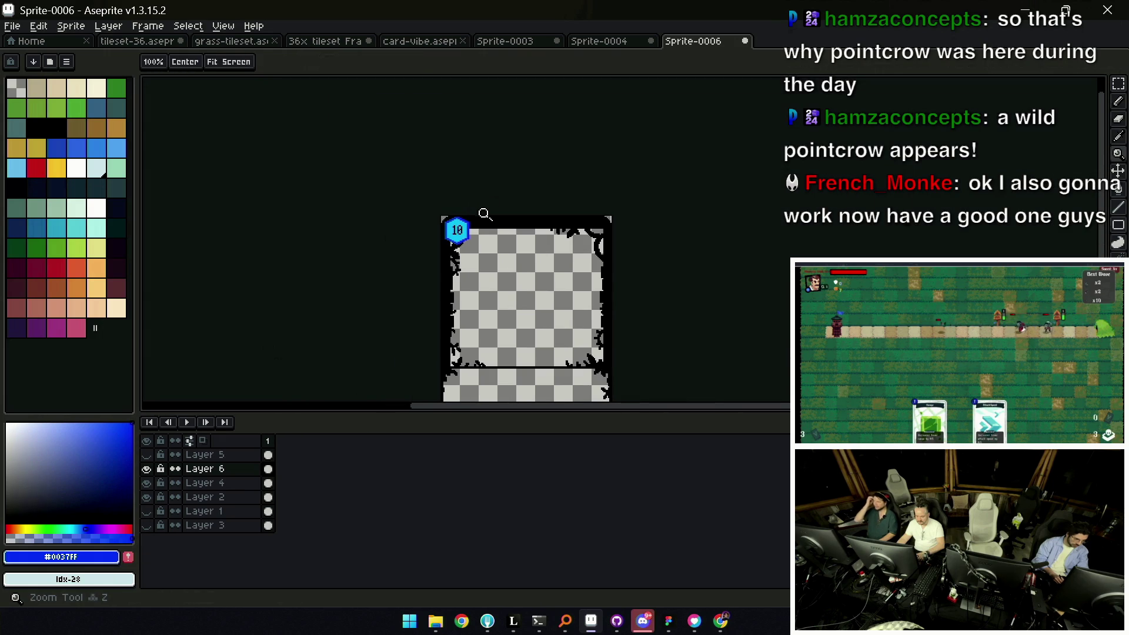
pyautogui.scroll(5, 491, 208)
pyautogui.scroll(-5, 438, 212)
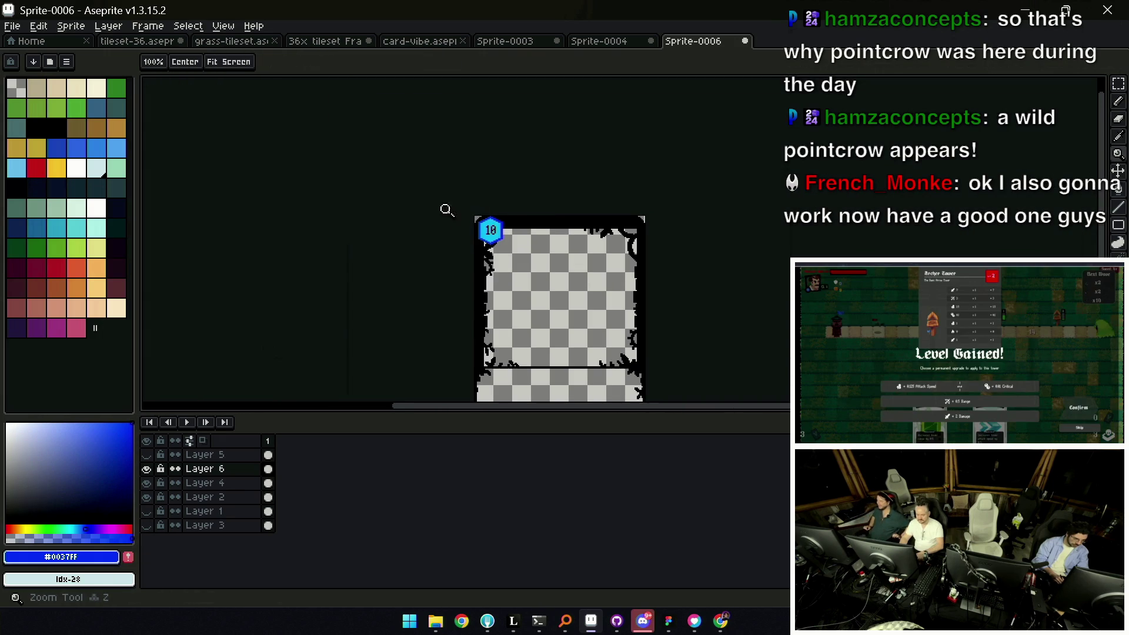
pyautogui.scroll(2, 459, 238)
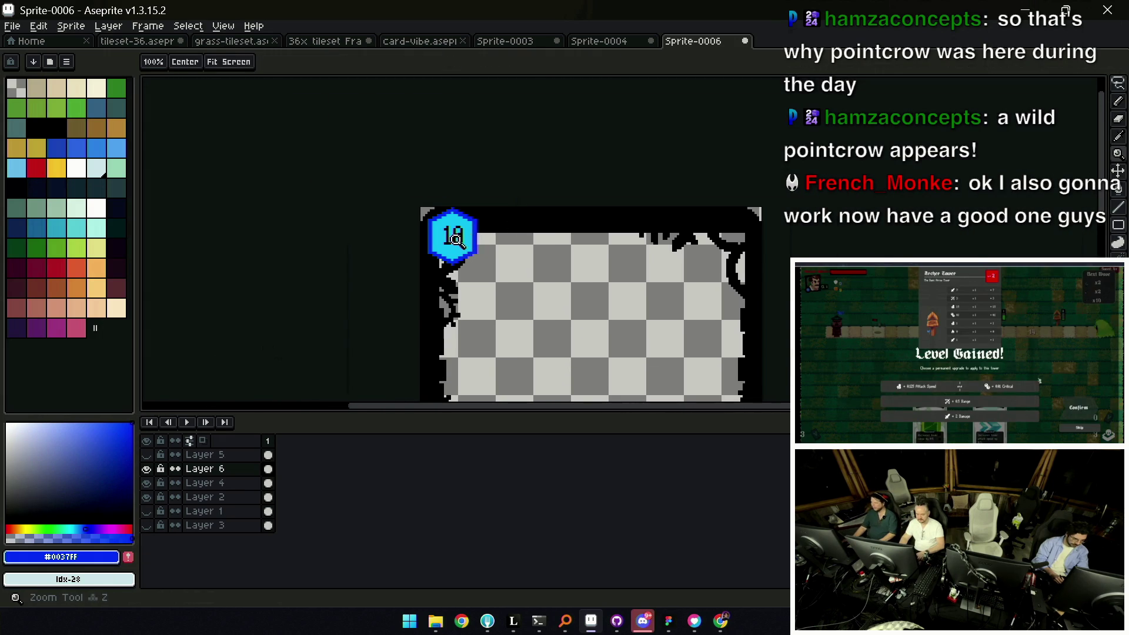
pyautogui.scroll(1, 454, 237)
pyautogui.press('q')
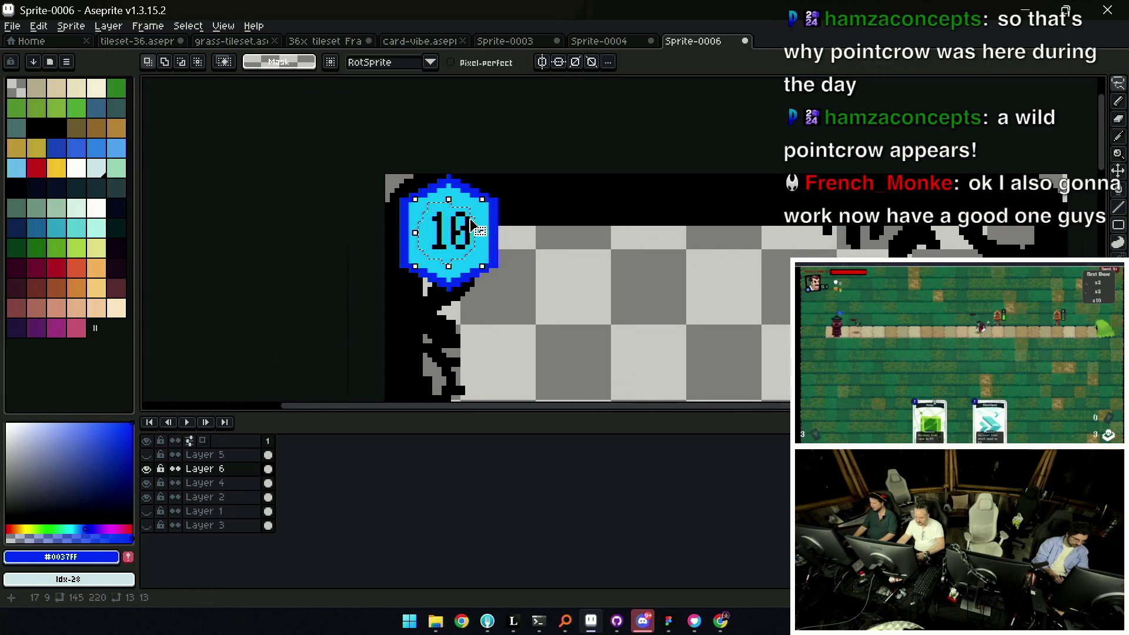
pyautogui.moveTo(422, 218); pyautogui.dragTo(468, 239)
pyautogui.hotkey('ctrl', 'd')
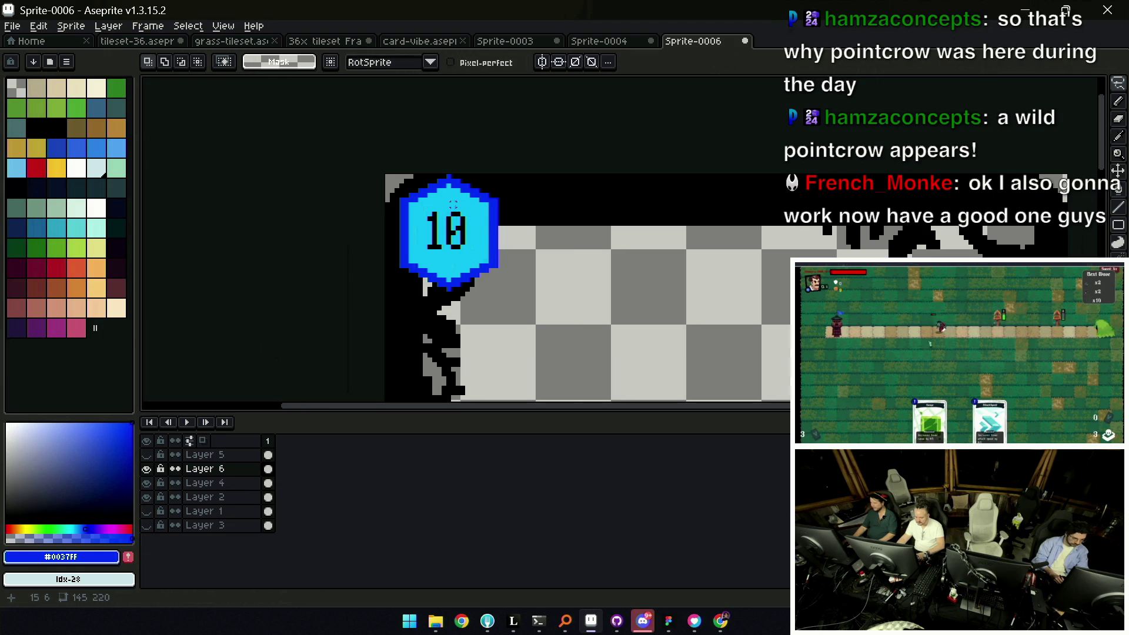
pyautogui.press('z')
pyautogui.scroll(-2, 441, 173)
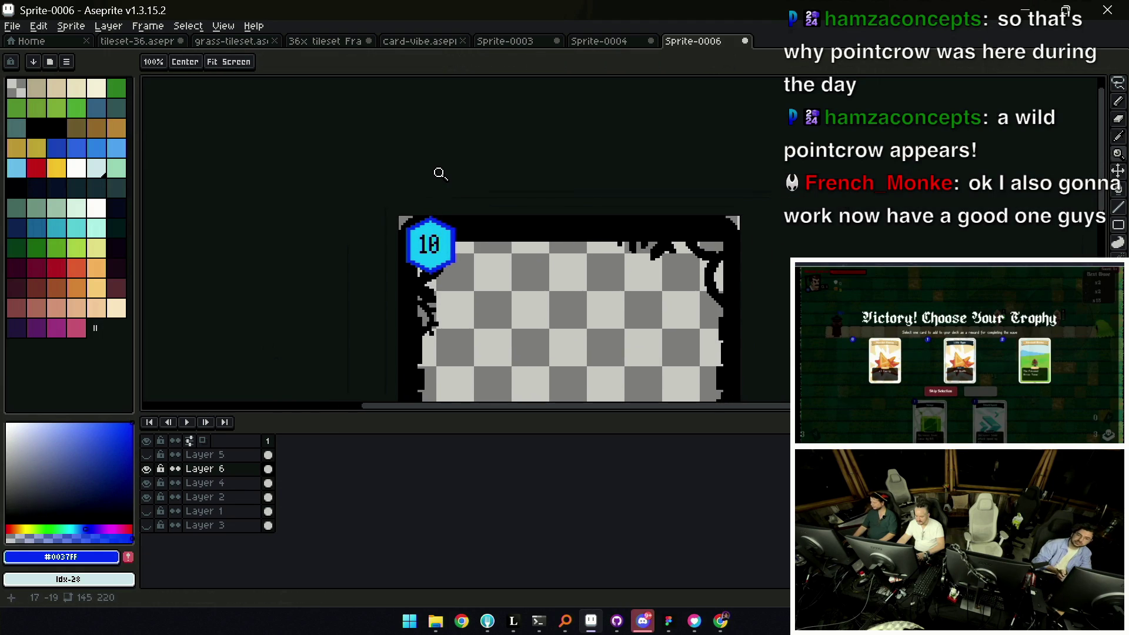
pyautogui.moveTo(379, 294); pyautogui.dragTo(375, 247)
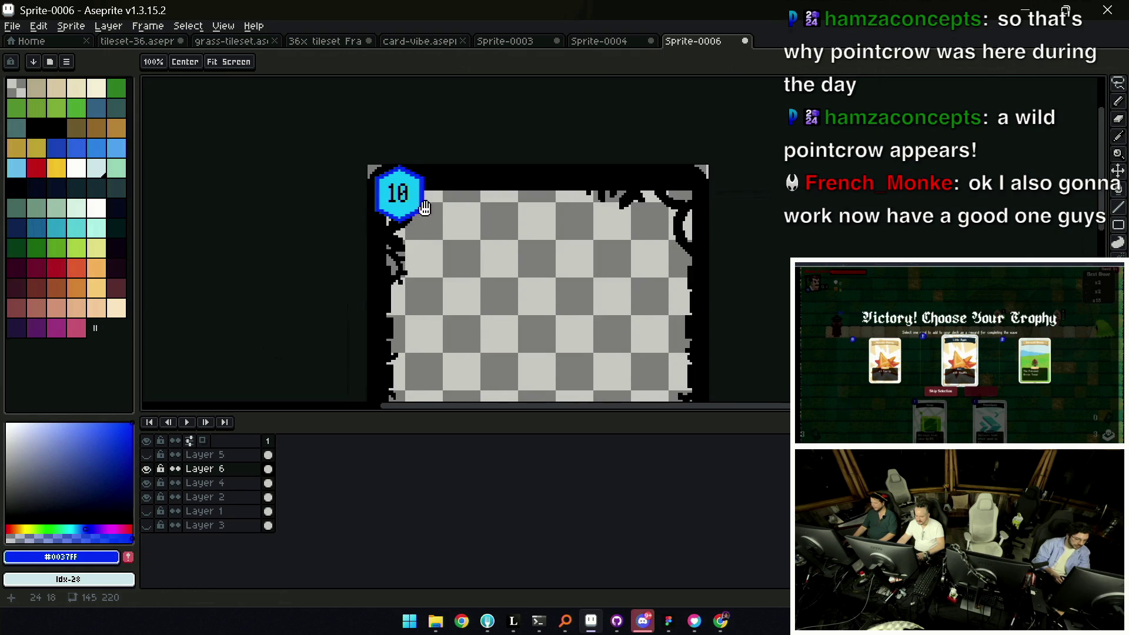
pyautogui.press('z')
pyautogui.scroll(-1, 458, 192)
pyautogui.scroll(-1, 480, 211)
pyautogui.scroll(1, 477, 252)
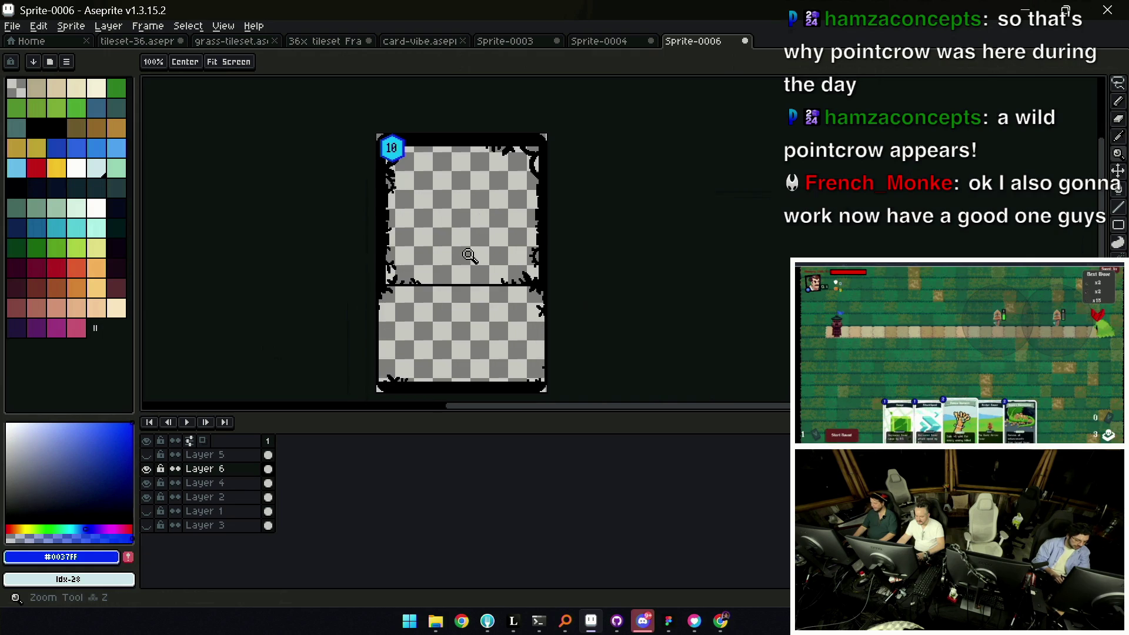
# Show the dark blue fill layer, then browse the open sprites to the card-vibe file's dam frame
pyautogui.click(148, 525)
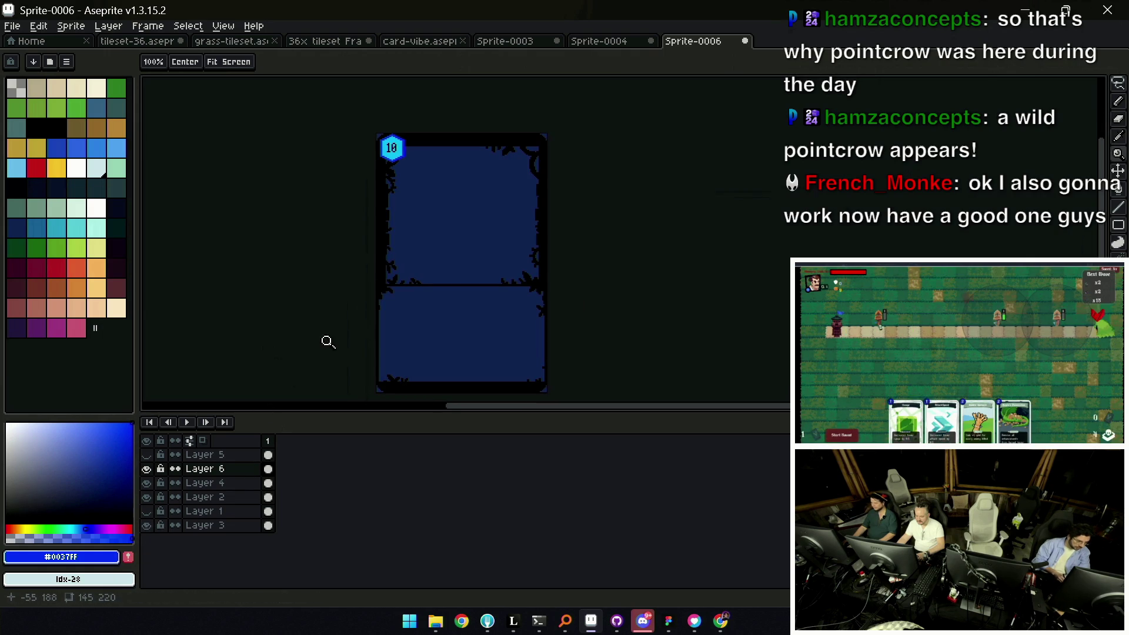
pyautogui.scroll(1, 417, 182)
pyautogui.click(574, 41)
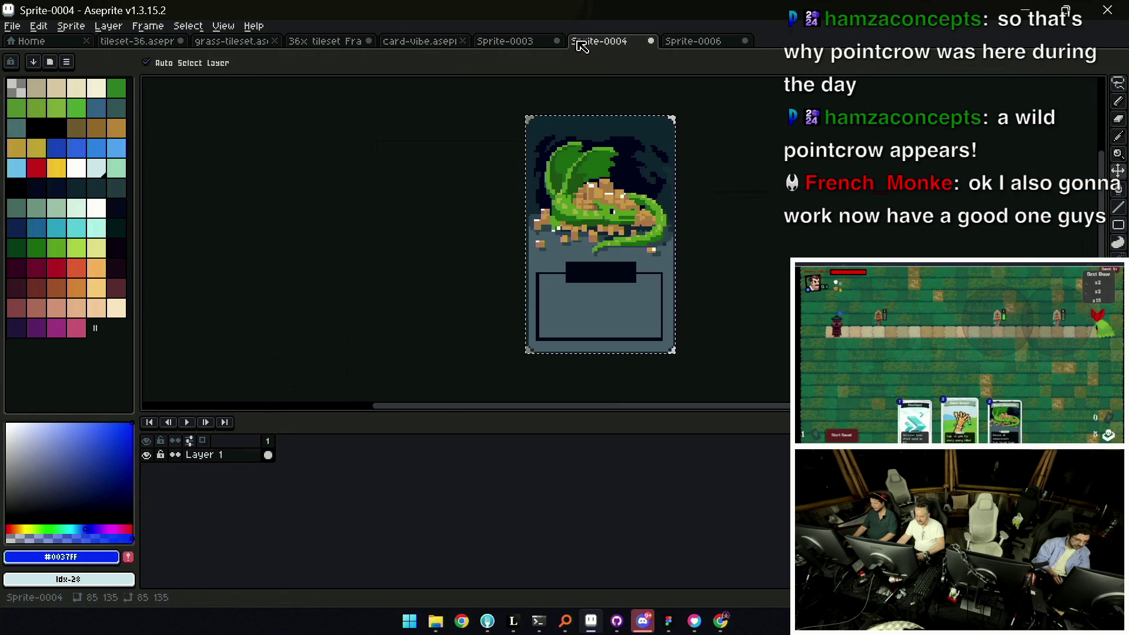
pyautogui.click(547, 46)
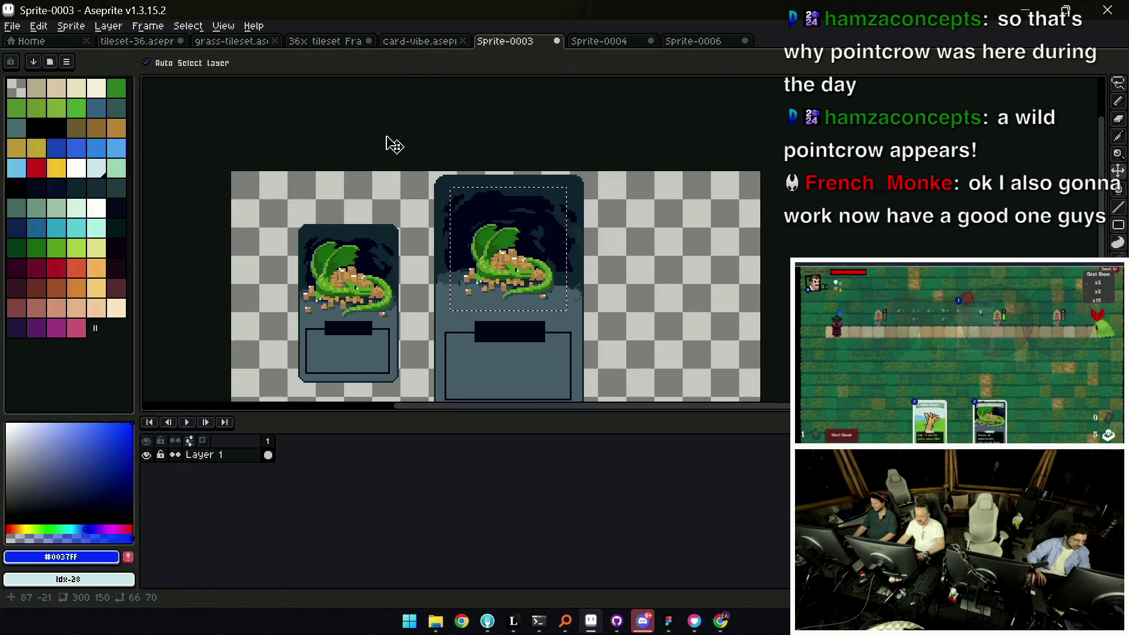
pyautogui.scroll(-4, 334, 287)
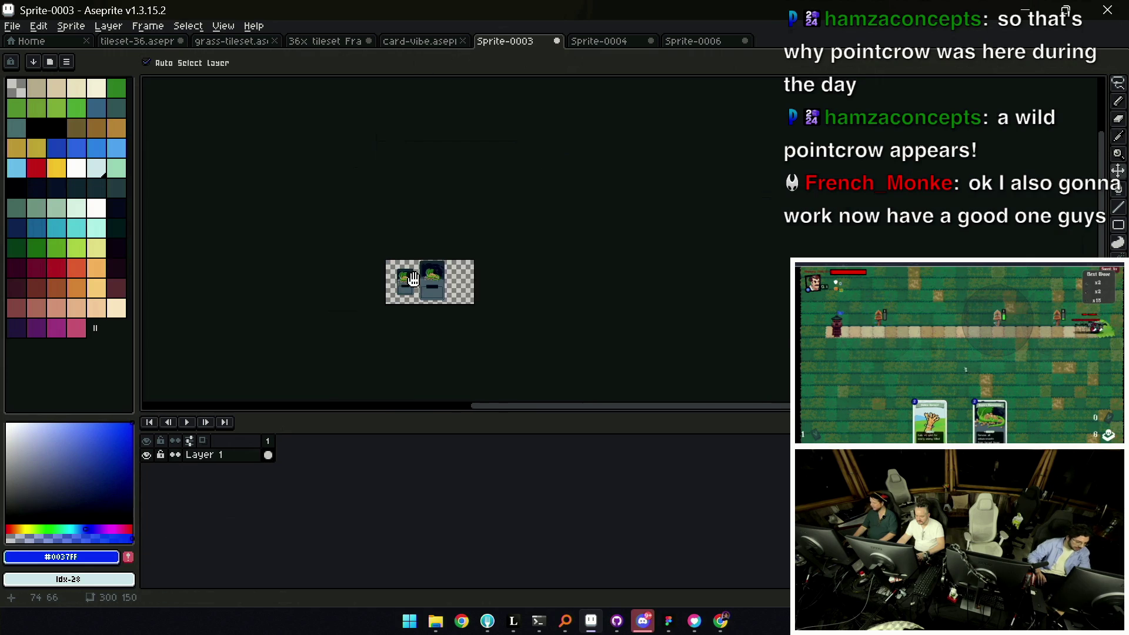
pyautogui.scroll(5, 441, 294)
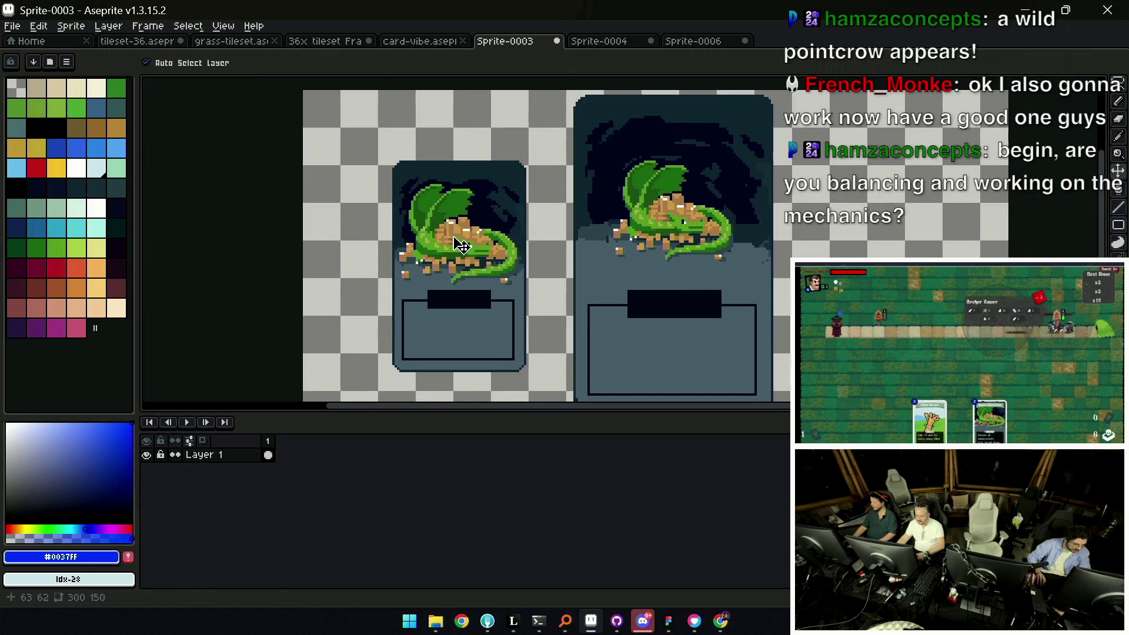
pyautogui.click(401, 44)
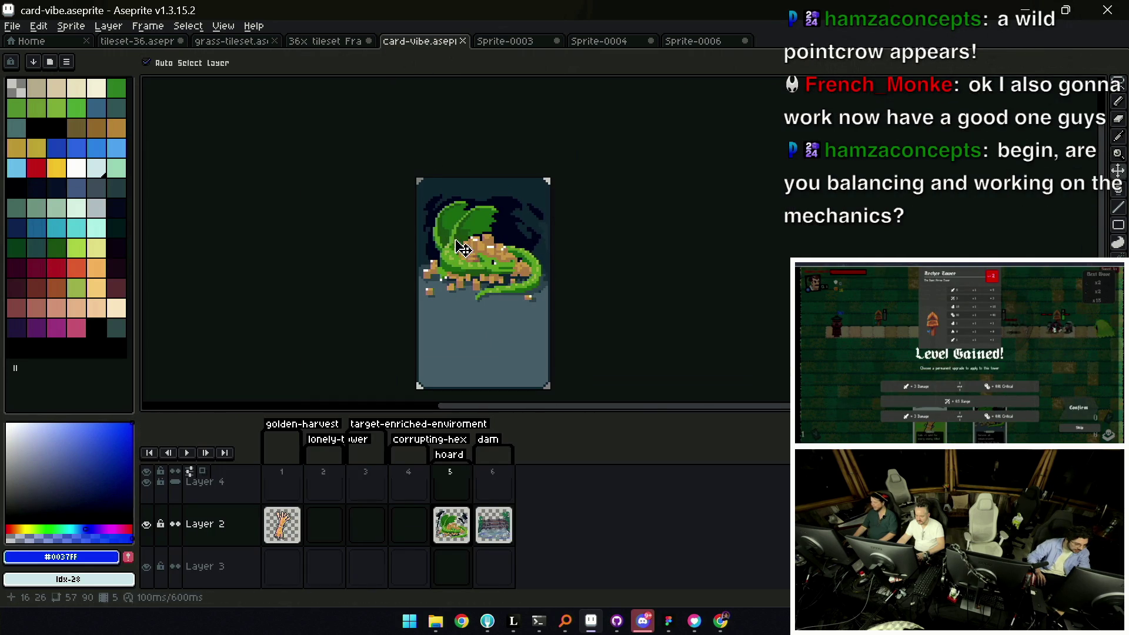
pyautogui.click(493, 525)
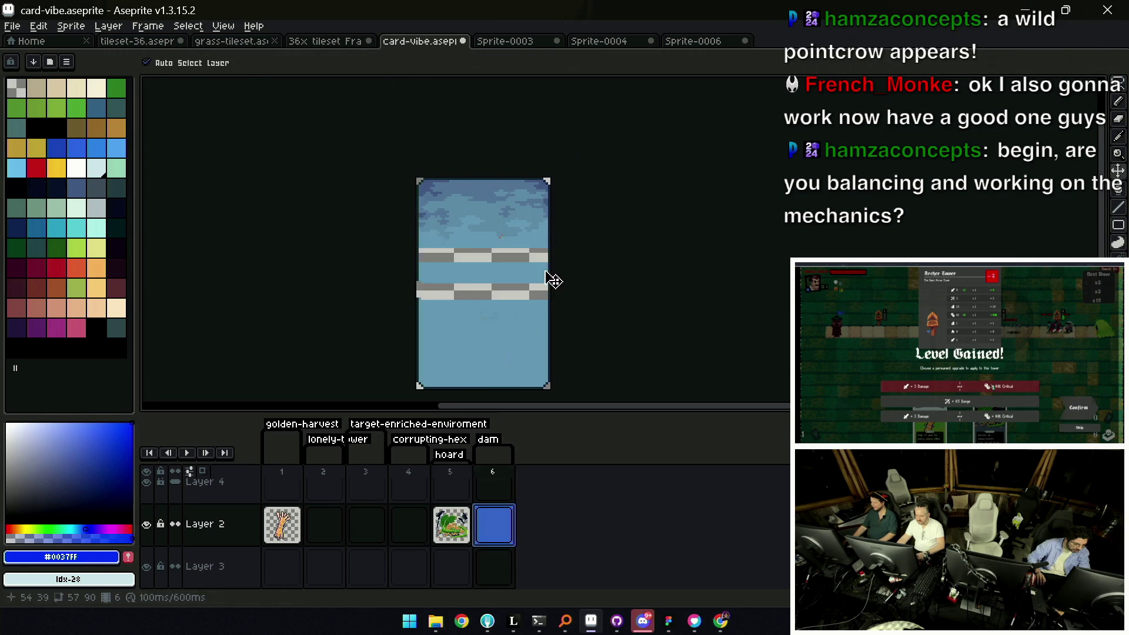
pyautogui.scroll(-2, 500, 522)
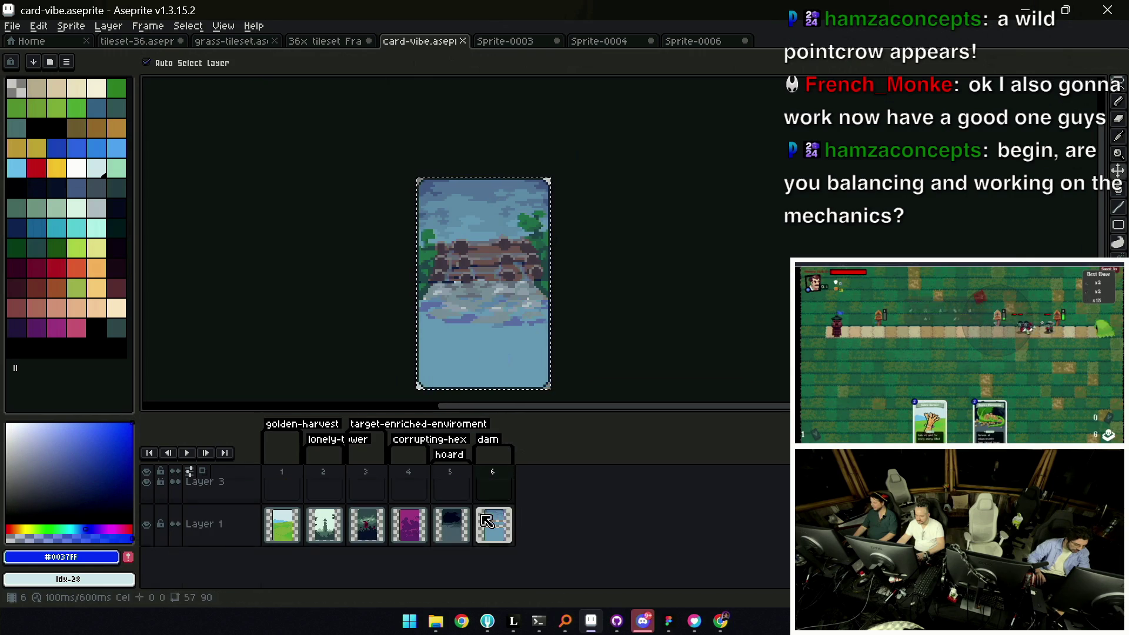
# Flatten the card-vibe layers to grab the dam artwork, undo the flatten, and return to the card frame sprite
pyautogui.rightClick(225, 523)
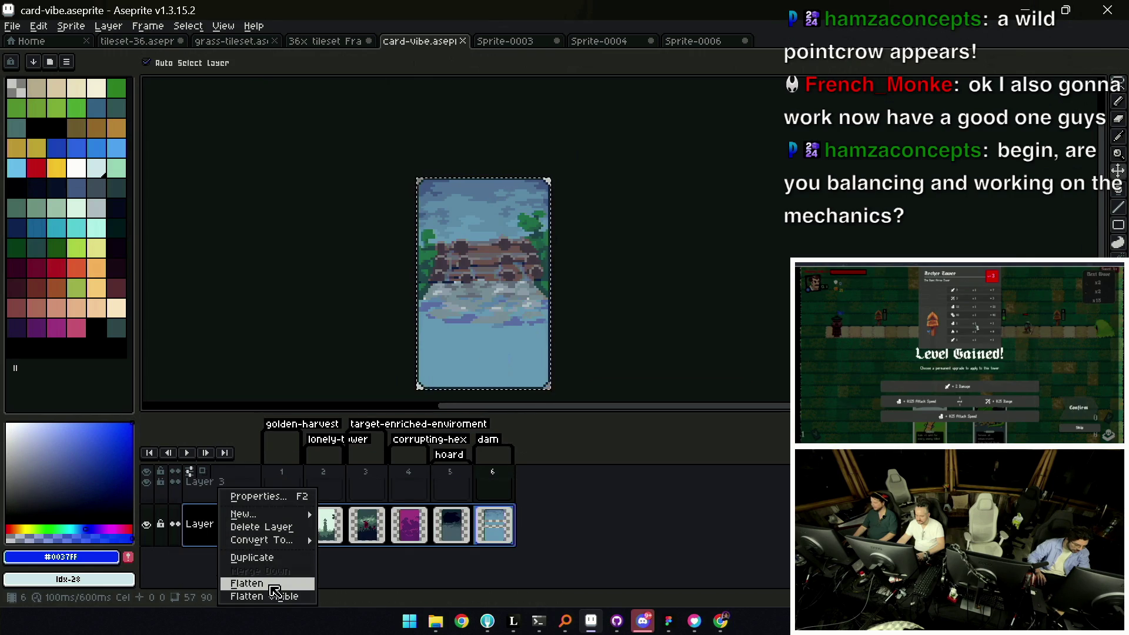
pyautogui.click(274, 591)
pyautogui.hotkey('ctrl', 'z')
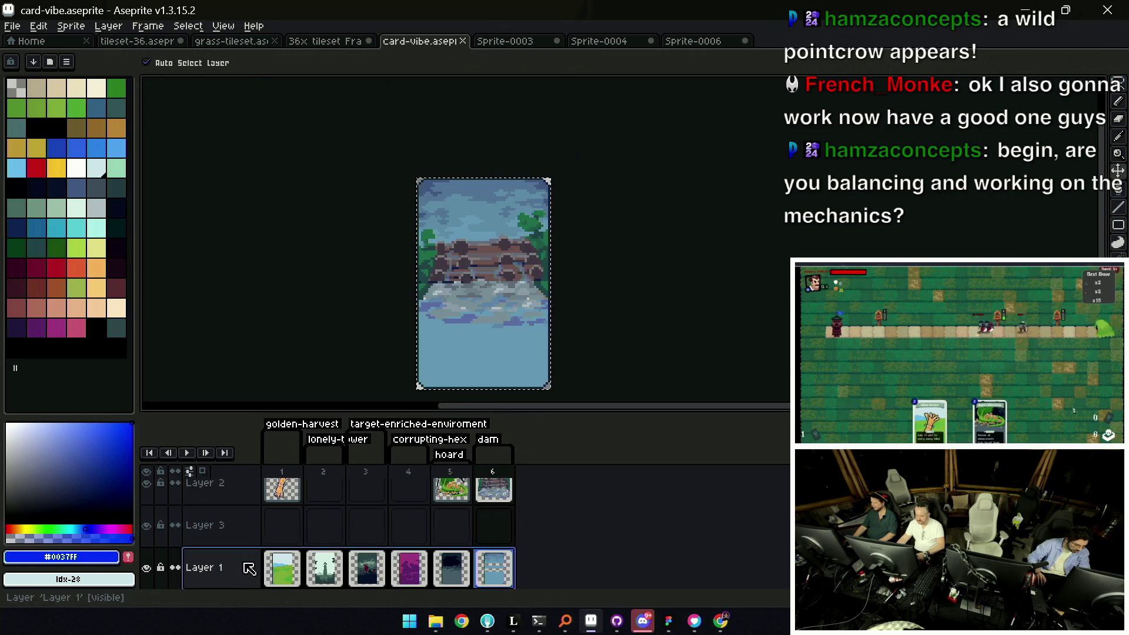
pyautogui.rightClick(252, 488)
pyautogui.click(281, 593)
pyautogui.hotkey('ctrl', 'z')
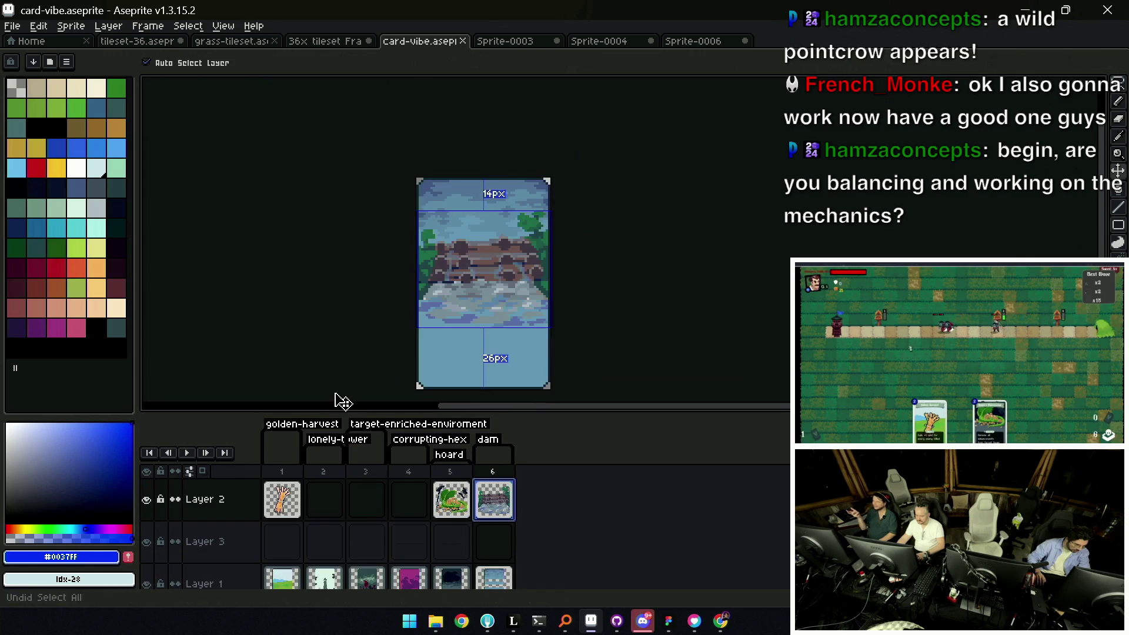
pyautogui.click(604, 41)
pyautogui.click(695, 46)
pyautogui.scroll(-1, 547, 202)
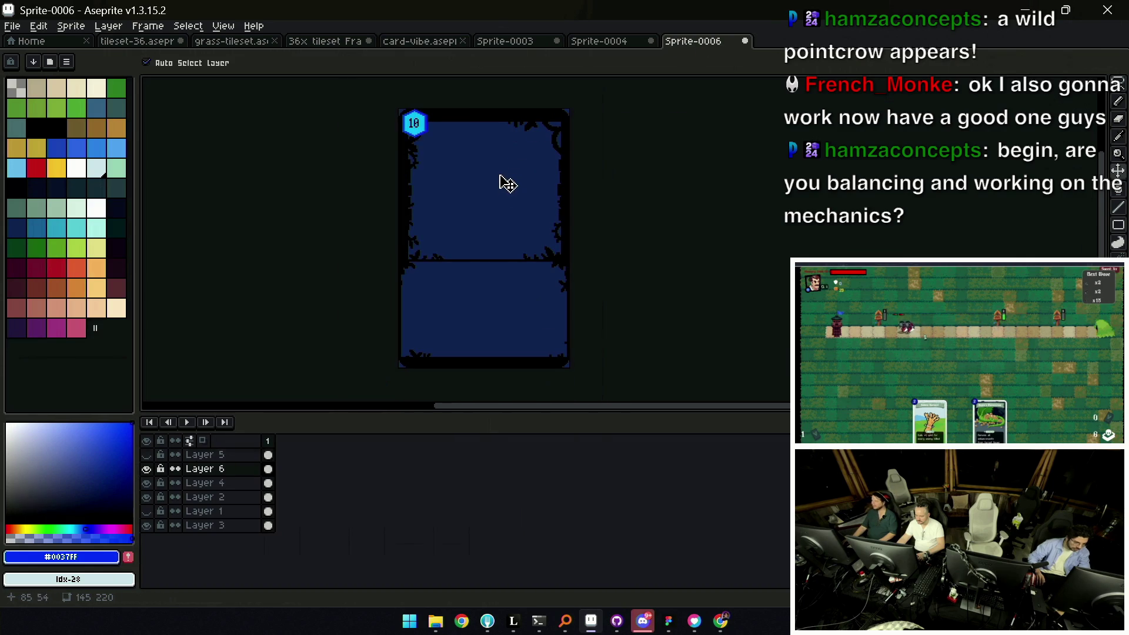
# Paste the dam artwork onto a new layer and move it to the card's lower centre
pyautogui.hotkey('ctrl', 'v')
pyautogui.moveTo(433, 204); pyautogui.dragTo(488, 264)
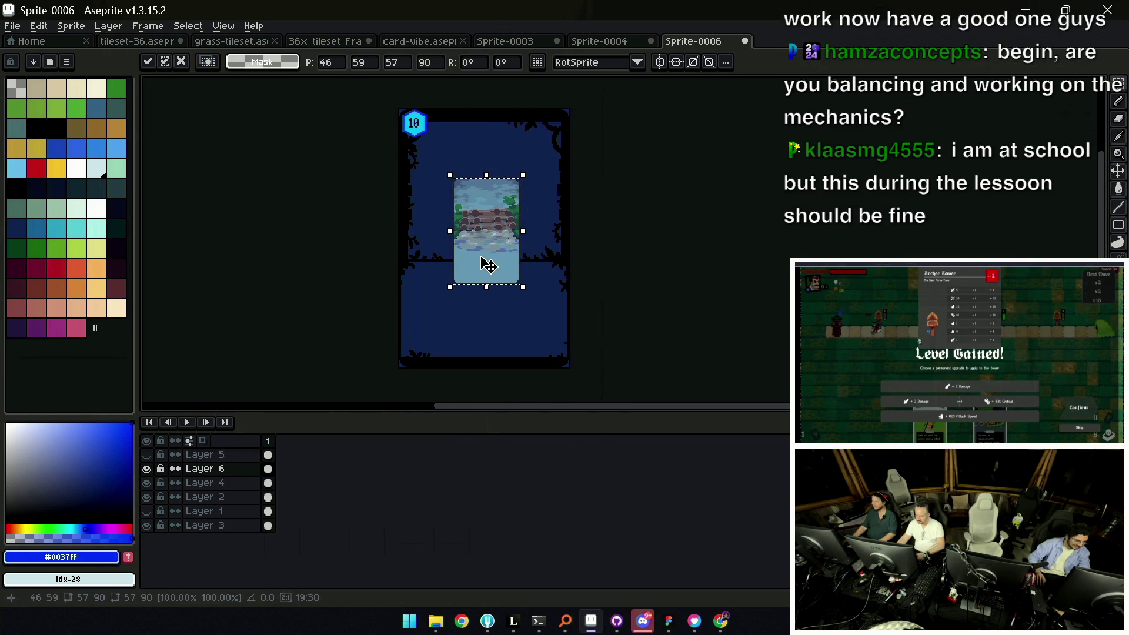
pyautogui.press('Escape')
pyautogui.hotkey('shift', 'n')
pyautogui.hotkey('ctrl', 'v')
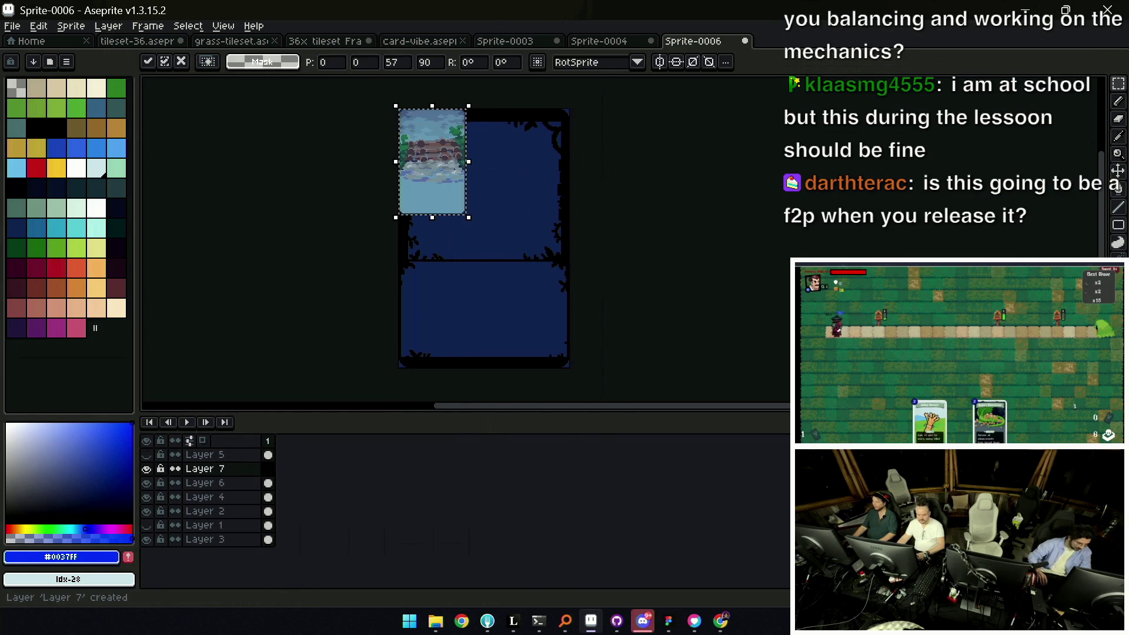
pyautogui.press('v')
pyautogui.moveTo(445, 183); pyautogui.dragTo(500, 292)
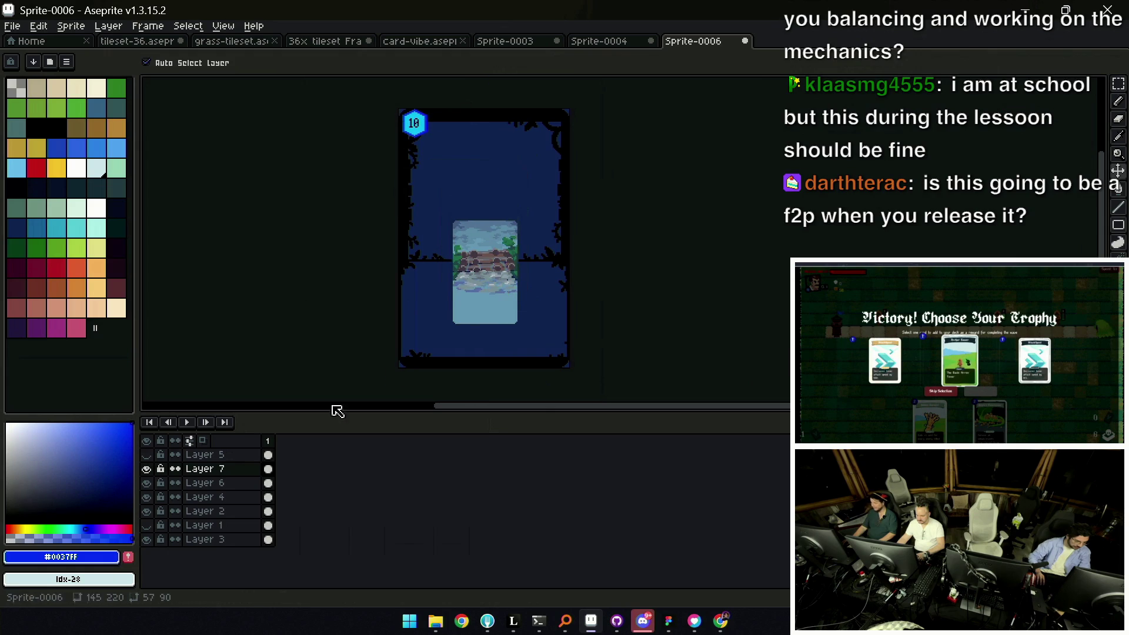
# Reorder Layer 7 to sit right above the Layer 3 fill and nudge the dam art into place
pyautogui.moveTo(233, 474); pyautogui.dragTo(222, 542)
pyautogui.moveTo(494, 284); pyautogui.dragTo(493, 272)
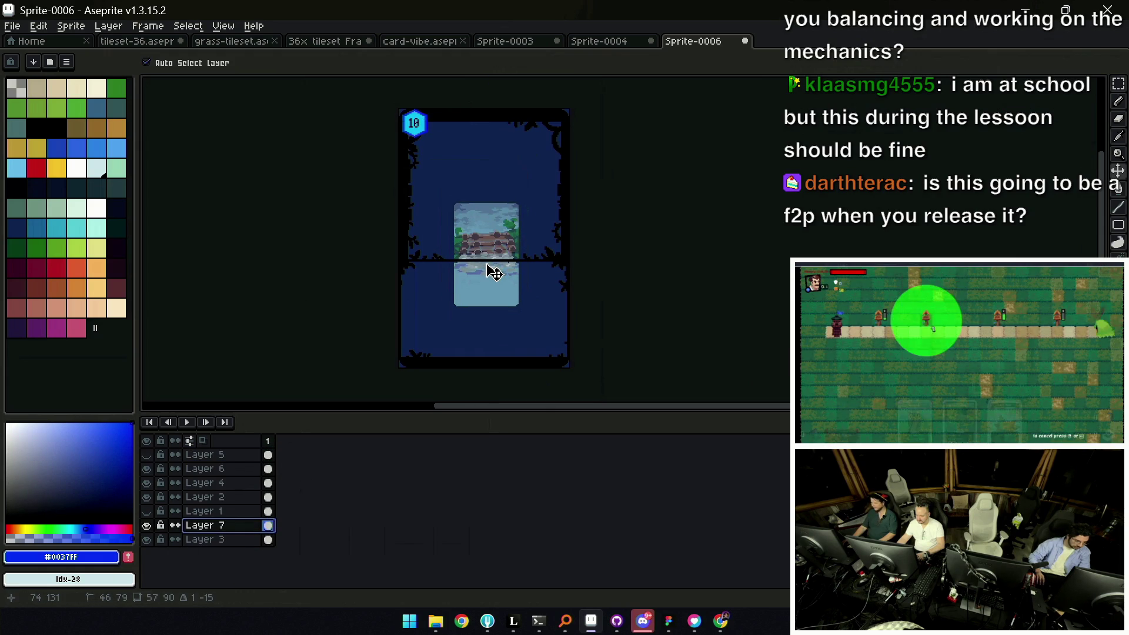
pyautogui.scroll(-2, 494, 273)
pyautogui.scroll(1, 494, 272)
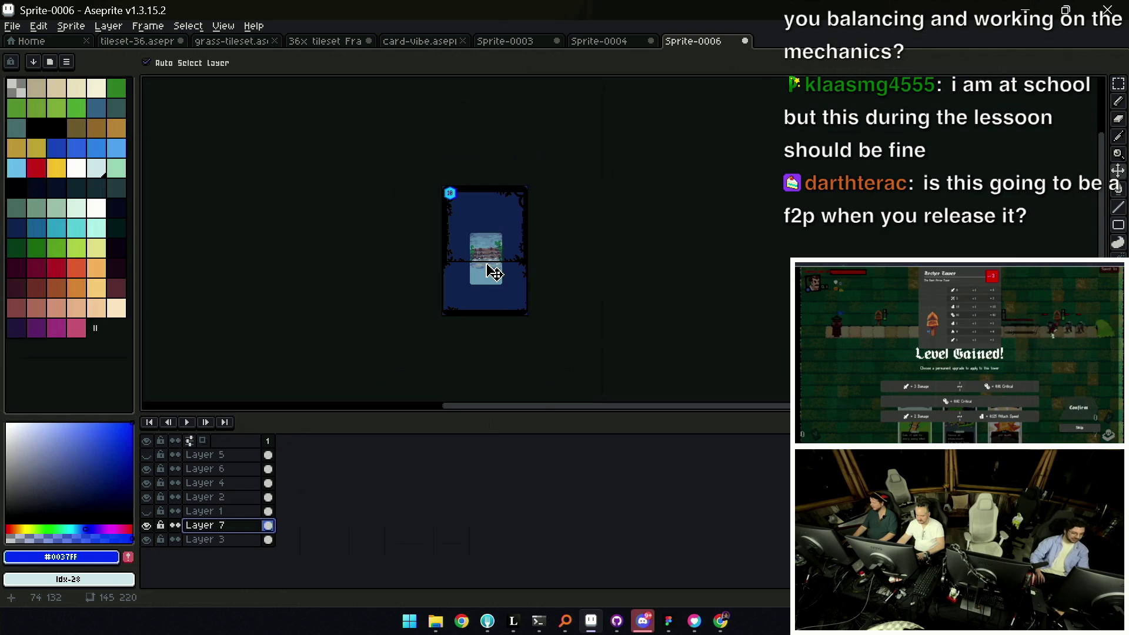
pyautogui.scroll(2, 492, 270)
pyautogui.scroll(-1, 467, 302)
pyautogui.scroll(-1, 471, 303)
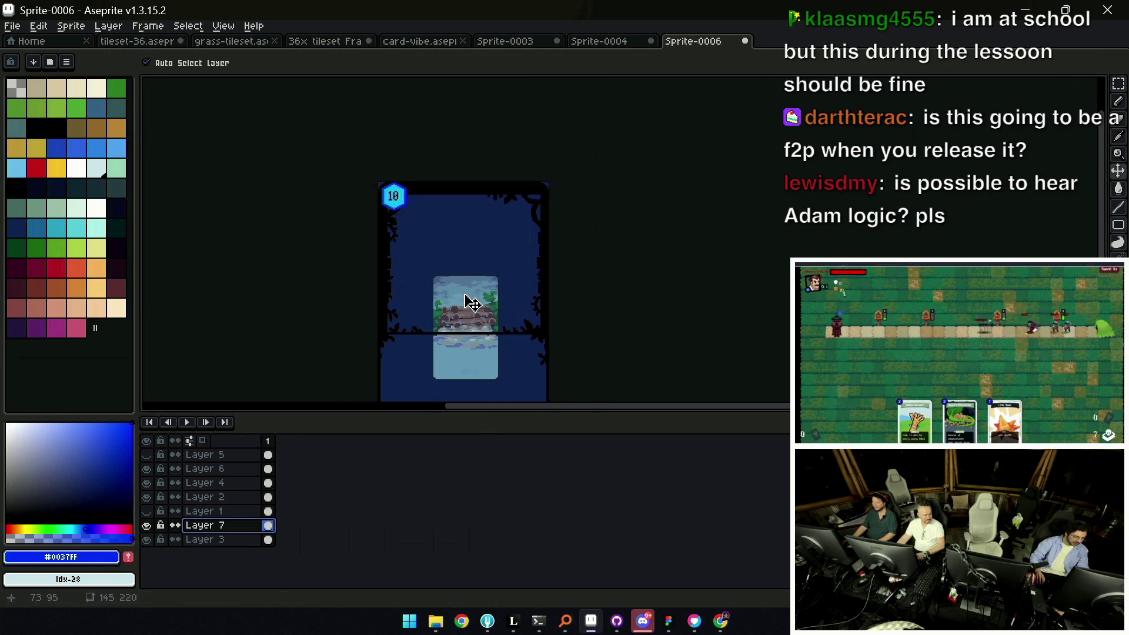
pyautogui.scroll(-1, 470, 303)
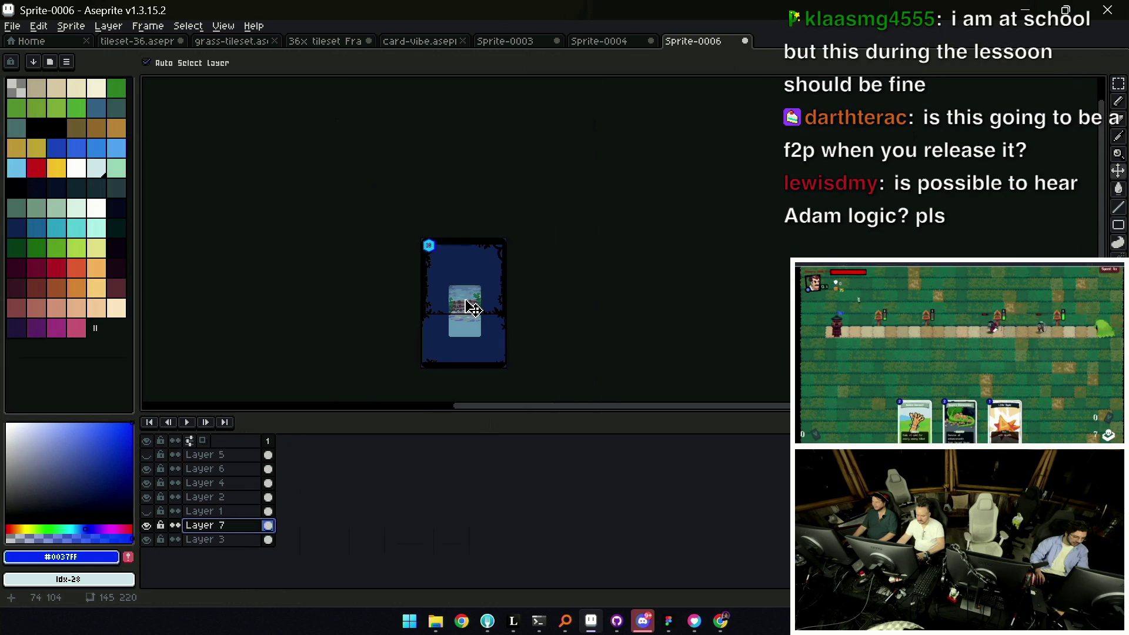
pyautogui.moveTo(465, 301); pyautogui.dragTo(458, 279)
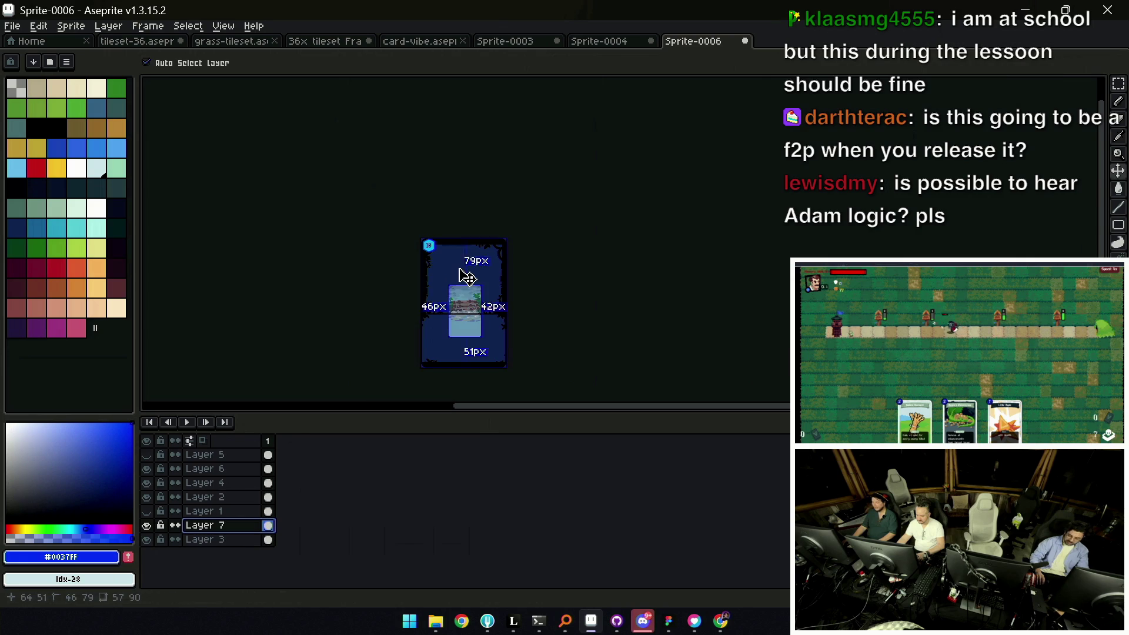
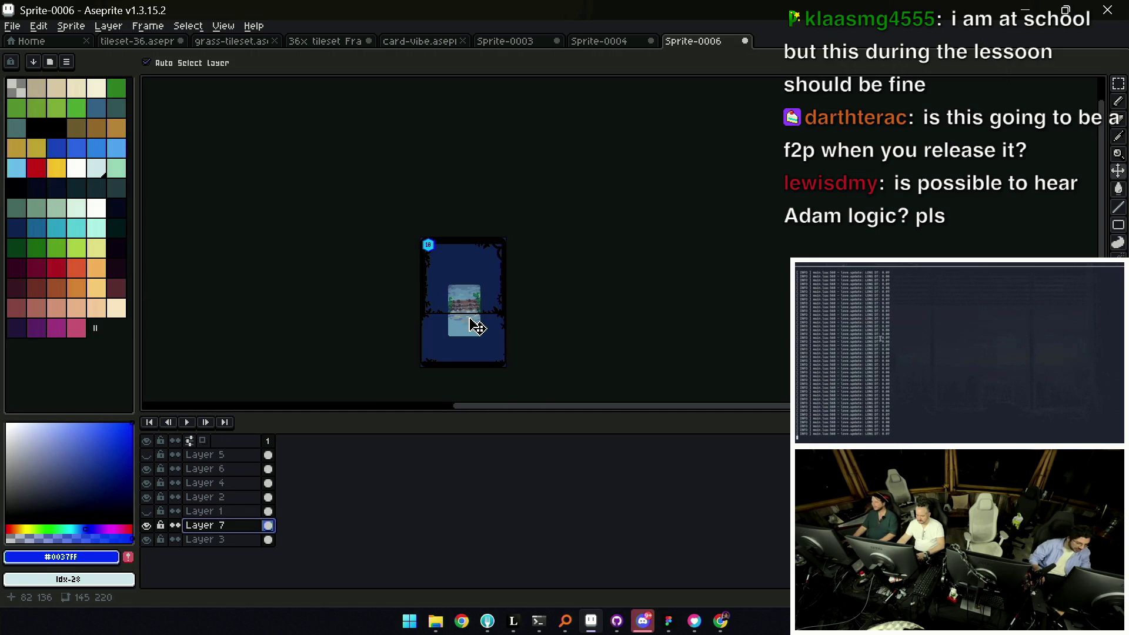
# Undo the picture placement so the card is blank, then switch to the Figma mockups
pyautogui.moveTo(465, 318); pyautogui.dragTo(469, 303)
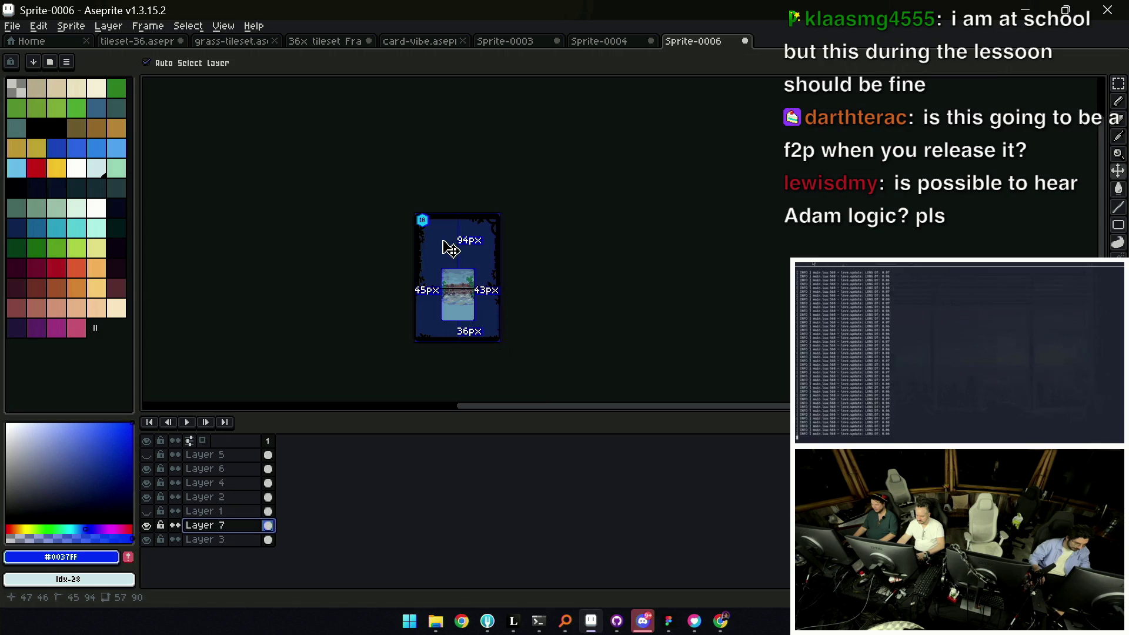
pyautogui.hotkey('ctrl', 'z')
pyautogui.hotkey('ctrl', 'z')
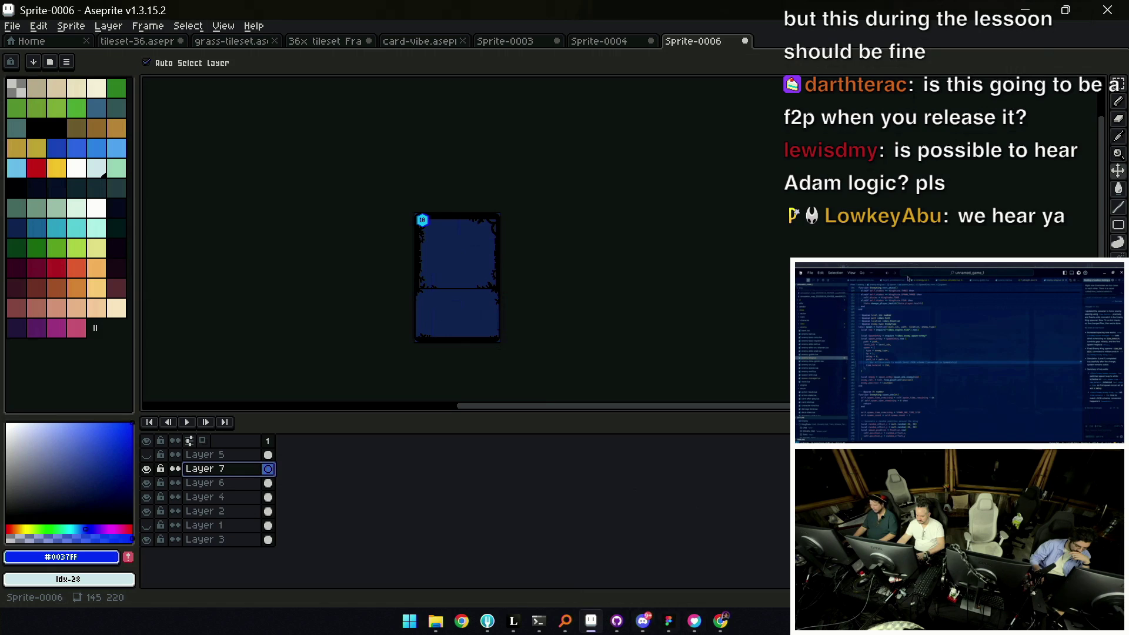
pyautogui.click(667, 623)
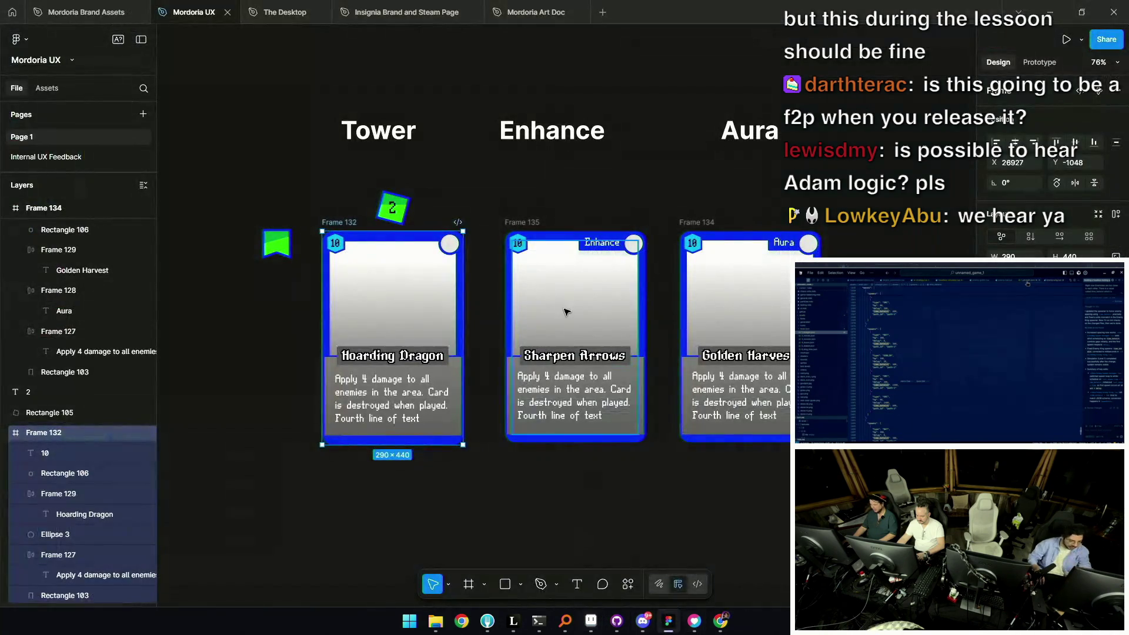
pyautogui.scroll(5, 541, 243)
pyautogui.scroll(5, 543, 221)
pyautogui.scroll(5, 551, 177)
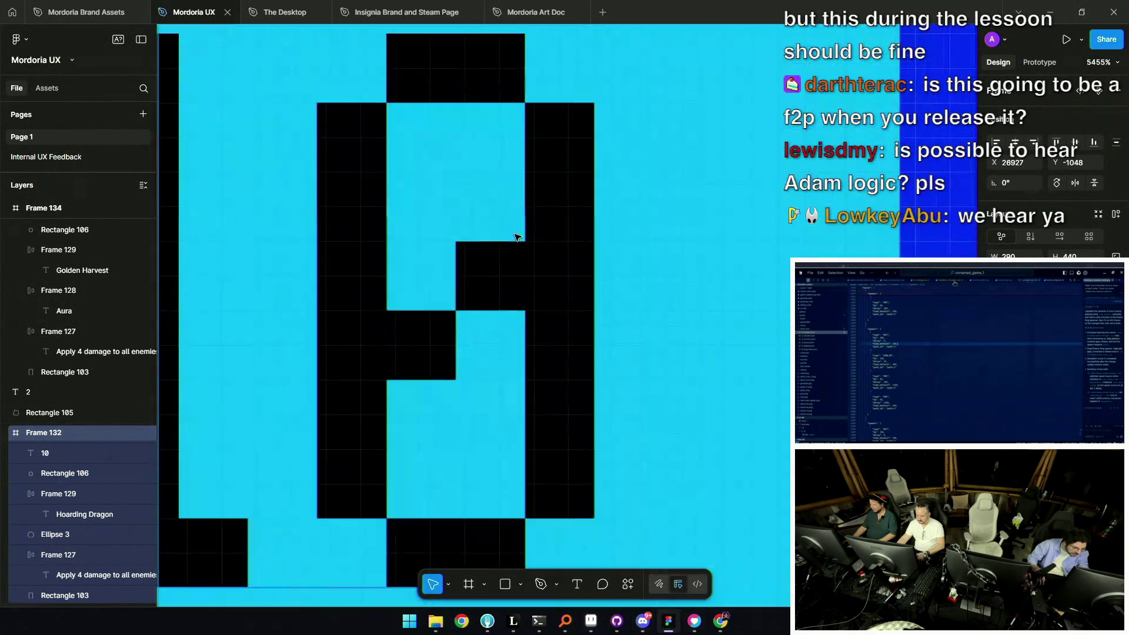
pyautogui.scroll(-2, 554, 172)
pyautogui.scroll(-2, 558, 126)
pyautogui.scroll(-2, 534, 241)
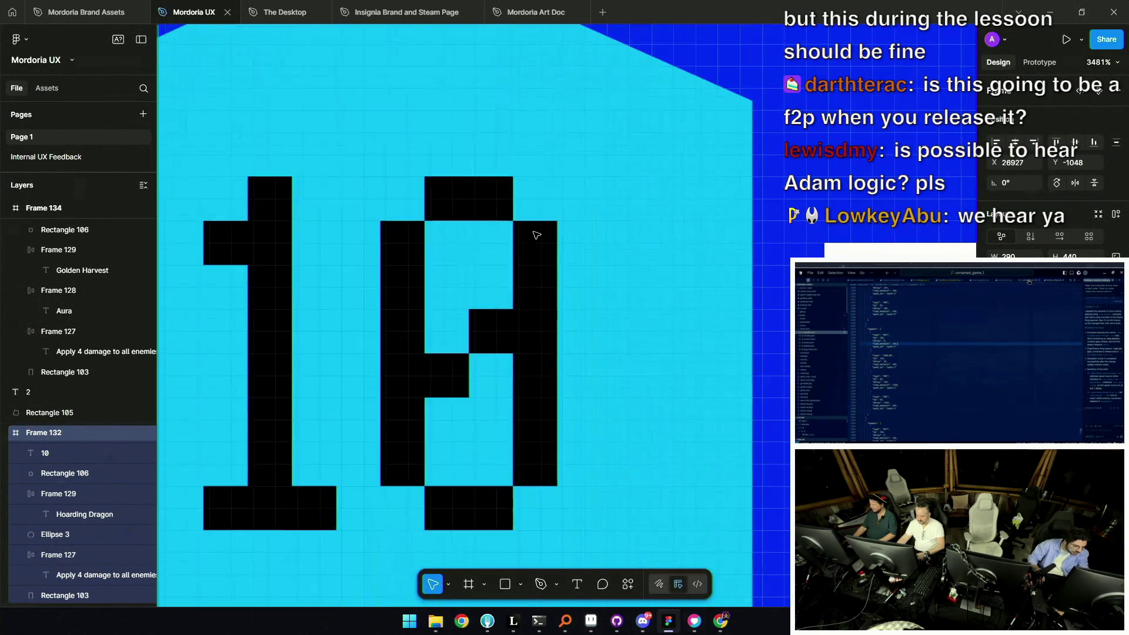
pyautogui.scroll(-2, 535, 233)
pyautogui.click(532, 247)
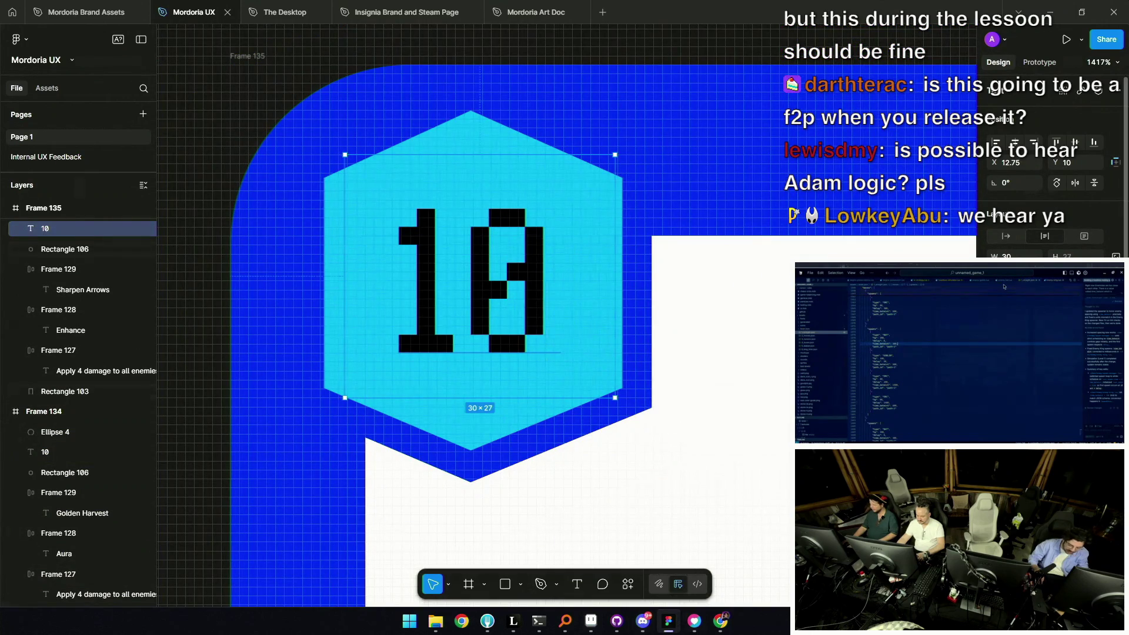
pyautogui.scroll(3, 402, 360)
pyautogui.scroll(2, 391, 378)
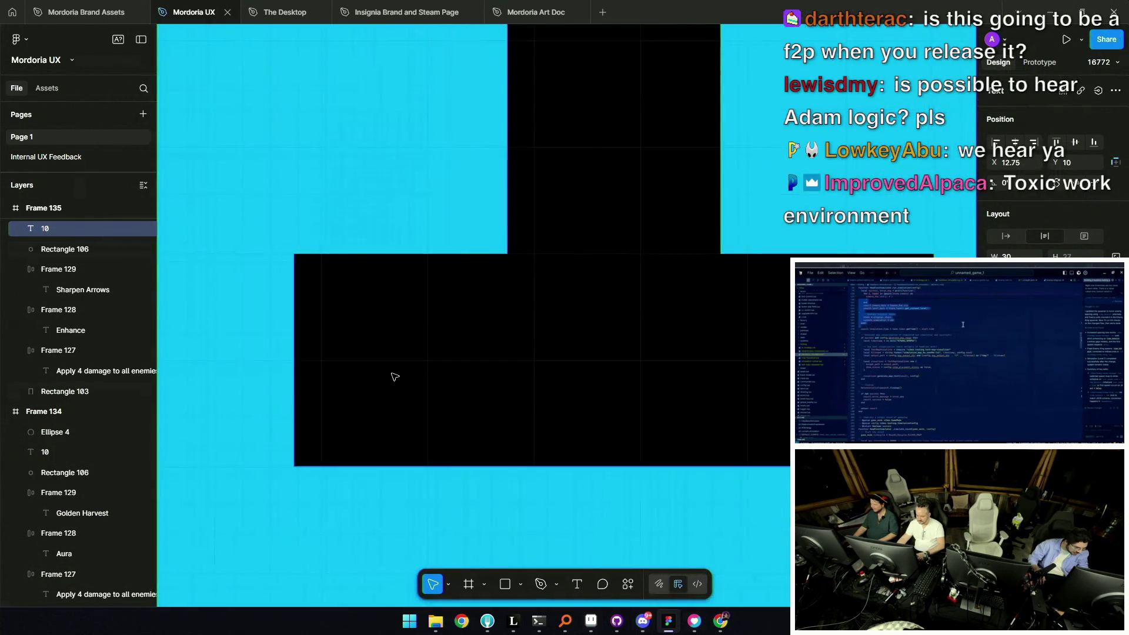
pyautogui.scroll(-3, 391, 378)
pyautogui.scroll(-3, 538, 346)
pyautogui.scroll(-3, 429, 210)
pyautogui.scroll(-5, 423, 227)
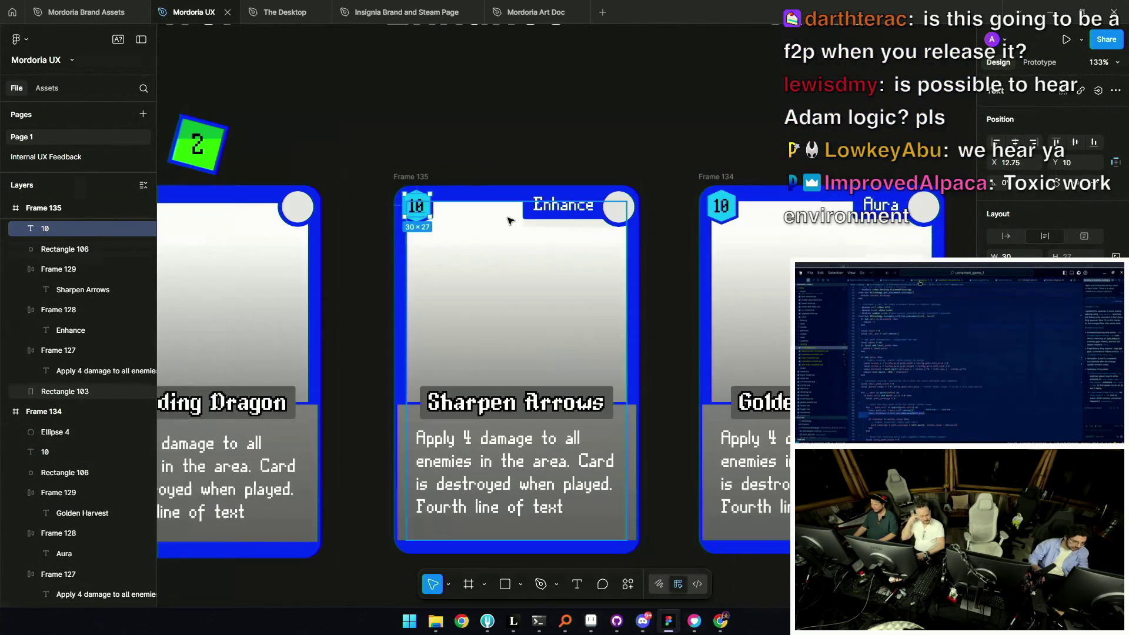
pyautogui.scroll(5, 572, 207)
pyautogui.scroll(5, 572, 208)
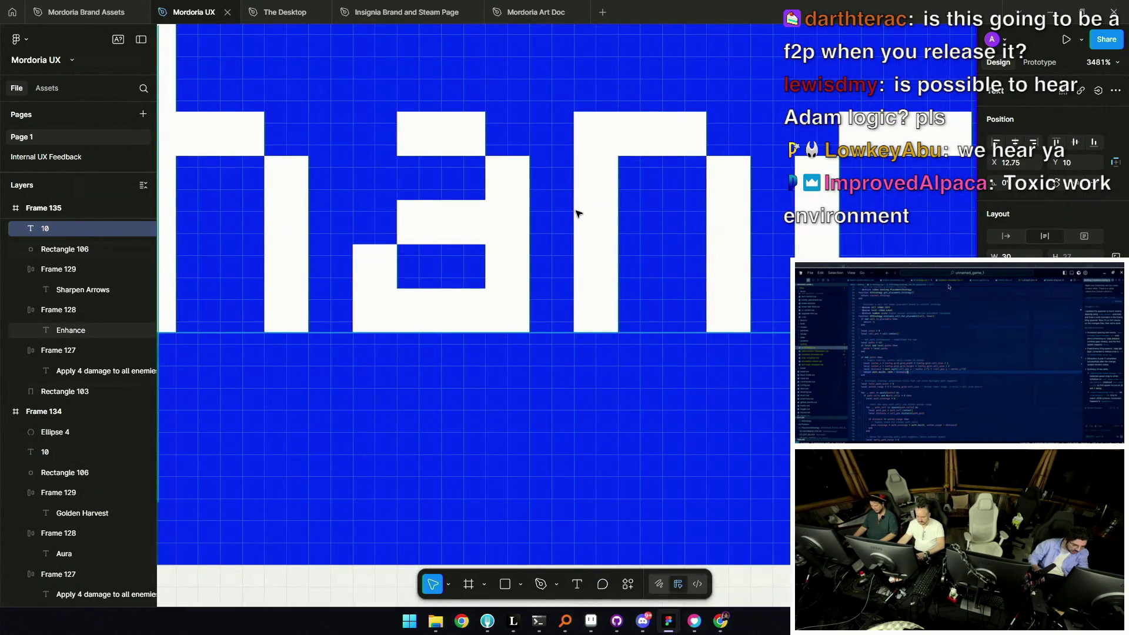
pyautogui.scroll(2, 588, 232)
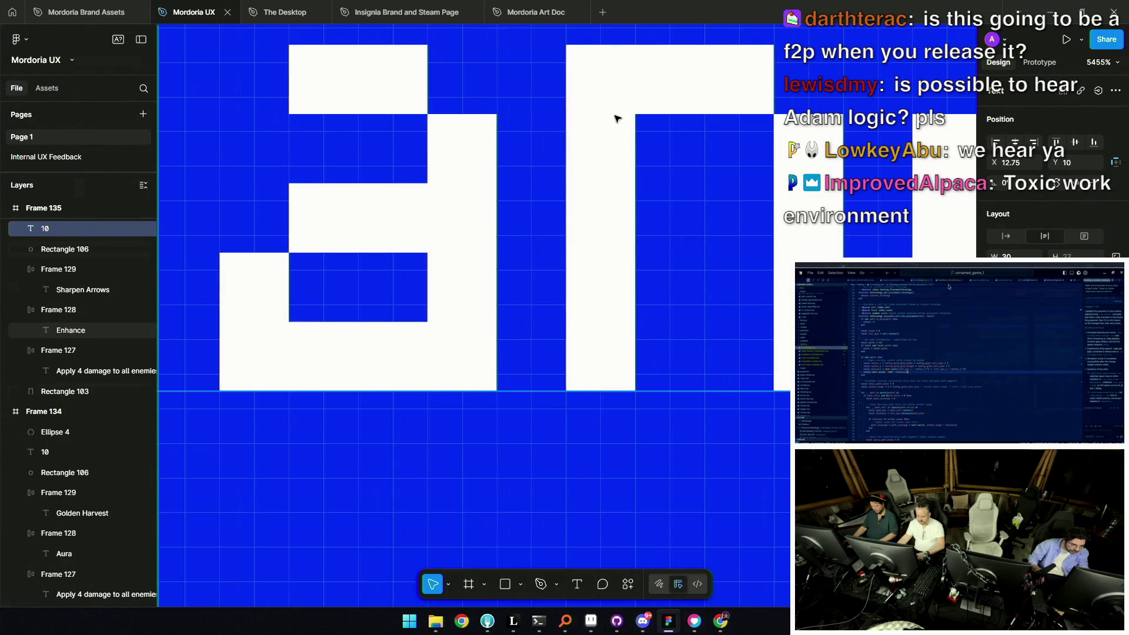
pyautogui.scroll(-5, 616, 119)
pyautogui.scroll(-5, 612, 118)
pyautogui.scroll(-4, 610, 123)
pyautogui.scroll(-4, 608, 128)
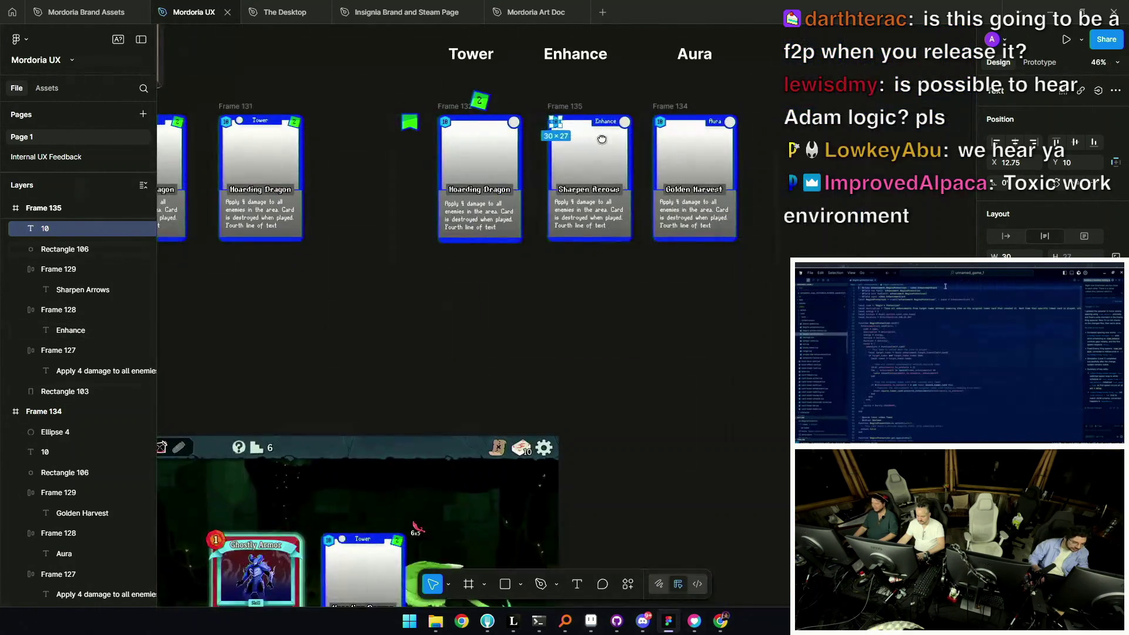
pyautogui.scroll(2, 487, 219)
pyautogui.click(410, 203)
pyautogui.hscroll(-5, 529, 204)
pyautogui.scroll(-3, 667, 205)
pyautogui.scroll(-3, 668, 206)
pyautogui.scroll(3, 667, 205)
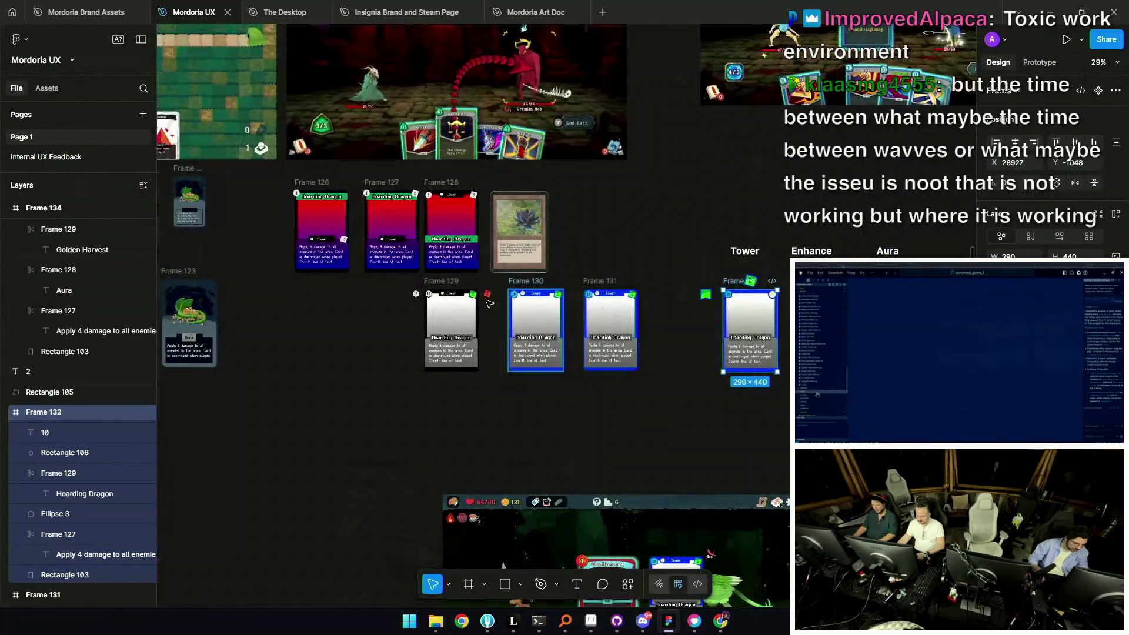
pyautogui.scroll(5, 652, 229)
pyautogui.scroll(3, 628, 248)
pyautogui.click(662, 246)
pyautogui.scroll(5, 696, 247)
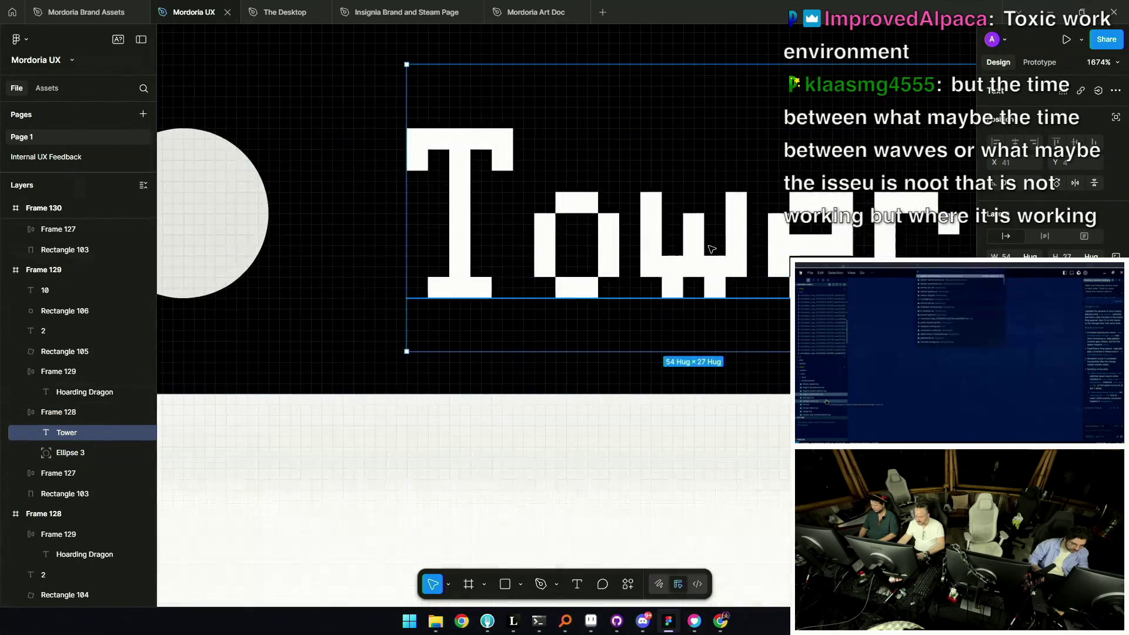
pyautogui.scroll(2, 710, 250)
pyautogui.scroll(-5, 711, 250)
pyautogui.scroll(-5, 710, 249)
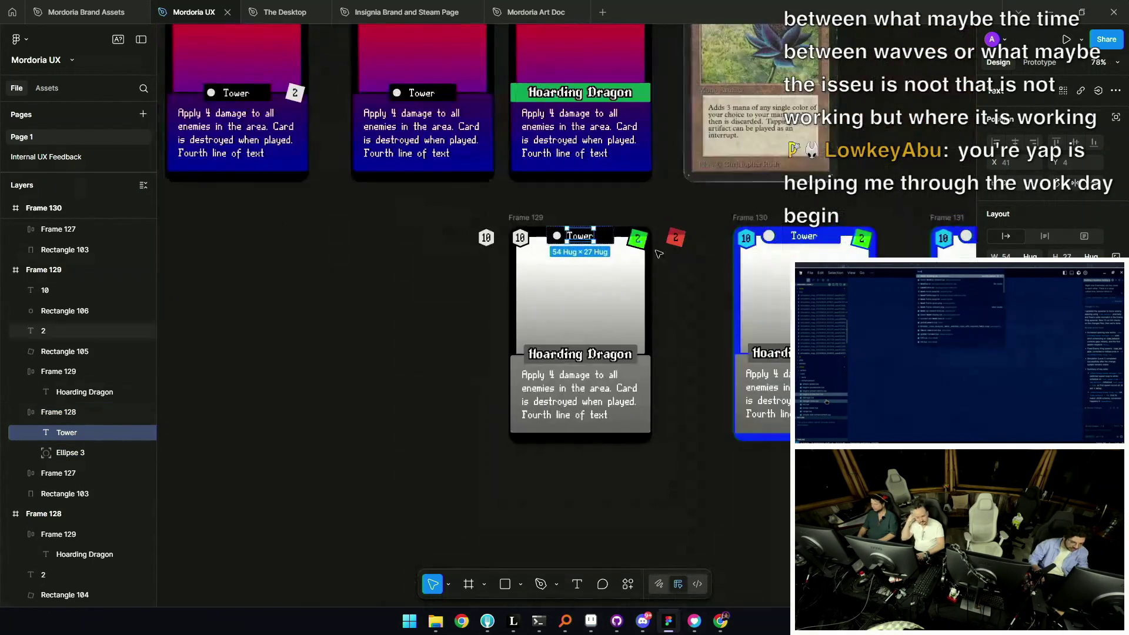
pyautogui.hscroll(3, 352, 213)
# Inspect the Frame 129 and Frame 130 Tower cards and their Tower titles
pyautogui.click(352, 214)
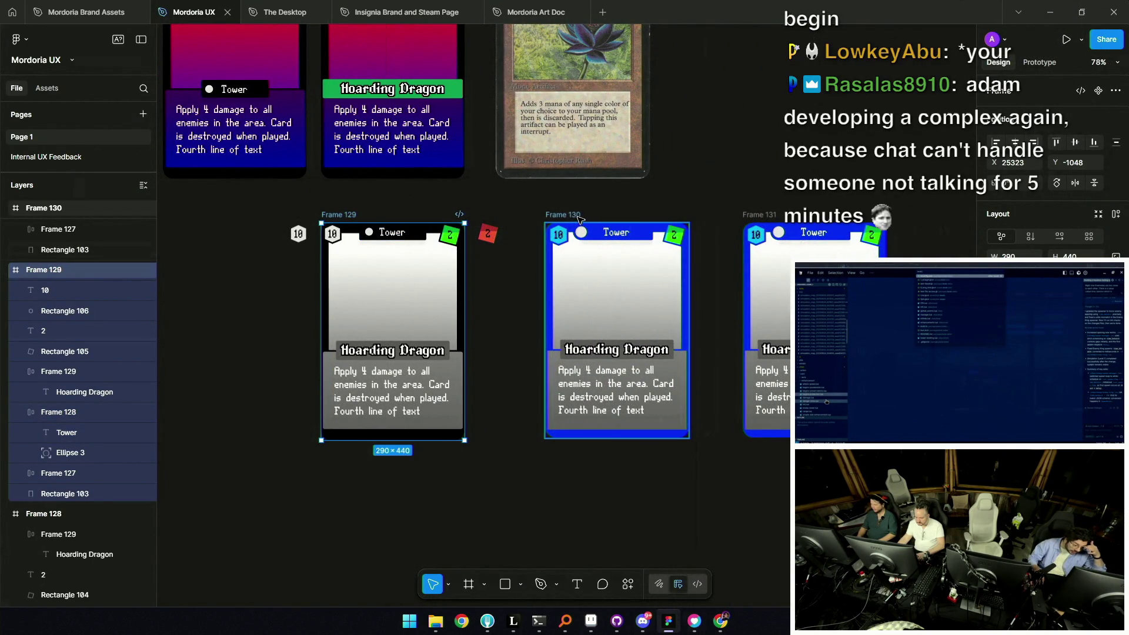
pyautogui.click(611, 235)
pyautogui.click(615, 232)
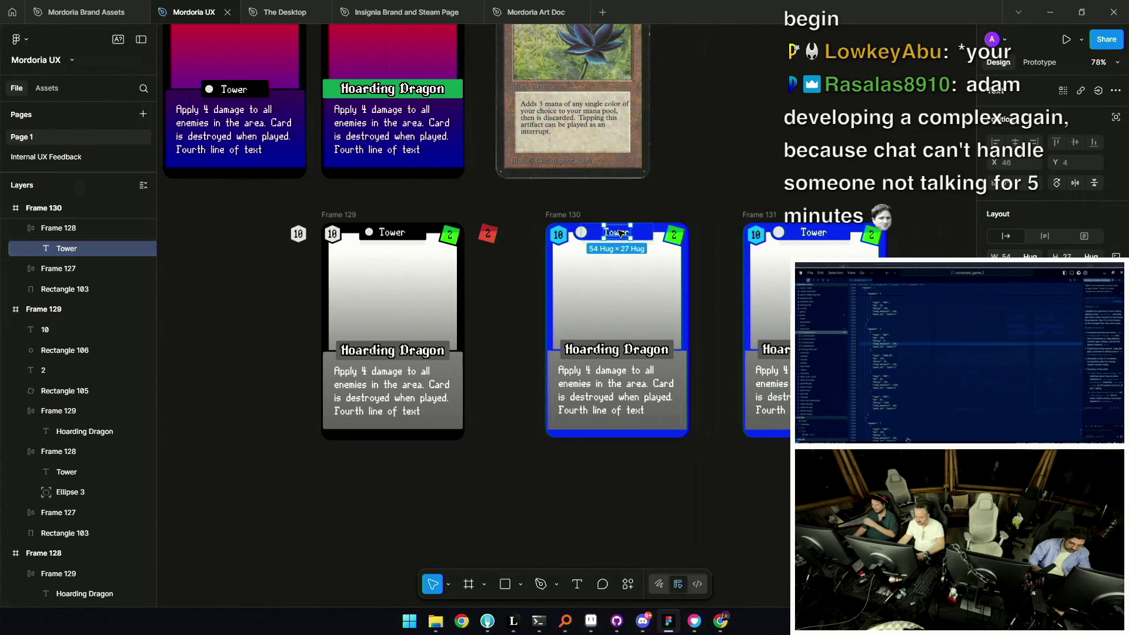
pyautogui.click(388, 232)
pyautogui.click(672, 234)
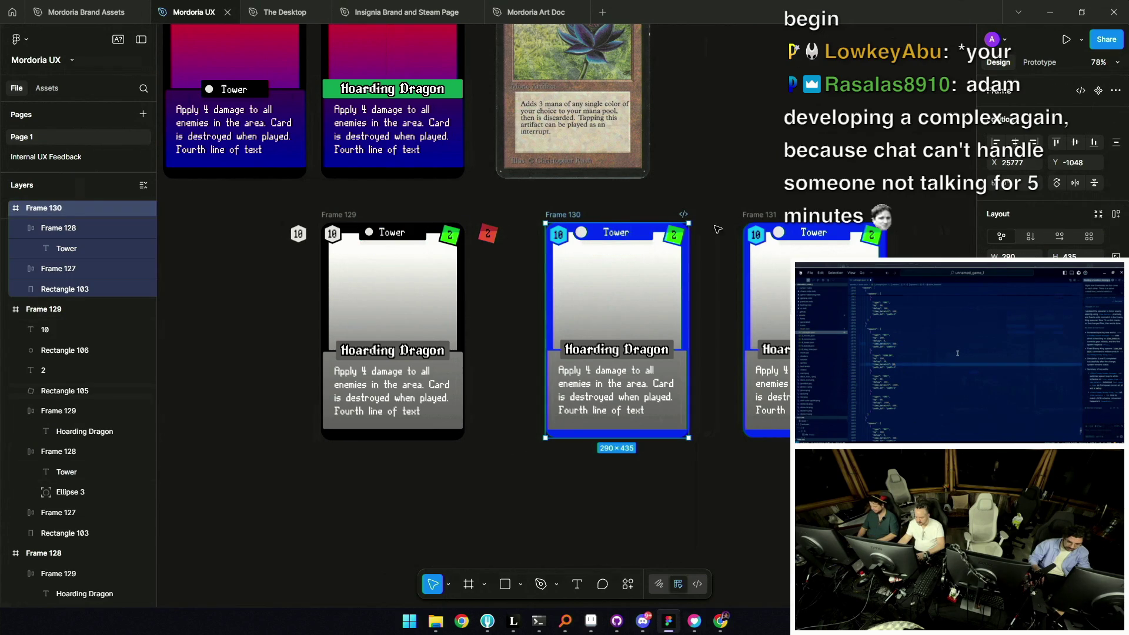
# Move Frame 131 onto Frame 129's spot, undo it, and return to the Aseprite card
pyautogui.moveTo(780, 214); pyautogui.dragTo(342, 210)
pyautogui.hotkey('ctrl', 'z')
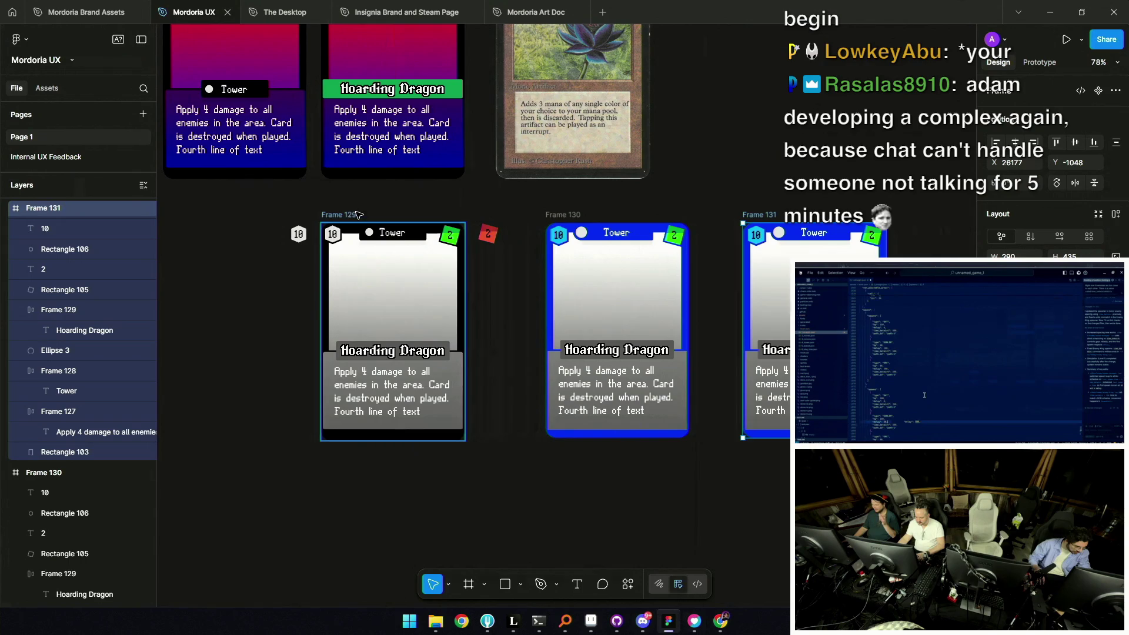
pyautogui.keyDown('ctrl'); pyautogui.scroll(5, 600, 377); pyautogui.keyUp('ctrl')
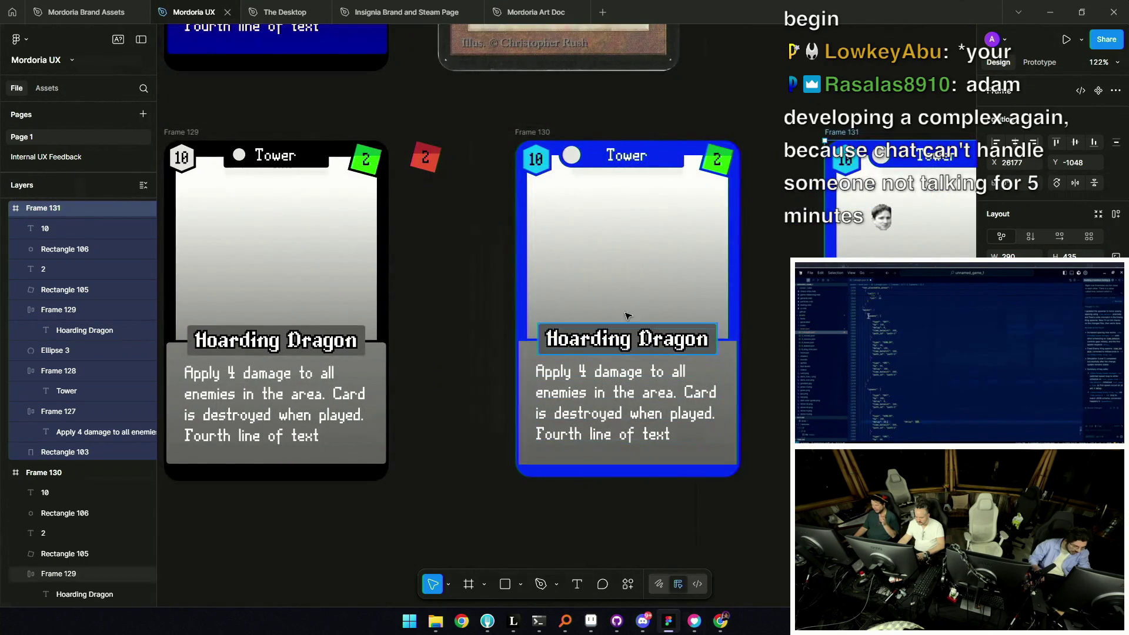
pyautogui.scroll(1, 609, 312)
pyautogui.hscroll(1, 610, 313)
pyautogui.keyDown('ctrl'); pyautogui.scroll(5, 529, 196); pyautogui.keyUp('ctrl')
pyautogui.keyDown('ctrl'); pyautogui.scroll(3, 547, 123); pyautogui.keyUp('ctrl')
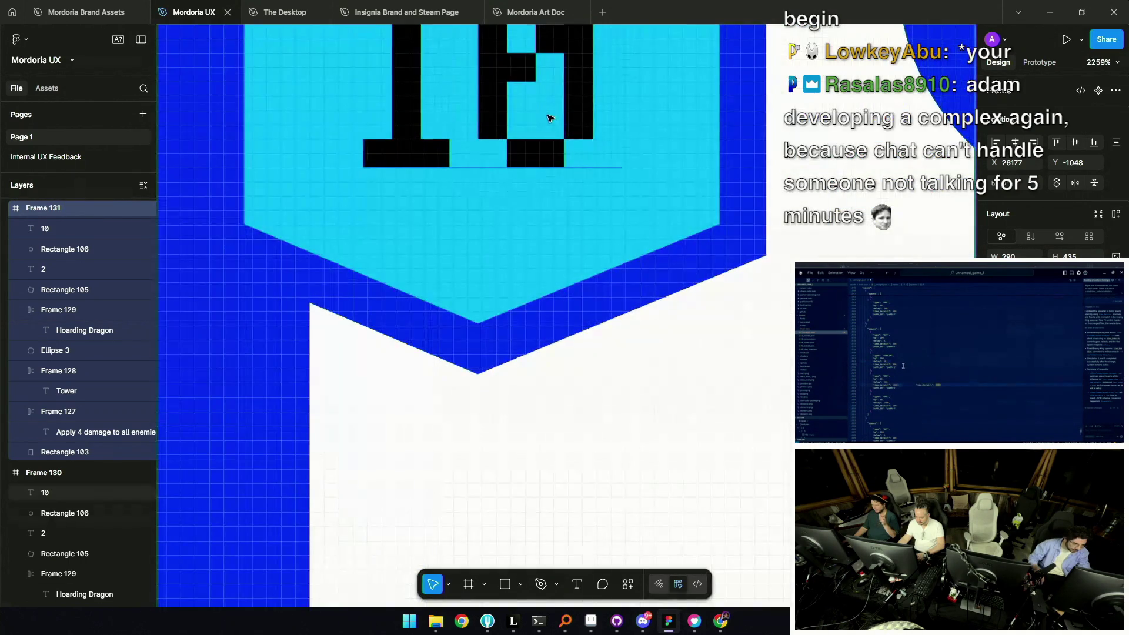
pyautogui.keyDown('ctrl'); pyautogui.scroll(-3, 555, 168); pyautogui.keyUp('ctrl')
pyautogui.keyDown('ctrl'); pyautogui.scroll(-10, 561, 174); pyautogui.keyUp('ctrl')
pyautogui.keyDown('ctrl'); pyautogui.scroll(-3, 561, 173); pyautogui.keyUp('ctrl')
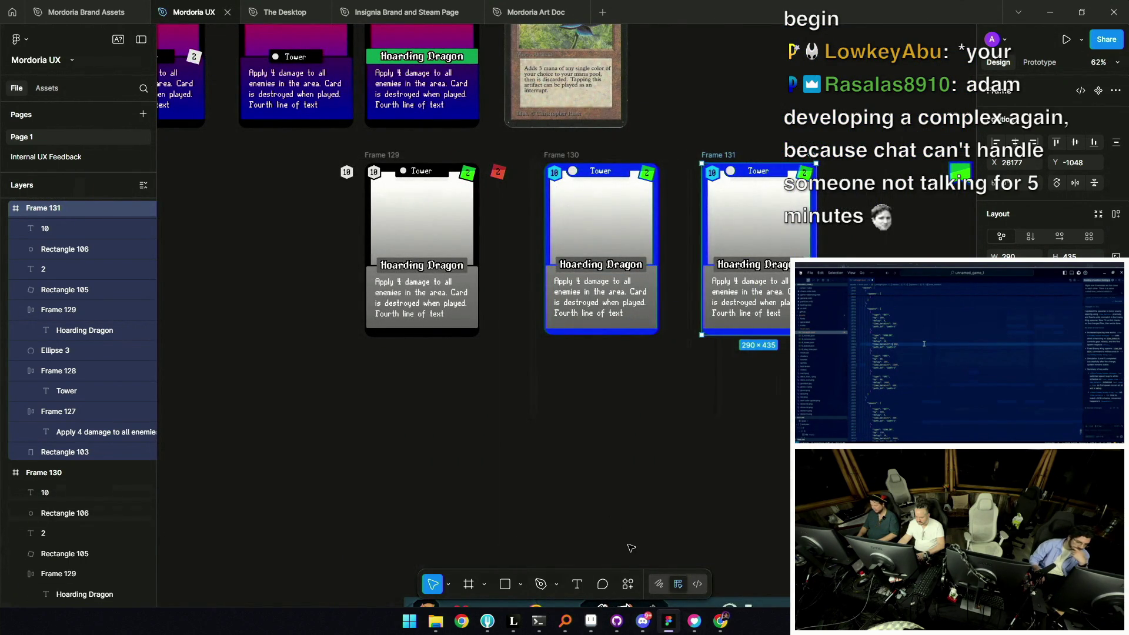
pyautogui.click(590, 621)
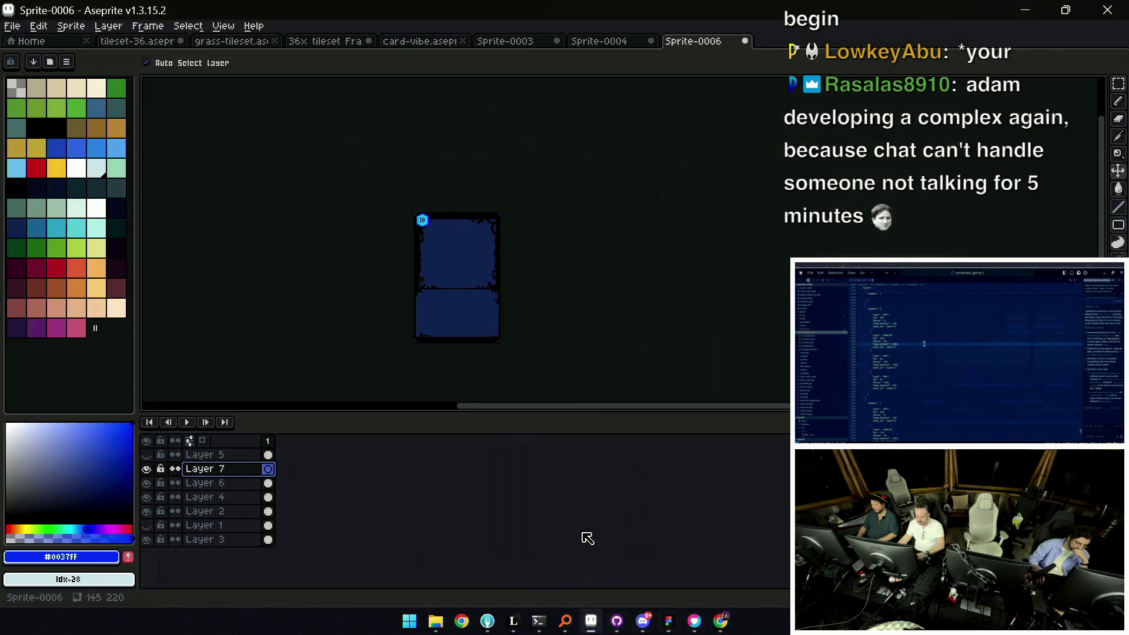
# Hide Layer 1 and paste the landscape picture, dragging it toward the card's centre
pyautogui.click(147, 525)
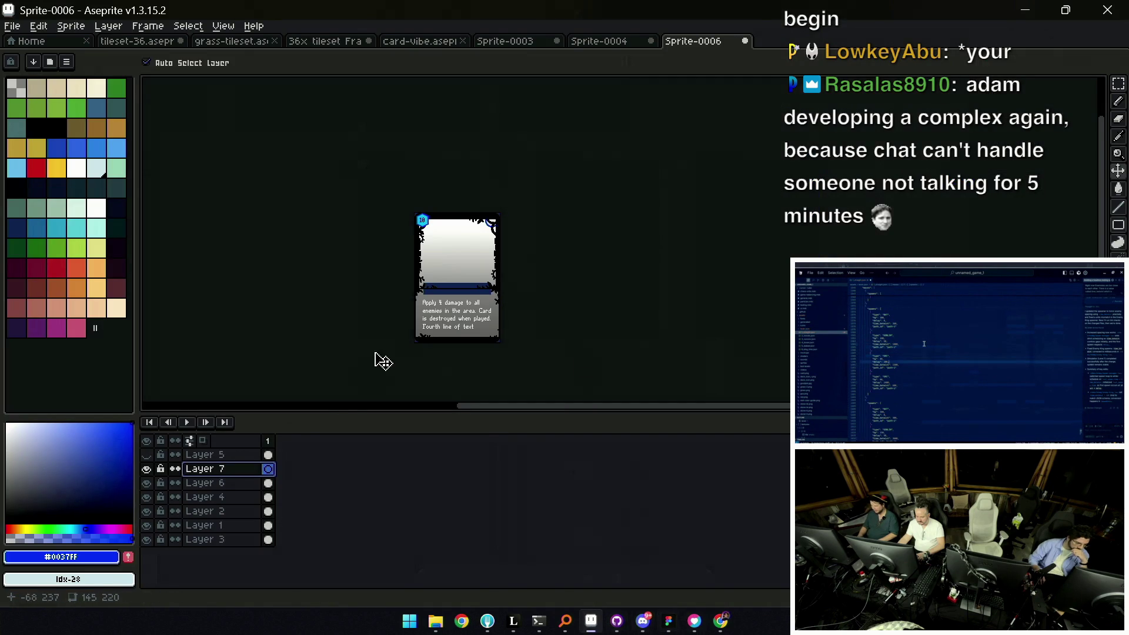
pyautogui.scroll(4, 371, 368)
pyautogui.scroll(3, 433, 303)
pyautogui.press('b')
pyautogui.click(371, 282)
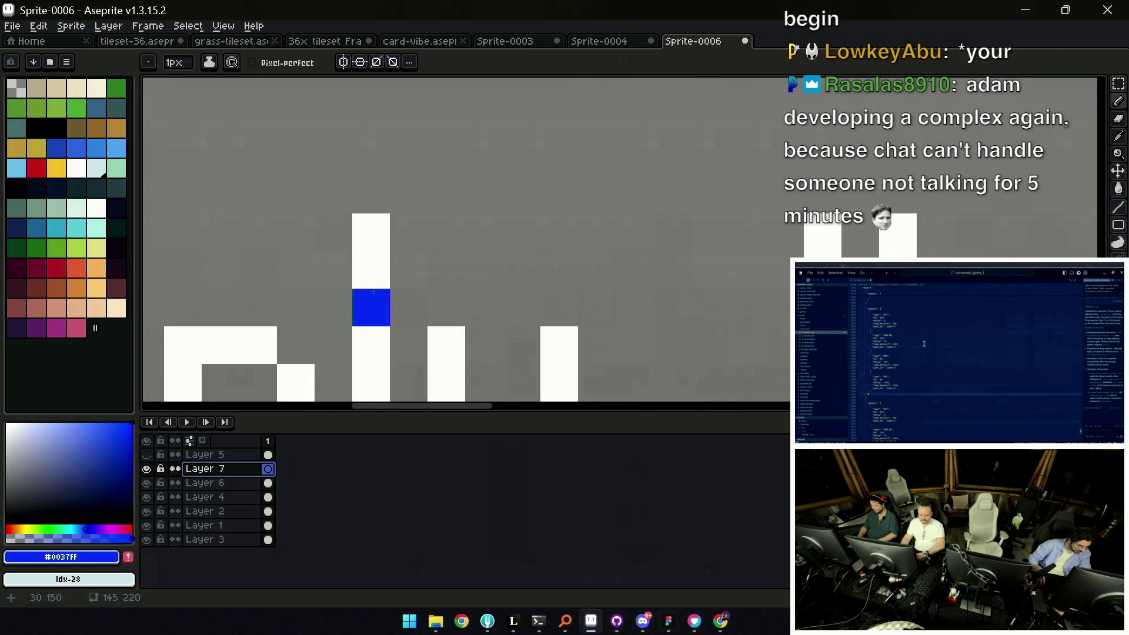
pyautogui.scroll(-5, 371, 307)
pyautogui.scroll(-1, 411, 299)
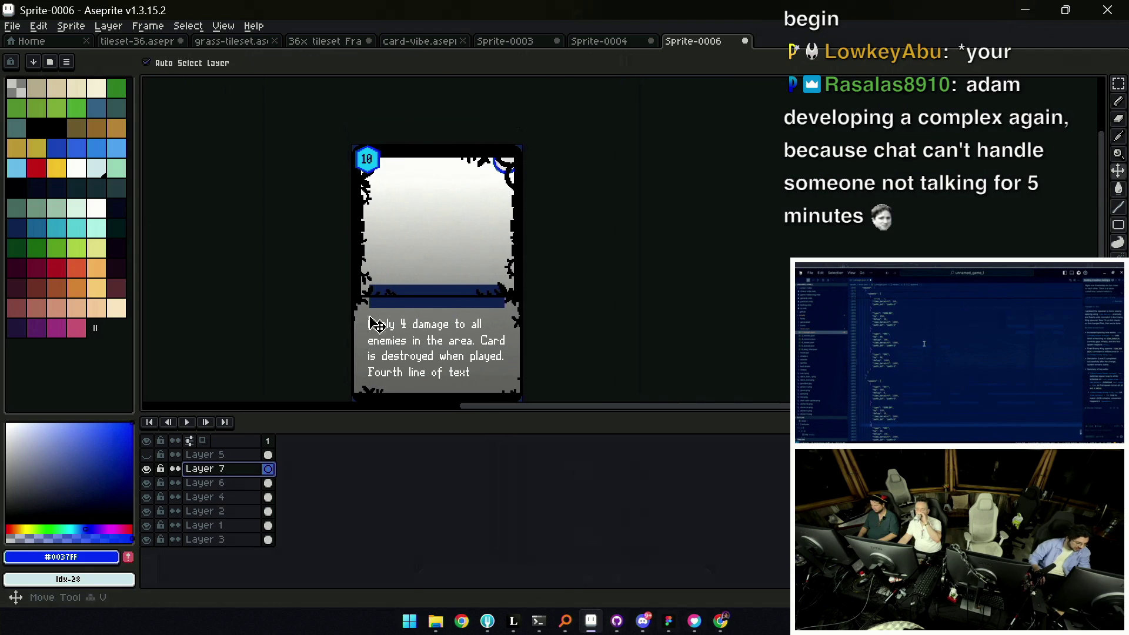
pyautogui.hotkey('ctrl', 'v')
pyautogui.moveTo(392, 216)
pyautogui.mouseDown()
pyautogui.moveTo(445, 281)
pyautogui.moveTo(465, 261)
pyautogui.mouseUp()
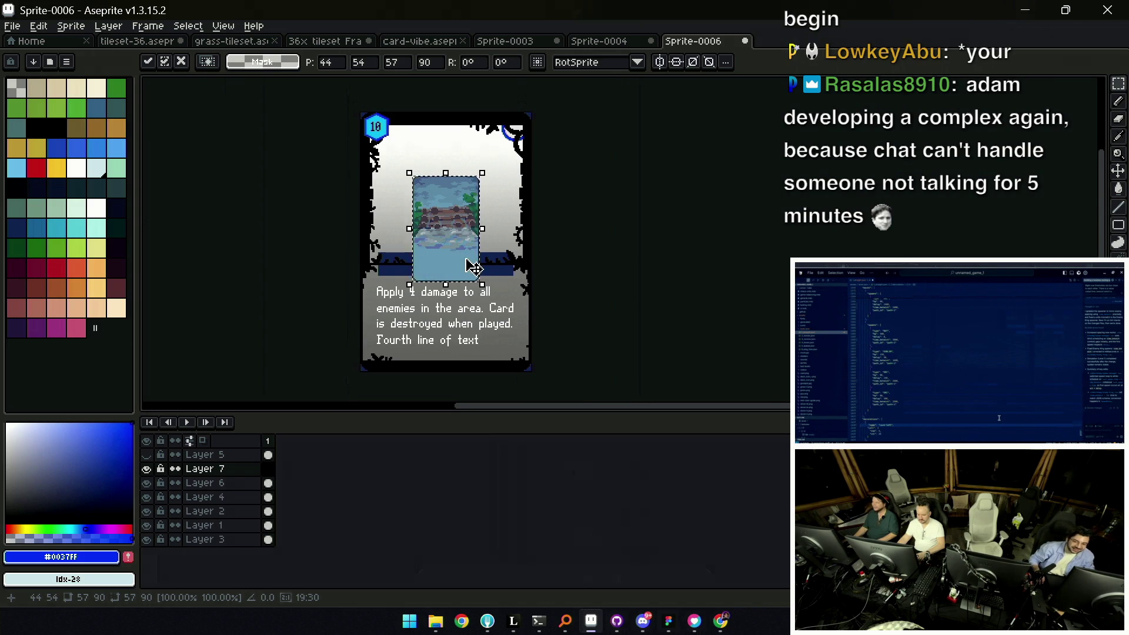
# Place the picture at the top-left, drop Layer 7 beneath Layer 2, and scale it to fill the card
pyautogui.press('v')
pyautogui.moveTo(439, 231); pyautogui.dragTo(410, 196)
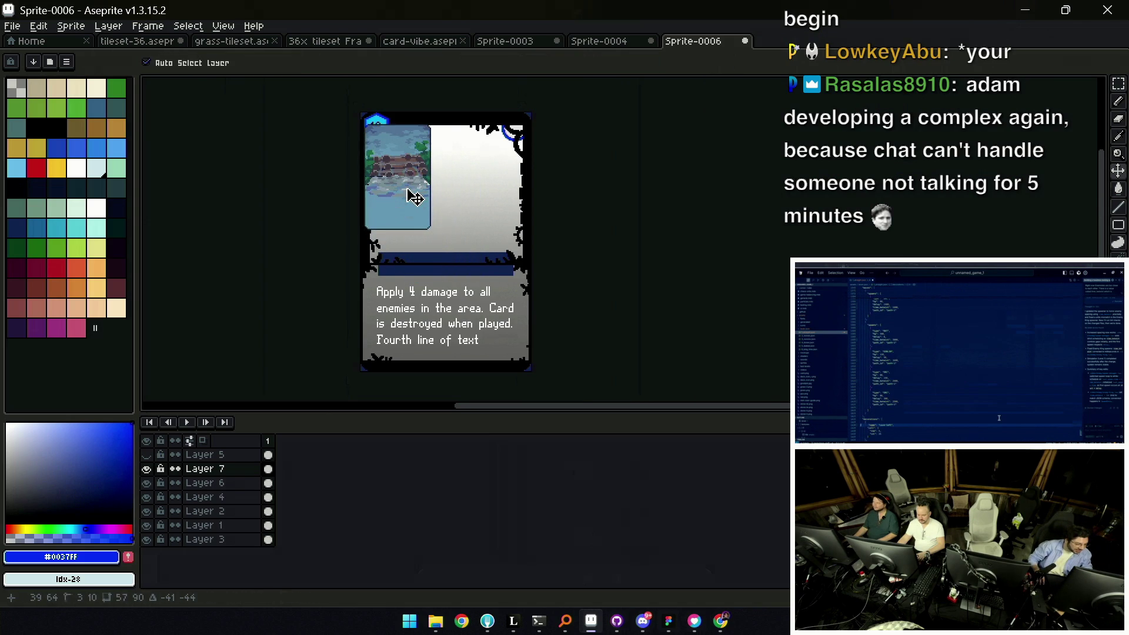
pyautogui.moveTo(222, 468); pyautogui.dragTo(227, 516)
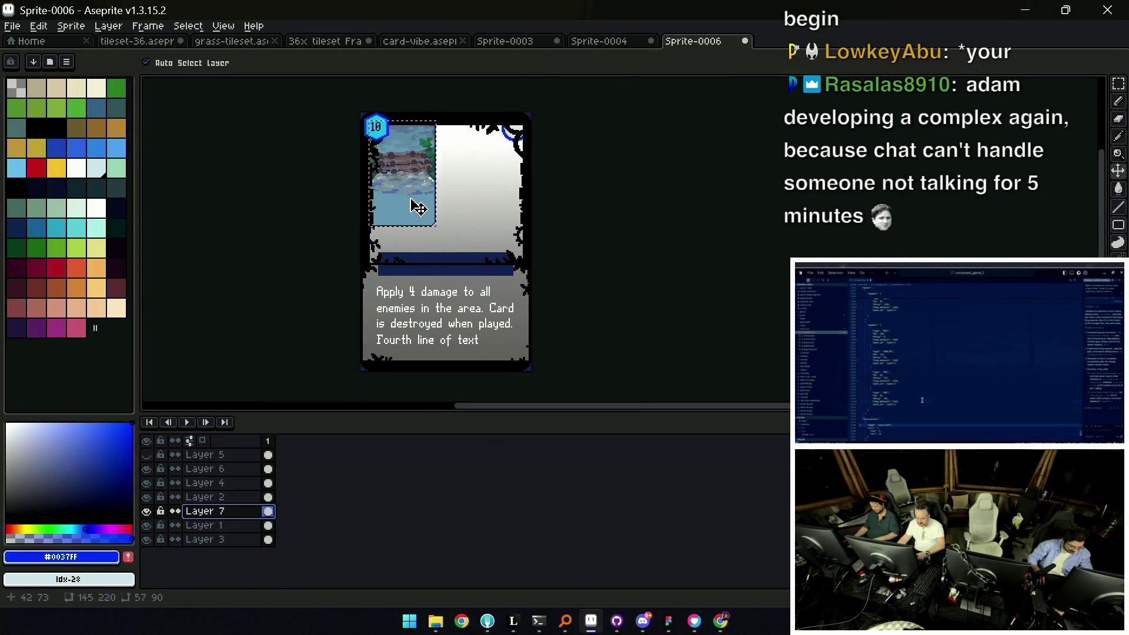
pyautogui.press('m')
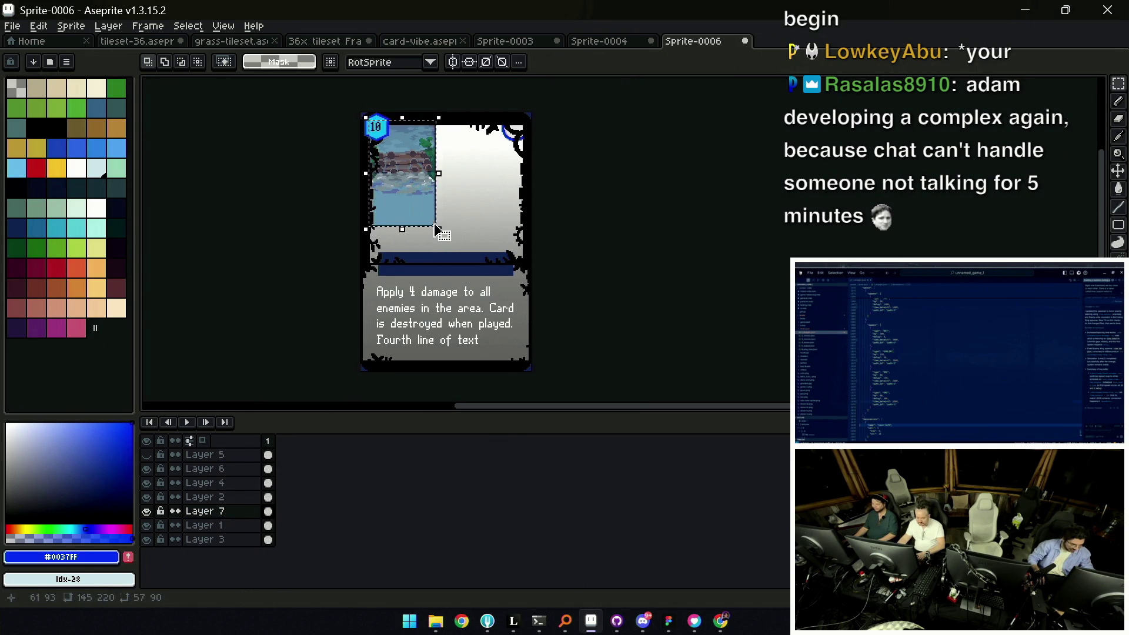
pyautogui.moveTo(438, 229); pyautogui.dragTo(562, 369)
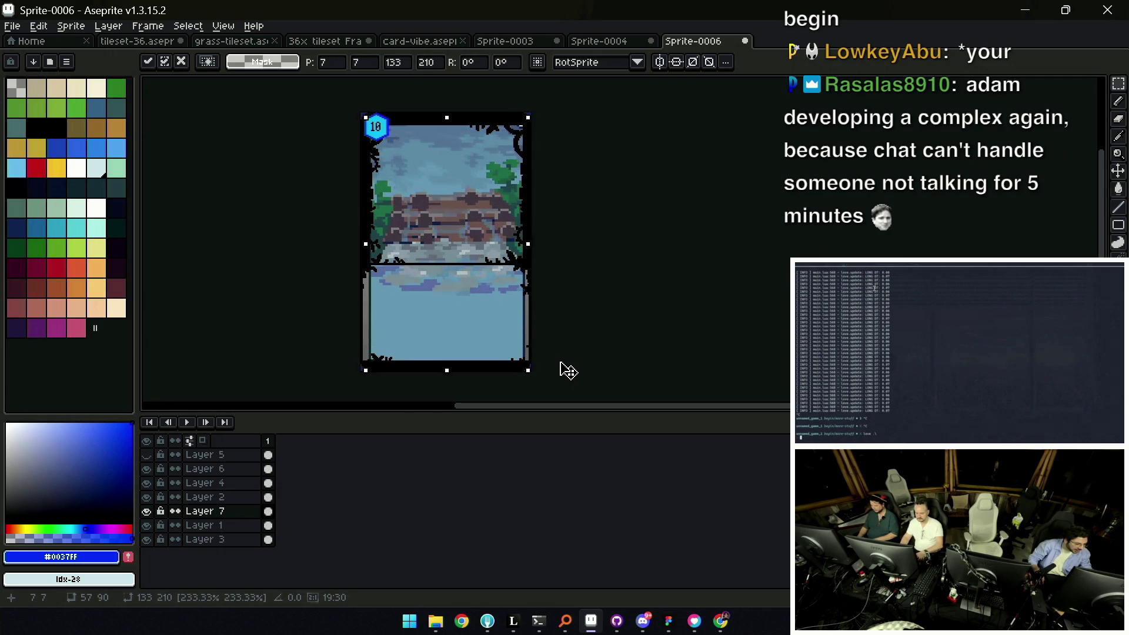
# Nudge the landscape image into position, commit it, and raise its layer in the stack
pyautogui.press('Right')
pyautogui.press('Right')
pyautogui.press('Right')
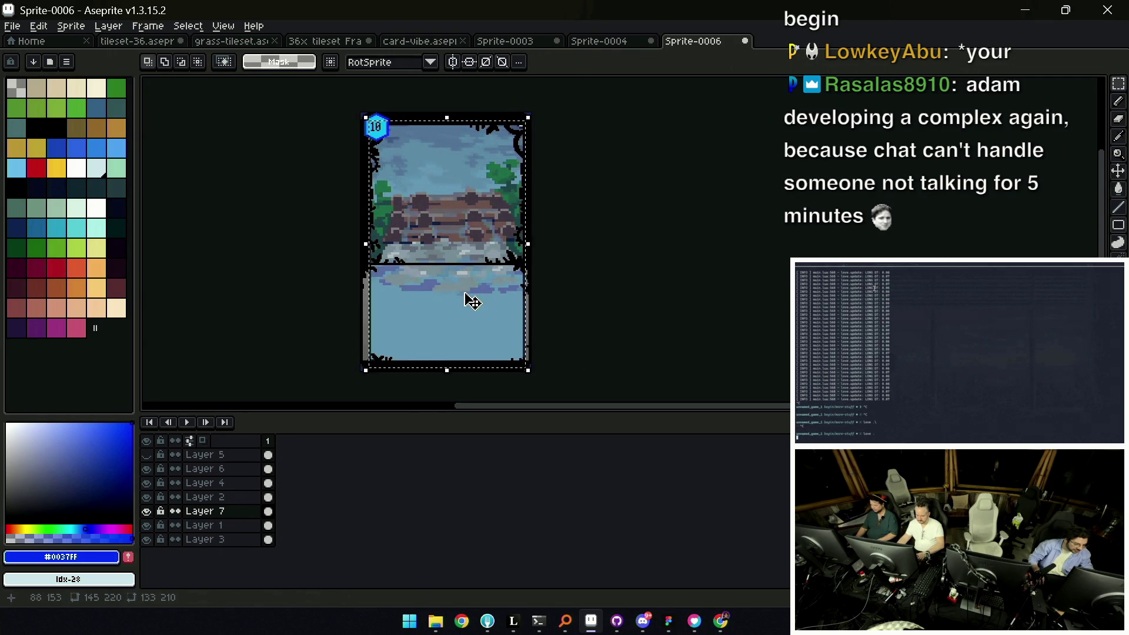
pyautogui.moveTo(471, 301); pyautogui.dragTo(462, 296)
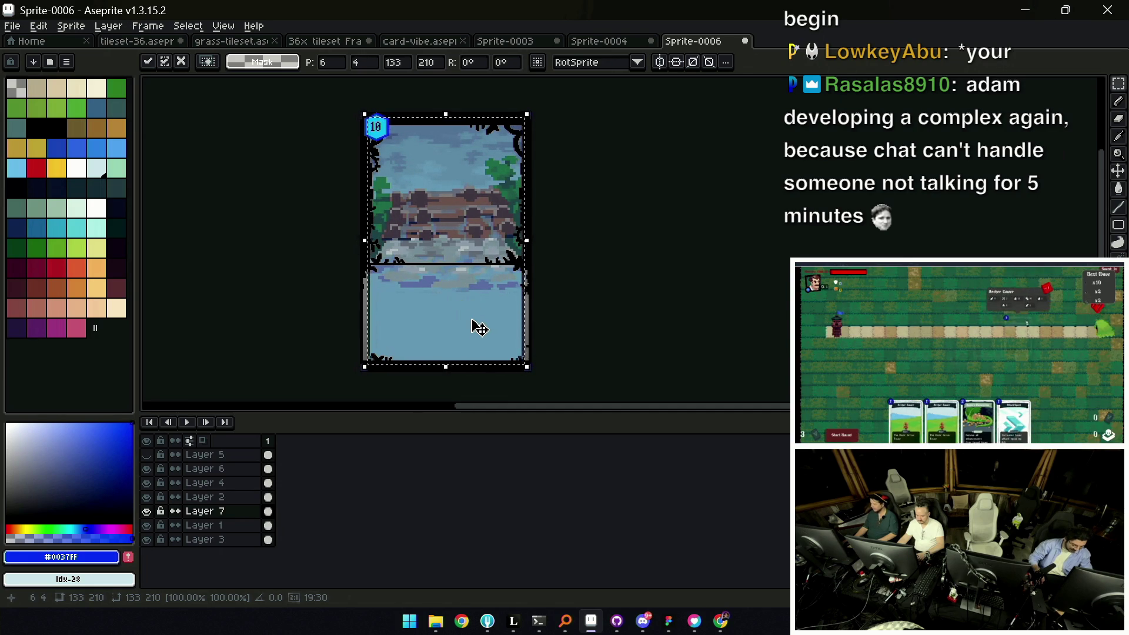
pyautogui.scroll(-3, 471, 302)
pyautogui.scroll(3, 471, 290)
pyautogui.press('Return')
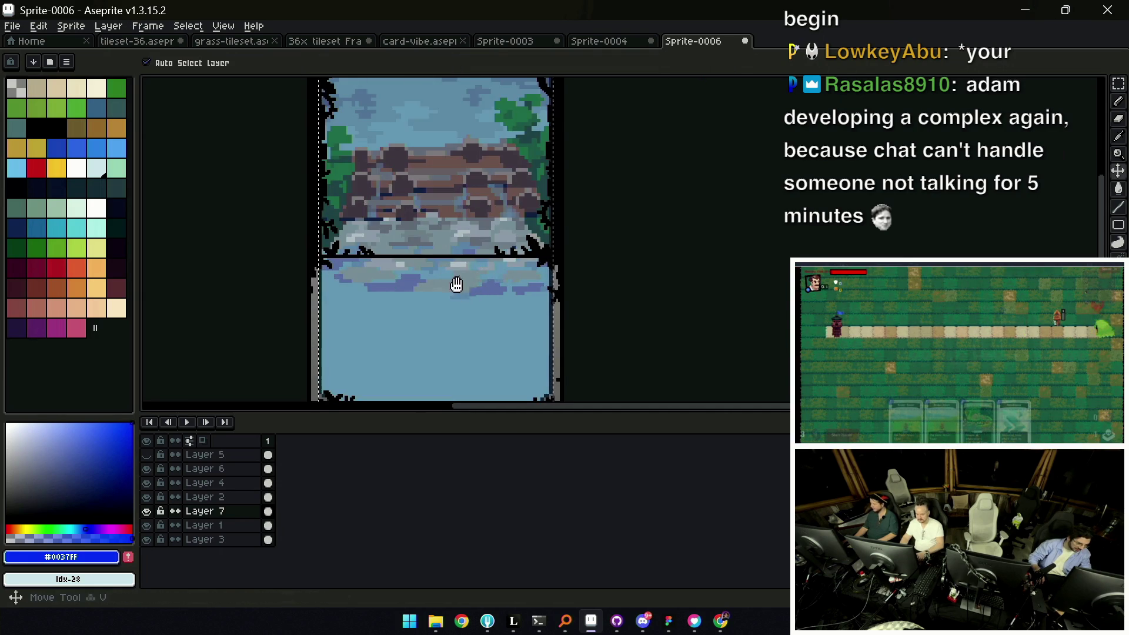
pyautogui.scroll(-1, 462, 289)
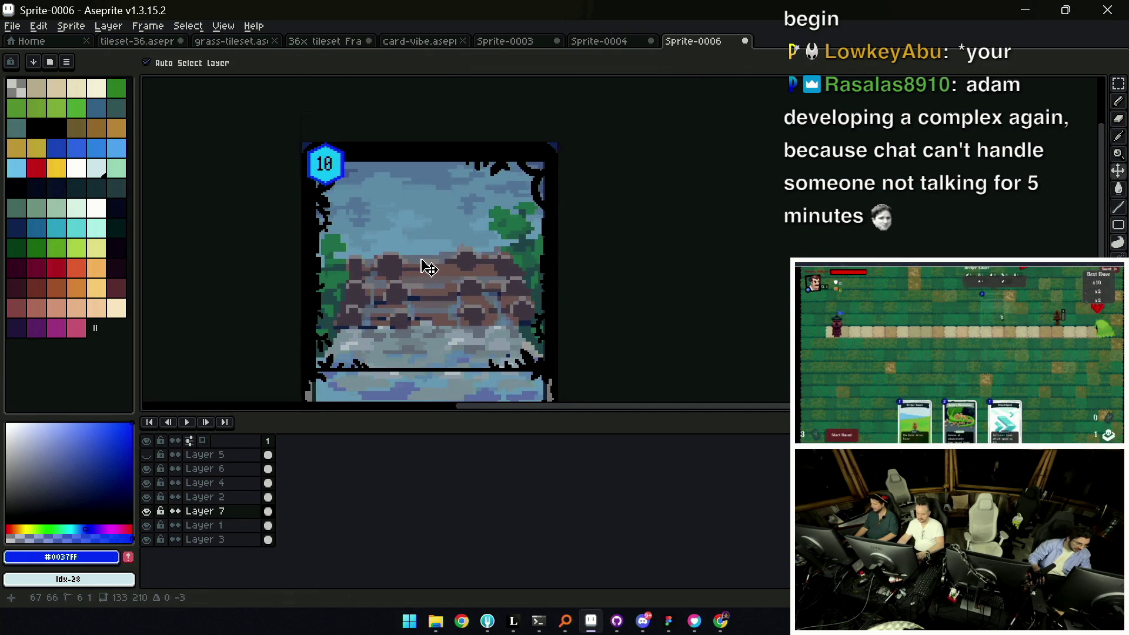
pyautogui.scroll(-3, 424, 267)
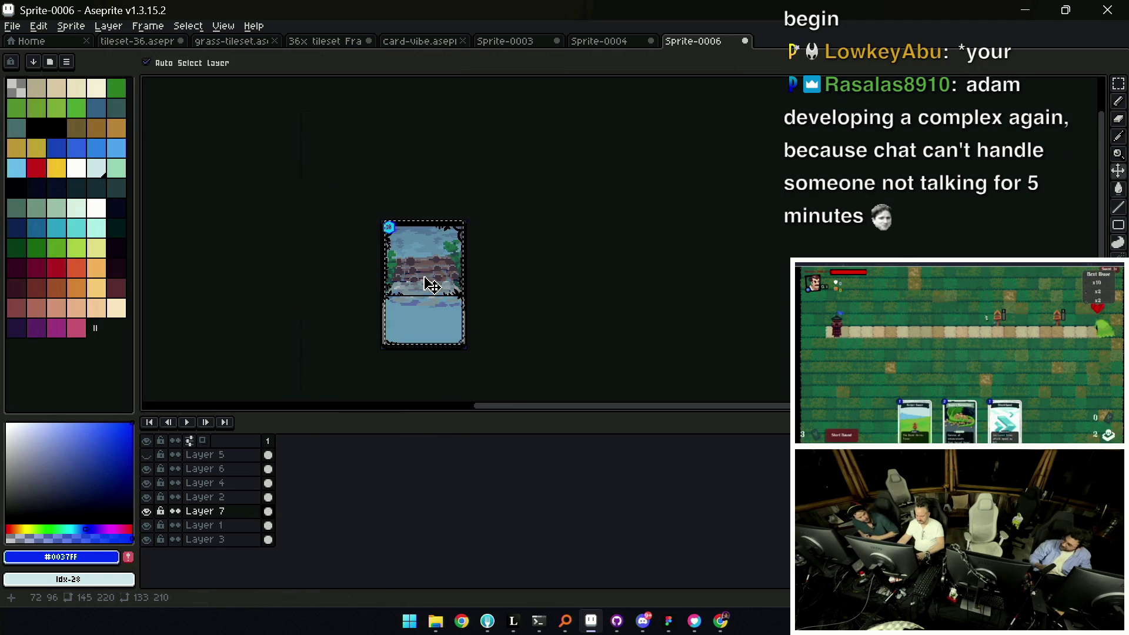
pyautogui.hotkey('ctrl', 'z')
pyautogui.hotkey('ctrl', 'z')
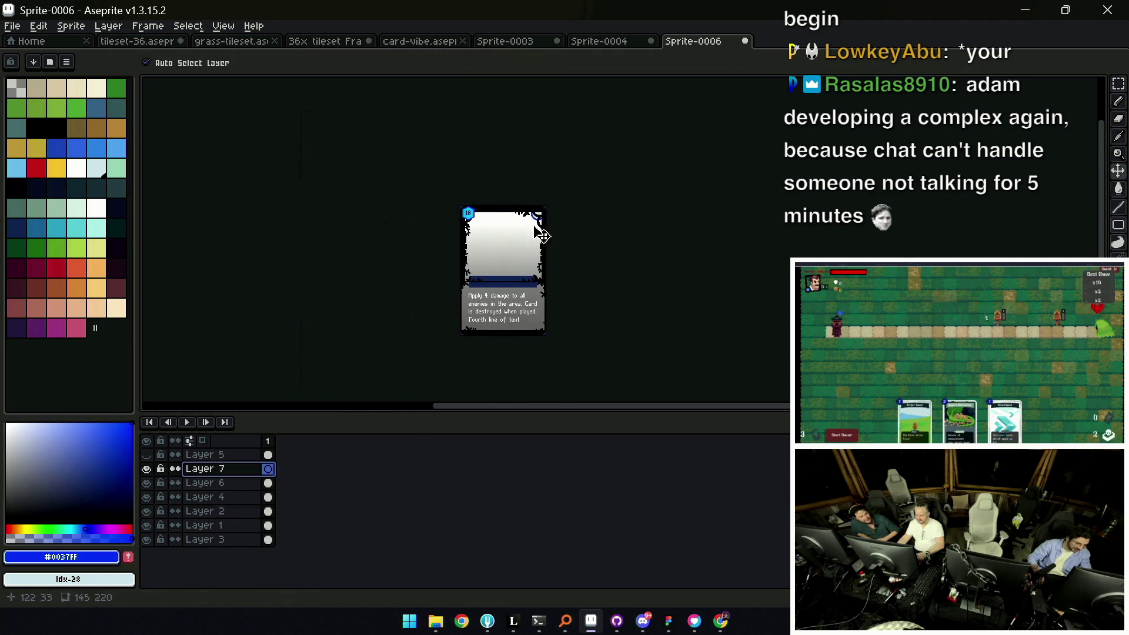
# Browse the other open sprite and tileset files, ending back on the Sprite-0006 card
pyautogui.click(597, 41)
pyautogui.click(521, 43)
pyautogui.click(420, 41)
pyautogui.click(325, 41)
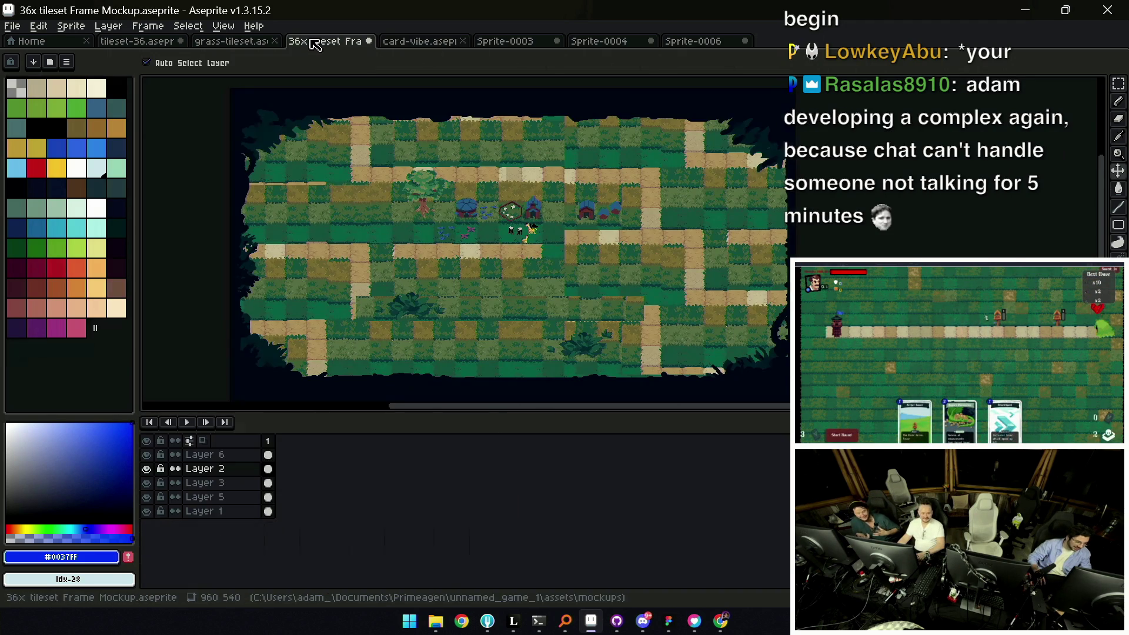
pyautogui.click(233, 41)
pyautogui.click(137, 42)
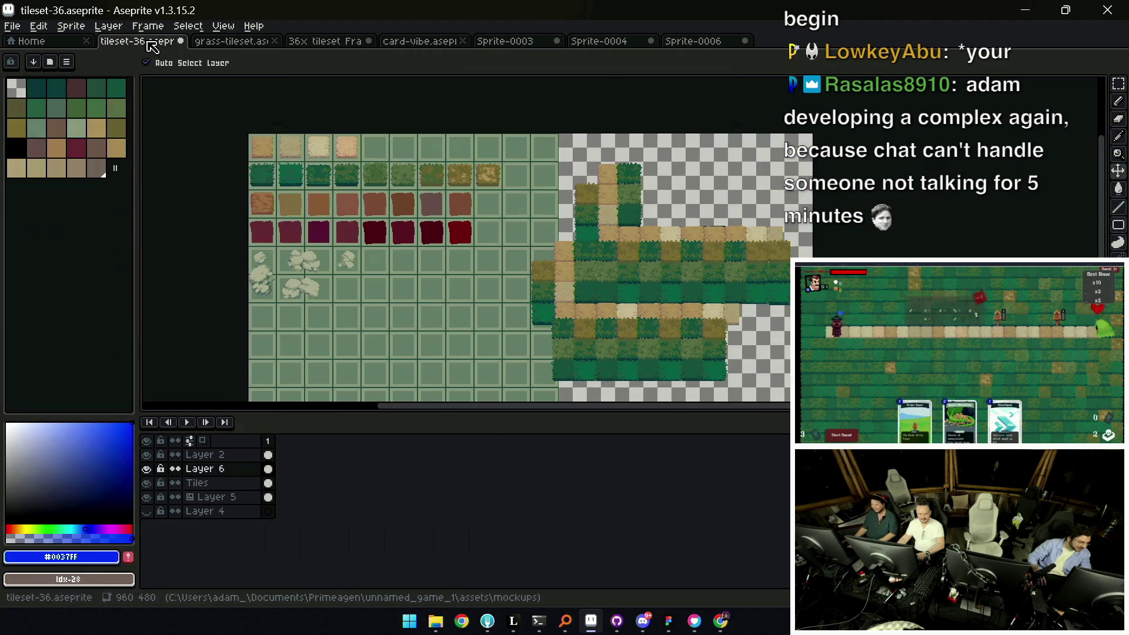
pyautogui.scroll(-2, 397, 156)
pyautogui.click(298, 41)
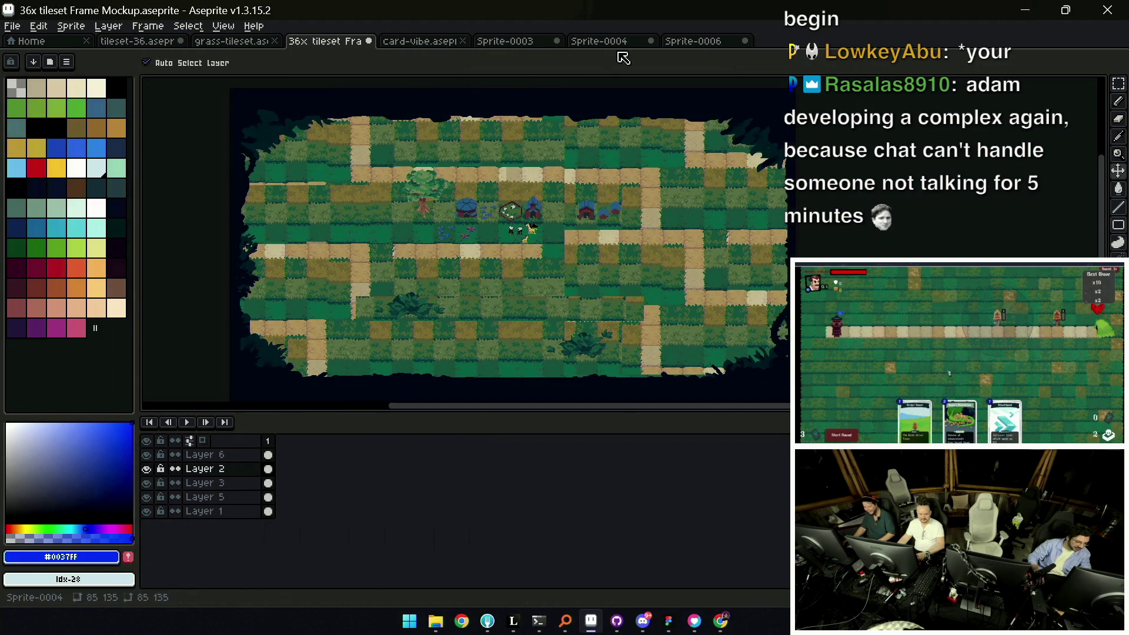
pyautogui.click(599, 41)
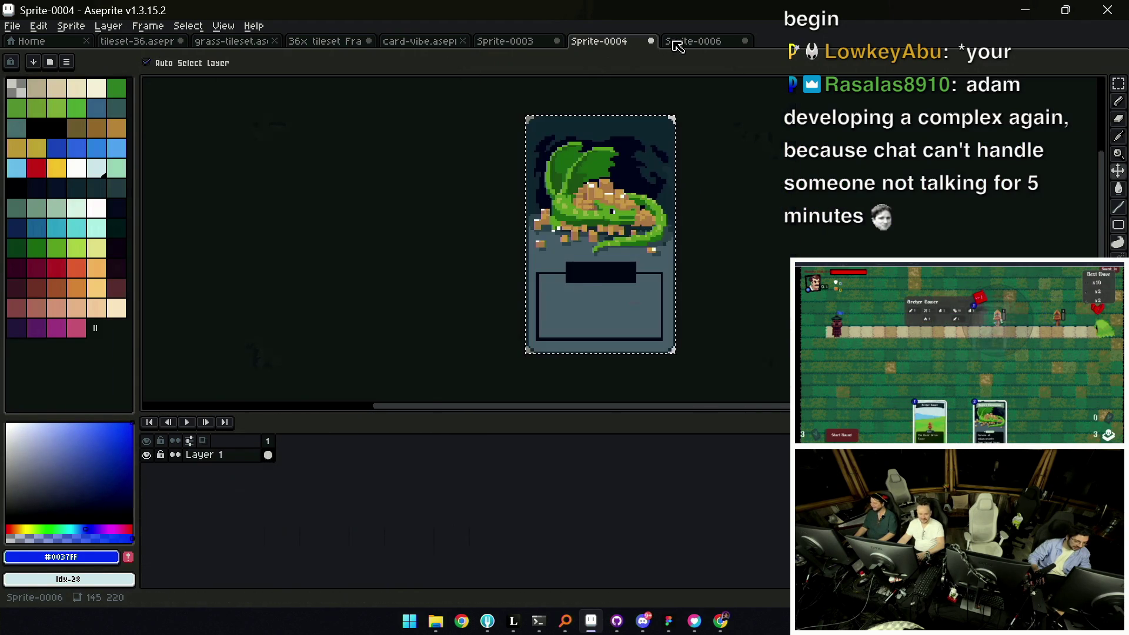
pyautogui.click(679, 41)
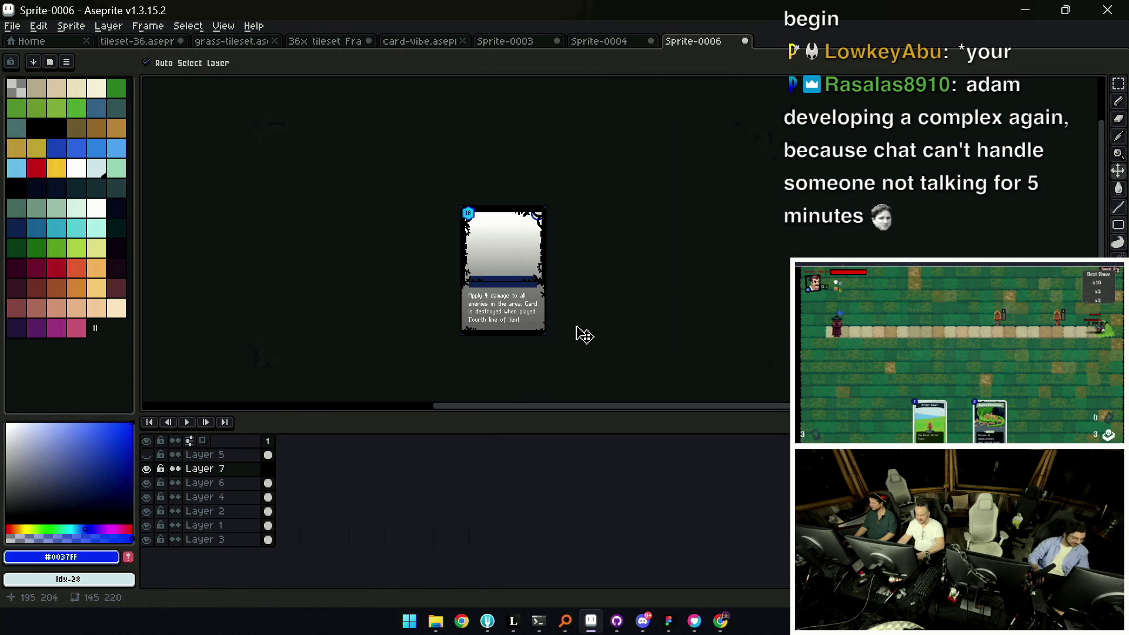
pyautogui.scroll(2, 500, 275)
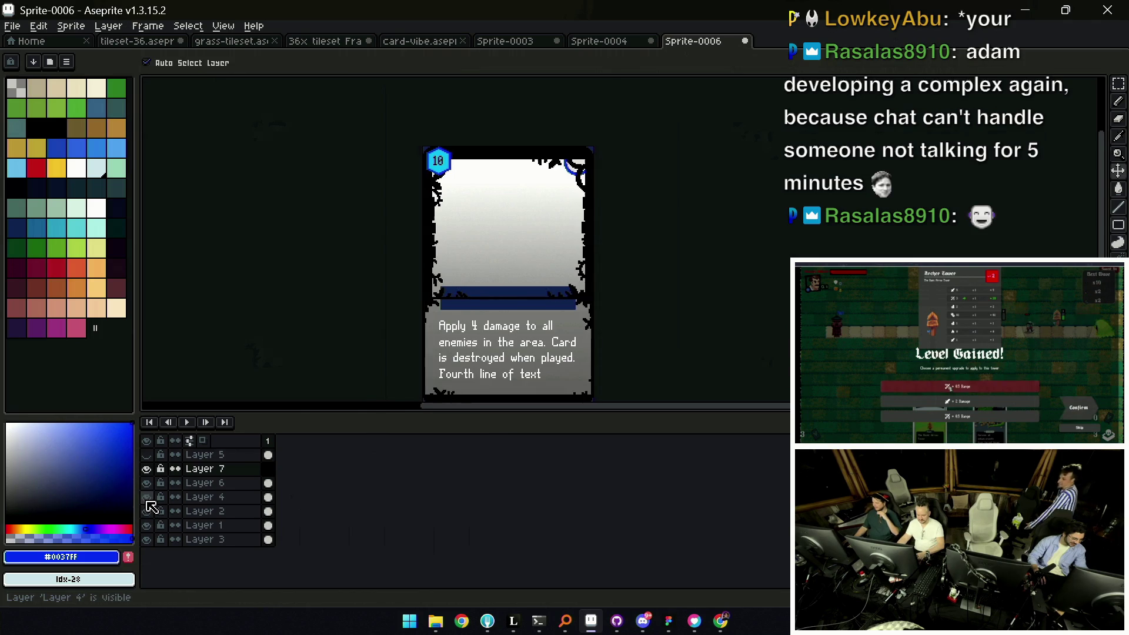
# Make Layer 1 the working layer and add a new empty layer above it
pyautogui.click(215, 526)
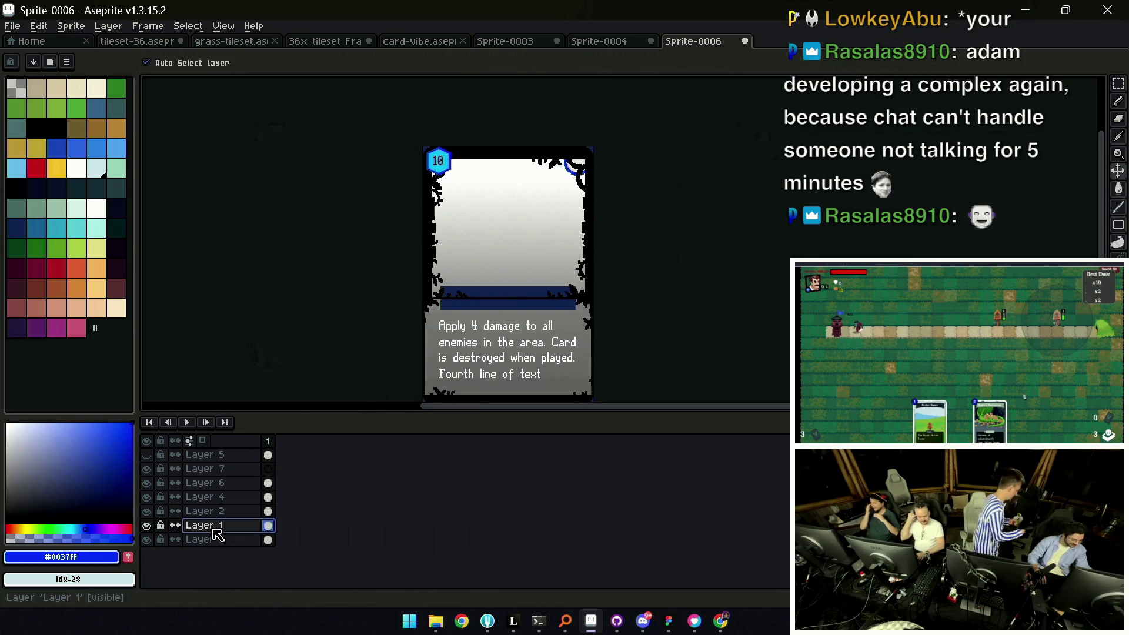
pyautogui.hotkey('shift', 'n')
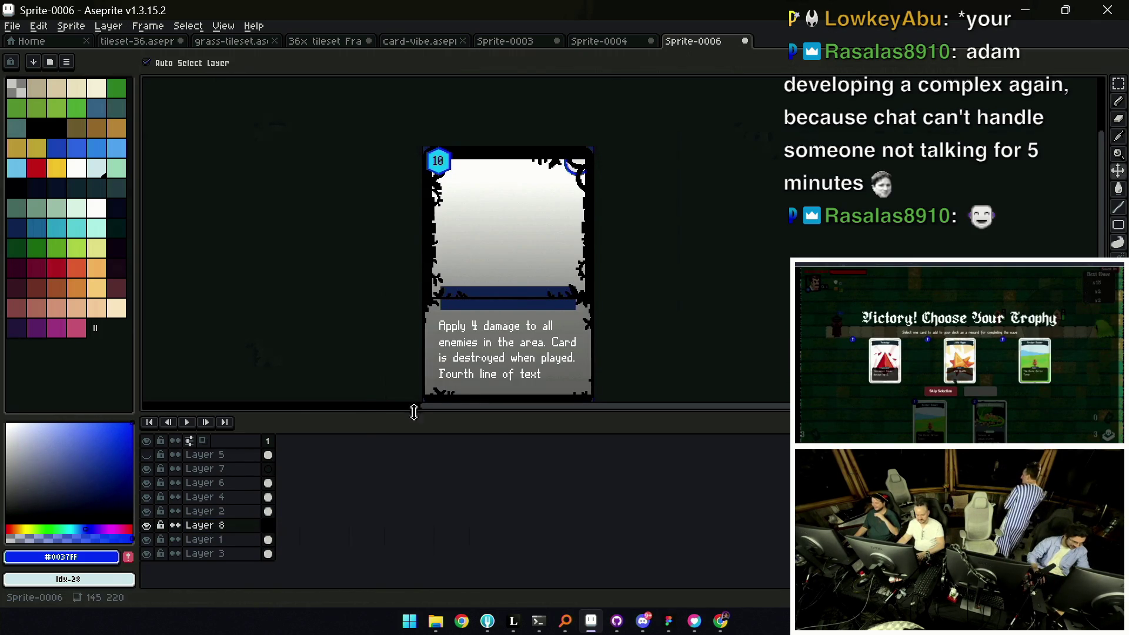
# Select the card area by colour on Layer 1 and fill it dark blue on Layer 8
pyautogui.click(472, 351)
pyautogui.scroll(3, 473, 351)
pyautogui.press('w')
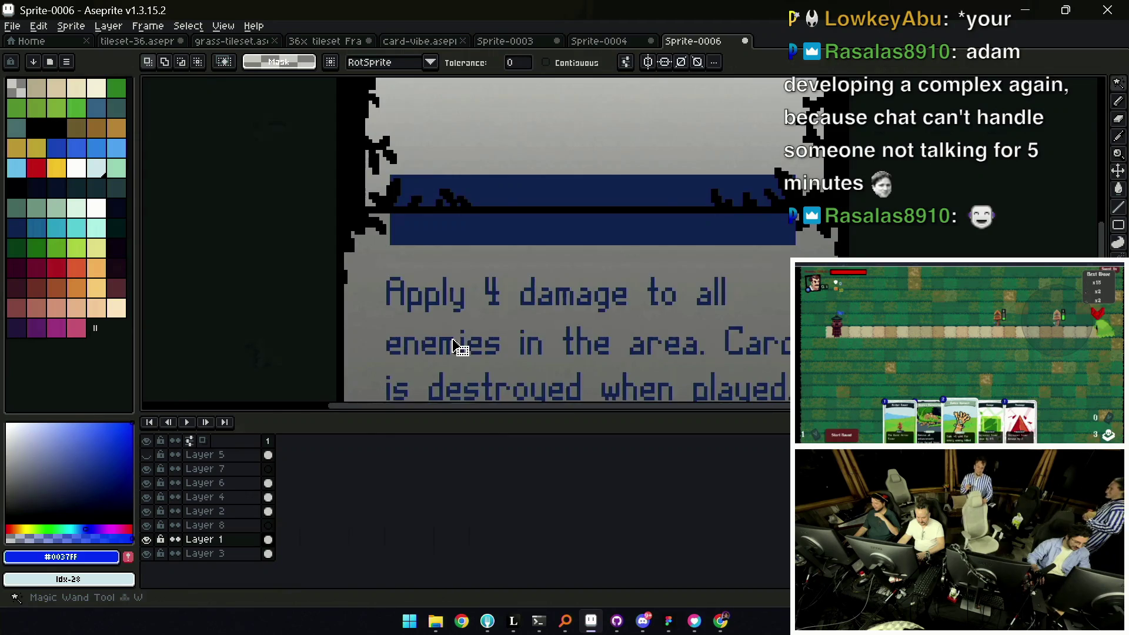
pyautogui.scroll(-3, 477, 296)
pyautogui.press('v')
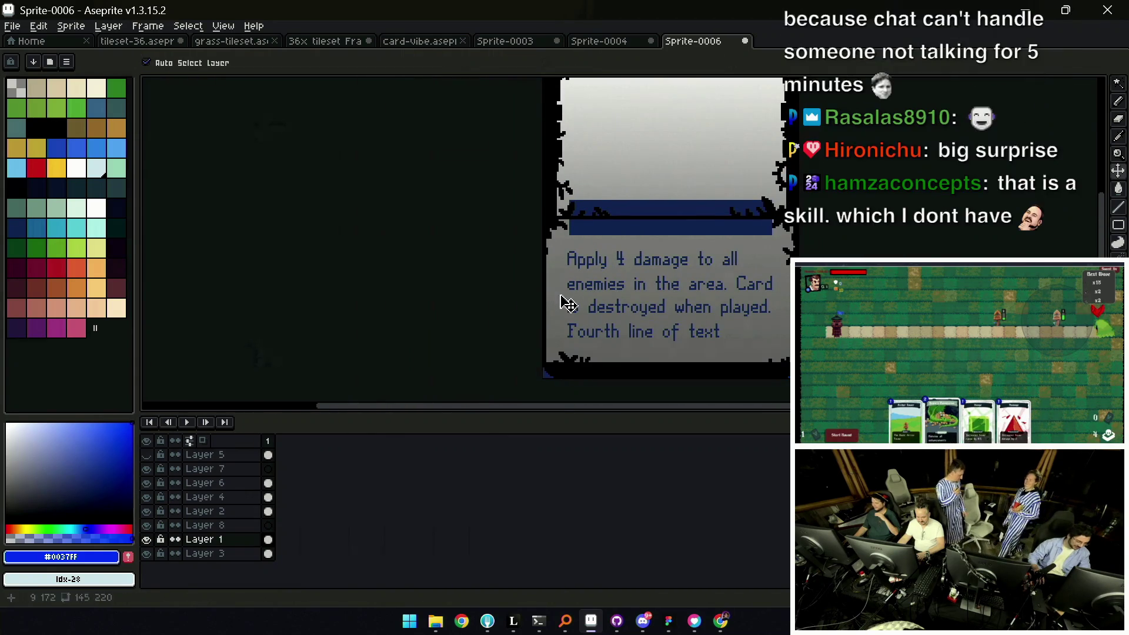
pyautogui.click(555, 299)
pyautogui.press('m')
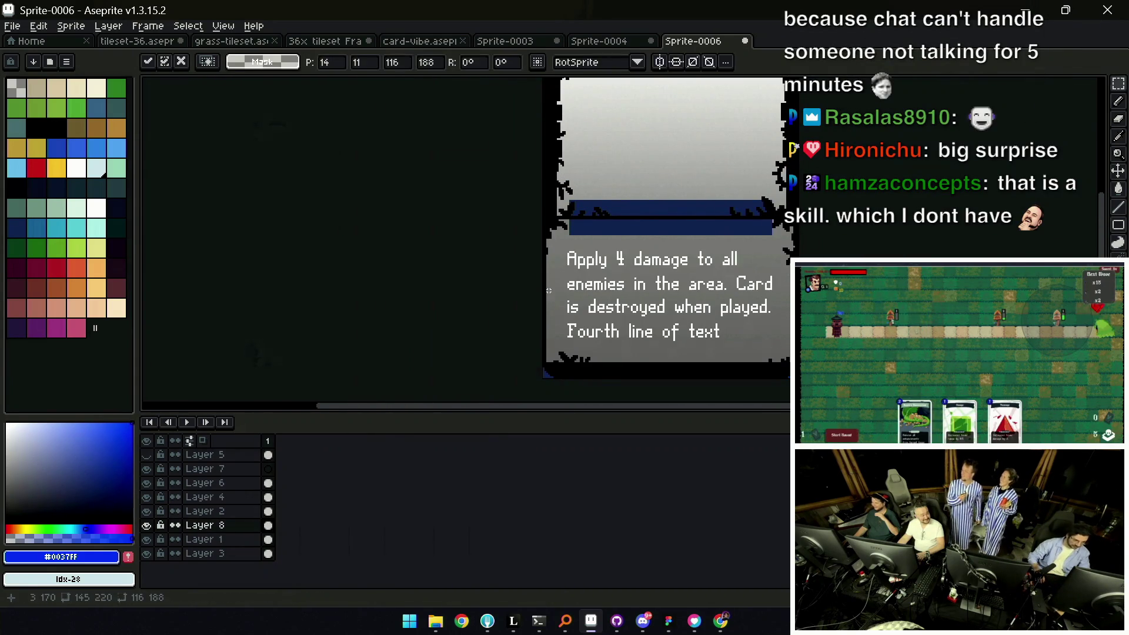
pyautogui.press('v')
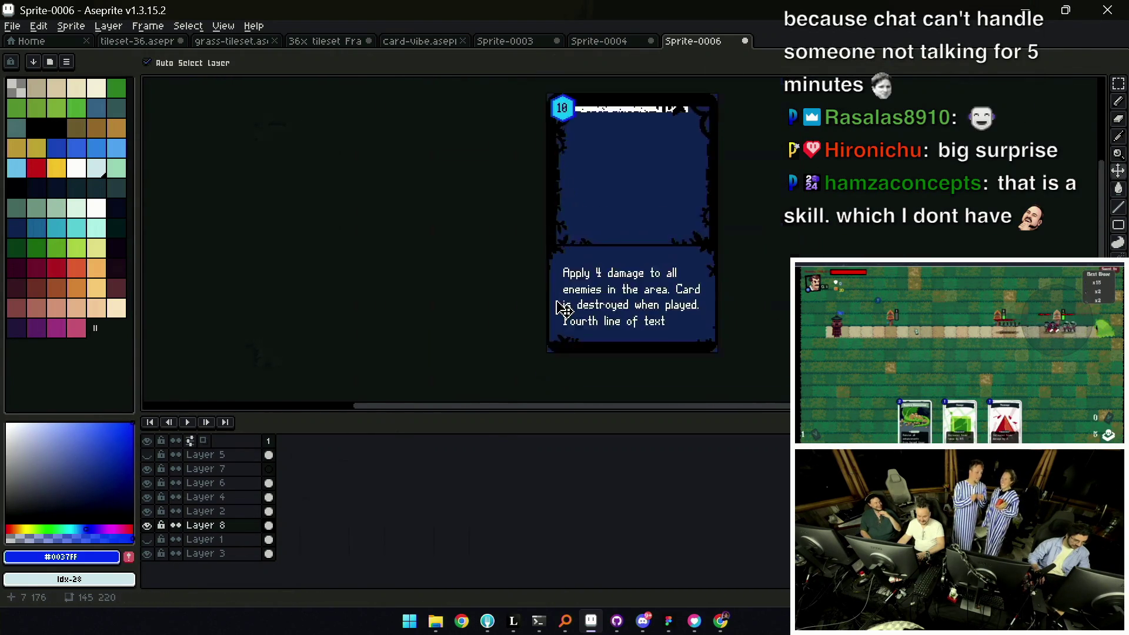
pyautogui.scroll(-2, 582, 300)
pyautogui.scroll(2, 593, 246)
pyautogui.scroll(2, 570, 196)
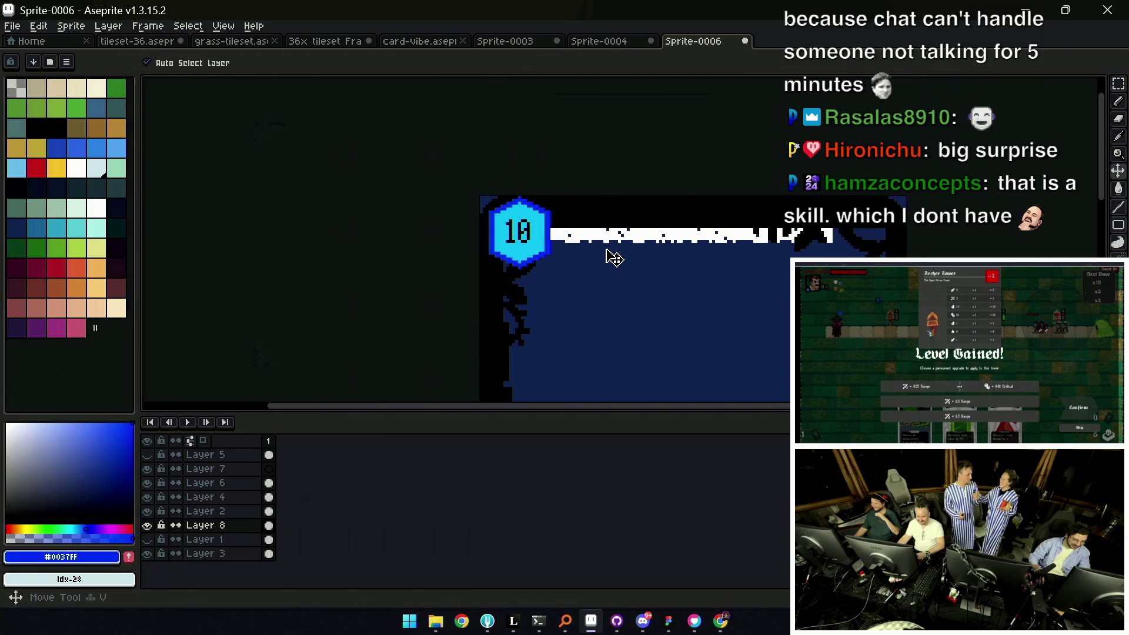
# Undo an accidental title-strip move, then select and erase the white strip beside the 10 badge
pyautogui.moveTo(645, 243); pyautogui.dragTo(648, 289)
pyautogui.hotkey('ctrl', 'z')
pyautogui.scroll(-2, 649, 278)
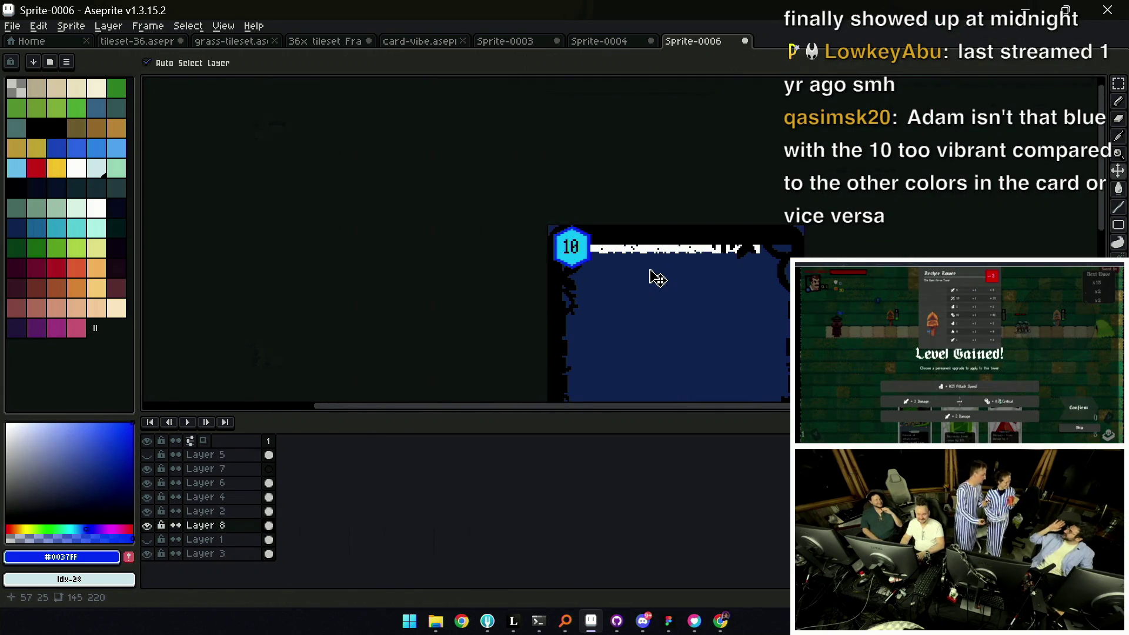
pyautogui.press('m')
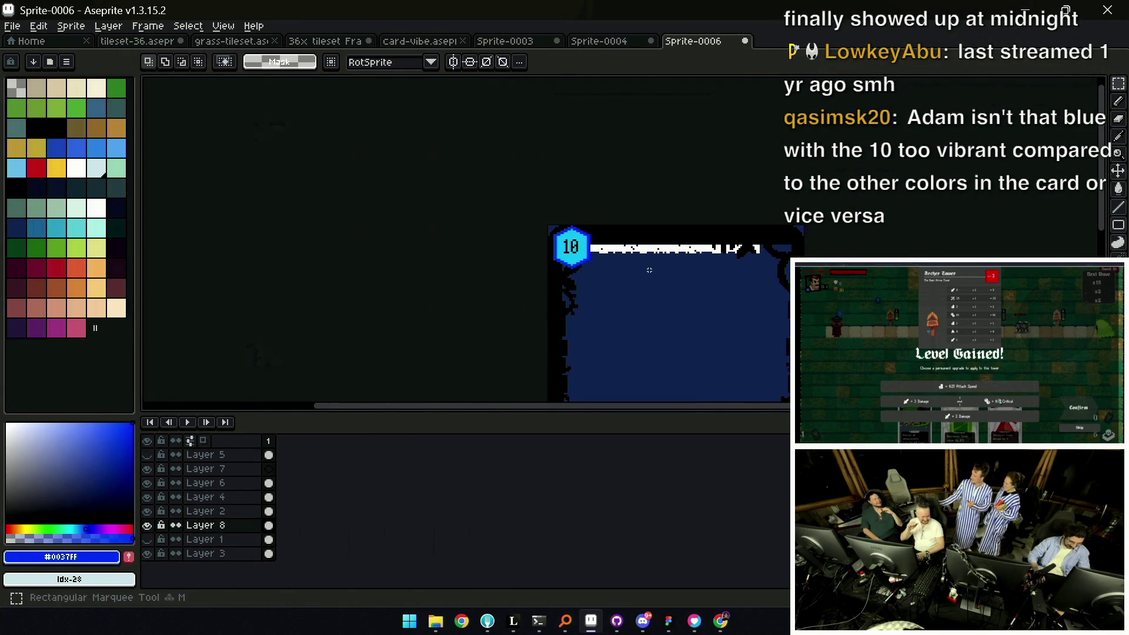
pyautogui.moveTo(769, 266); pyautogui.dragTo(548, 226)
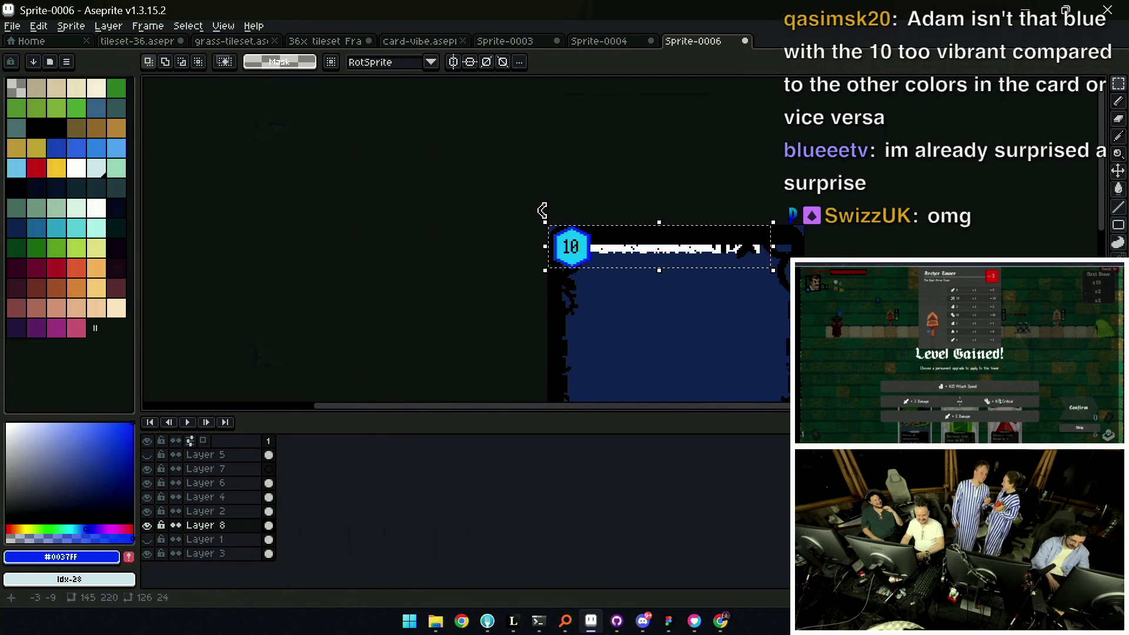
pyautogui.press('Delete')
pyautogui.scroll(-2, 656, 252)
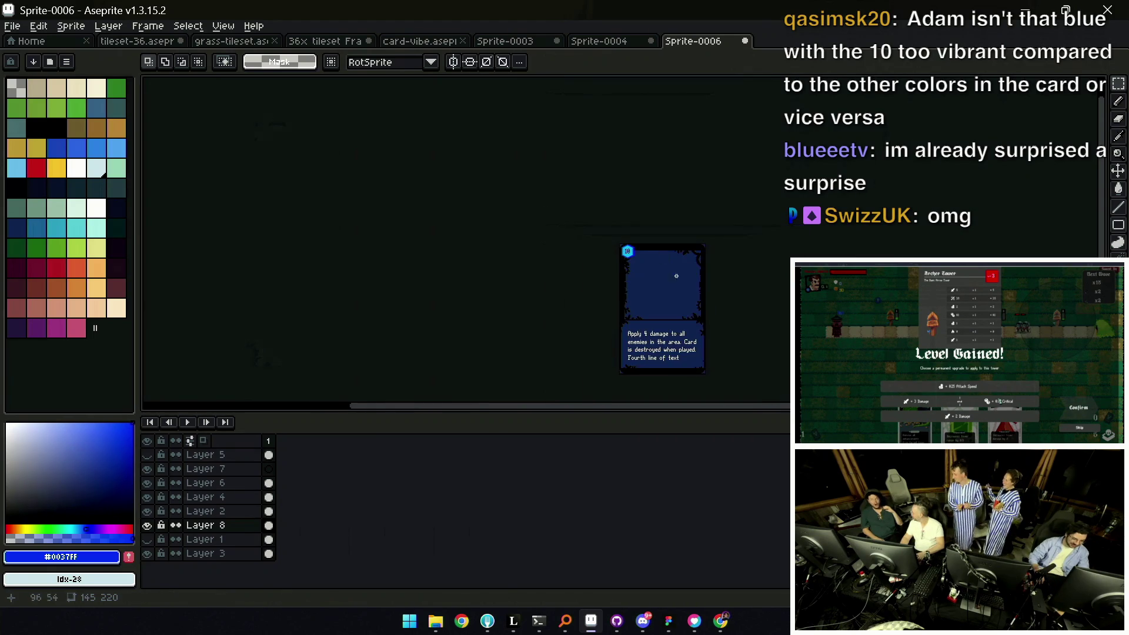
# Copy the frame 3 banner illustration from the card-vibe file and return to Sprite-0006
pyautogui.press('v')
pyautogui.scroll(2, 650, 273)
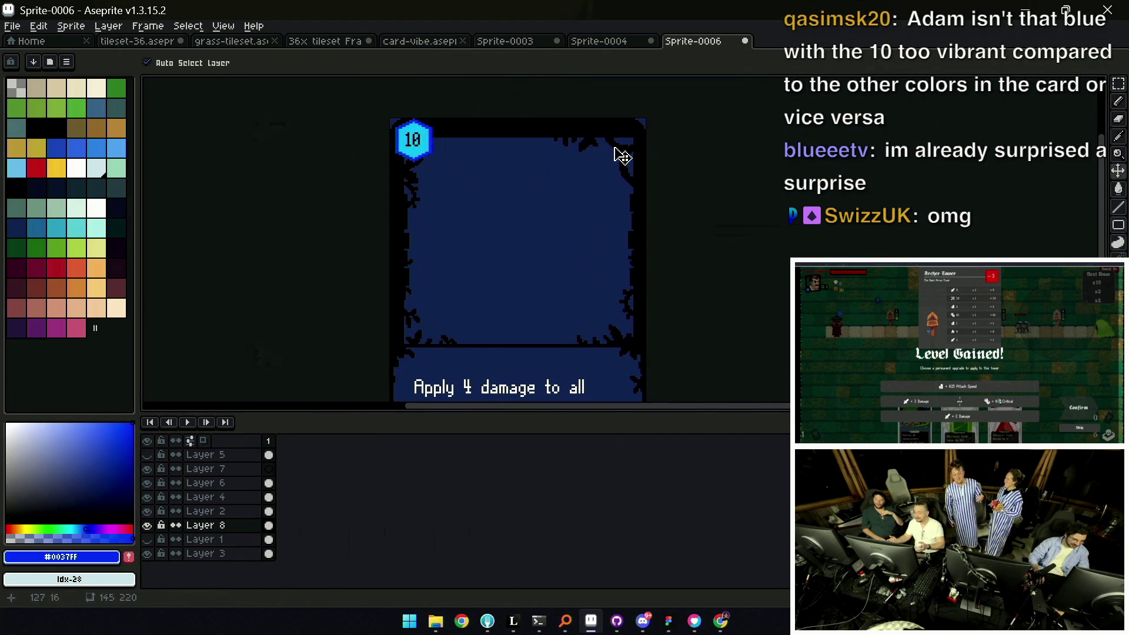
pyautogui.scroll(-1, 609, 190)
pyautogui.click(607, 195)
pyautogui.press('b')
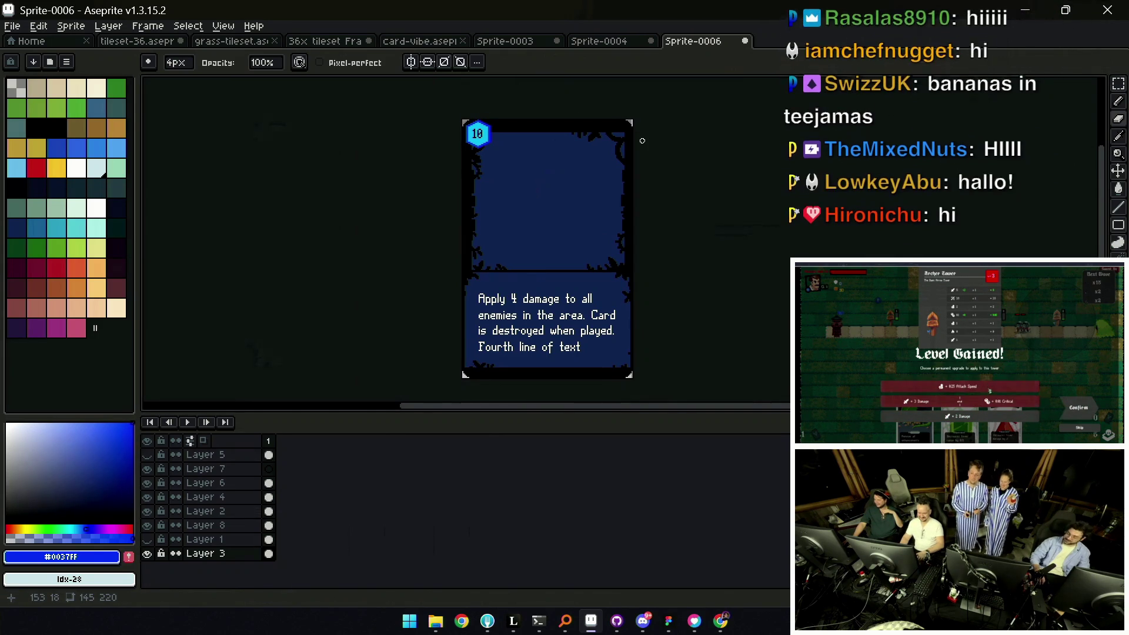
pyautogui.press('z')
pyautogui.scroll(-1, 453, 285)
pyautogui.scroll(-2, 516, 279)
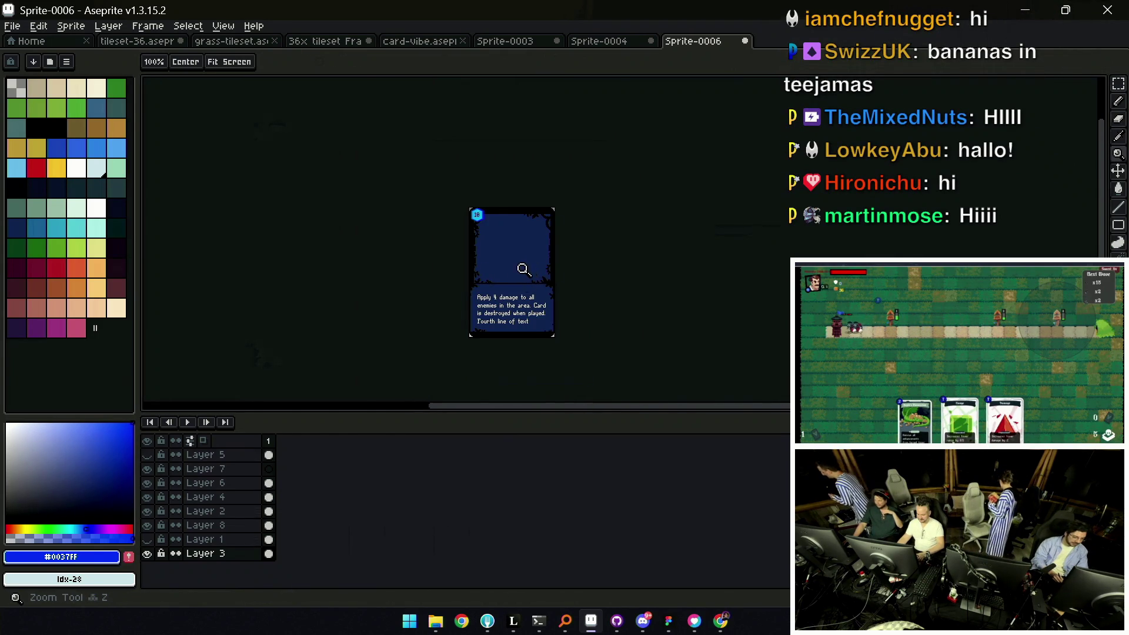
pyautogui.scroll(3, 528, 266)
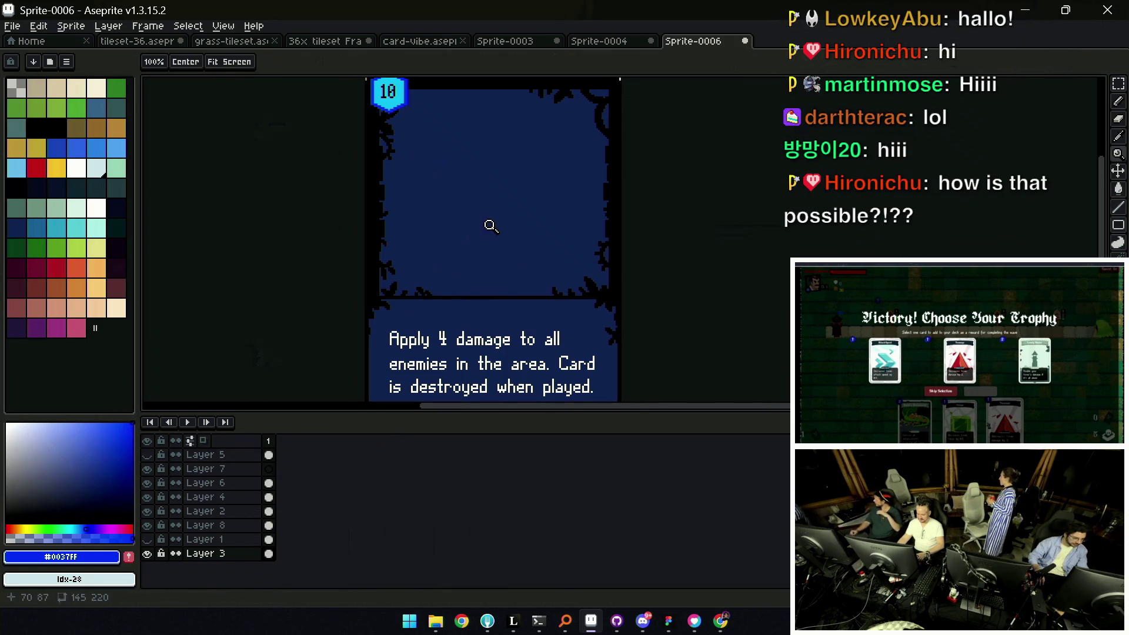
pyautogui.scroll(-1, 490, 226)
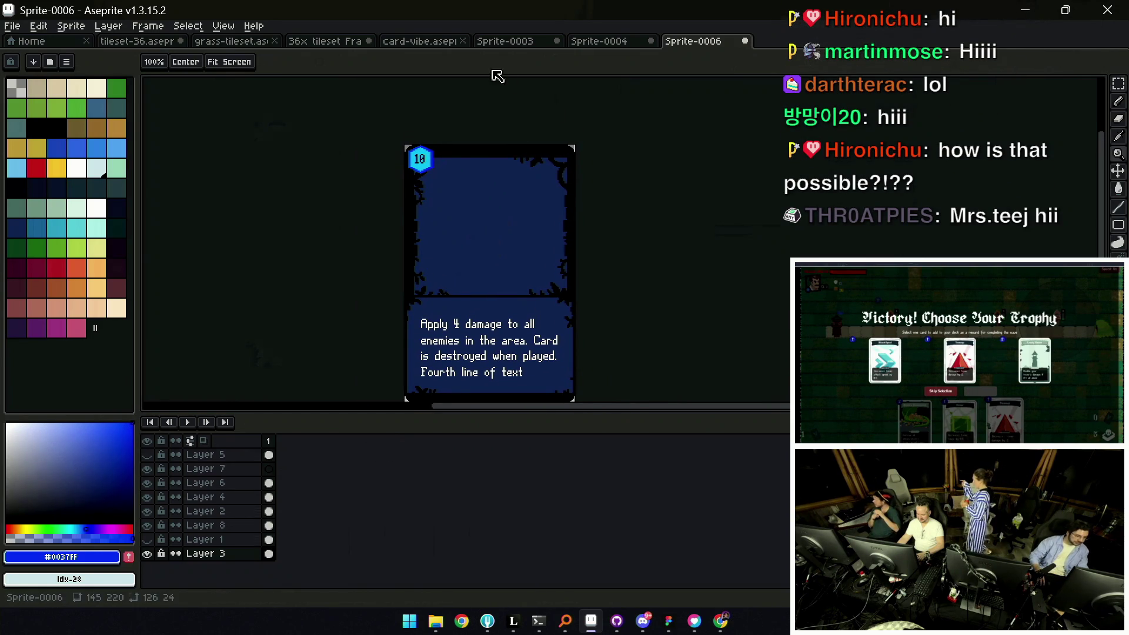
pyautogui.click(388, 43)
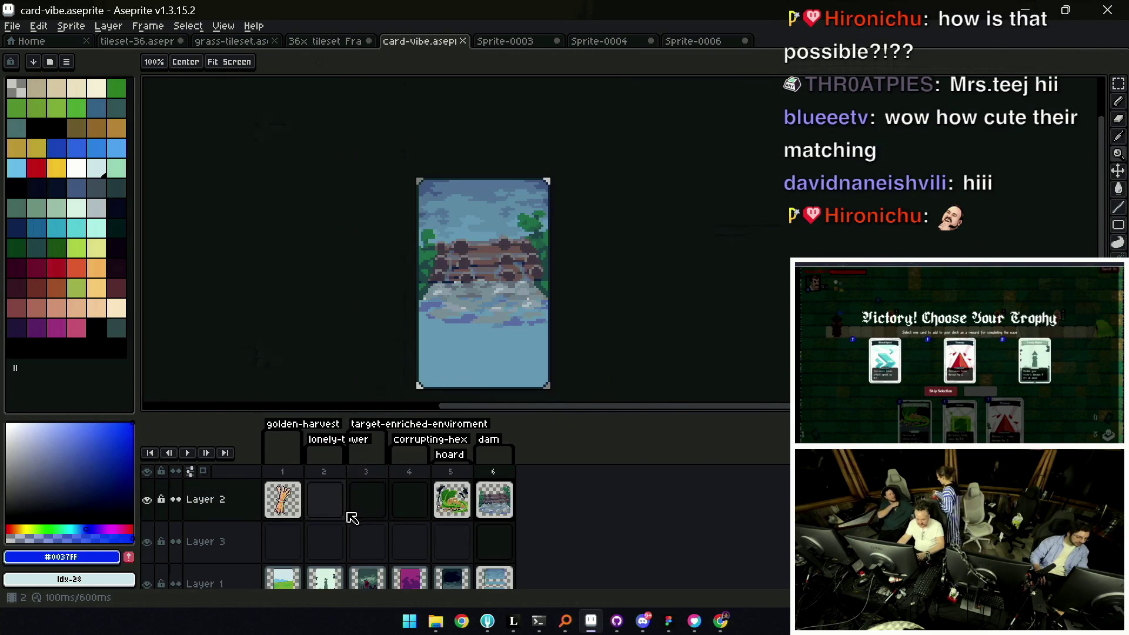
pyautogui.scroll(-1, 348, 512)
pyautogui.click(367, 540)
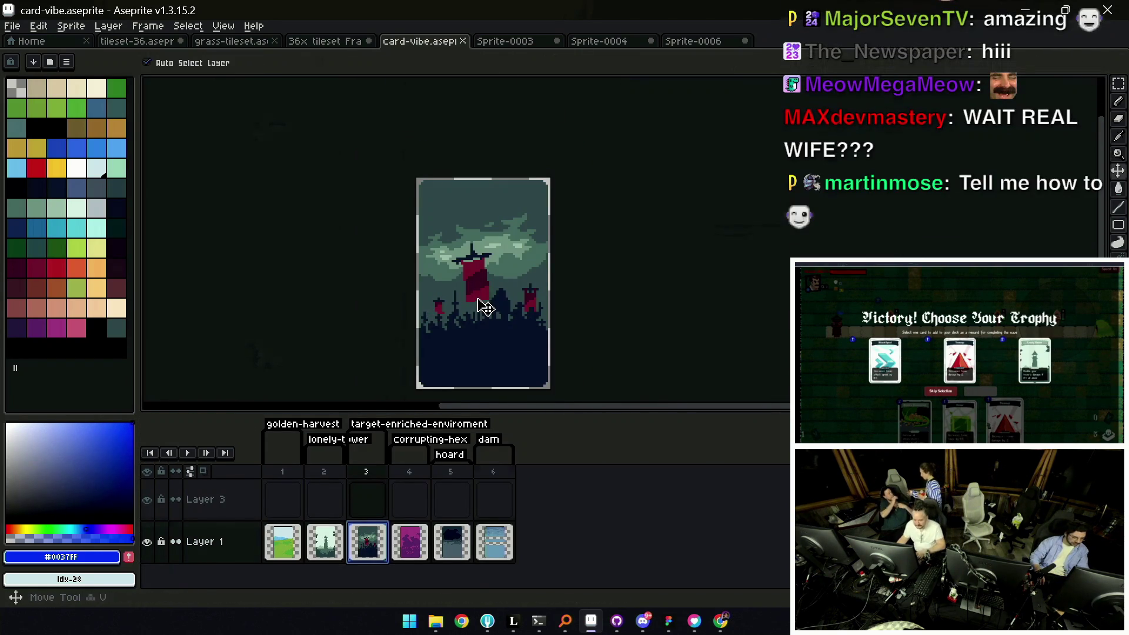
pyautogui.click(684, 42)
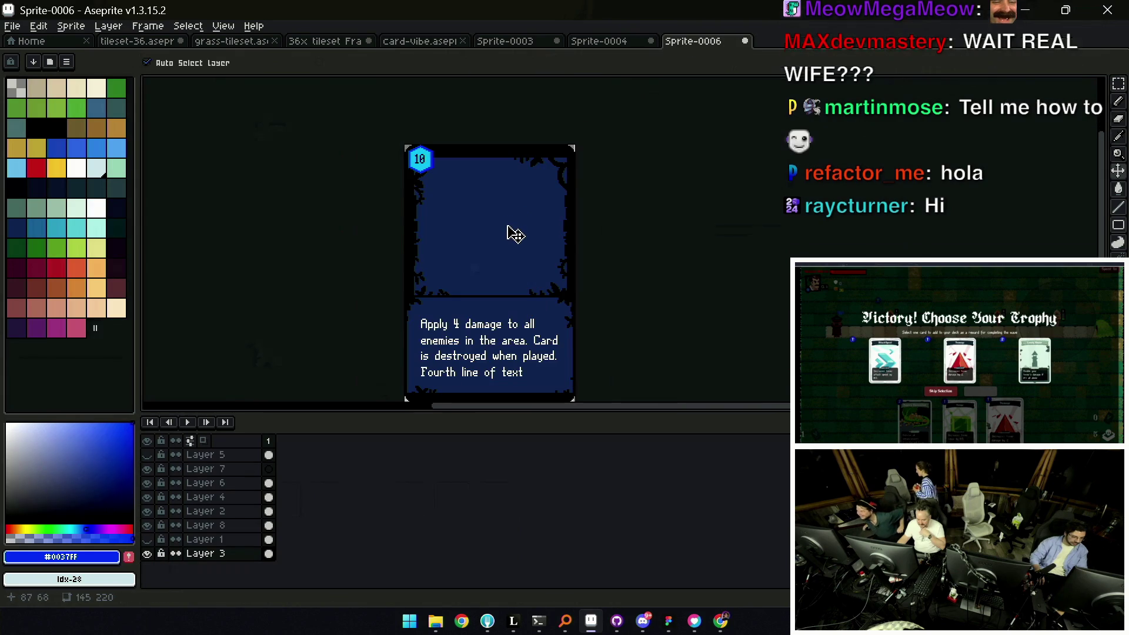
pyautogui.scroll(-1, 504, 233)
# Zoom in on the card and paste the illustration as a new layer
pyautogui.hotkey('ctrl', 'b')
pyautogui.press('Escape')
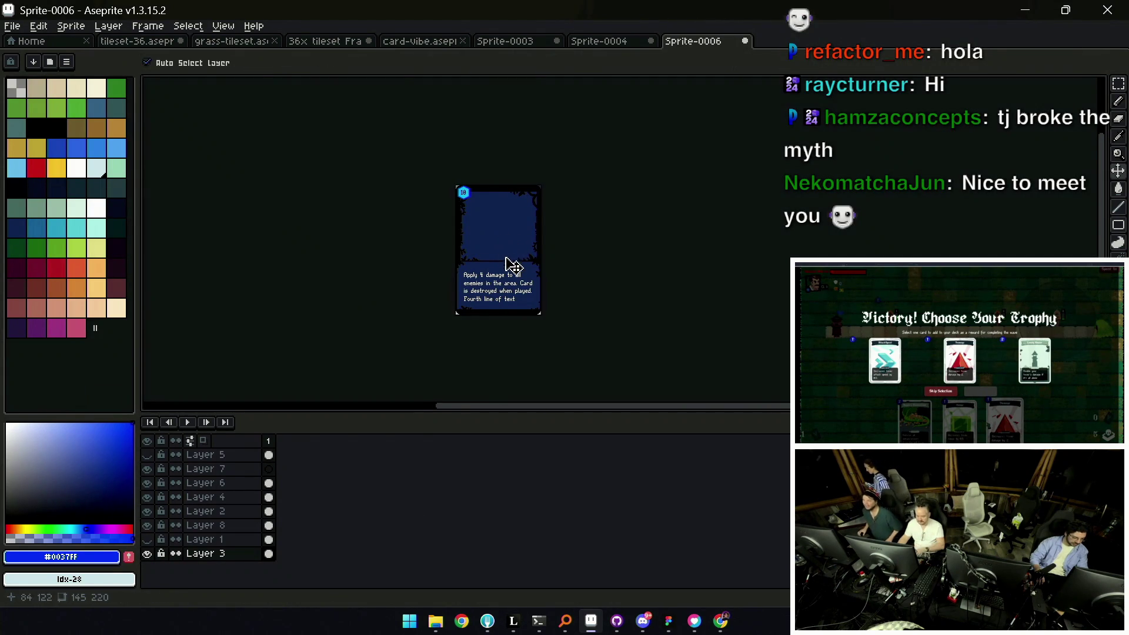
pyautogui.scroll(1, 504, 259)
pyautogui.press('v')
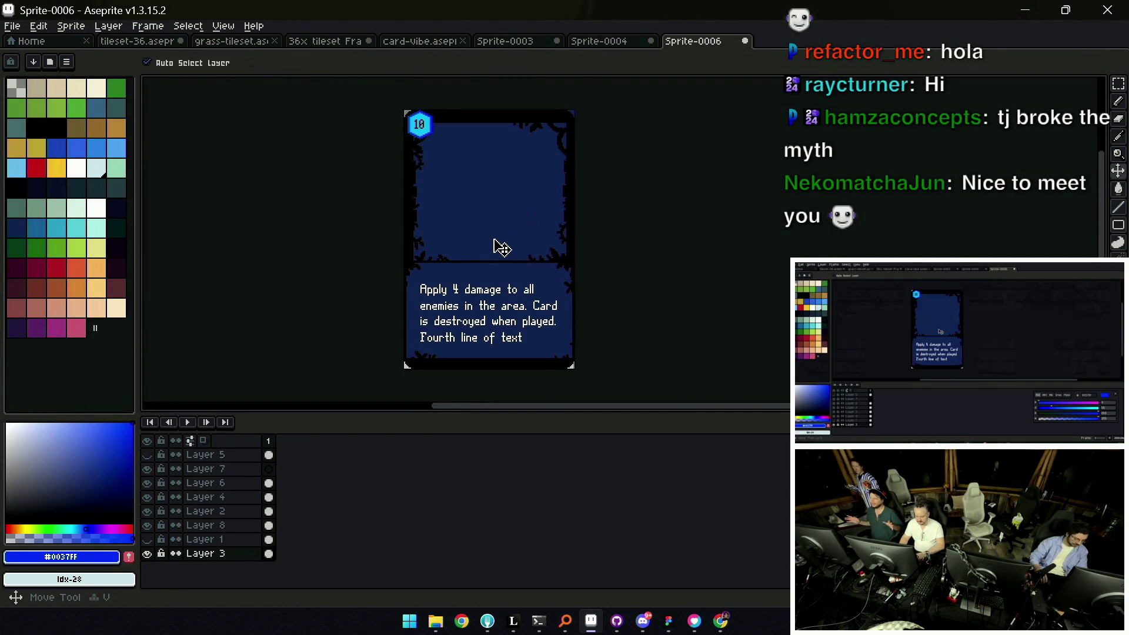
pyautogui.hotkey('ctrl', 'v')
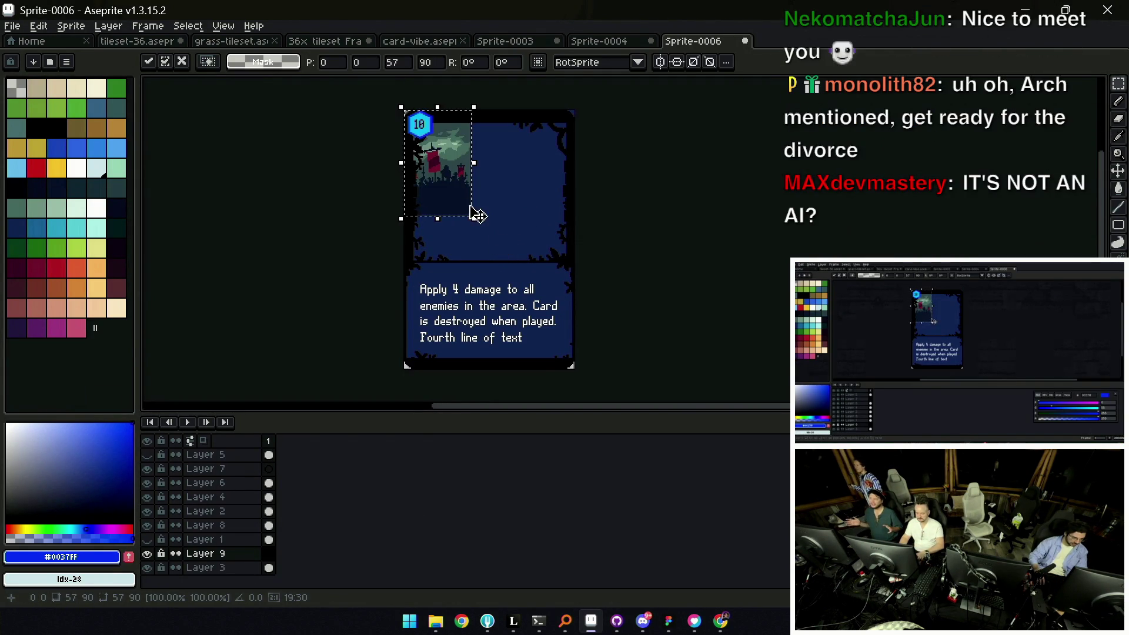
# Scale the pasted castle-and-banner illustration to fill the card's upper art area
pyautogui.moveTo(477, 213); pyautogui.dragTo(554, 338)
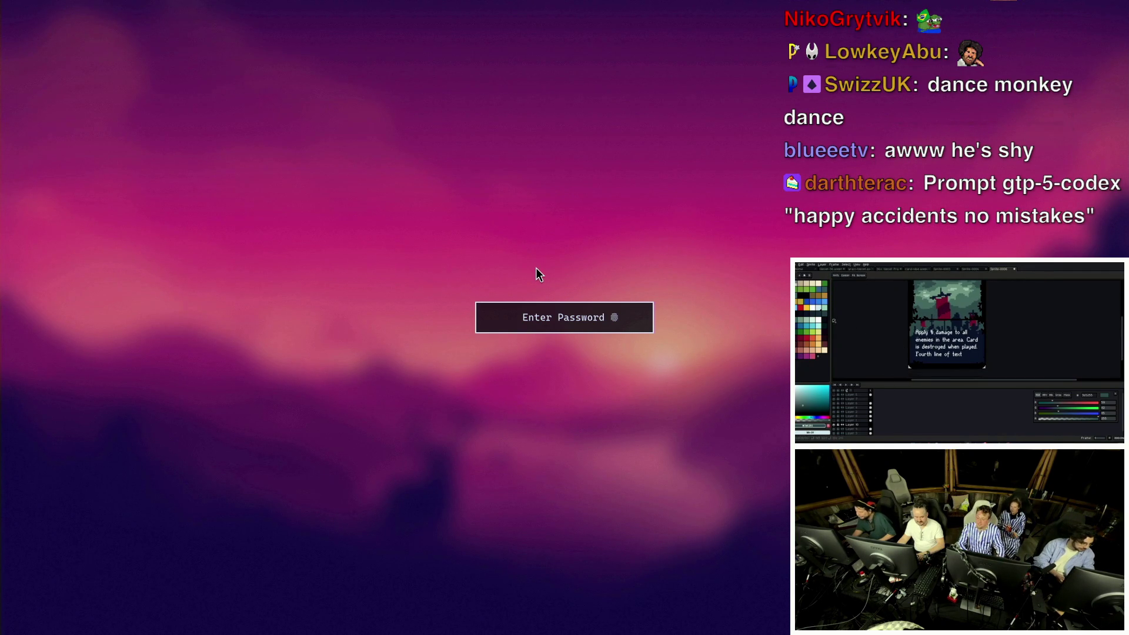
pyautogui.write('•••••••')
# Run 'love . --test-ui' from the terminal, quit the game, and recall the run command
pyautogui.press('Return')
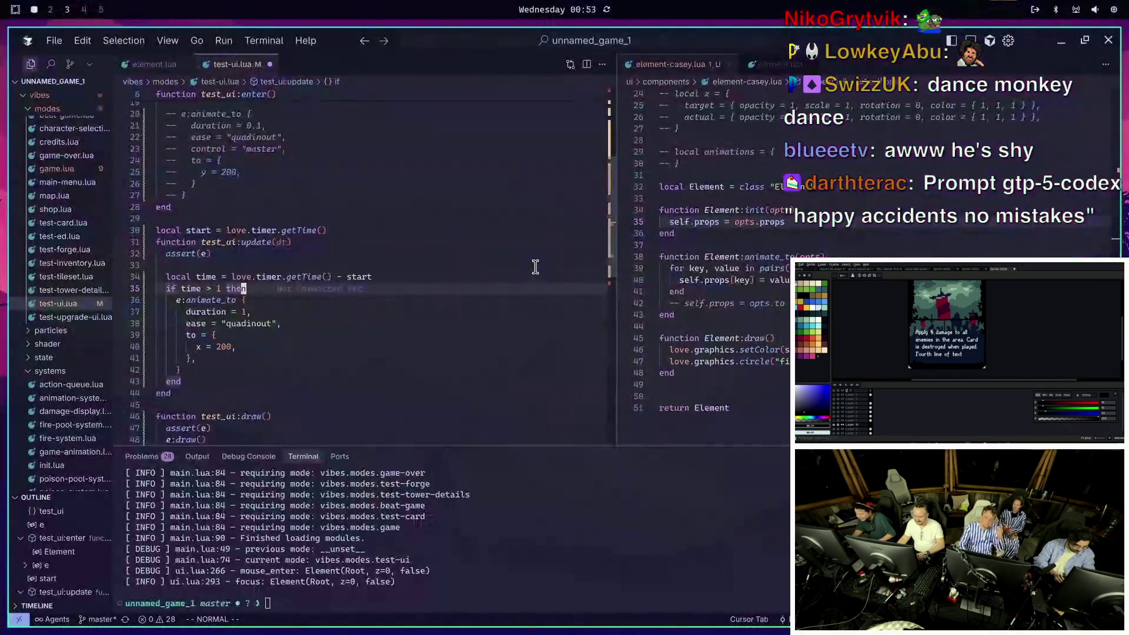
pyautogui.click(440, 577)
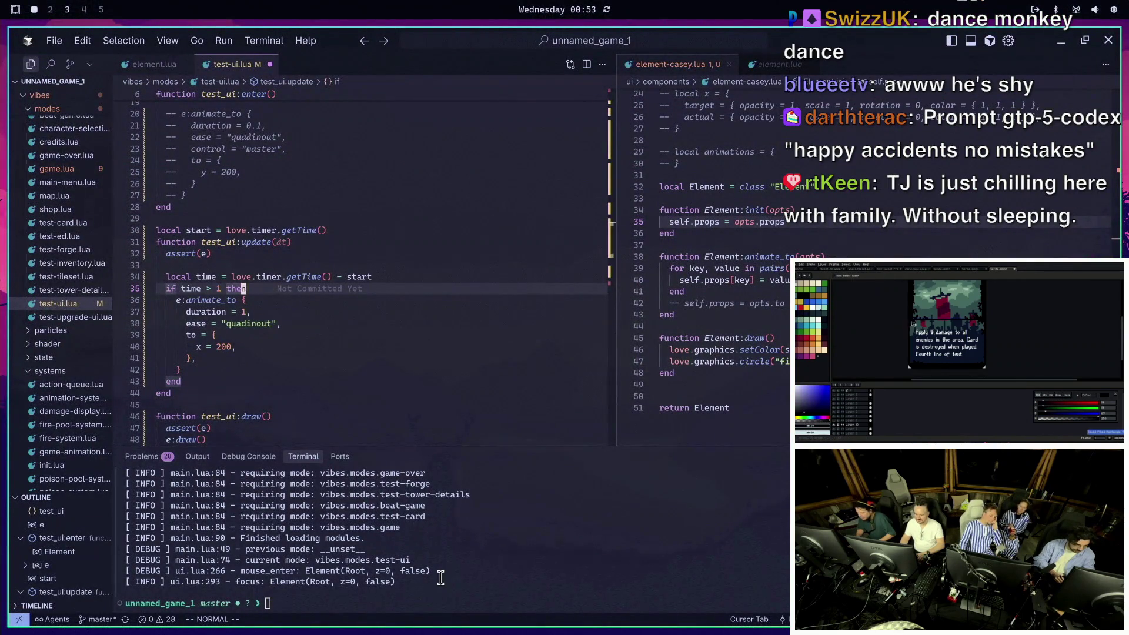
pyautogui.write('love. --')
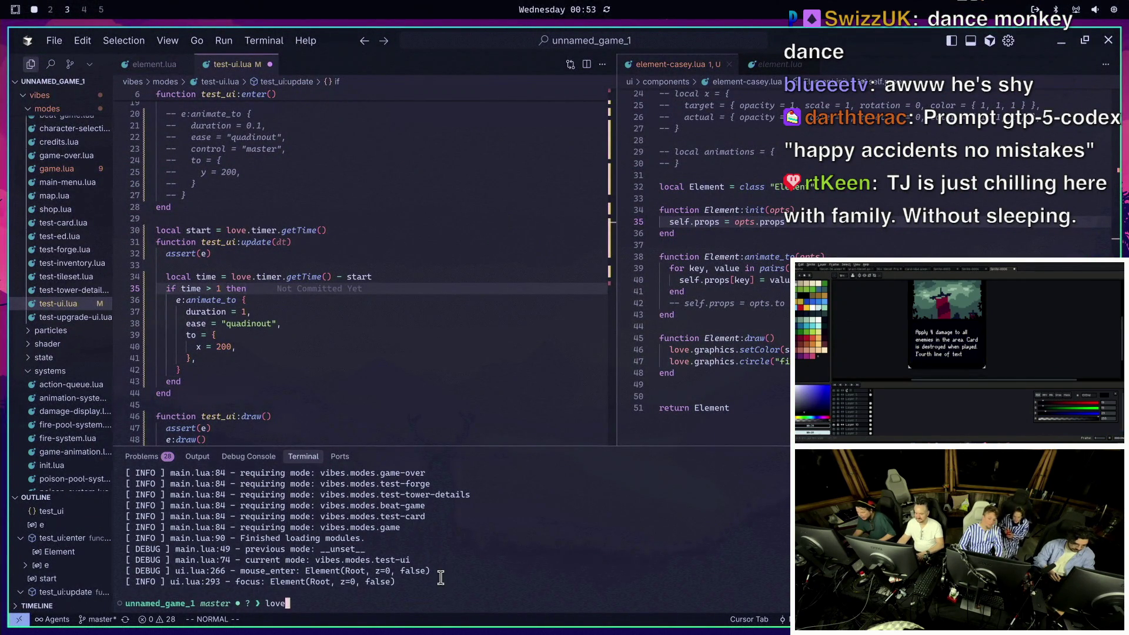
pyautogui.write('ui')
pyautogui.press('Return')
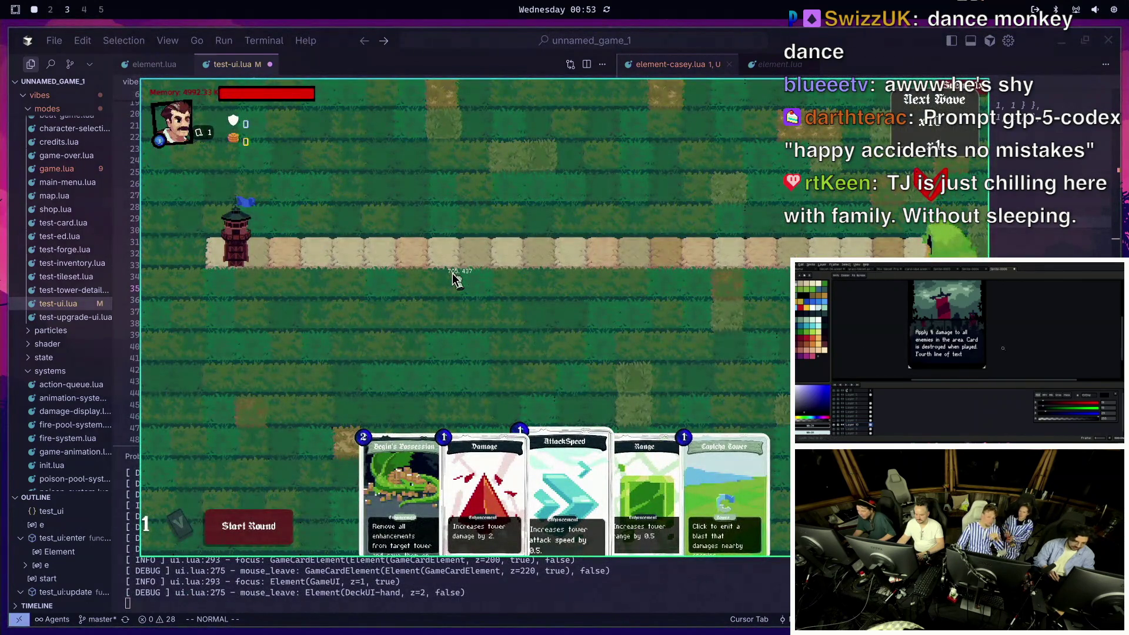
pyautogui.press('Escape')
pyautogui.press('Up')
pyautogui.press('Up')
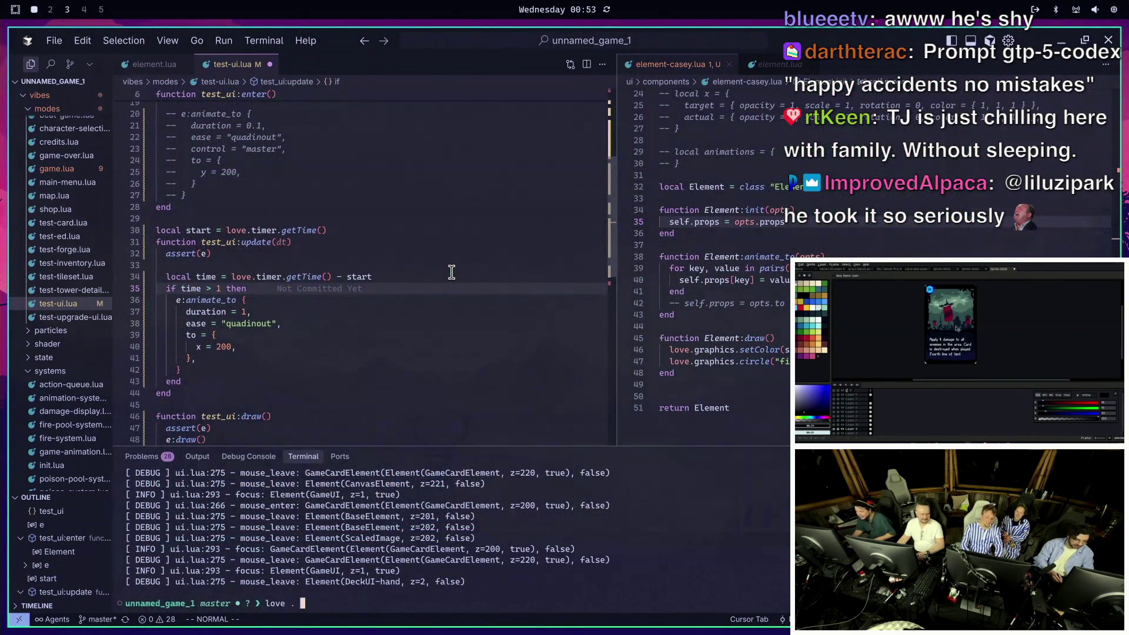
# Launch Tower of Vibes with 'love .' and start a new game from the menu
pyautogui.press('Return')
pyautogui.click(516, 361)
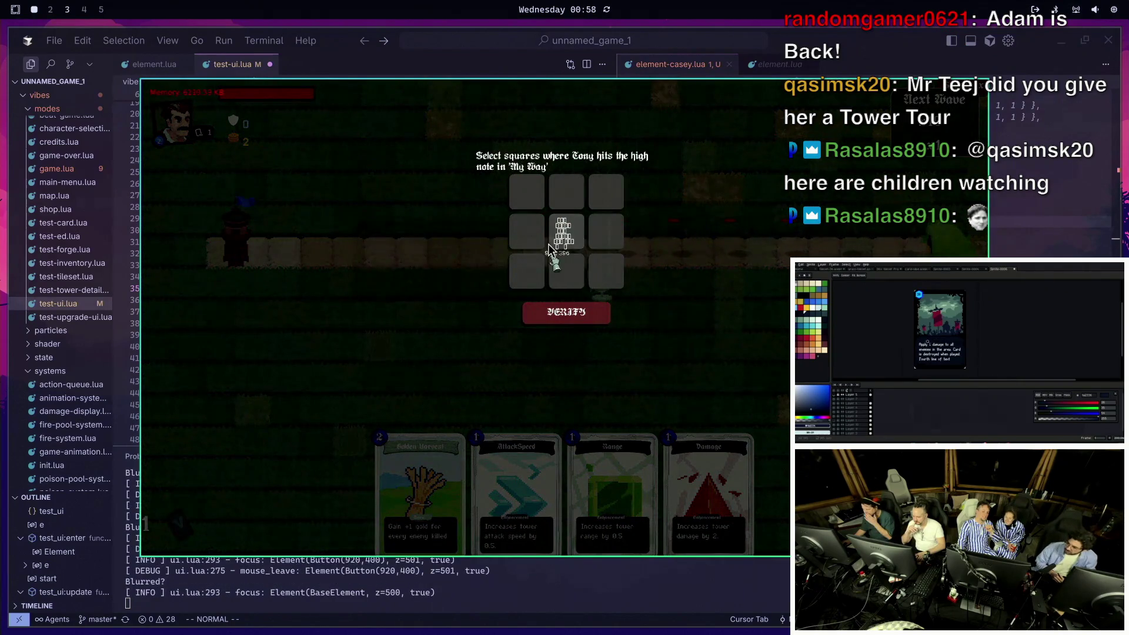
# Answer the captcha by selecting only the centre tower square, verify it, and place the tower on the map
pyautogui.click(529, 196)
pyautogui.click(526, 231)
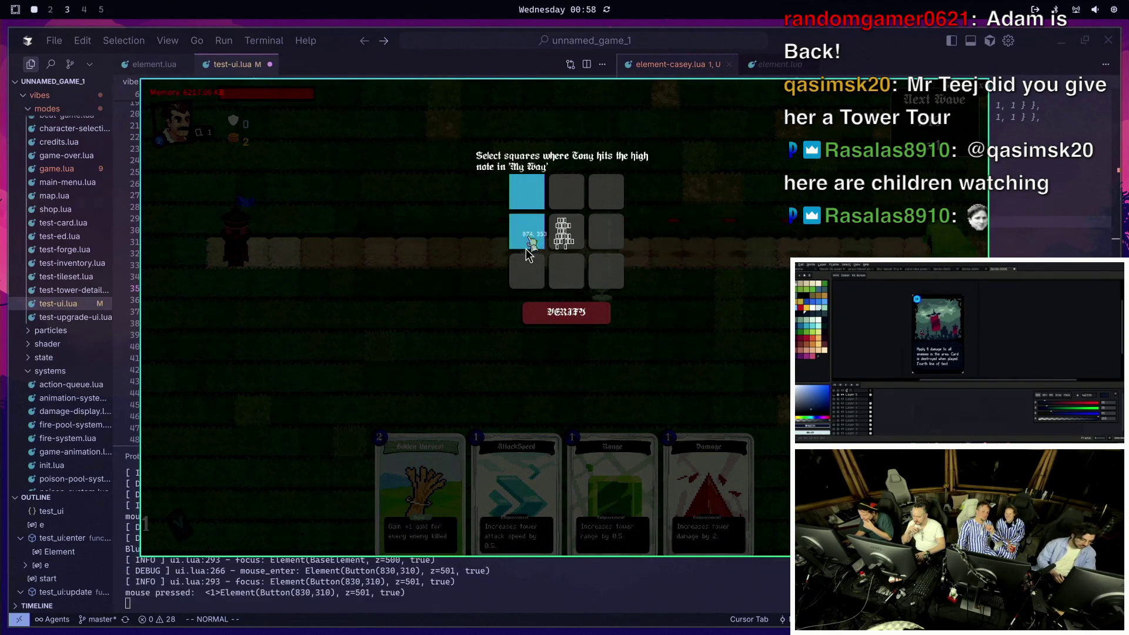
pyautogui.click(526, 270)
pyautogui.click(566, 271)
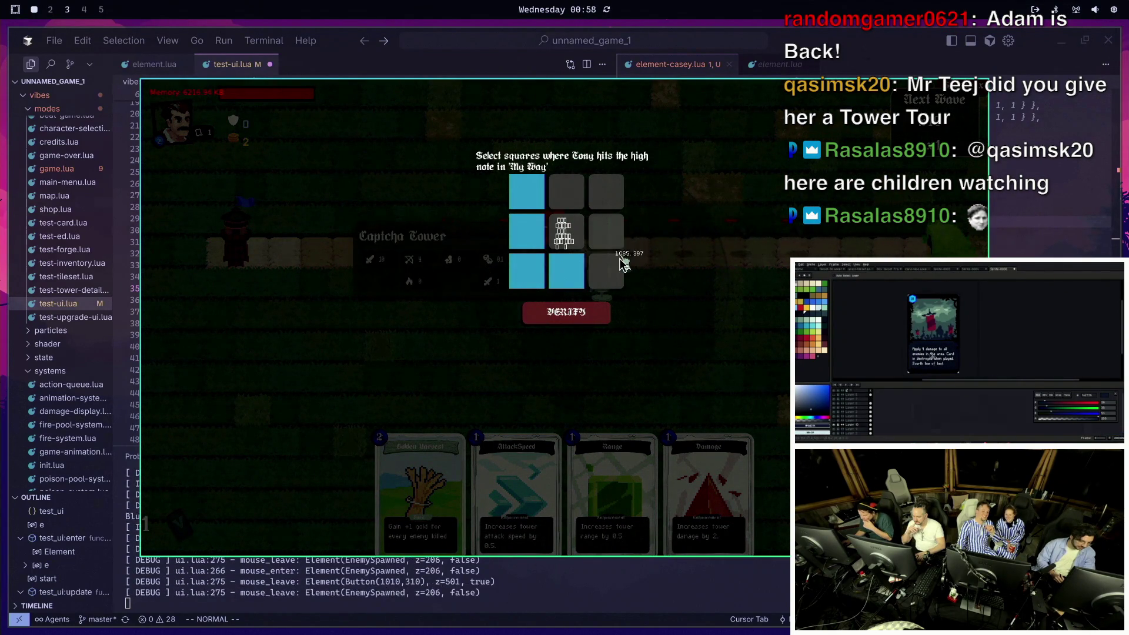
pyautogui.click(606, 192)
pyautogui.click(571, 196)
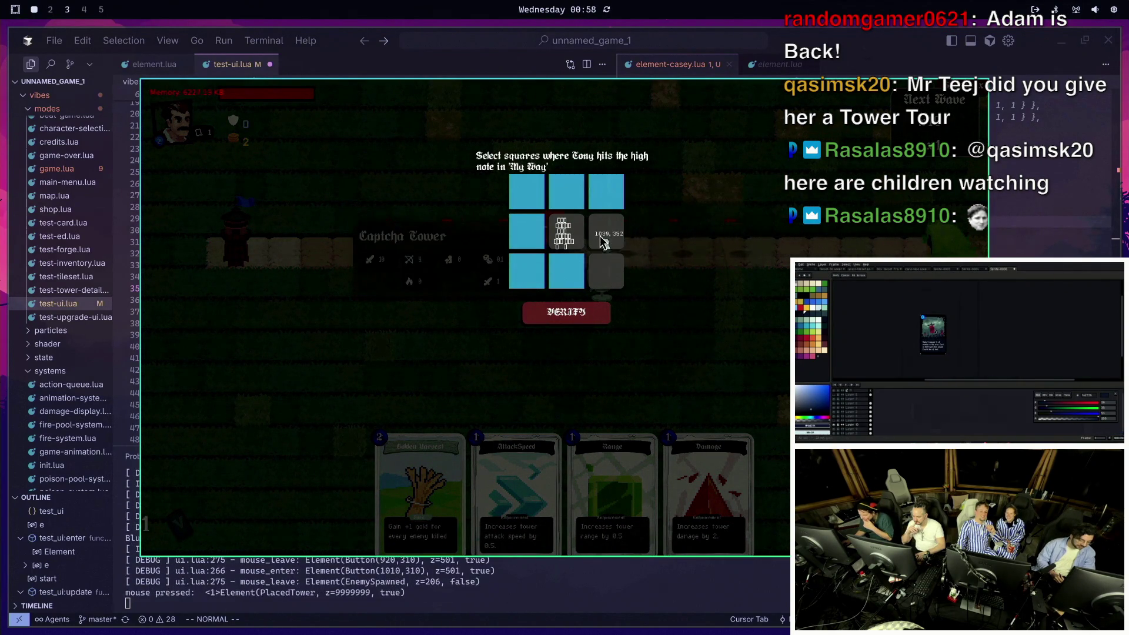
pyautogui.click(567, 271)
pyautogui.click(538, 269)
pyautogui.click(527, 231)
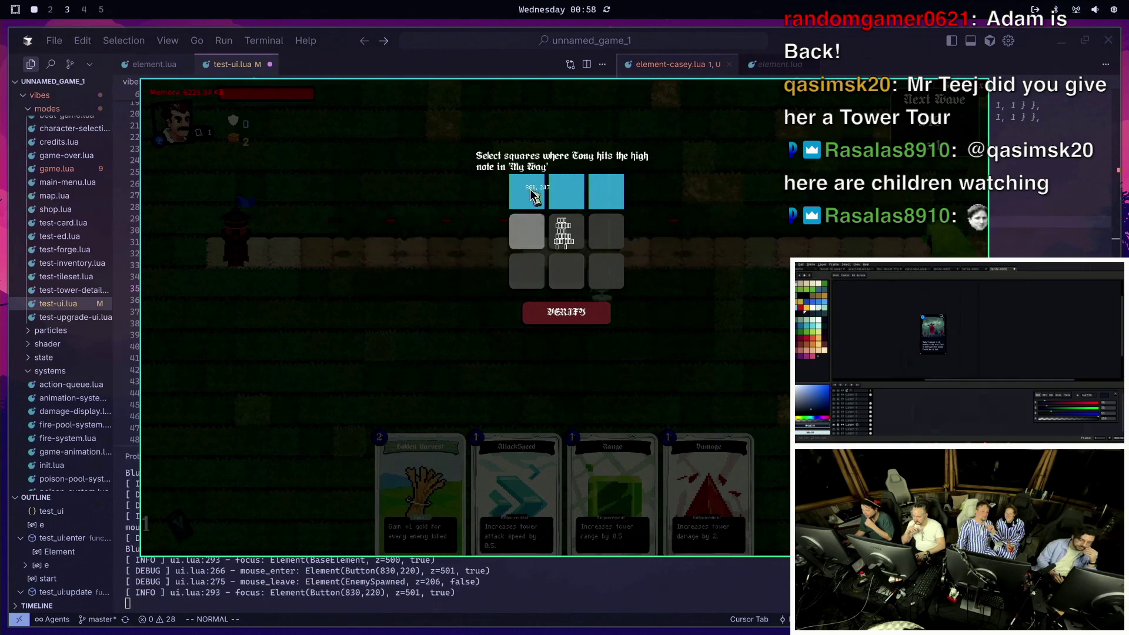
pyautogui.click(527, 192)
pyautogui.click(566, 193)
pyautogui.click(605, 193)
pyautogui.click(566, 231)
pyautogui.click(572, 319)
pyautogui.click(601, 276)
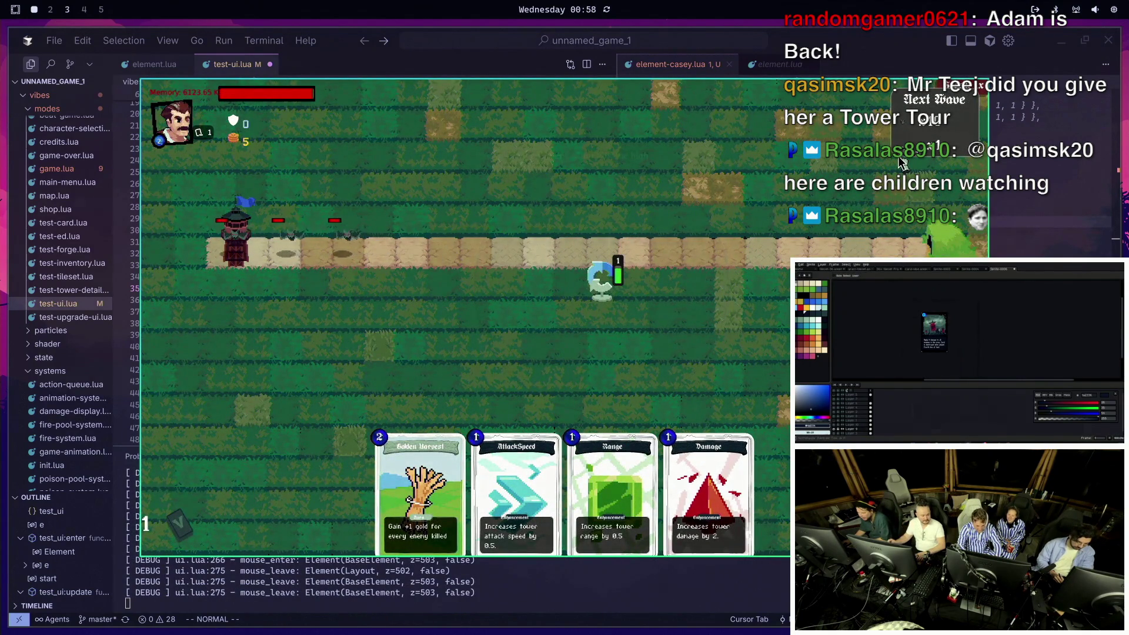
# Quit the running game and rerun 'love .' from the terminal to reach the title screen
pyautogui.press('Escape')
pyautogui.press('Up')
pyautogui.press('Return')
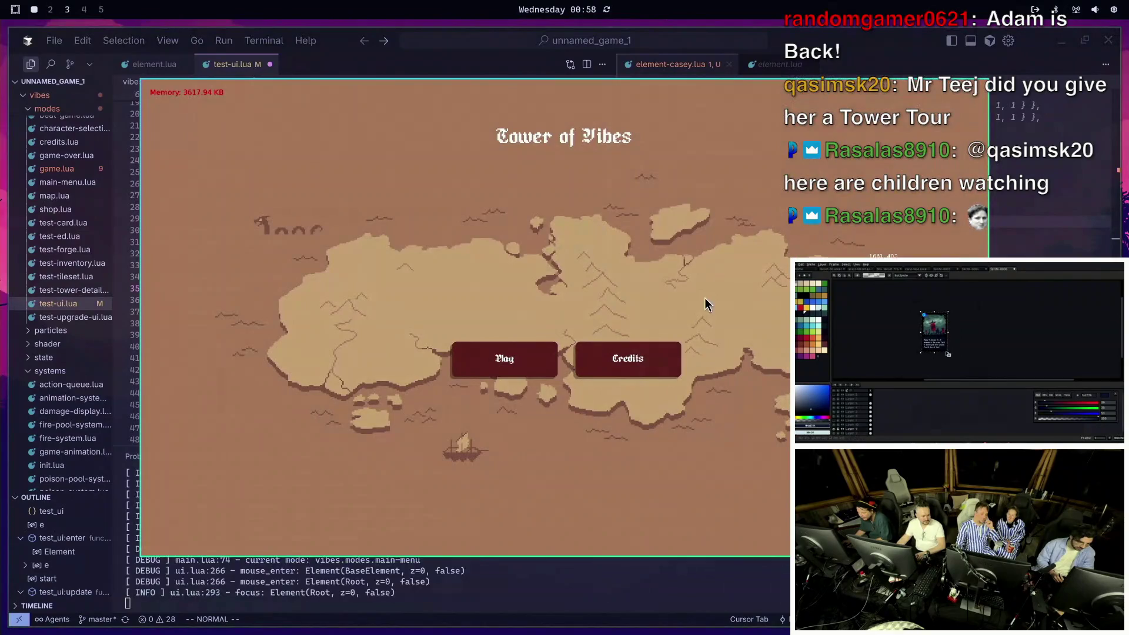
# Start a new game with the blacksmith hero and begin Level 1
pyautogui.click(502, 360)
pyautogui.click(673, 511)
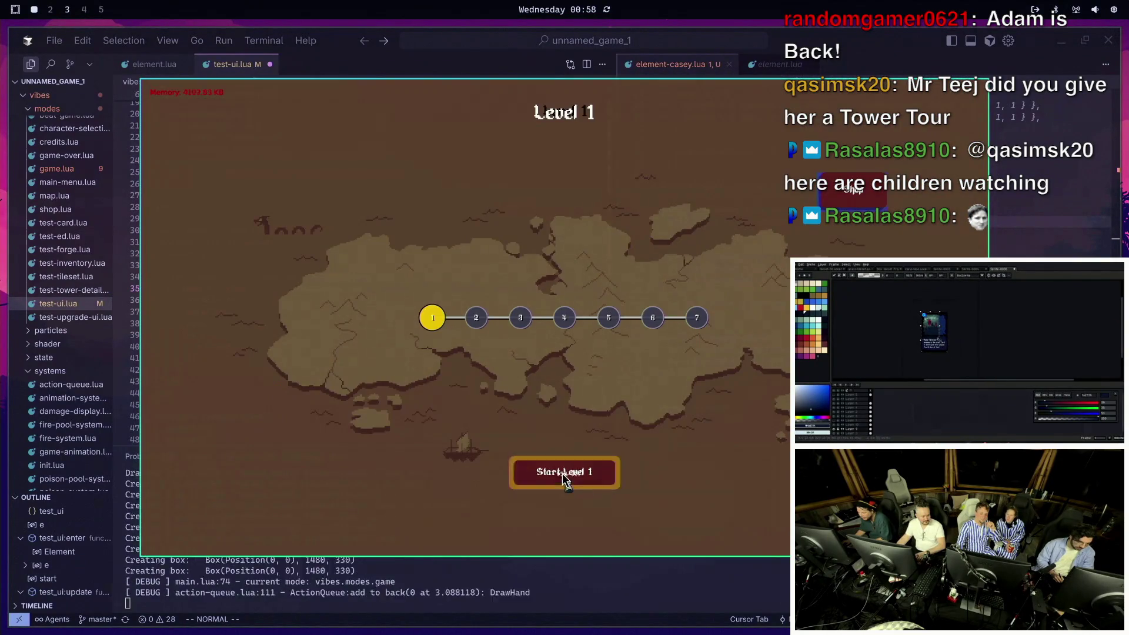
pyautogui.click(565, 474)
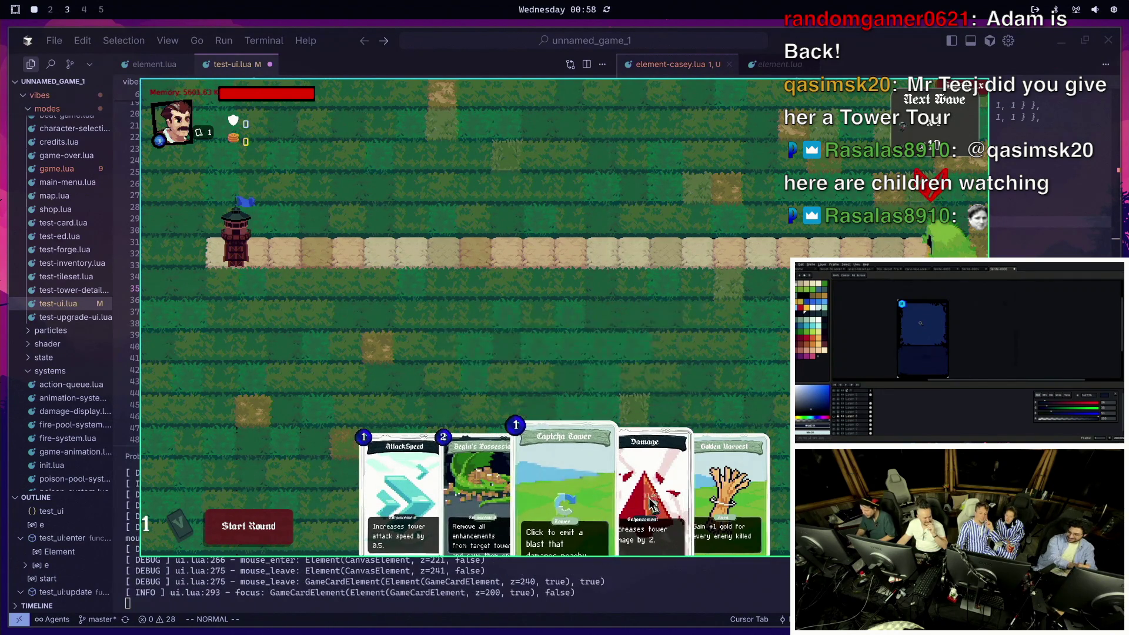
# Play a card from the dealt hand onto the board, then close the game and refocus the editor
pyautogui.click(760, 510)
pyautogui.click(605, 297)
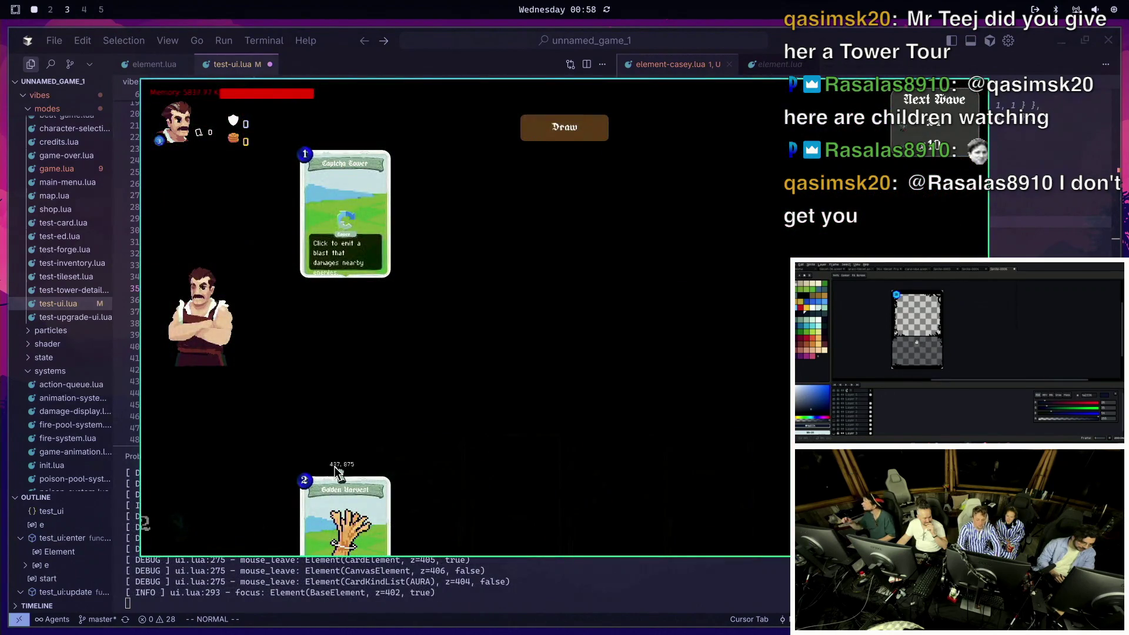
pyautogui.press('Escape')
pyautogui.click(391, 346)
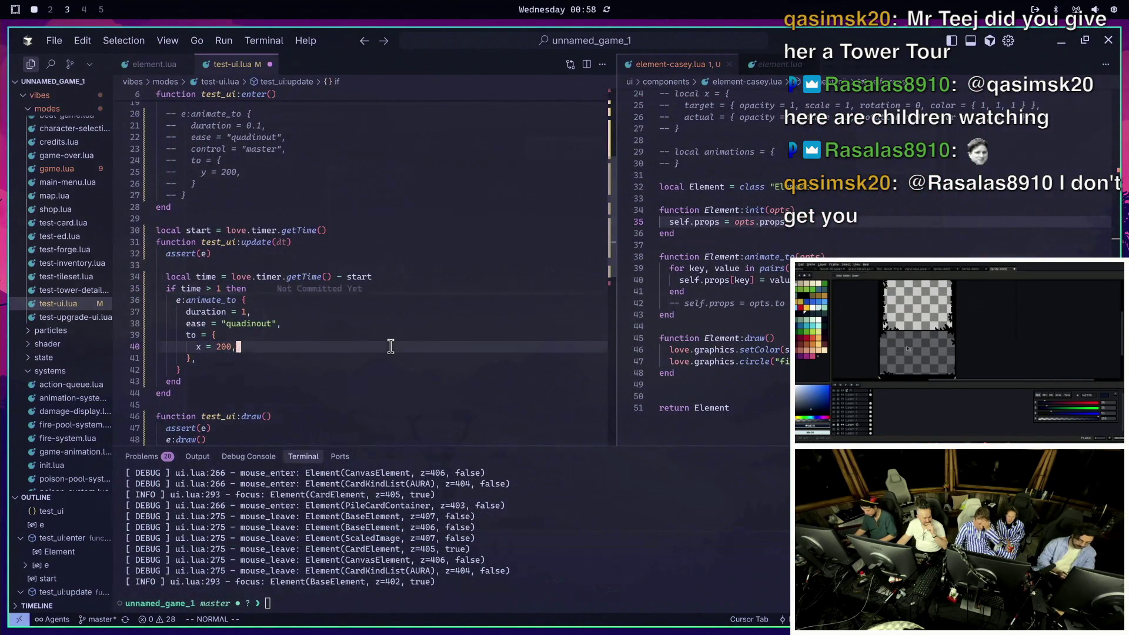
# Go to default-deck.lua and comment out the Begin's Possession line in the blacksmith deck
pyautogui.hotkey('ctrl', 'p')
pyautogui.write('deck')
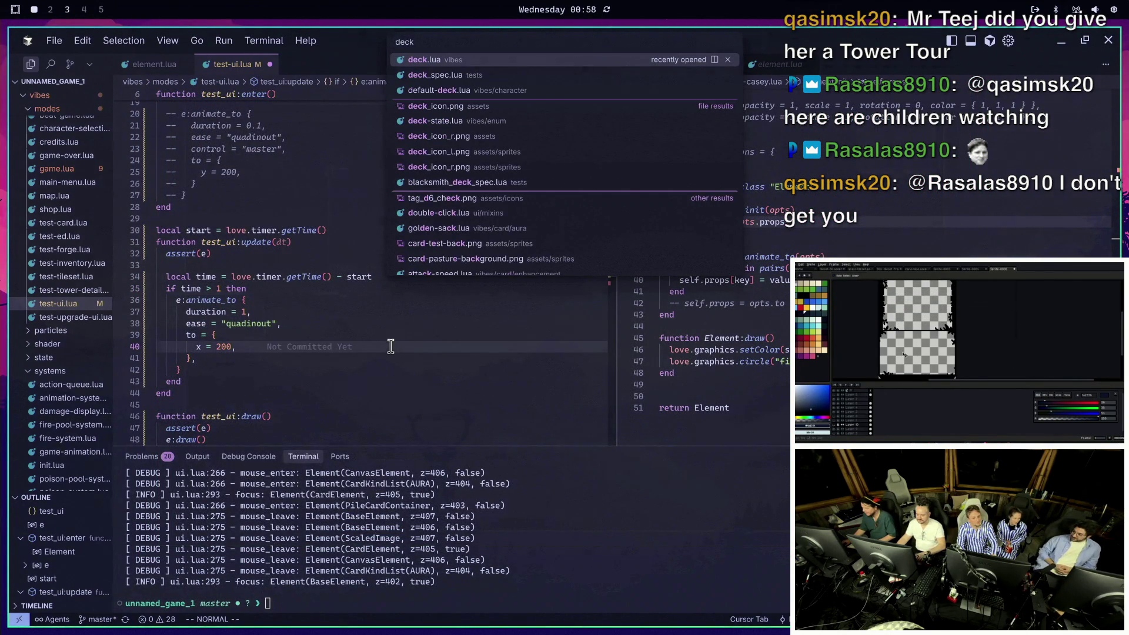
pyautogui.press('Down')
pyautogui.press('Down')
pyautogui.press('Return')
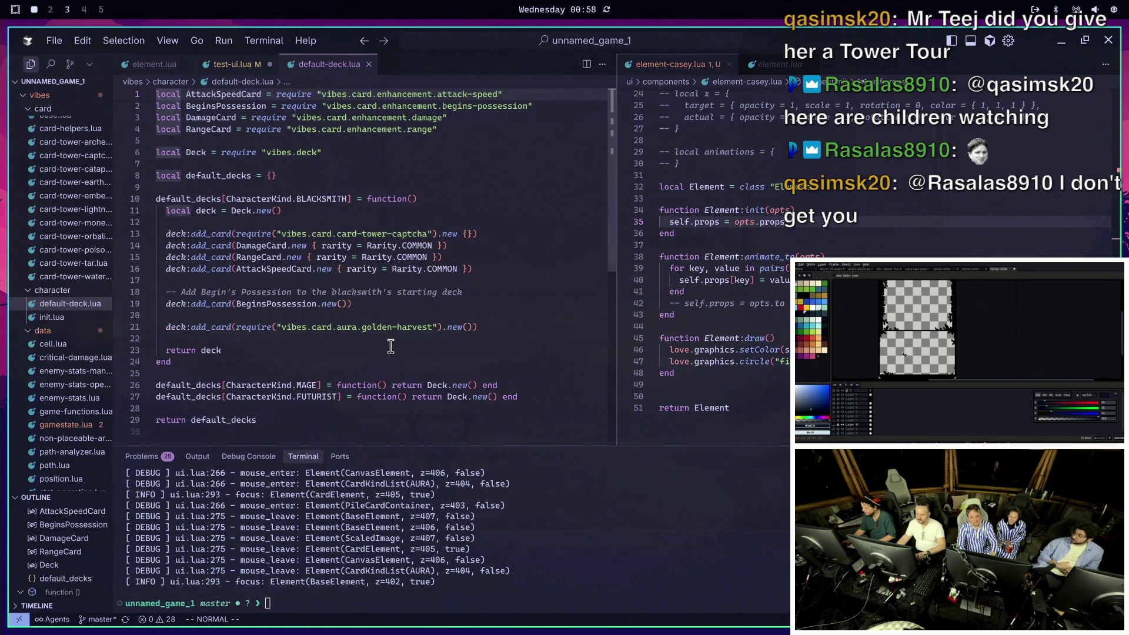
pyautogui.hotkey('ctrl', 'd')
pyautogui.press('j')
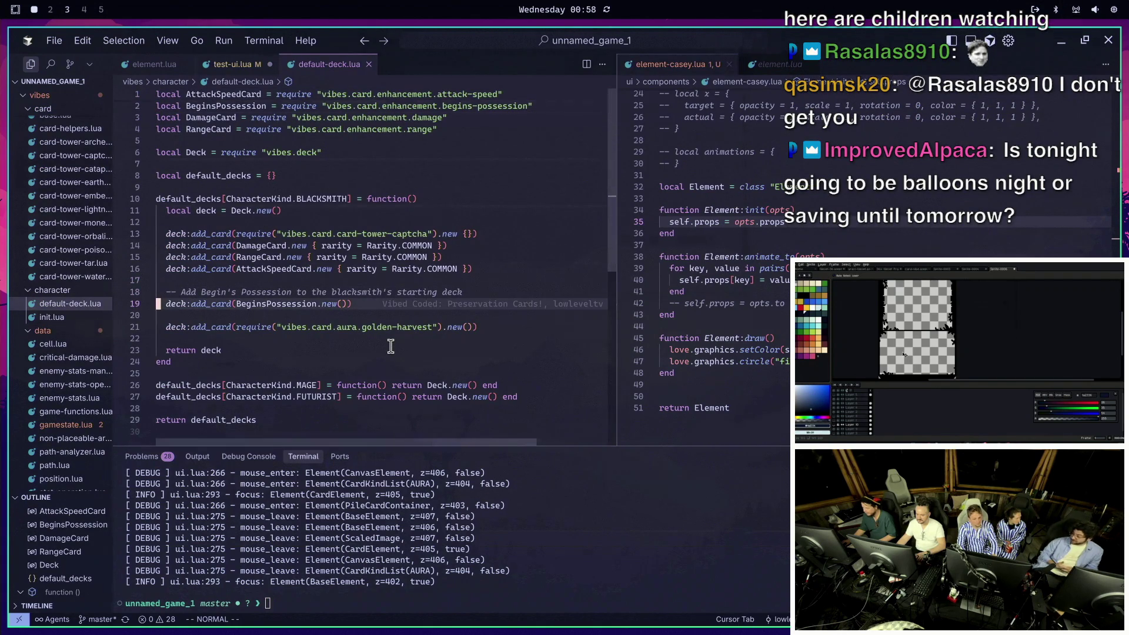
pyautogui.press('j')
pyautogui.press('j')
pyautogui.press('k')
pyautogui.press('k')
pyautogui.press('k')
pyautogui.press('j')
pyautogui.press('k')
pyautogui.press('k')
pyautogui.press('k')
pyautogui.press('j')
pyautogui.press('j')
pyautogui.press('j')
pyautogui.press('g')
pyautogui.press('c')
pyautogui.press('c')
# Comment out the captcha tower line and add five card-tower-archer lines in its place
pyautogui.press('k')
pyautogui.press('k')
pyautogui.press('k')
pyautogui.press('k')
pyautogui.press('k')
pyautogui.press('y')
pyautogui.press('y')
pyautogui.press('p')
pyautogui.press('k')
pyautogui.press('g')
pyautogui.press('c')
pyautogui.press('c')
pyautogui.write('j')
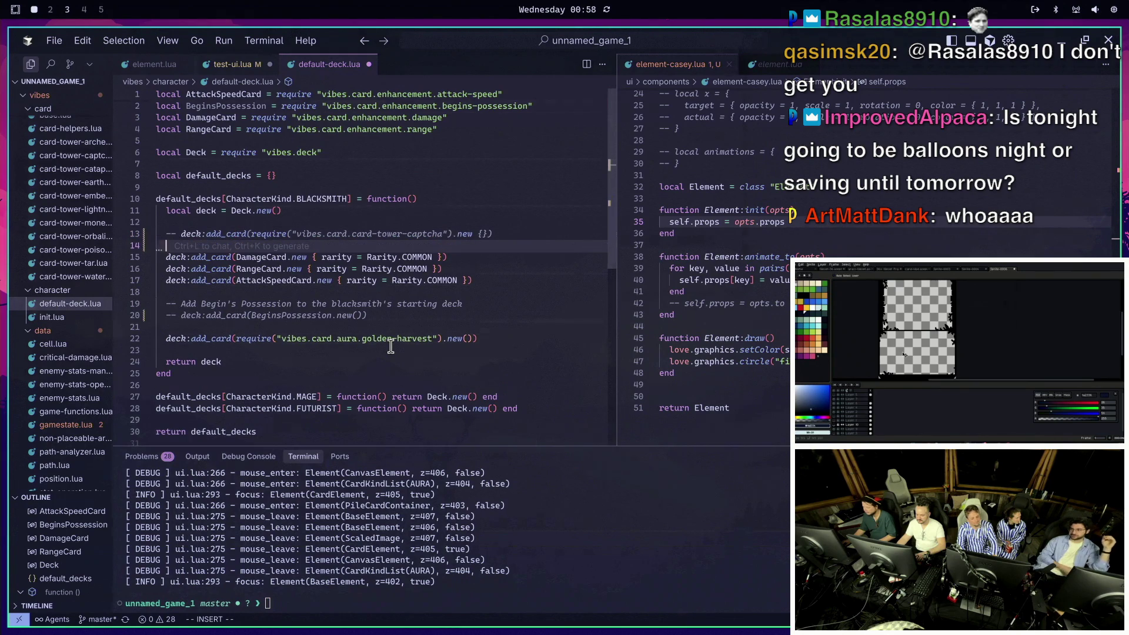
pyautogui.write('ciwarcher')
pyautogui.press('Escape')
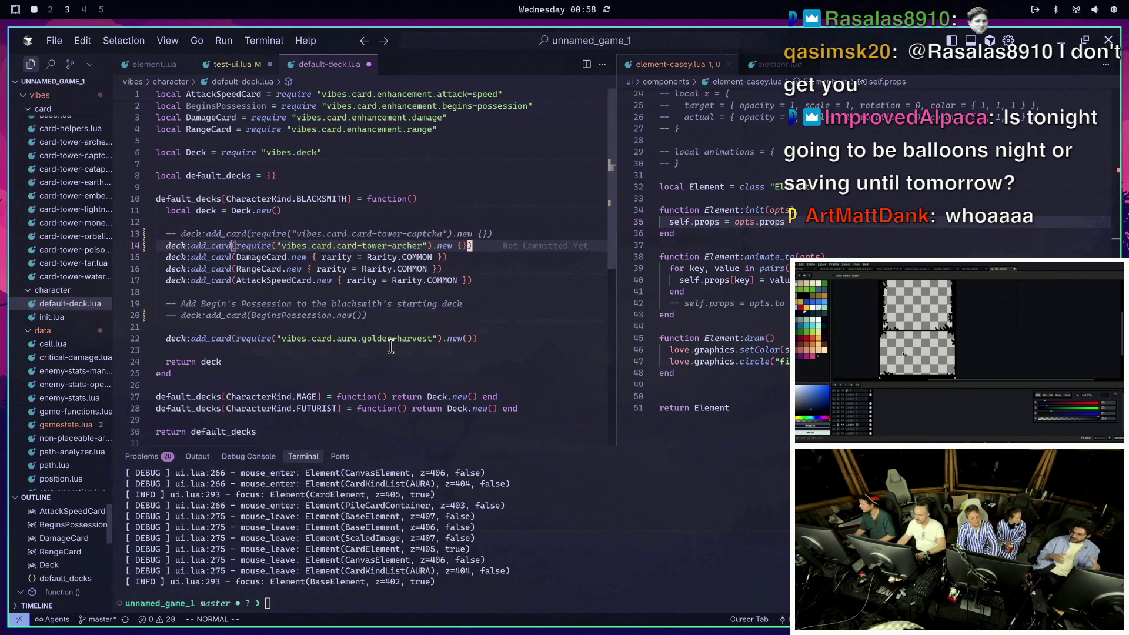
pyautogui.press('y')
pyautogui.press('y')
pyautogui.press('p')
pyautogui.press('p')
pyautogui.press('p')
pyautogui.press('p')
pyautogui.press('o')
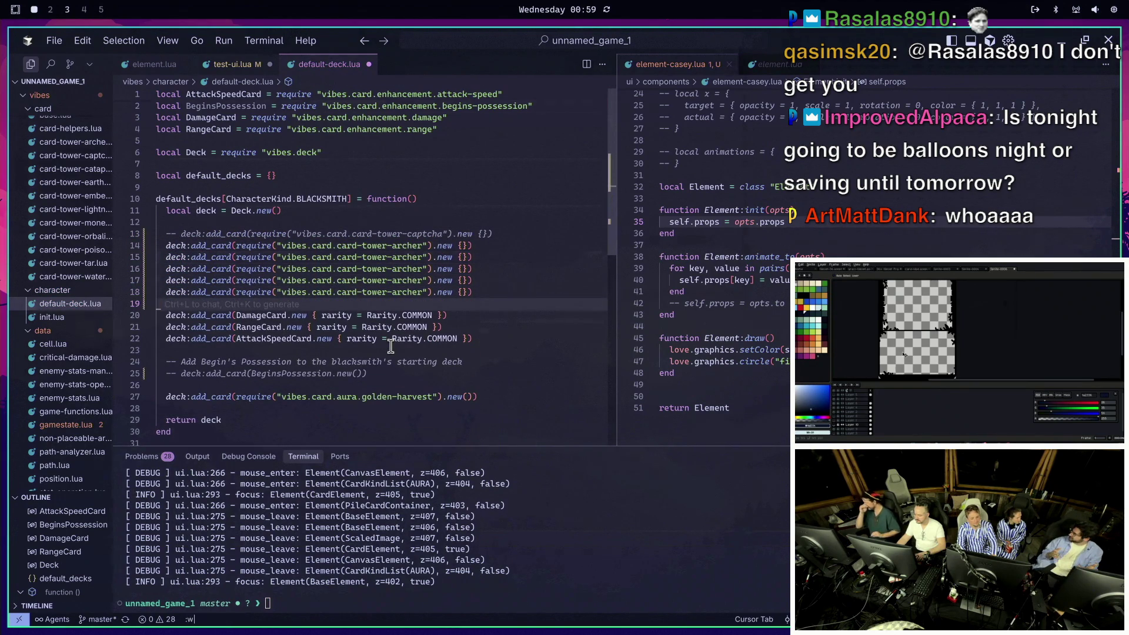
pyautogui.press('Escape')
pyautogui.write(':w')
# Save default-deck.lua and relaunch the game with 'love .'
pyautogui.press('Return')
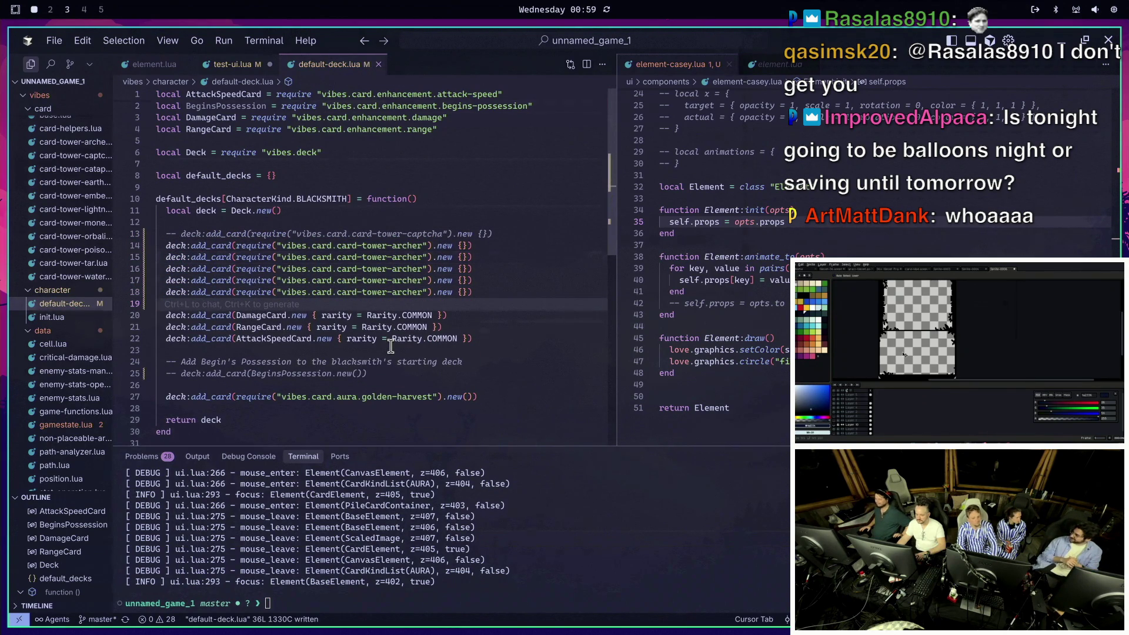
pyautogui.hotkey('alt', 't')
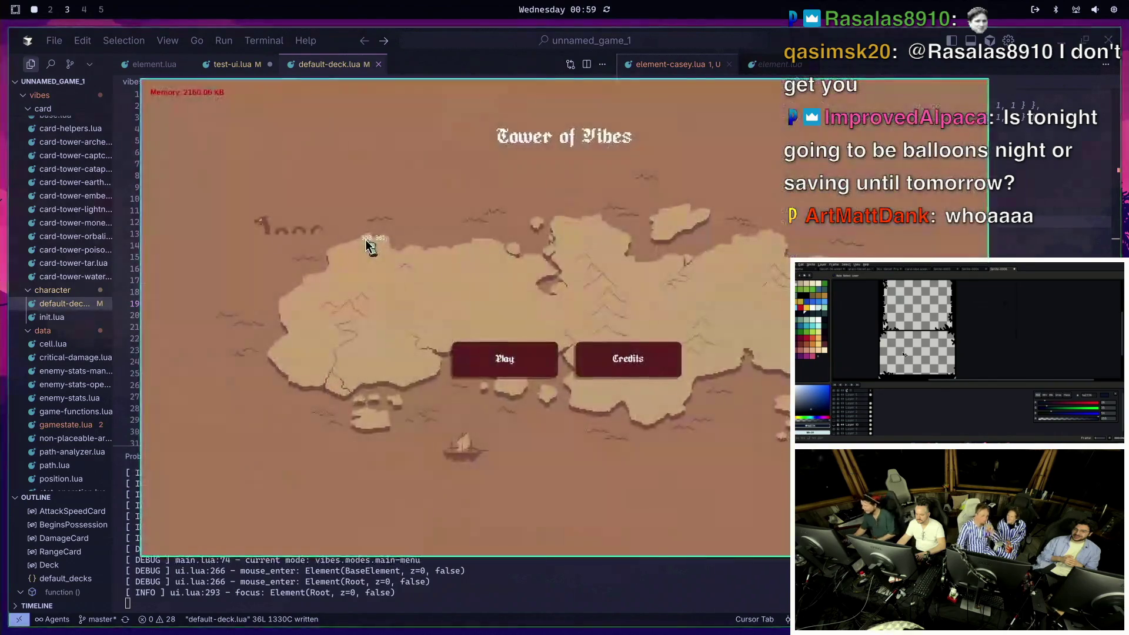
# Start Level 1 as the blacksmith to see the hand with Archer Tower, Damage, Attack Speed and Golden Harvest cards
pyautogui.click(487, 346)
pyautogui.click(686, 509)
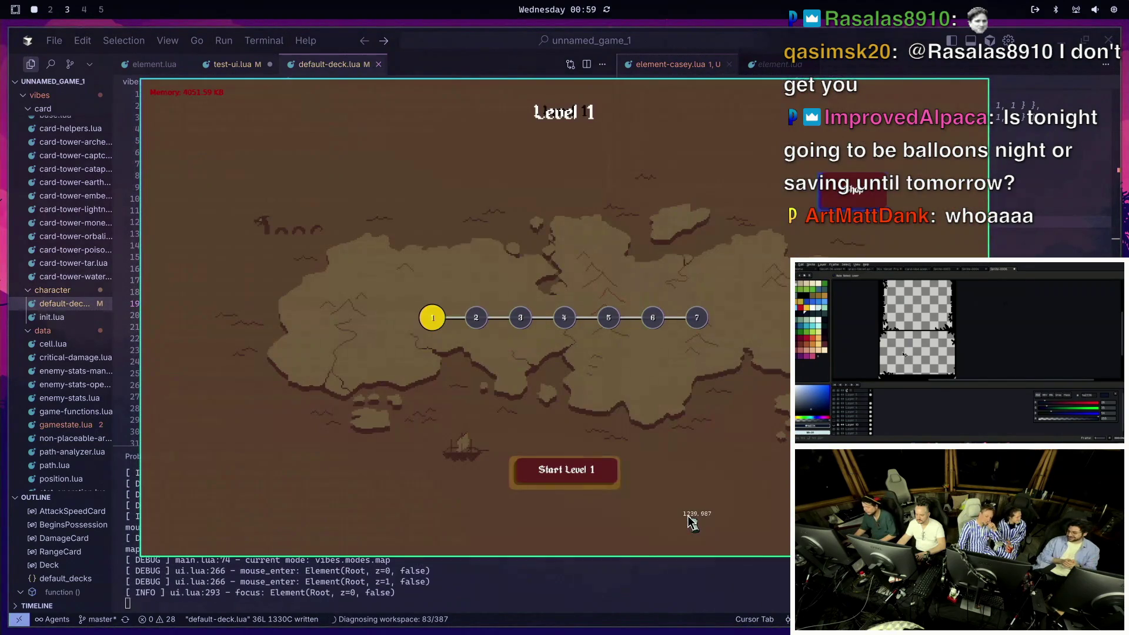
pyautogui.click(616, 467)
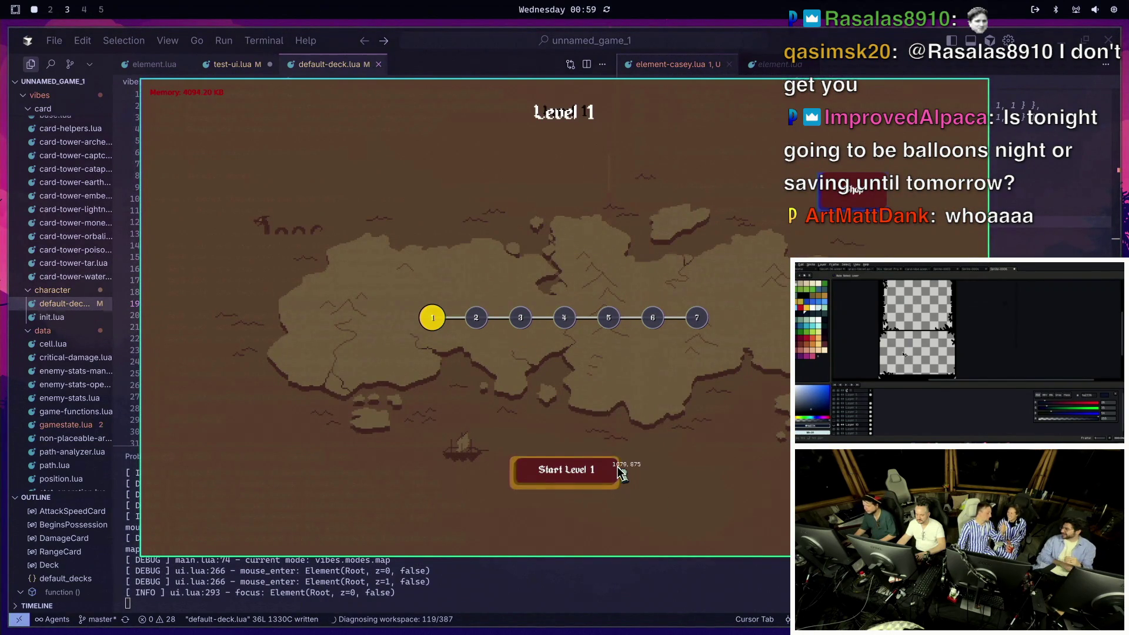
pyautogui.click(577, 471)
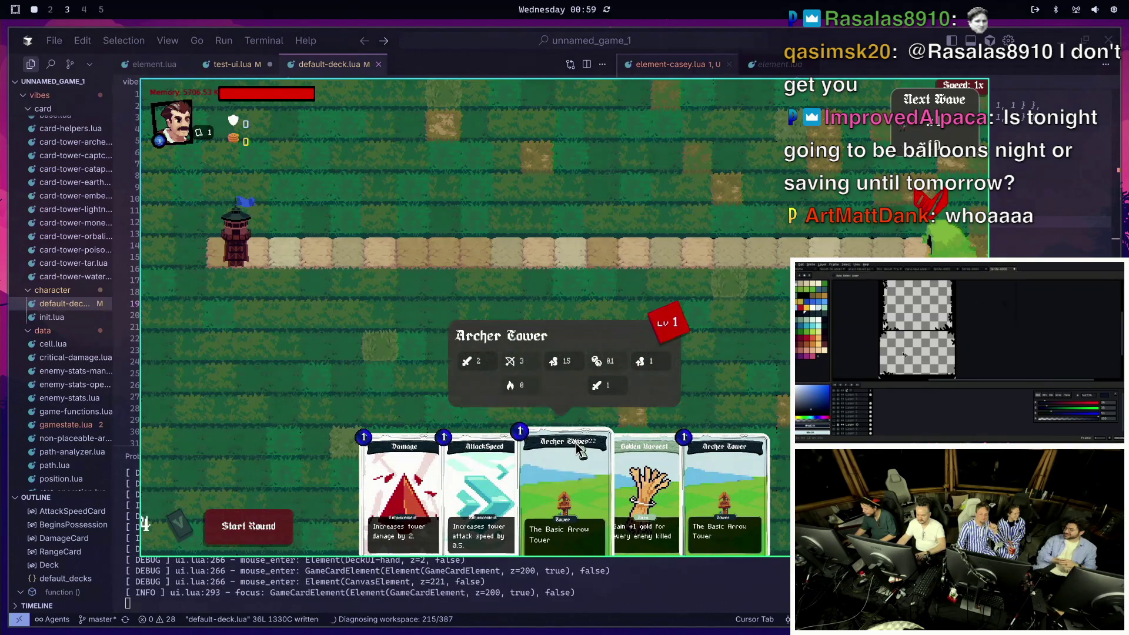